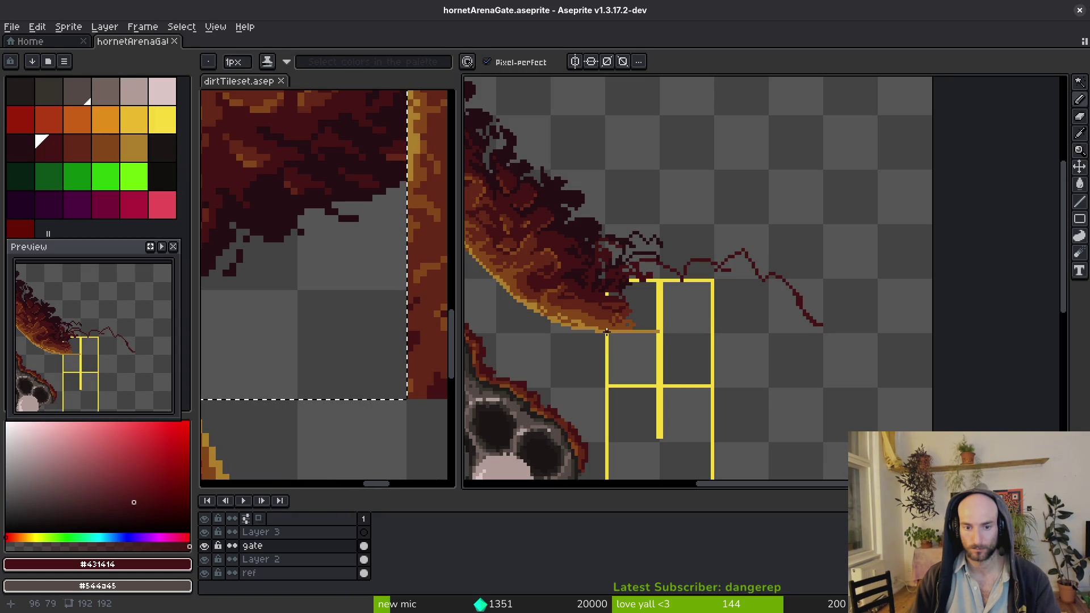
Compare the hornetArenaGate sprite against the gate shown in the game editor
scroll(607, 338, up, 2)
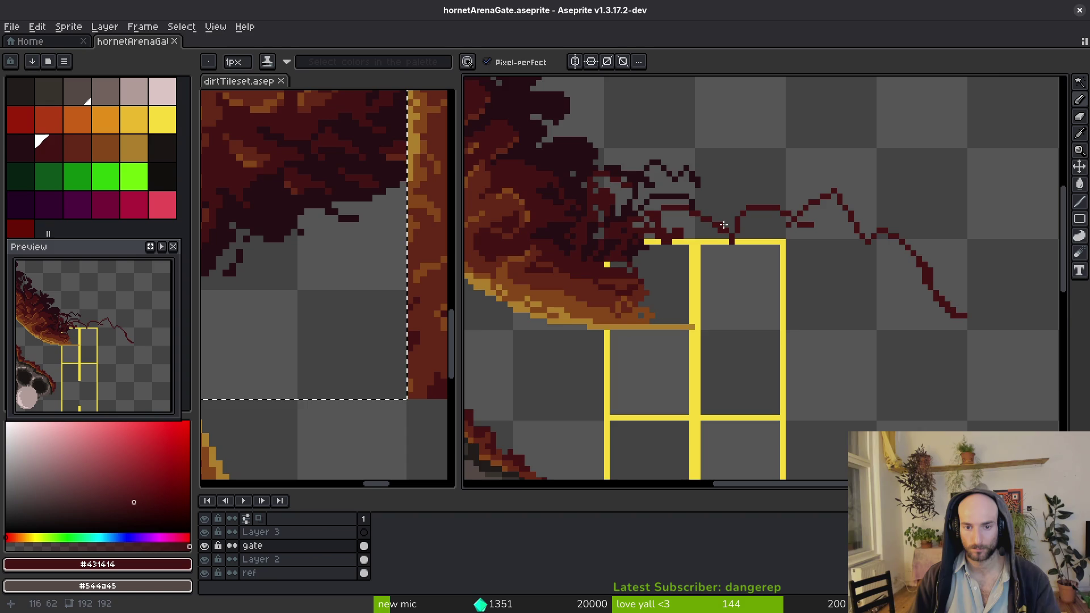
scroll(756, 281, down, 2)
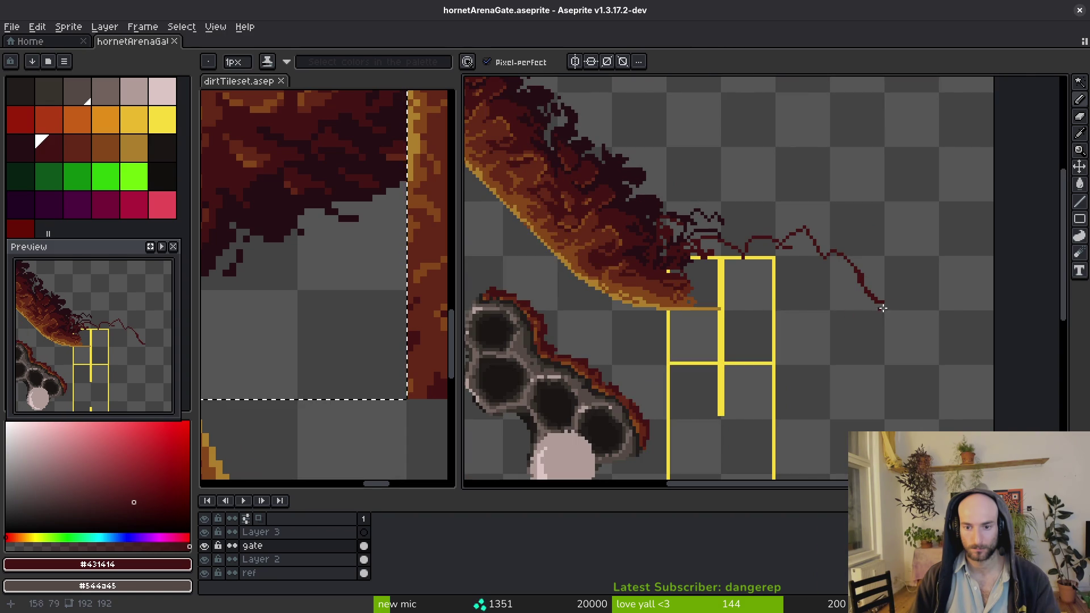
scroll(883, 308, up, 1)
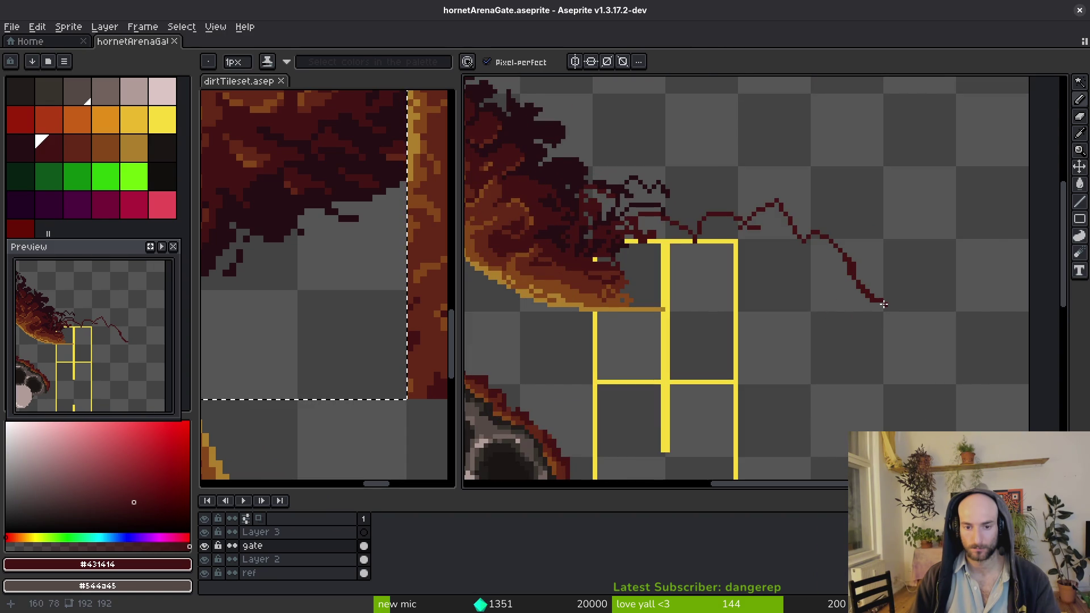
key(alt+Tab)
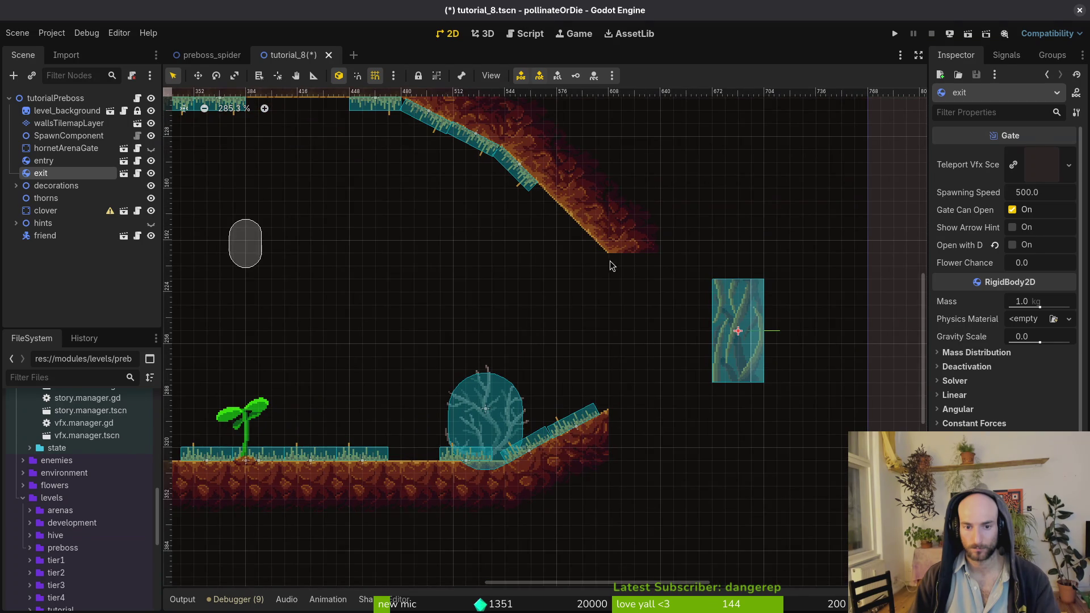
key(alt+Tab)
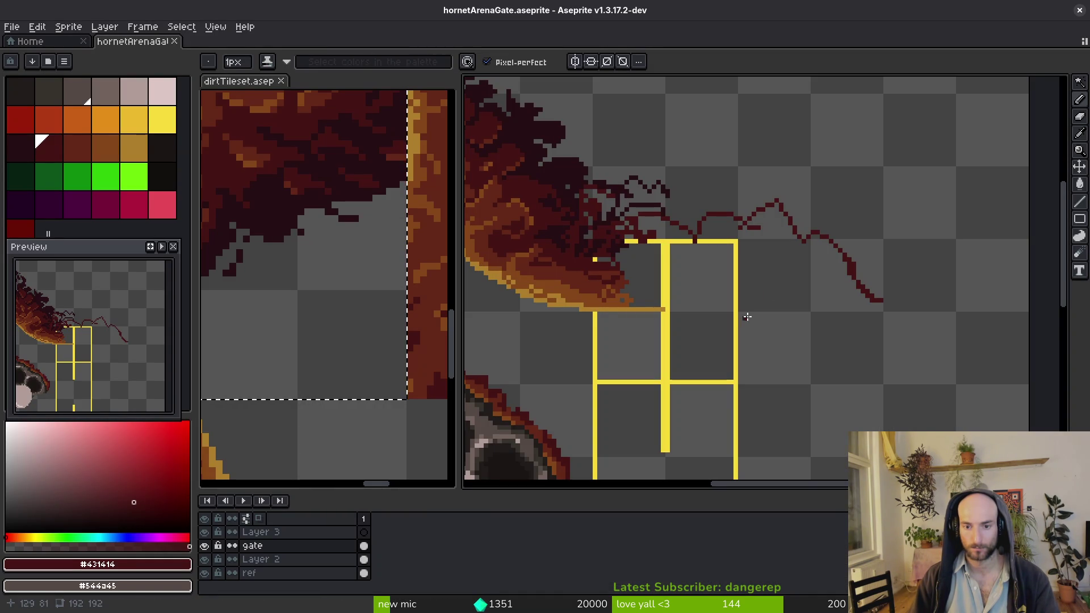
Draw zigzag dark-red crack lines above the gate, switching to the darker maroon for a curve down-right
scroll(884, 313, up, 2)
drag(856, 366, 857, 292)
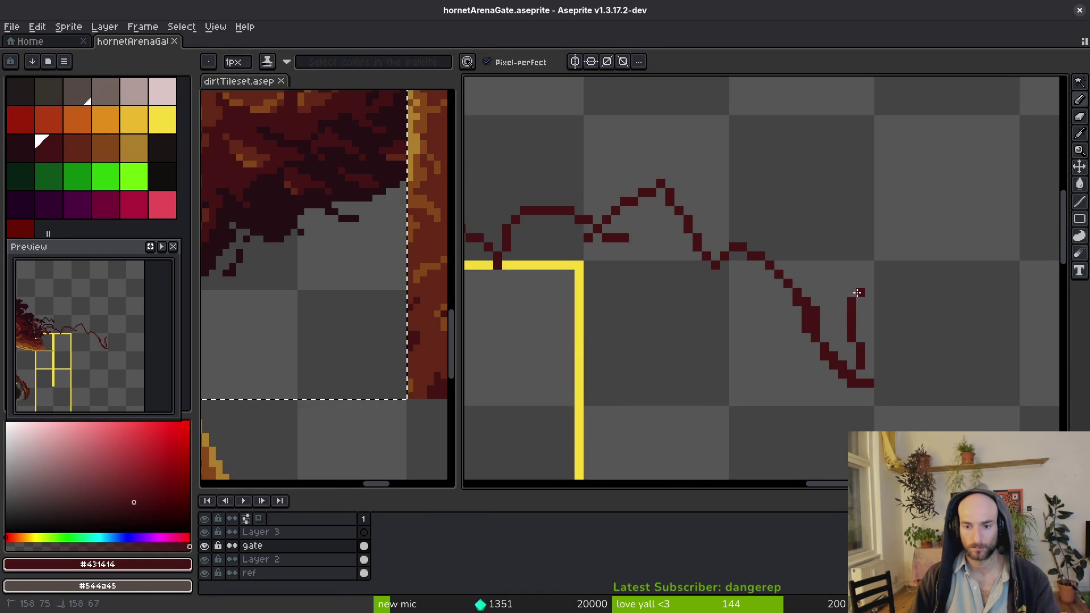
mouse_move(862, 351)
mouse_down()
mouse_move(820, 250)
mouse_move(856, 246)
mouse_move(749, 165)
mouse_move(790, 177)
mouse_move(760, 210)
mouse_move(936, 260)
mouse_move(692, 266)
mouse_move(640, 170)
mouse_move(707, 216)
mouse_move(766, 196)
mouse_move(760, 248)
mouse_move(818, 233)
mouse_move(908, 236)
mouse_move(963, 270)
mouse_move(871, 254)
mouse_move(870, 270)
mouse_up()
alt+click(610, 247)
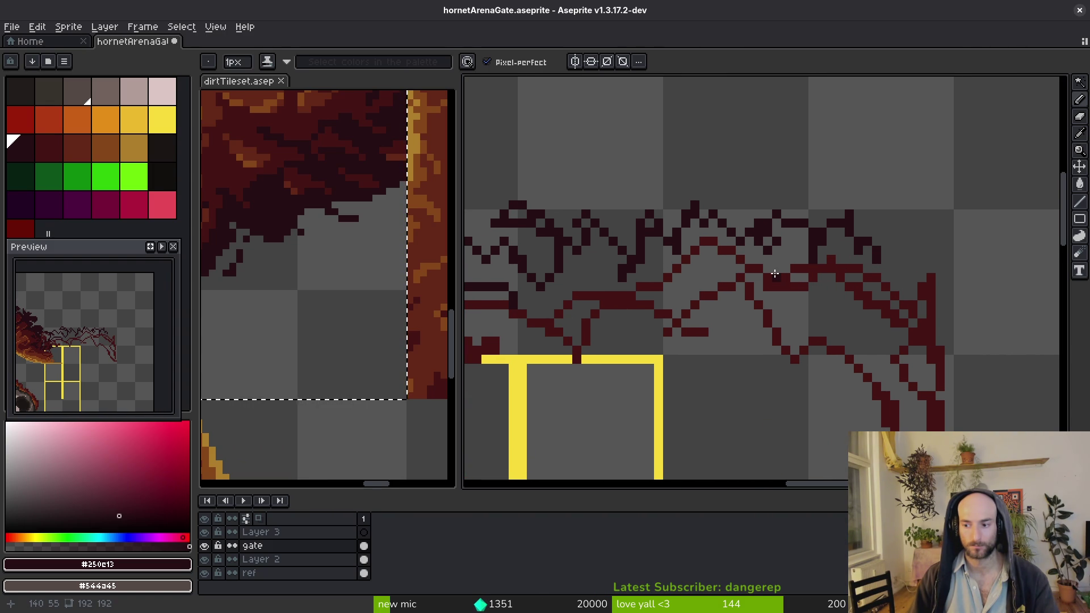
mouse_move(872, 255)
mouse_down()
mouse_move(925, 239)
mouse_move(951, 305)
mouse_up()
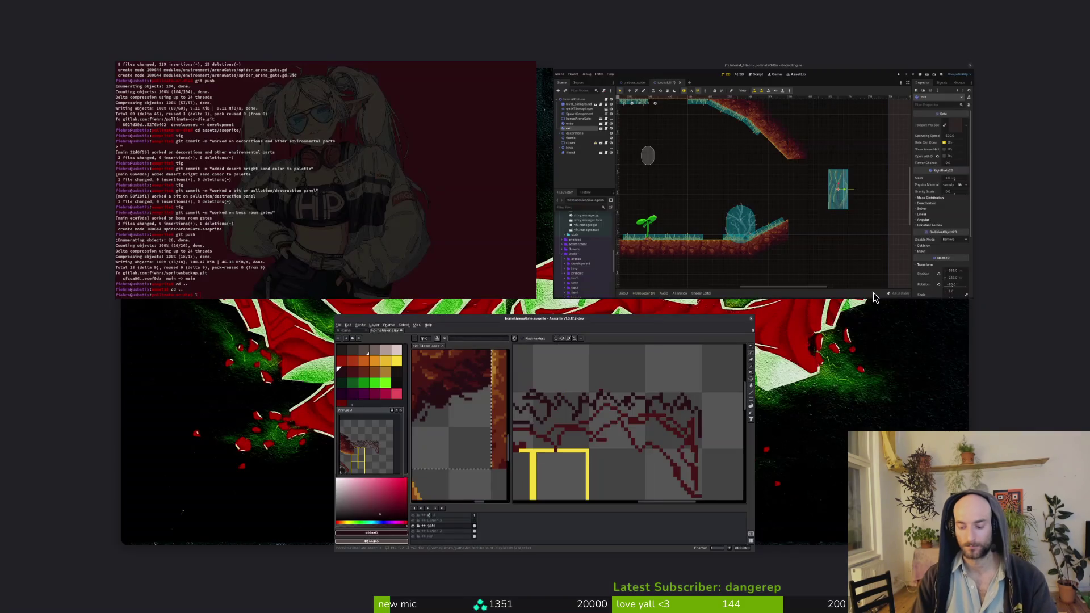
Clear the Terminal prompt, run cd then rando for a new background, and return to Aseprite
key(BackSpace)
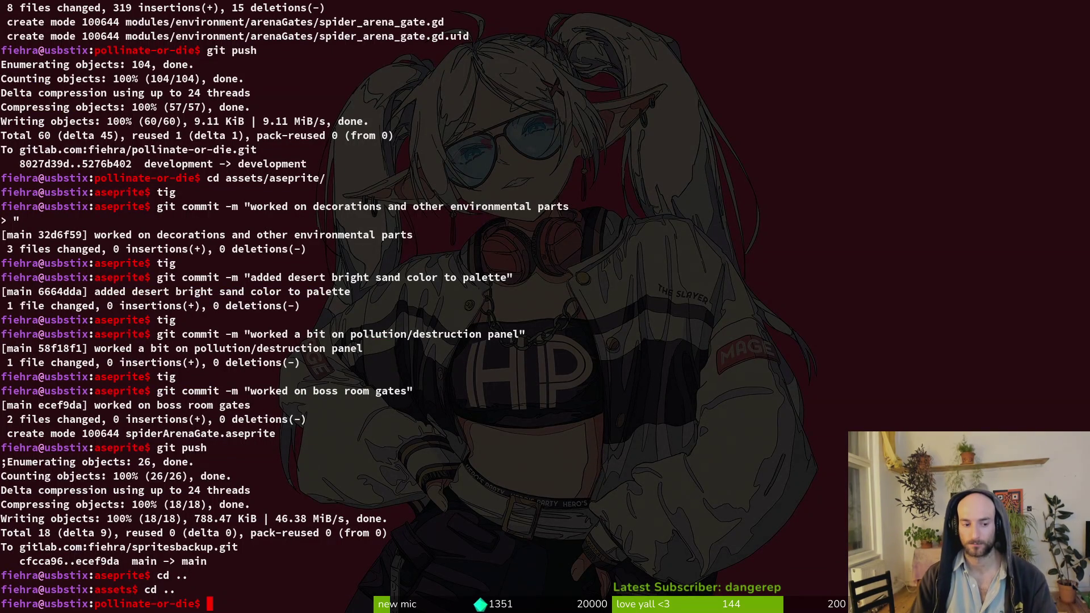
key(Return)
text(cd)
key(Return)
text(rando)
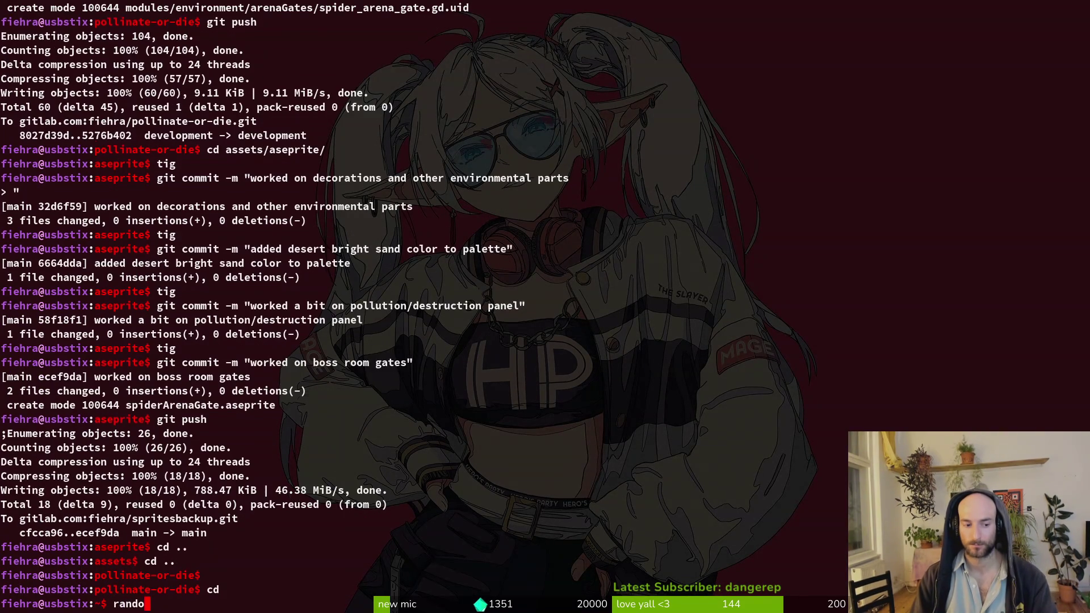
key(Return)
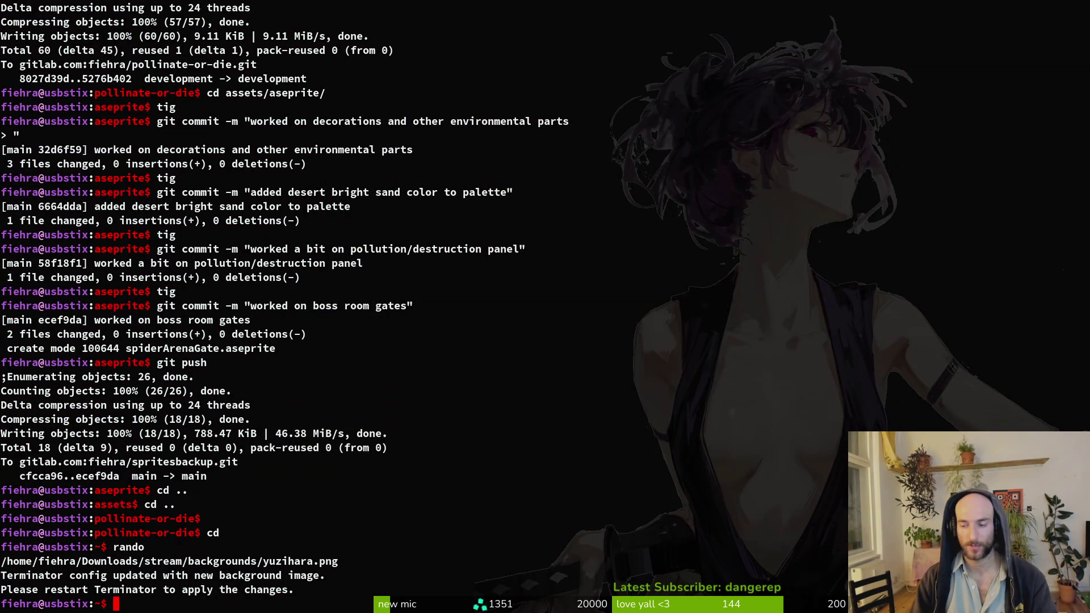
key(alt+Tab)
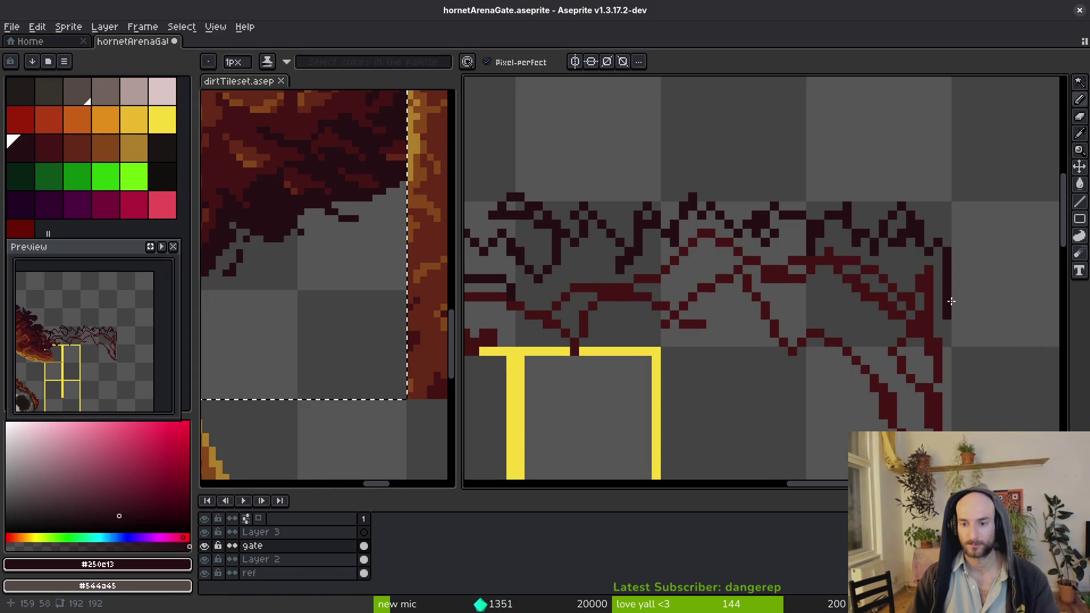
Repaint lighter maroon pixels along the right end of the crack lines
alt+click(944, 318)
drag(945, 333, 939, 309)
key(ctrl+z)
drag(947, 380, 943, 335)
scroll(949, 296, down, 2)
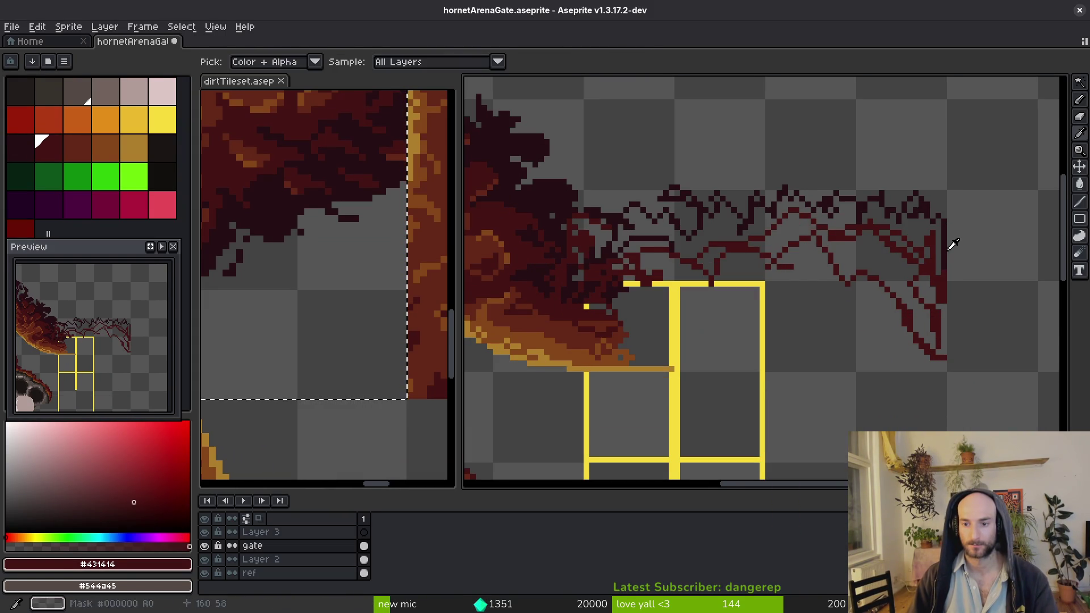
scroll(953, 244, up, 2)
Thicken the right end with darker maroon strokes into a dense, spiky clump
alt+click(934, 246)
drag(921, 204, 944, 398)
drag(936, 342, 935, 362)
mouse_move(895, 331)
mouse_down()
mouse_move(920, 292)
mouse_move(972, 329)
mouse_up()
scroll(920, 292, down, 4)
scroll(920, 297, up, 3)
key(e)
key(b)
scroll(960, 341, down, 1)
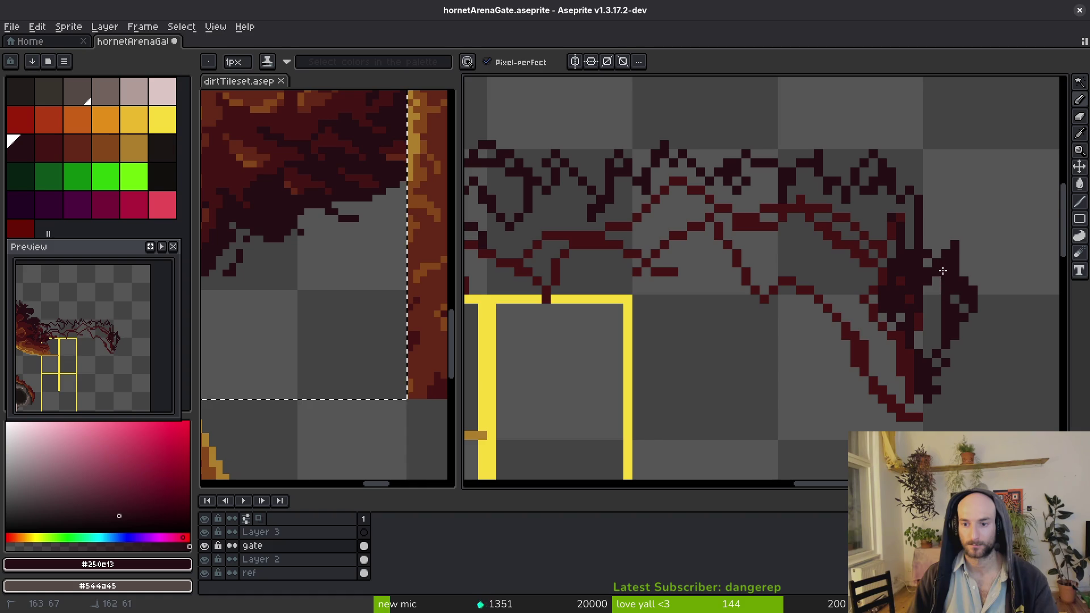
drag(923, 289, 936, 350)
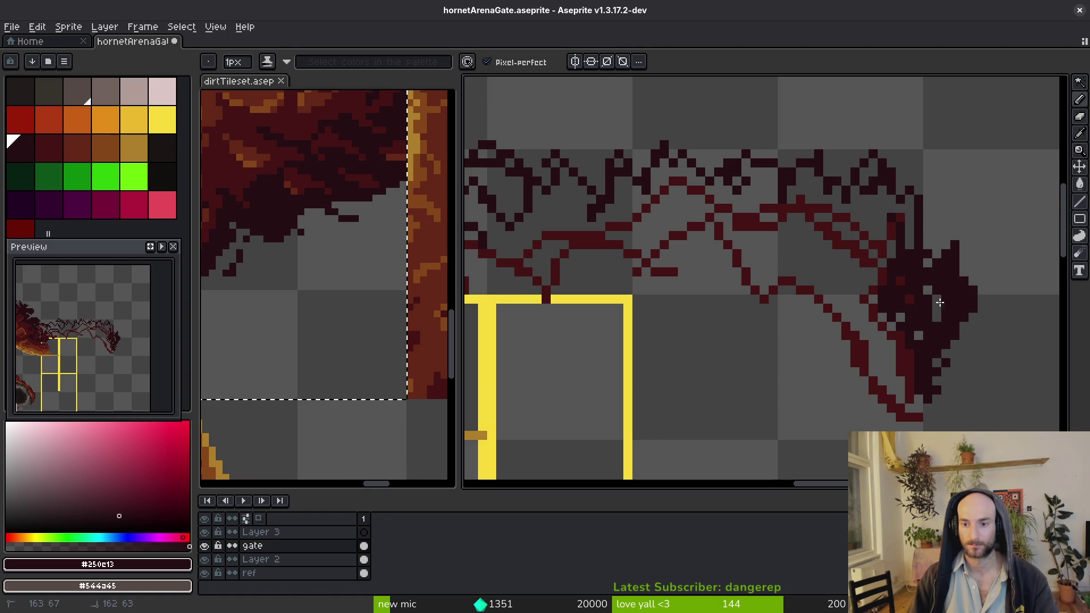
Try a Paint Bucket fill around the lines and undo the accidental background fill
key(g)
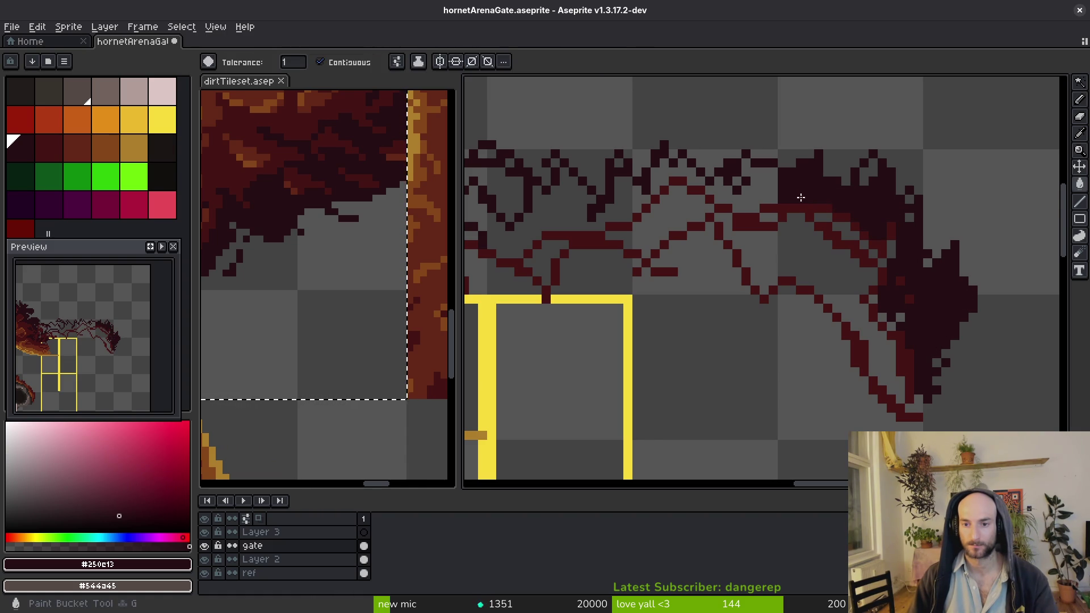
click(490, 186)
key(ctrl+z)
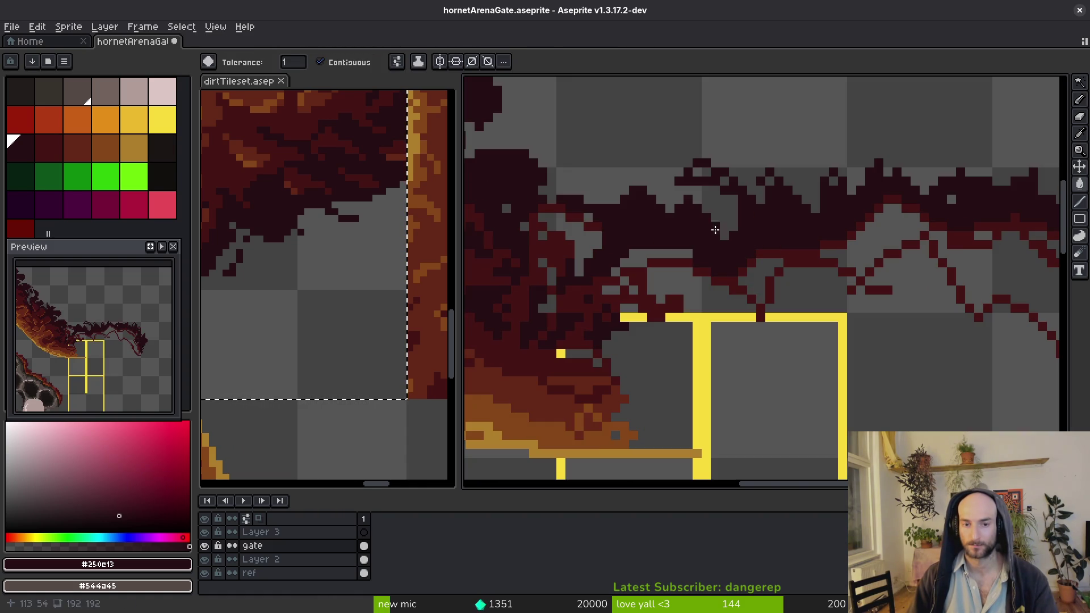
key(b)
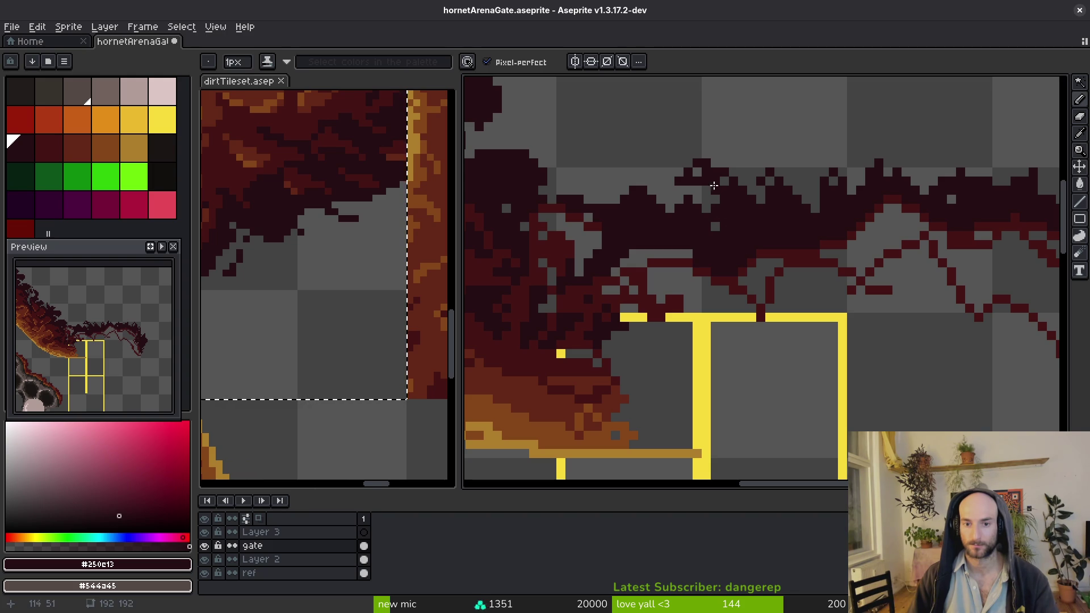
Fill the grey gap inside the tangle with lighter maroon and restore grey along the diagonal edge
drag(824, 185, 739, 214)
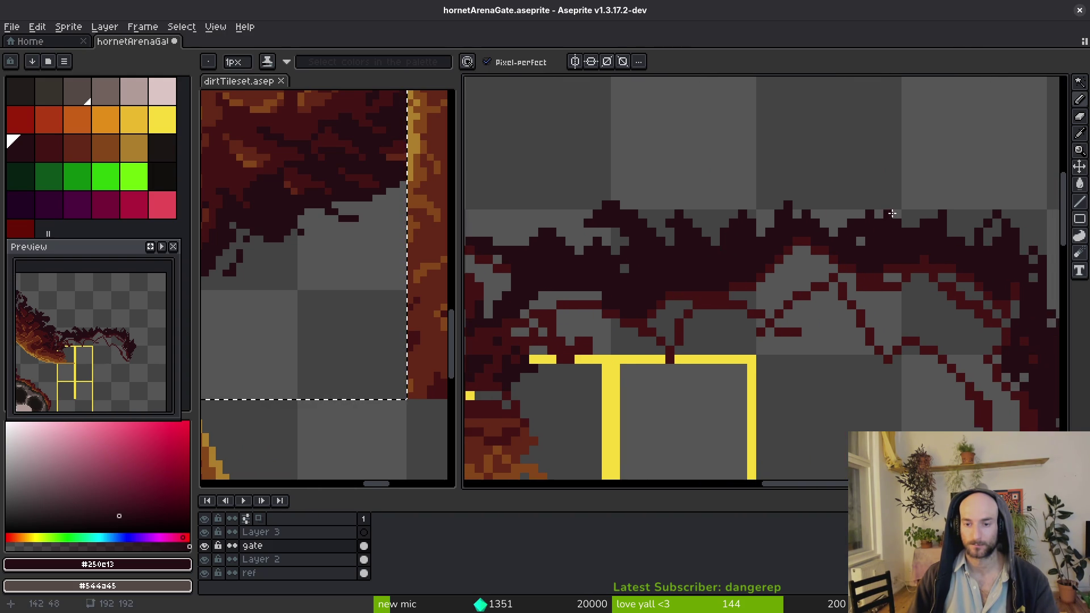
scroll(827, 263, up, 1)
scroll(828, 263, down, 2)
key(alt)
click(890, 252)
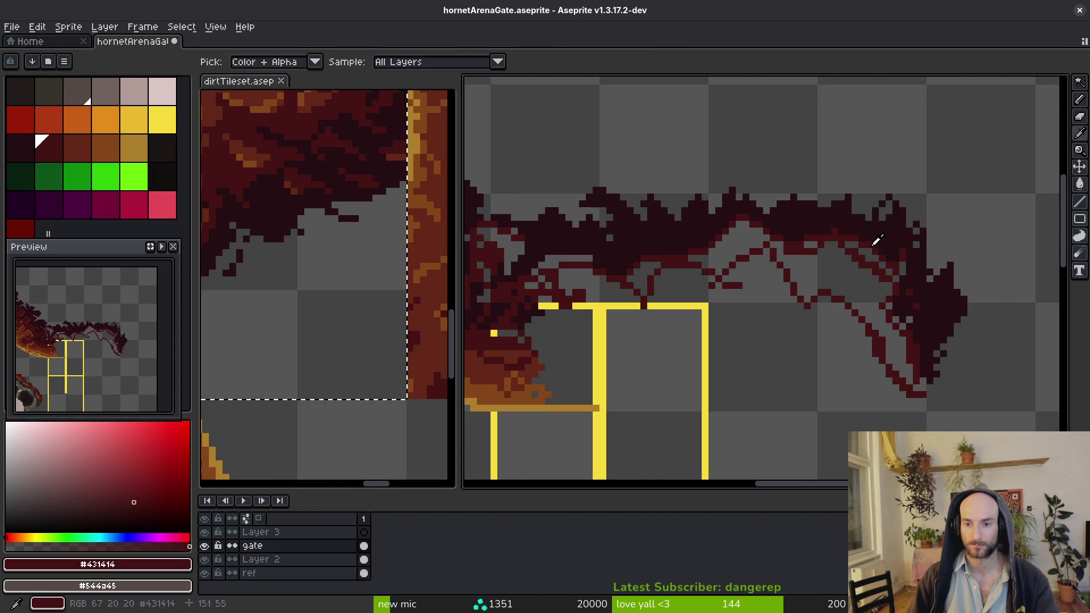
click(895, 272)
scroll(896, 282, up, 4)
key(b)
mouse_move(895, 282)
mouse_down()
mouse_move(740, 170)
mouse_move(818, 211)
mouse_move(934, 243)
mouse_move(930, 260)
mouse_up()
Restore grey gap pixels near the top and lower right, and cover three stray grey pixels
click(579, 157)
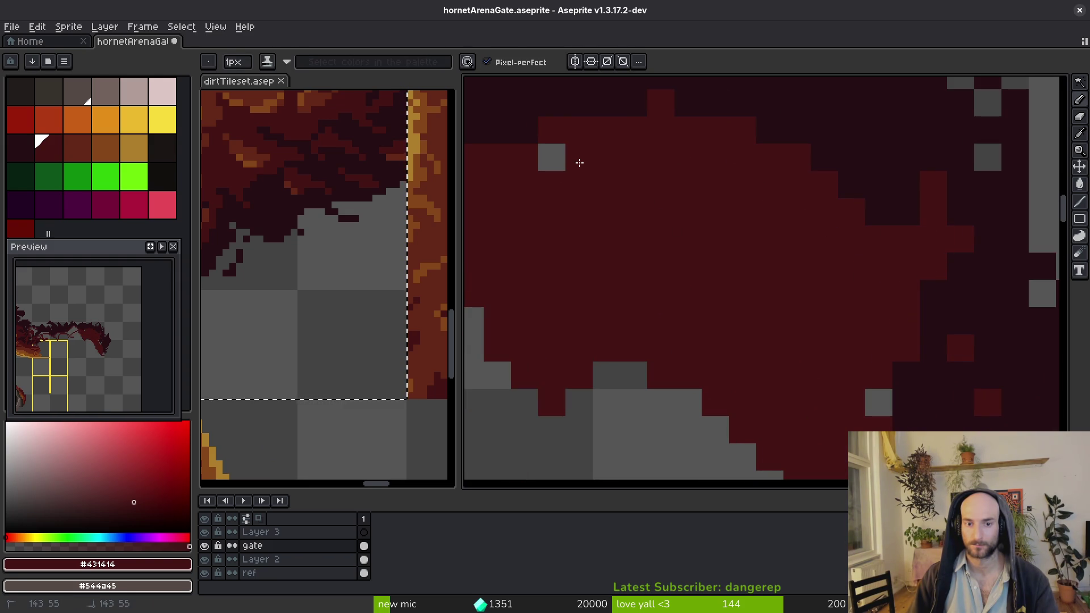
click(552, 157)
click(879, 402)
scroll(852, 380, down, 3)
scroll(852, 381, right, 2)
click(852, 361)
click(826, 335)
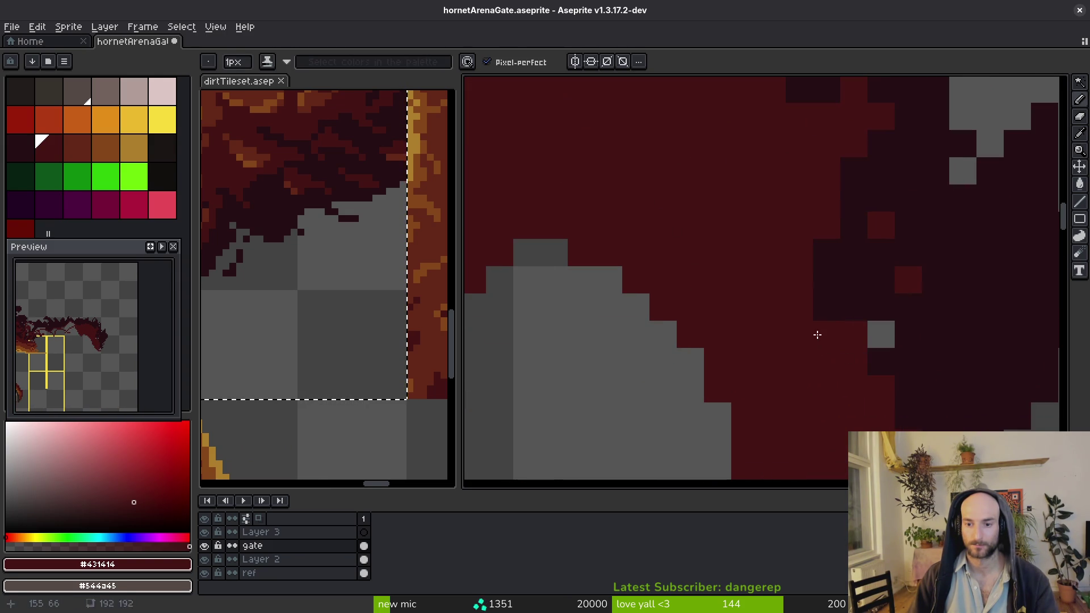
click(880, 335)
Resample the maroon shades and paint dark red over the remaining grey pixels
alt+click(869, 306)
scroll(869, 306, down, 5)
key(v)
key(b)
scroll(845, 253, up, 5)
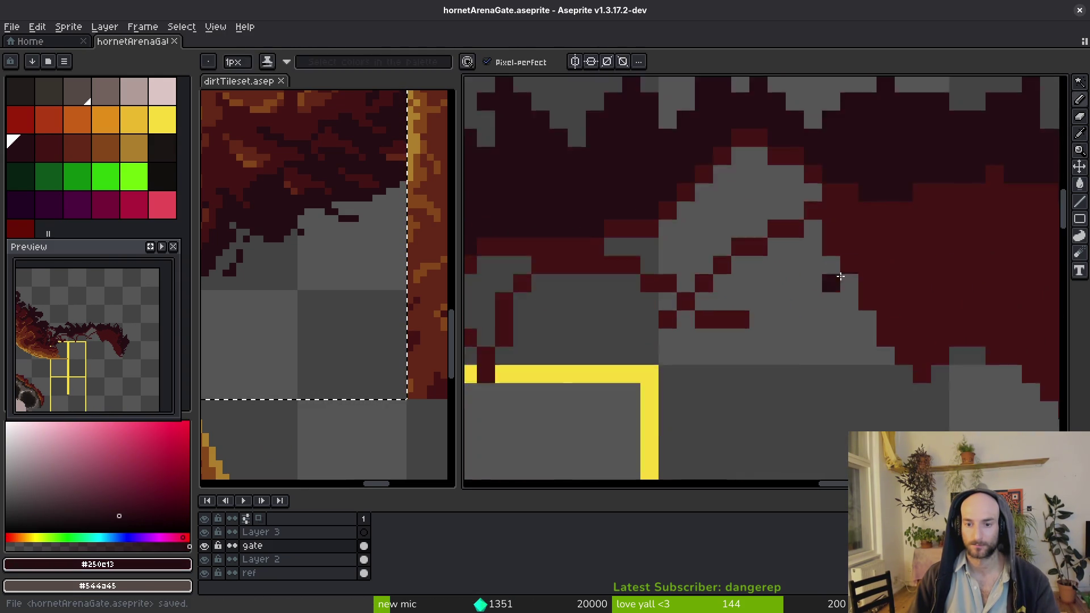
alt+click(852, 261)
scroll(852, 261, up, 1)
mouse_move(755, 227)
mouse_down()
mouse_move(909, 256)
mouse_move(829, 206)
mouse_up()
Flood-fill the last grey area with maroon and touch up stray pixels along the fill edge
key(g)
click(828, 207)
scroll(706, 243, down, 3)
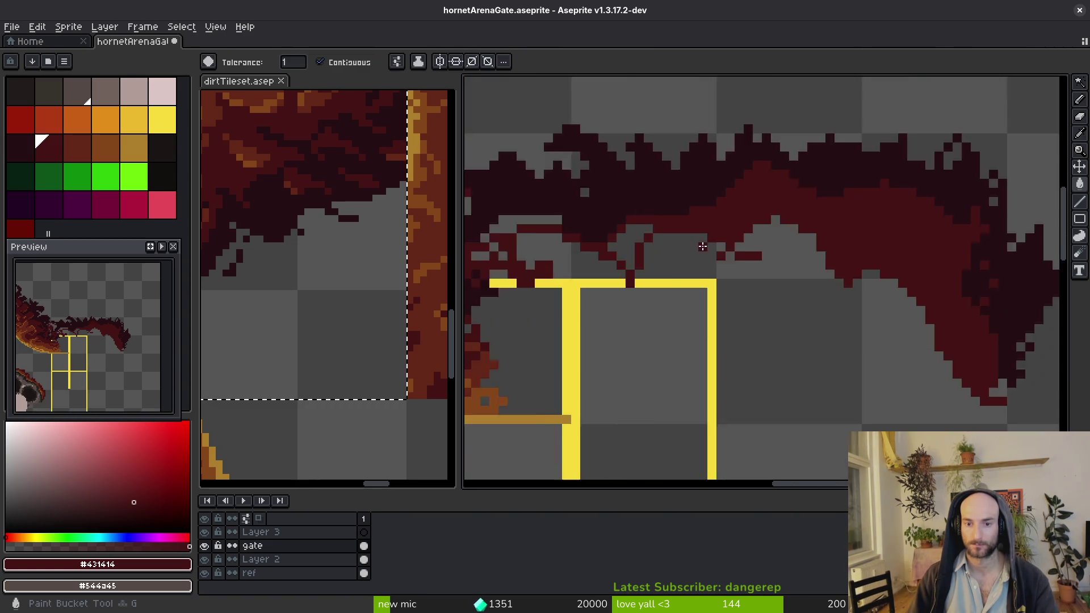
scroll(949, 263, up, 3)
key(b)
click(780, 223)
click(738, 195)
mouse_move(848, 140)
mouse_down()
mouse_move(820, 168)
mouse_move(852, 202)
mouse_up()
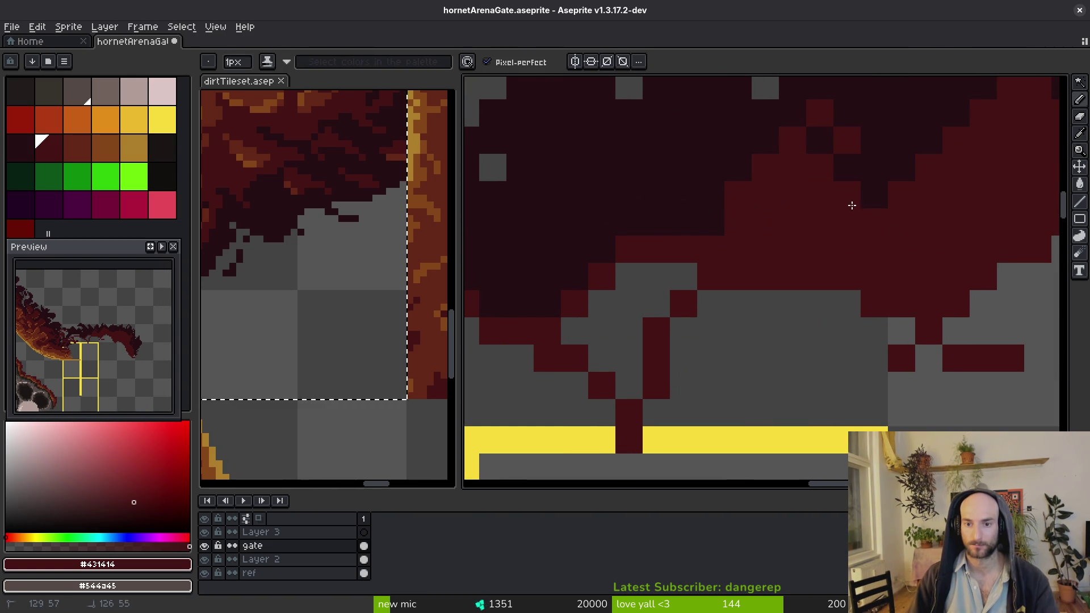
Add lighter red texture over dark pixels and cover grey gaps with dark maroon
scroll(791, 275, down, 2)
scroll(791, 275, up, 2)
mouse_move(732, 274)
mouse_down()
mouse_move(650, 243)
mouse_move(738, 264)
mouse_up()
mouse_move(648, 267)
mouse_down()
mouse_move(699, 274)
mouse_move(653, 251)
mouse_move(871, 348)
mouse_move(793, 323)
mouse_move(678, 393)
mouse_move(716, 366)
mouse_move(684, 383)
mouse_up()
scroll(813, 241, down, 2)
scroll(739, 364, down, 1)
scroll(774, 398, down, 1)
scroll(766, 373, up, 1)
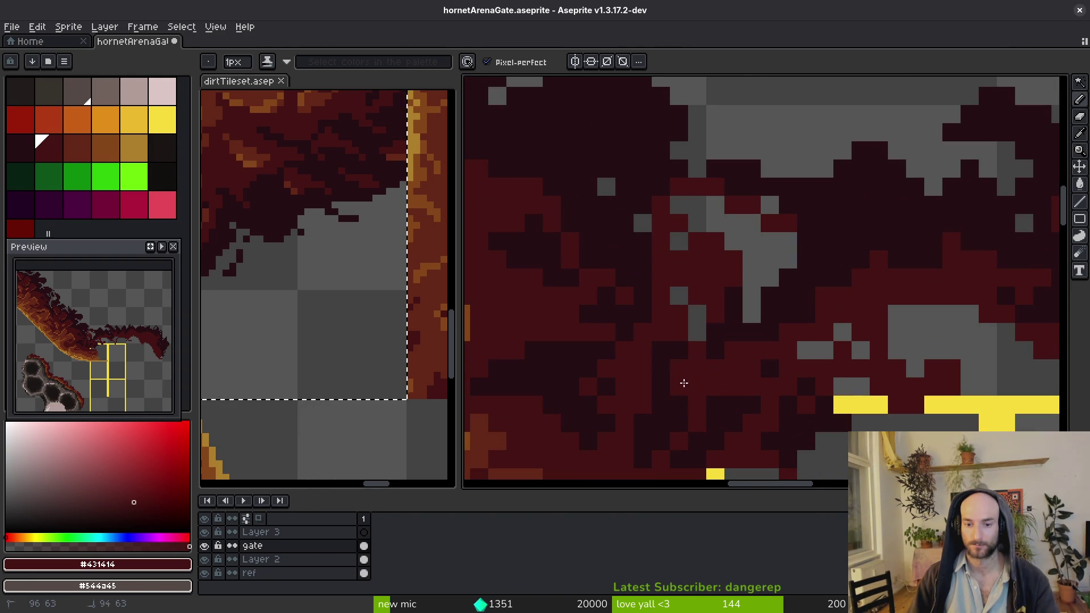
drag(861, 350, 807, 332)
Paint darker maroon texture into the mass, covering grey pixels through the centre
click(806, 205)
alt+click(846, 195)
drag(788, 240, 817, 265)
mouse_move(767, 226)
mouse_down()
mouse_move(713, 238)
mouse_move(738, 263)
mouse_move(716, 238)
mouse_move(584, 287)
mouse_move(635, 244)
mouse_move(607, 183)
mouse_move(620, 193)
mouse_up()
scroll(743, 280, down, 2)
scroll(742, 280, up, 2)
mouse_move(795, 294)
mouse_down()
mouse_move(767, 159)
mouse_move(759, 292)
mouse_move(698, 305)
mouse_move(674, 336)
mouse_move(641, 295)
mouse_up()
scroll(704, 341, down, 5)
scroll(720, 312, up, 3)
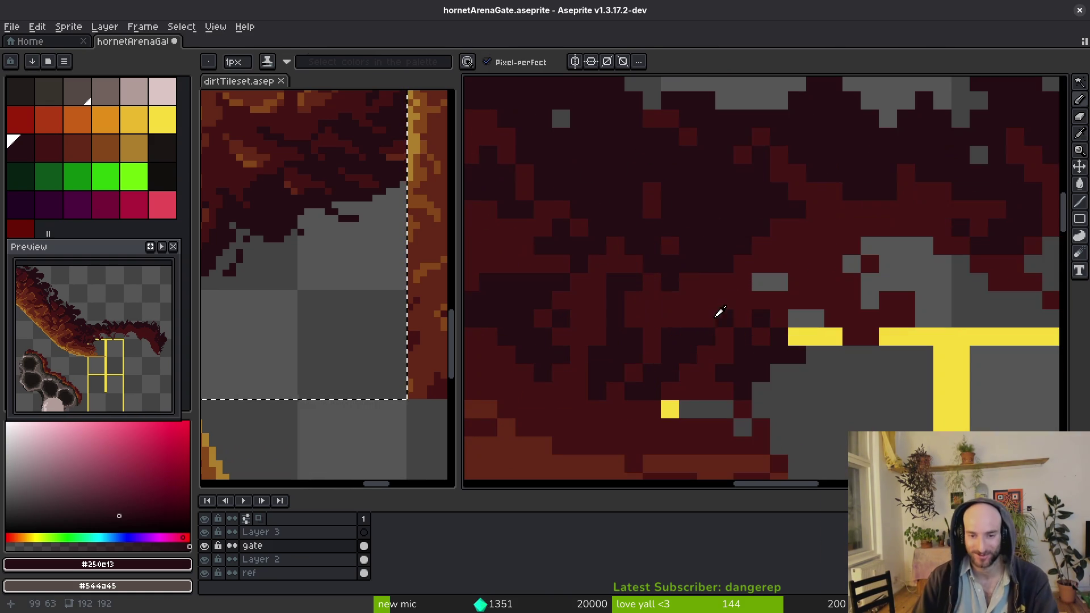
scroll(720, 313, up, 3)
Paint lighter maroon blocks over the dark texture and save the sprite
alt+click(696, 275)
mouse_move(581, 344)
mouse_down()
mouse_move(669, 241)
mouse_move(678, 187)
mouse_move(823, 170)
mouse_up()
scroll(784, 301, down, 3)
scroll(818, 317, up, 2)
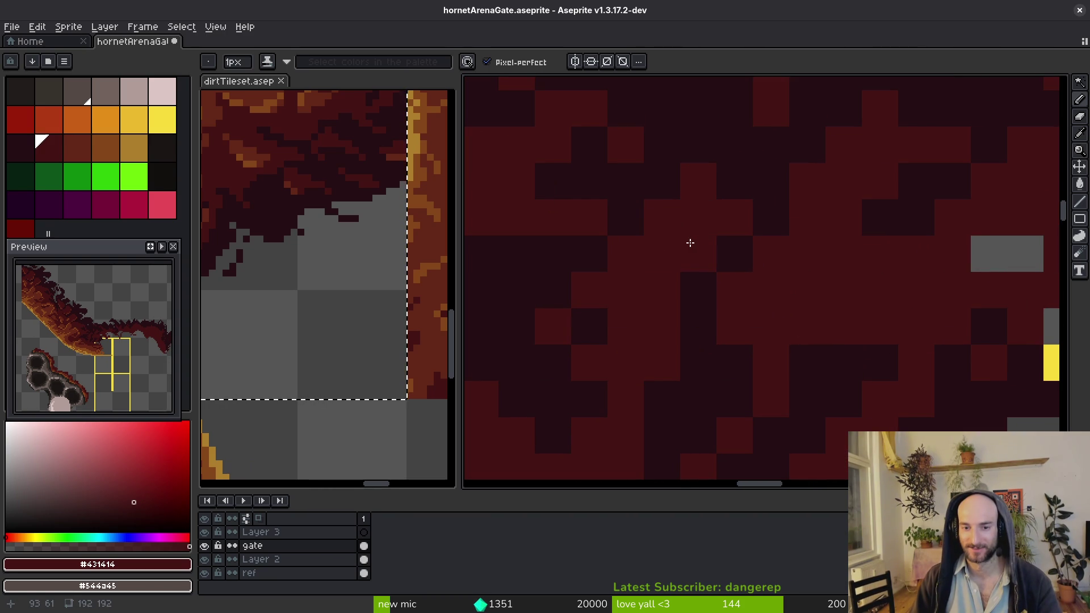
scroll(691, 242, down, 3)
key(ctrl+s)
scroll(686, 321, up, 3)
Paint maroon dirt over stray yellow pixels and the gate's top bar, blending into the grey gap
key(alt)
mouse_move(686, 321)
mouse_down()
mouse_move(555, 353)
mouse_move(612, 344)
mouse_up()
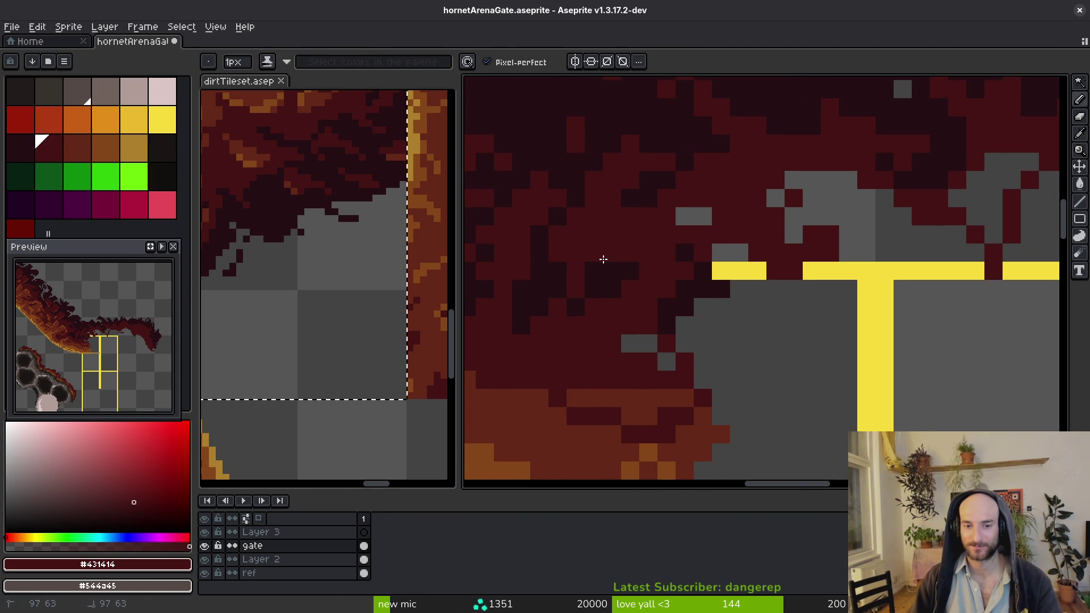
mouse_move(685, 326)
mouse_down()
mouse_move(639, 343)
mouse_move(701, 231)
mouse_up()
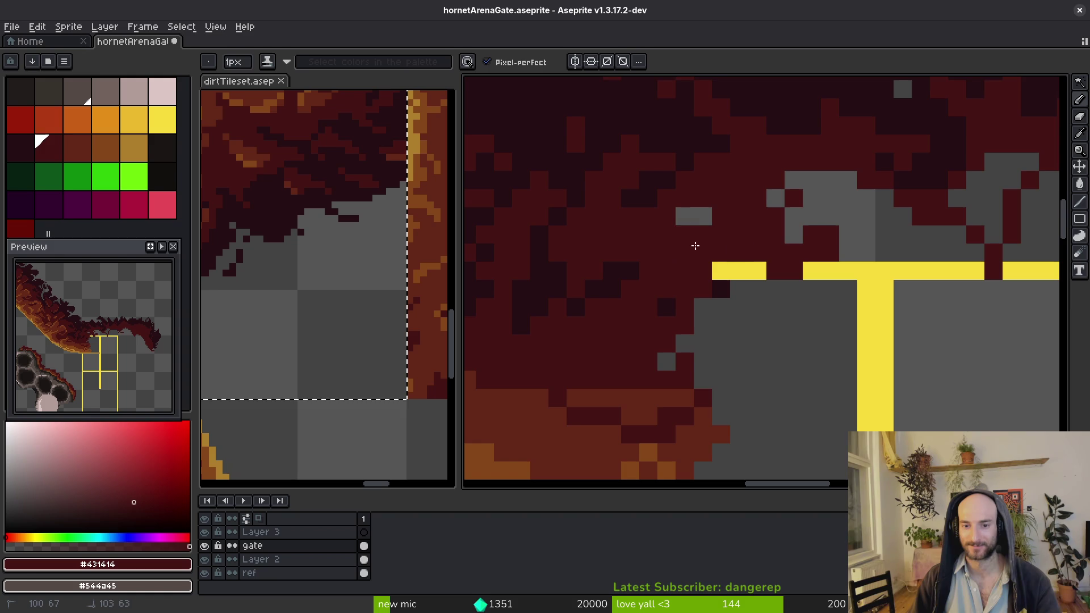
scroll(715, 237, down, 4)
scroll(594, 297, up, 3)
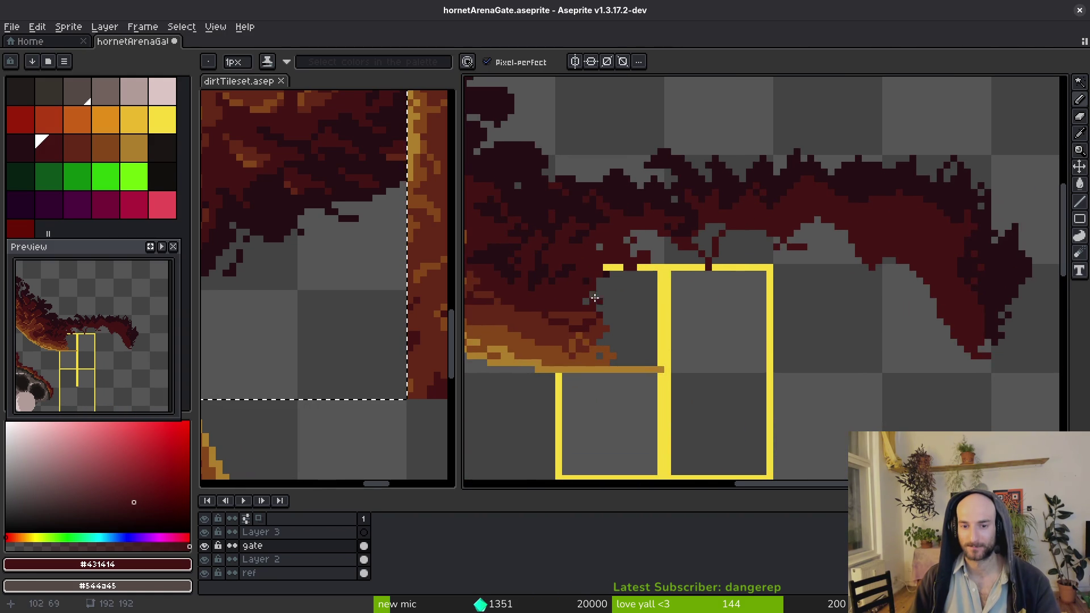
drag(665, 280, 720, 269)
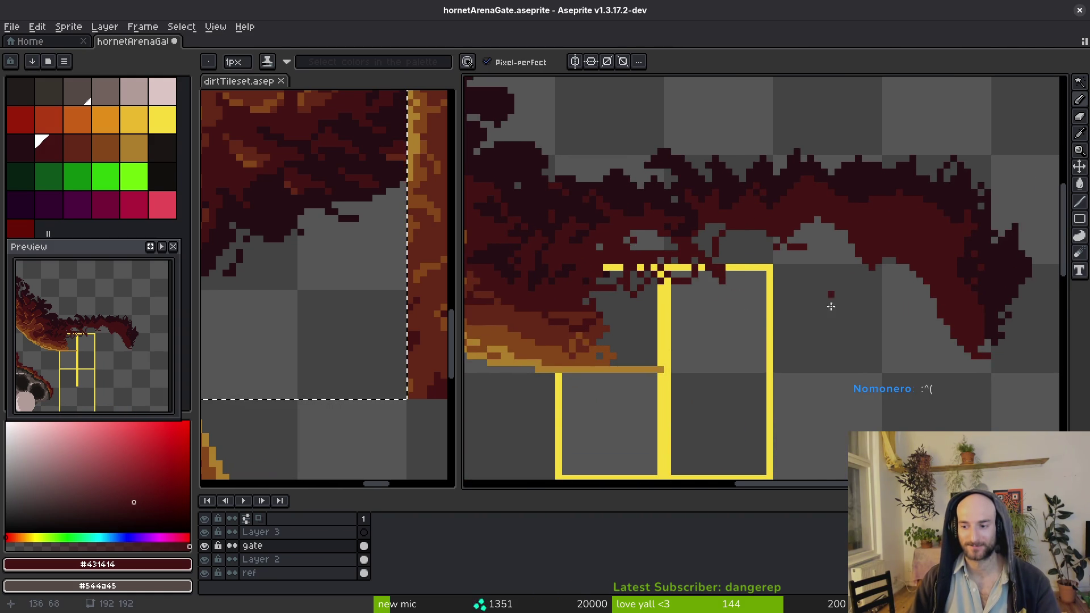
scroll(682, 301, up, 3)
Repaint the dirt in maroon and add dark shadow strokes and dots
alt+click(633, 297)
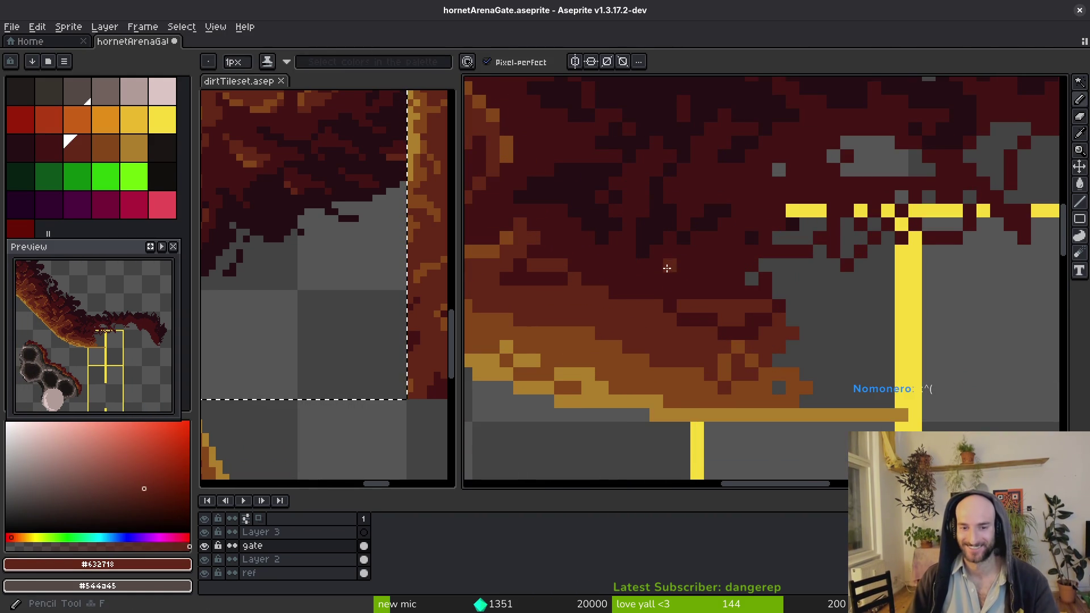
scroll(667, 268, up, 1)
alt+click(669, 246)
mouse_move(615, 235)
mouse_down()
mouse_move(653, 197)
mouse_move(632, 173)
mouse_move(696, 193)
mouse_up()
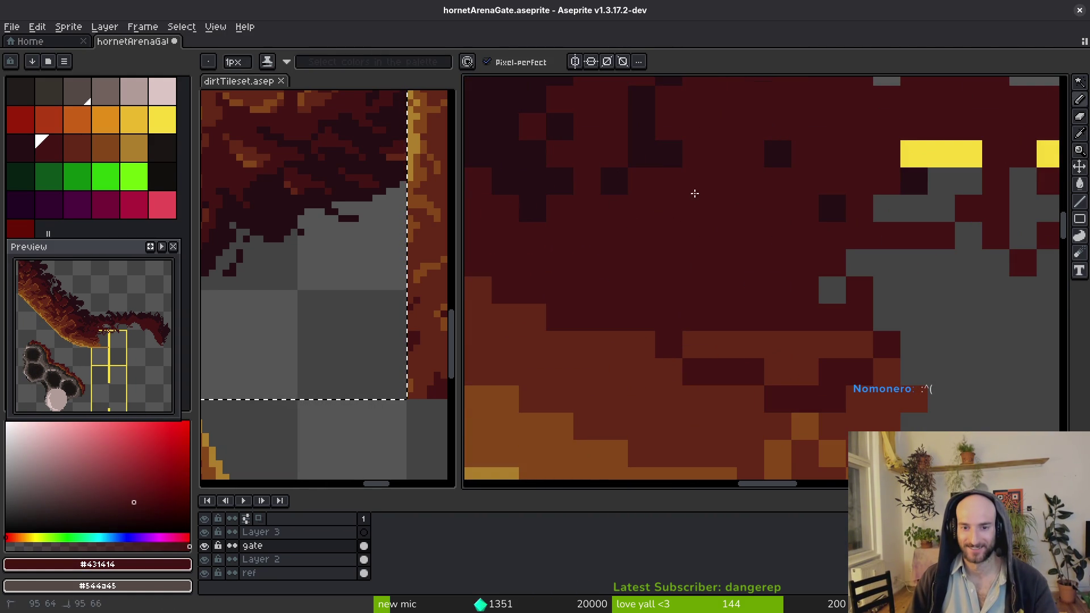
alt+click(659, 136)
mouse_move(667, 127)
mouse_down()
mouse_move(761, 151)
mouse_move(742, 134)
mouse_move(810, 181)
mouse_up()
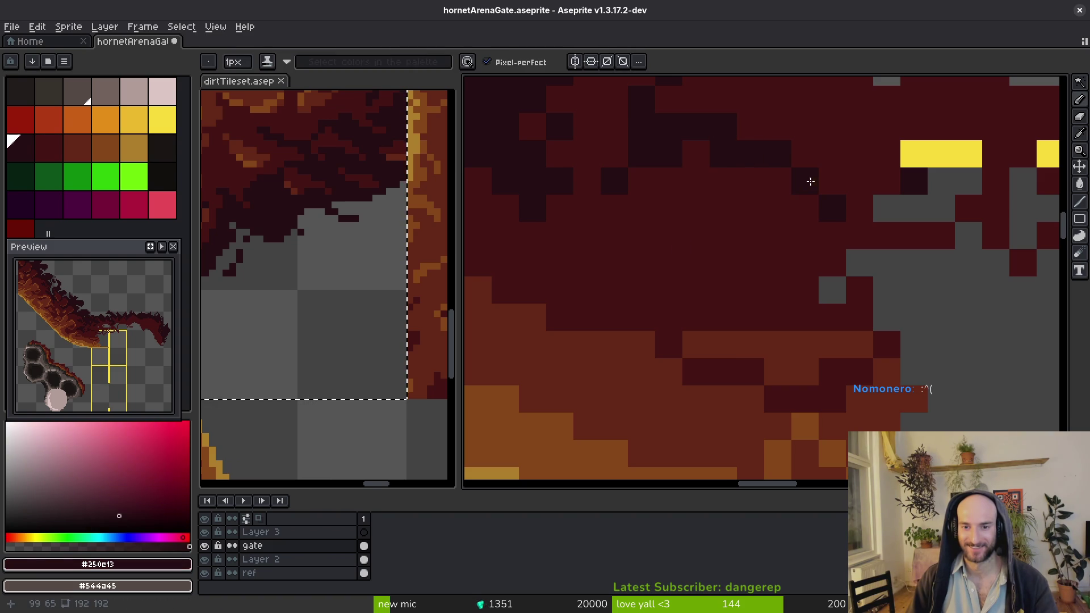
alt+click(837, 205)
click(723, 154)
alt+click(653, 154)
click(614, 159)
click(586, 209)
click(678, 323)
Shade the lower dirt with brown strokes, covering grey and yellow pixels
alt+click(698, 344)
mouse_move(619, 318)
mouse_down()
mouse_move(721, 254)
mouse_move(667, 284)
mouse_move(679, 319)
mouse_up()
click(775, 323)
scroll(662, 412, up, 1)
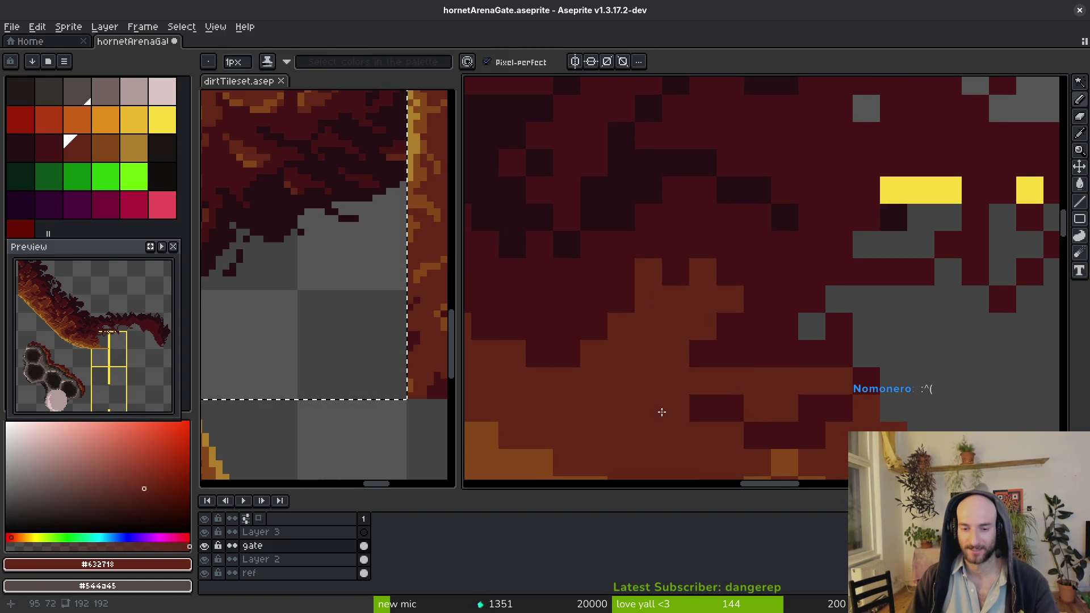
scroll(662, 412, down, 2)
drag(698, 398, 761, 304)
drag(724, 335, 670, 386)
click(724, 305)
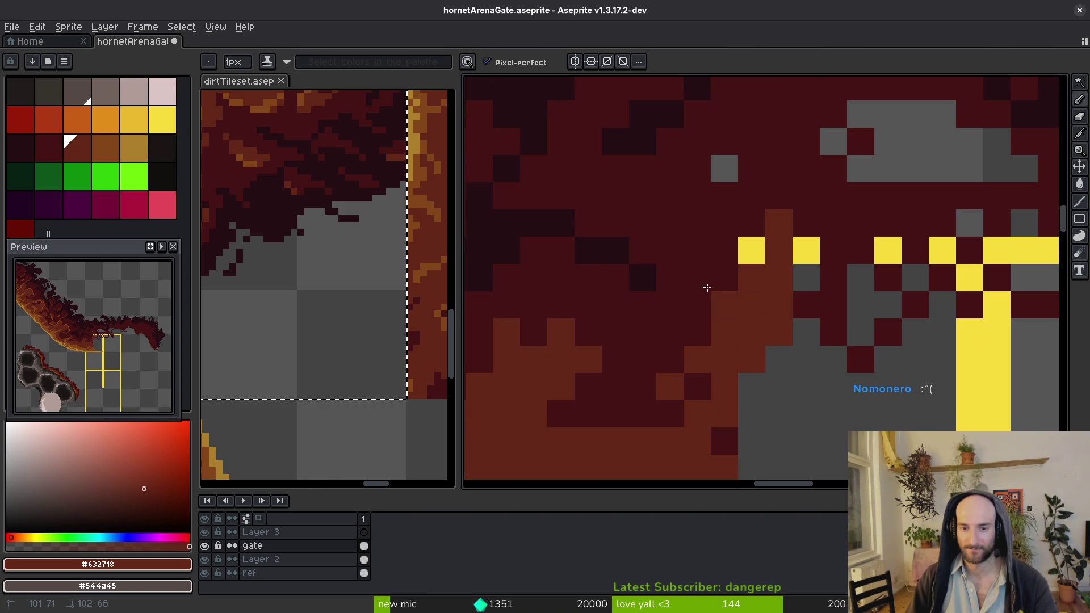
drag(707, 288, 705, 250)
scroll(719, 335, right, 5)
Cover the yellow corner and the grey gap left of the bar with brown, then save
mouse_move(659, 341)
mouse_down()
mouse_move(718, 246)
mouse_move(801, 307)
mouse_move(663, 272)
mouse_move(660, 204)
mouse_move(867, 228)
mouse_move(801, 165)
mouse_move(824, 176)
mouse_up()
scroll(672, 254, down, 3)
scroll(671, 253, right, 3)
scroll(774, 220, down, 2)
scroll(721, 275, up, 2)
mouse_move(641, 263)
mouse_down()
mouse_move(559, 255)
mouse_move(613, 228)
mouse_move(590, 244)
mouse_up()
scroll(625, 267, left, 5)
scroll(624, 267, up, 1)
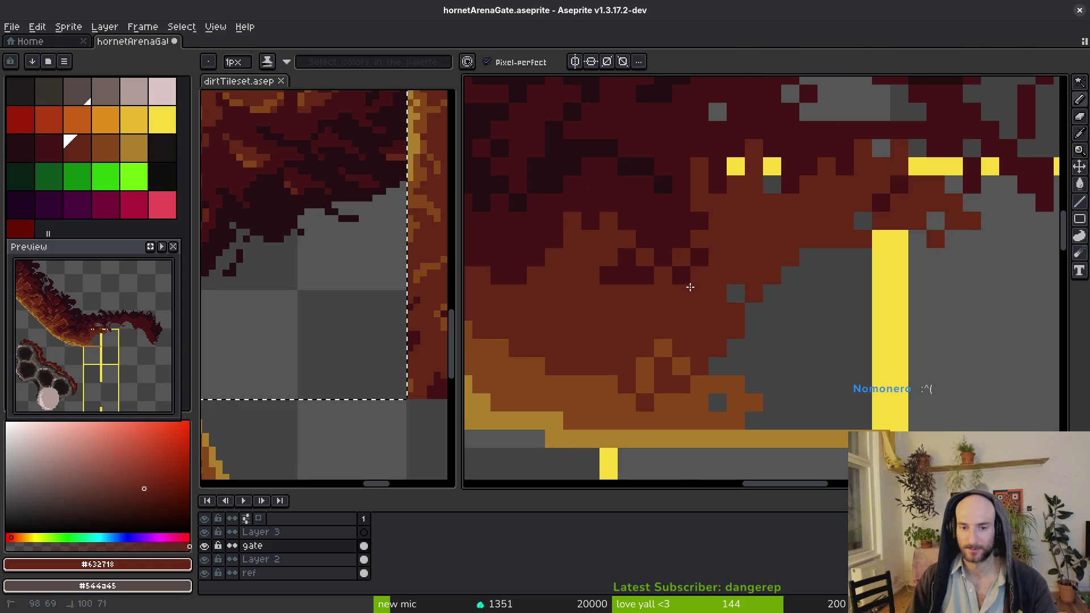
key(ctrl+s)
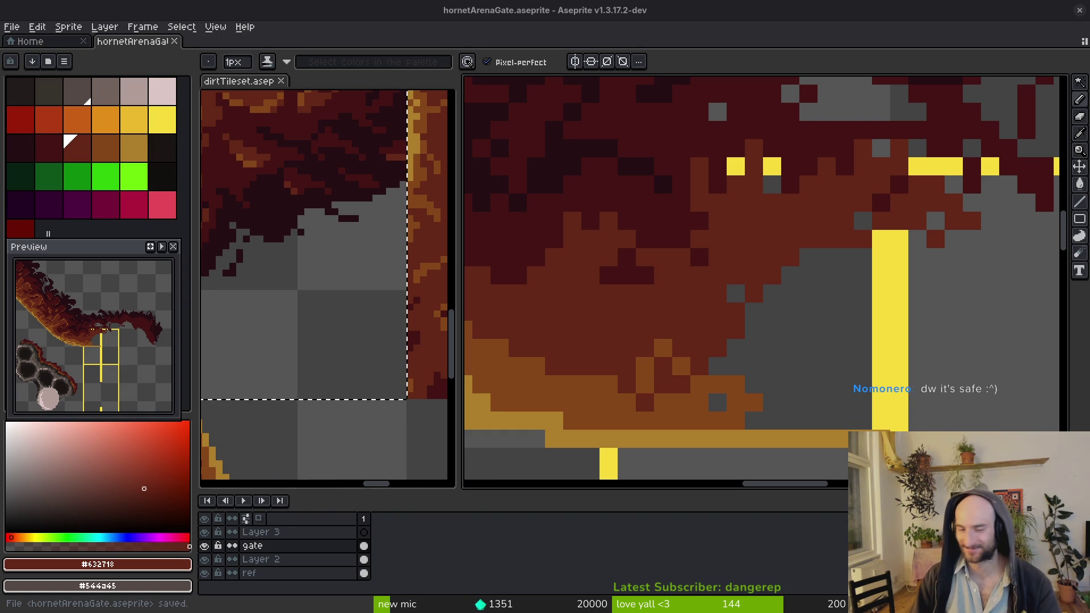
Pan the canvas slightly to review the saved dirt-over-gate sprite
middle_click(796, 224)
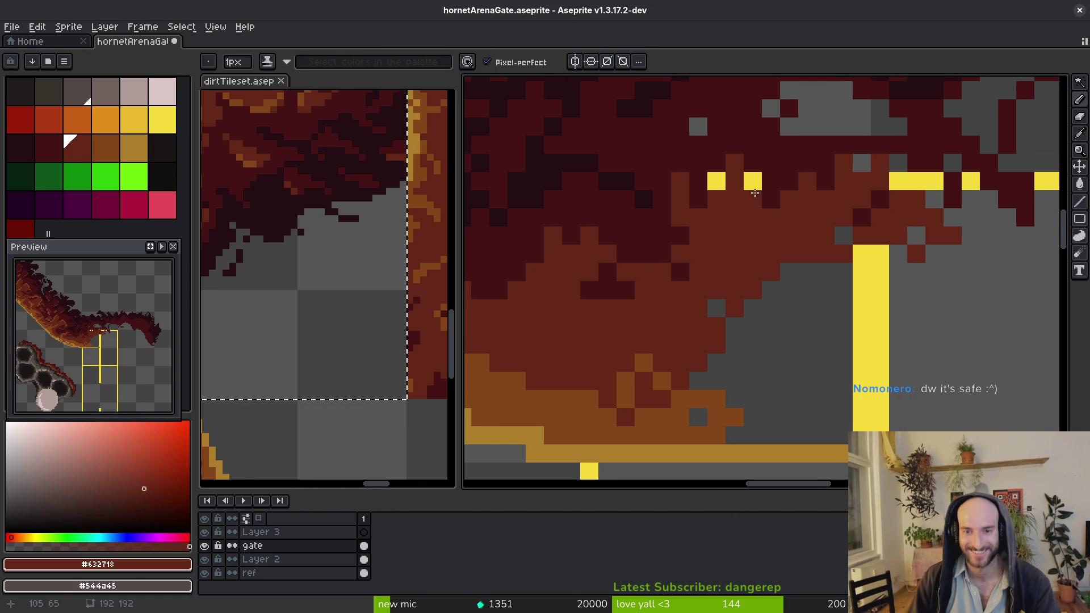
Paint the two stray yellow pixels and several dirt pixels maroon
alt+click(783, 176)
click(753, 182)
click(716, 181)
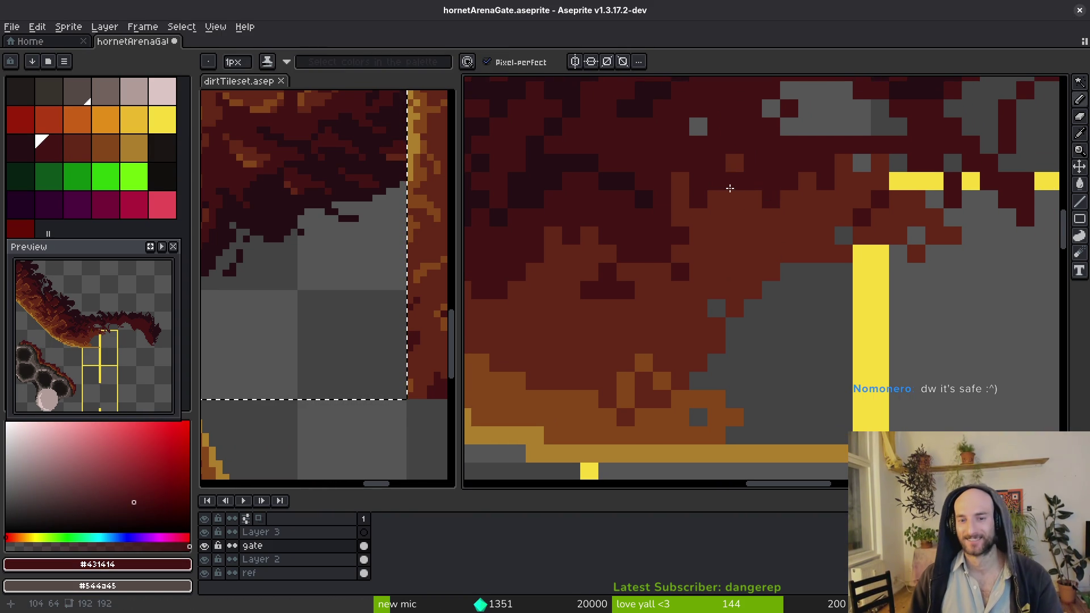
click(735, 196)
click(735, 181)
click(754, 218)
click(807, 218)
scroll(803, 250, down, 3)
scroll(695, 282, up, 2)
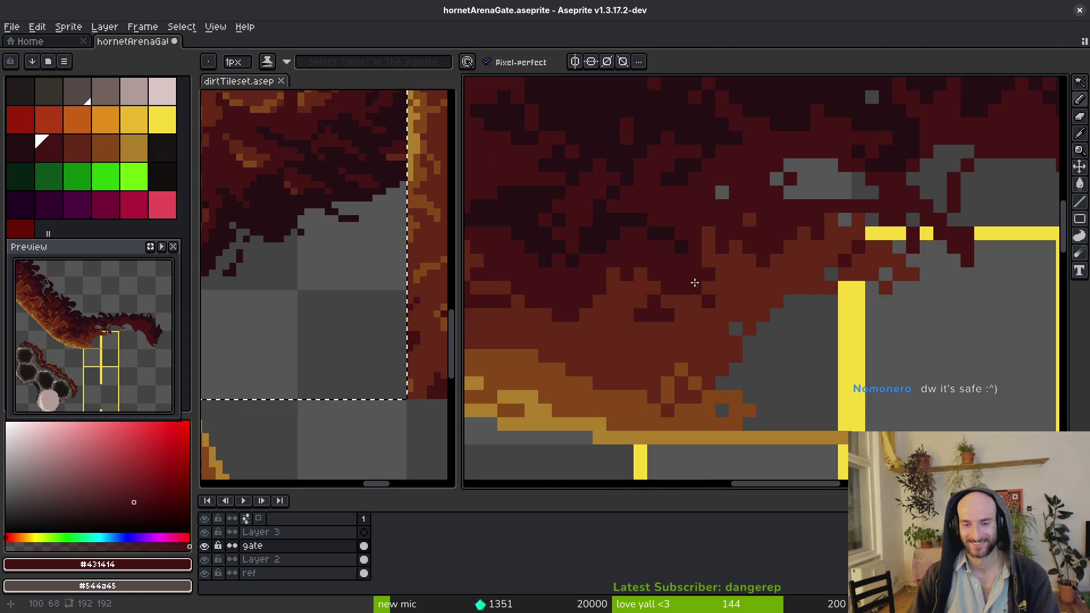
scroll(721, 274, down, 2)
Draw dirt across the gate's top and a lighter orange-brown line along the dirt's underside
alt+click(783, 243)
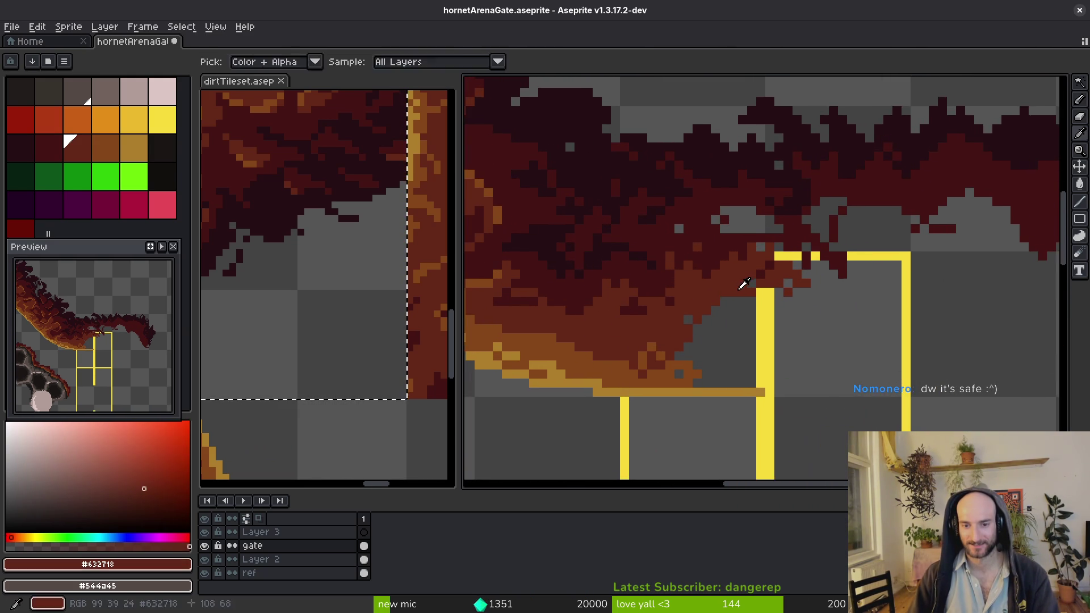
mouse_move(627, 330)
mouse_down()
mouse_move(761, 228)
mouse_move(745, 286)
mouse_move(754, 253)
mouse_move(909, 340)
mouse_move(769, 331)
mouse_move(860, 375)
mouse_move(810, 341)
mouse_move(511, 334)
mouse_up()
scroll(854, 287, right, 2)
alt+click(495, 382)
mouse_move(548, 401)
mouse_down()
mouse_move(747, 385)
mouse_move(905, 394)
mouse_up()
Bucket-fill the three gaps under the dirt line with brown
key(g)
click(806, 363)
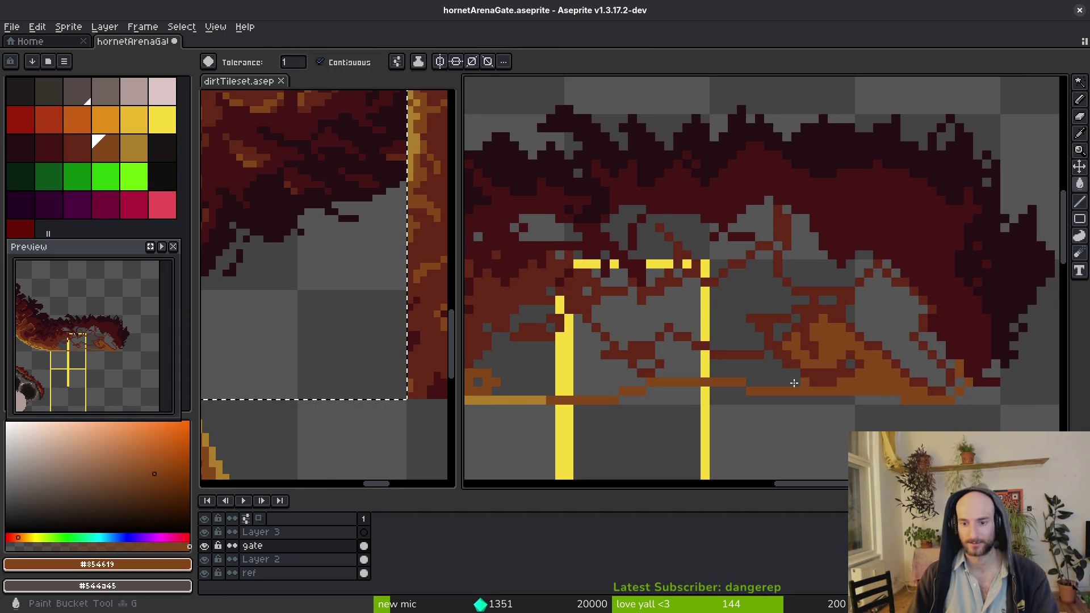
click(739, 375)
click(562, 386)
scroll(771, 349, down, 2)
scroll(772, 349, down, 1)
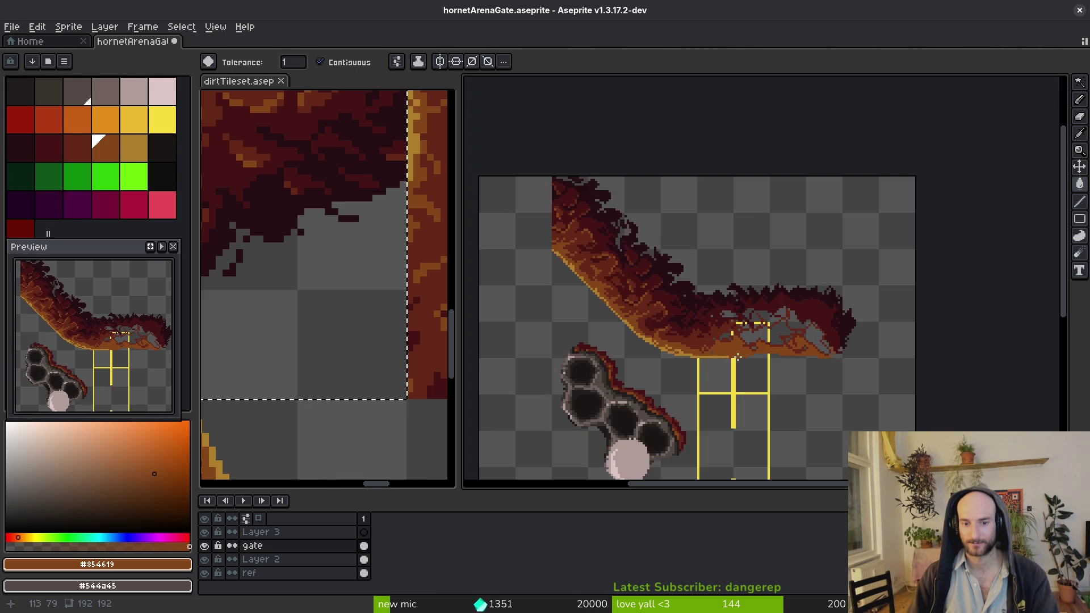
scroll(709, 309, up, 3)
With the Pencil, paint dark red into the lower dirt and over grey and yellow pixels
alt+click(704, 309)
scroll(701, 309, up, 2)
key(b)
drag(719, 379, 750, 353)
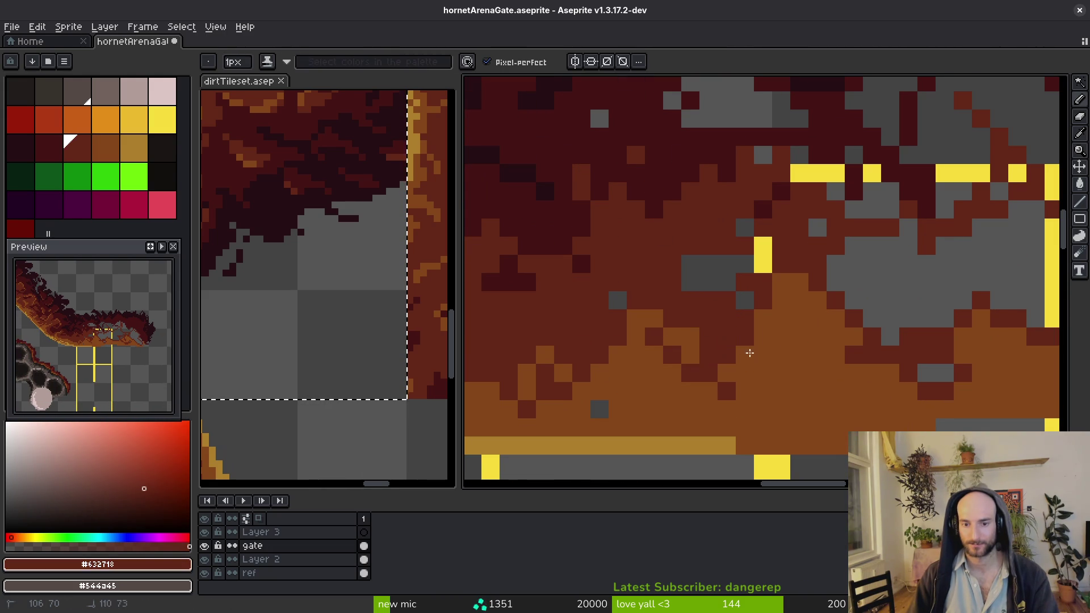
drag(697, 324, 732, 276)
key(g)
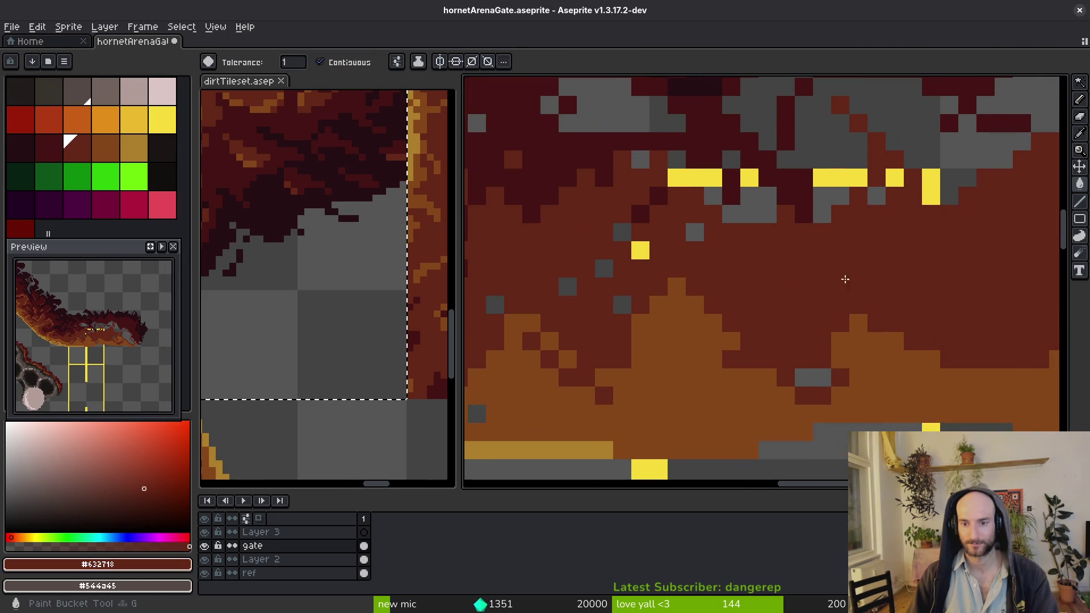
scroll(732, 278, down, 2)
scroll(721, 266, up, 1)
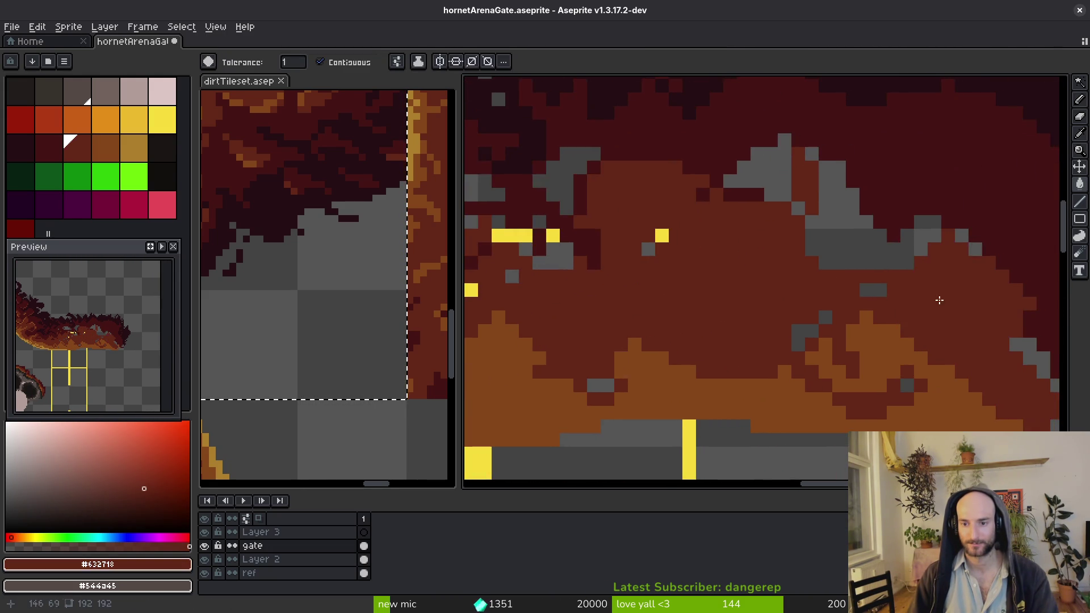
scroll(769, 300, down, 2)
scroll(769, 300, up, 2)
key(b)
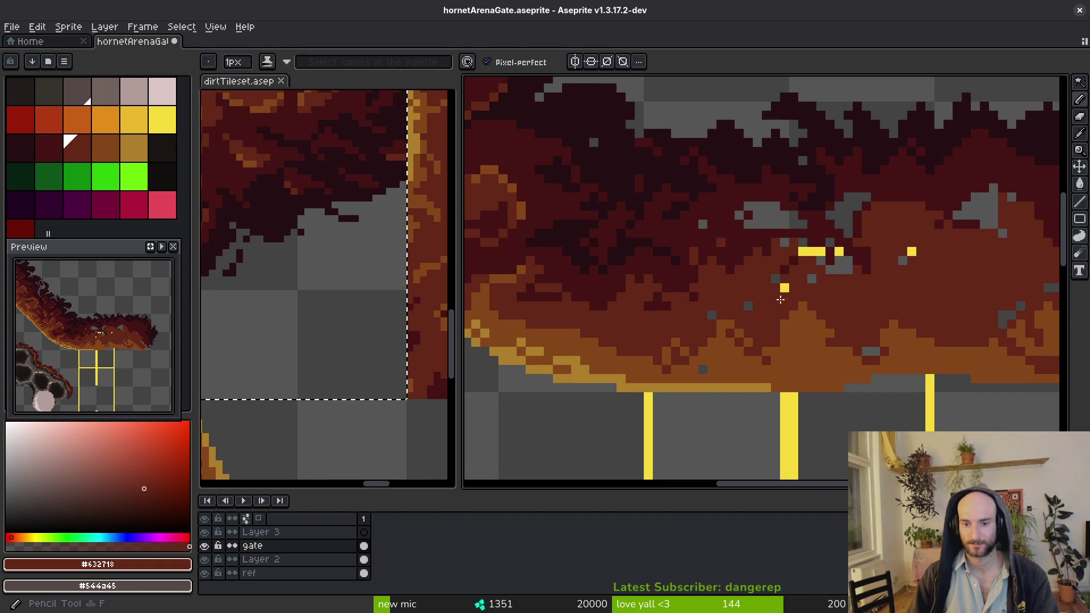
Paint the remaining stray yellow pixels and lower-right grey pixels dark red
scroll(787, 287, up, 2)
click(739, 333)
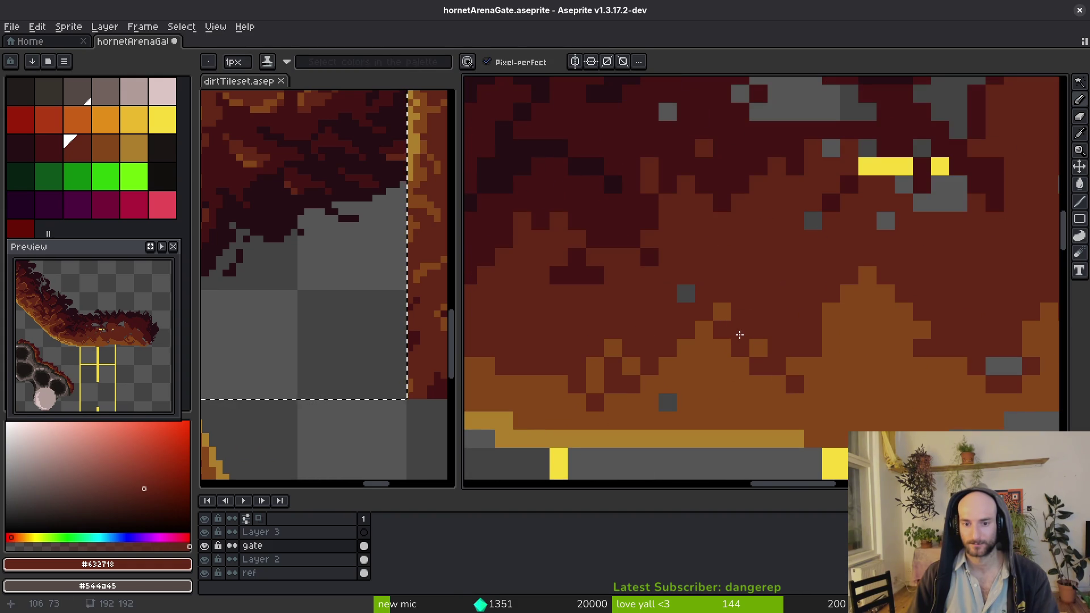
scroll(731, 343, down, 3)
scroll(813, 183, up, 4)
mouse_move(813, 183)
mouse_down()
mouse_move(874, 229)
mouse_move(608, 287)
mouse_up()
scroll(609, 287, down, 2)
scroll(565, 332, up, 2)
click(529, 302)
mouse_move(794, 460)
mouse_down()
mouse_move(881, 416)
mouse_move(797, 469)
mouse_move(822, 460)
mouse_up()
scroll(821, 460, down, 4)
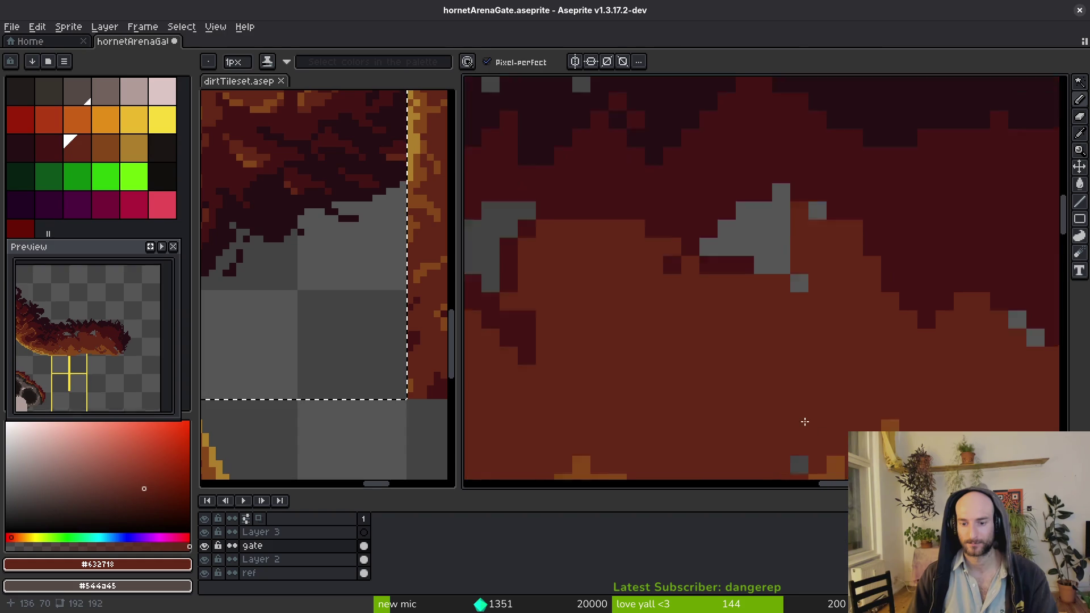
scroll(761, 377, down, 2)
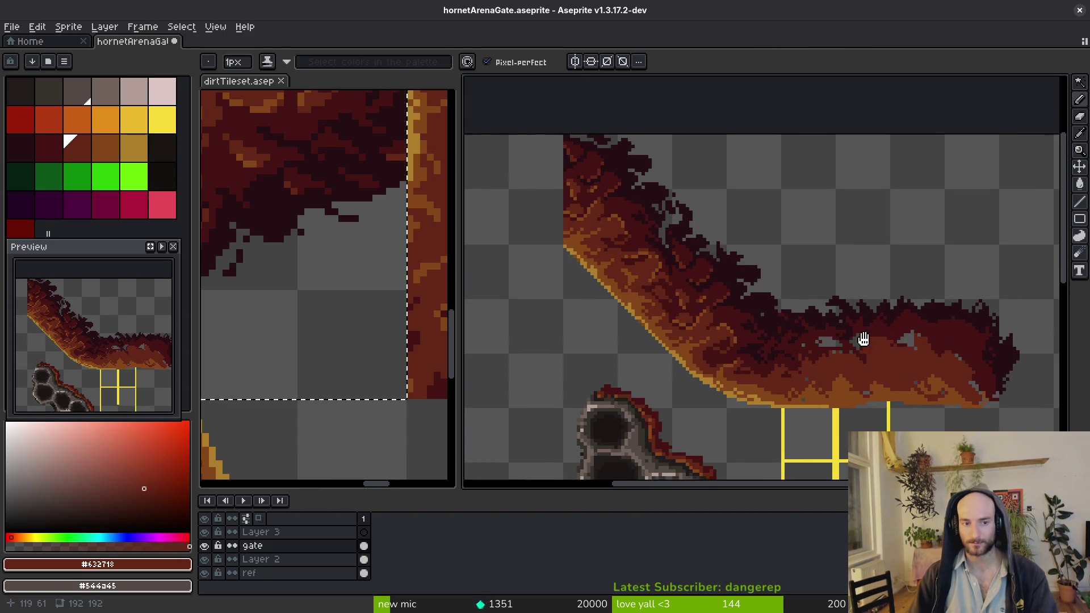
Sample the darkest dirt shade and paint shadow pixels into the upper dirt
scroll(812, 308, up, 2)
scroll(823, 322, up, 1)
key(alt)
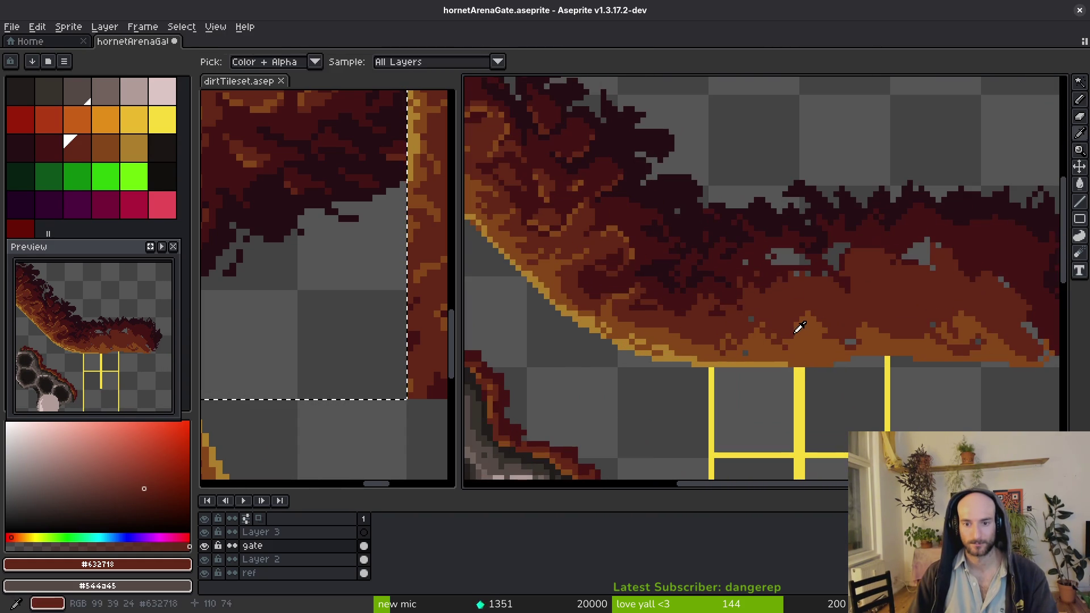
alt+click(774, 292)
scroll(732, 278, up, 1)
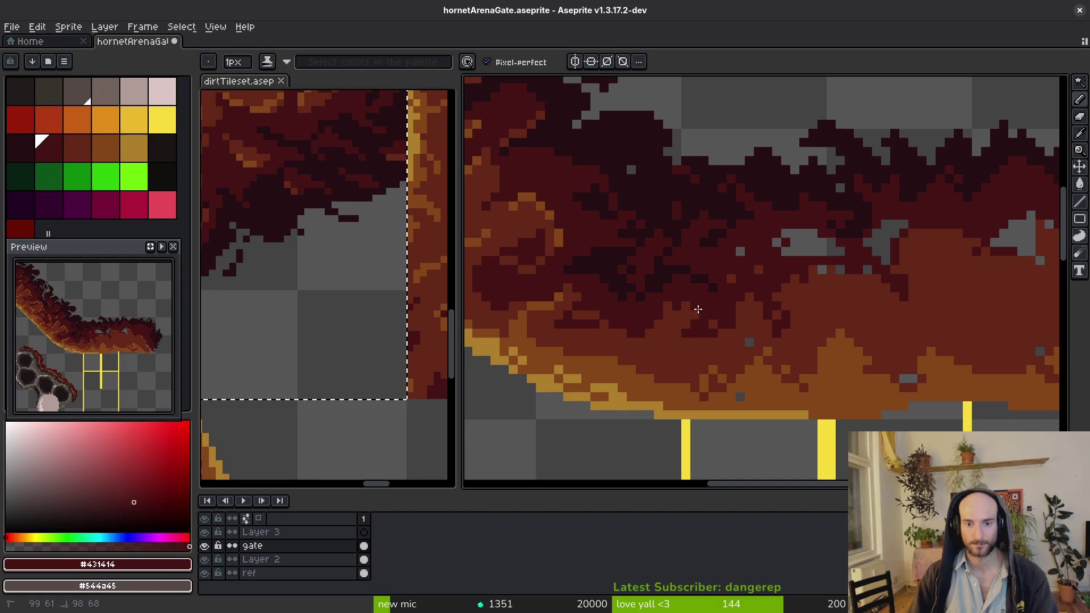
alt+click(690, 238)
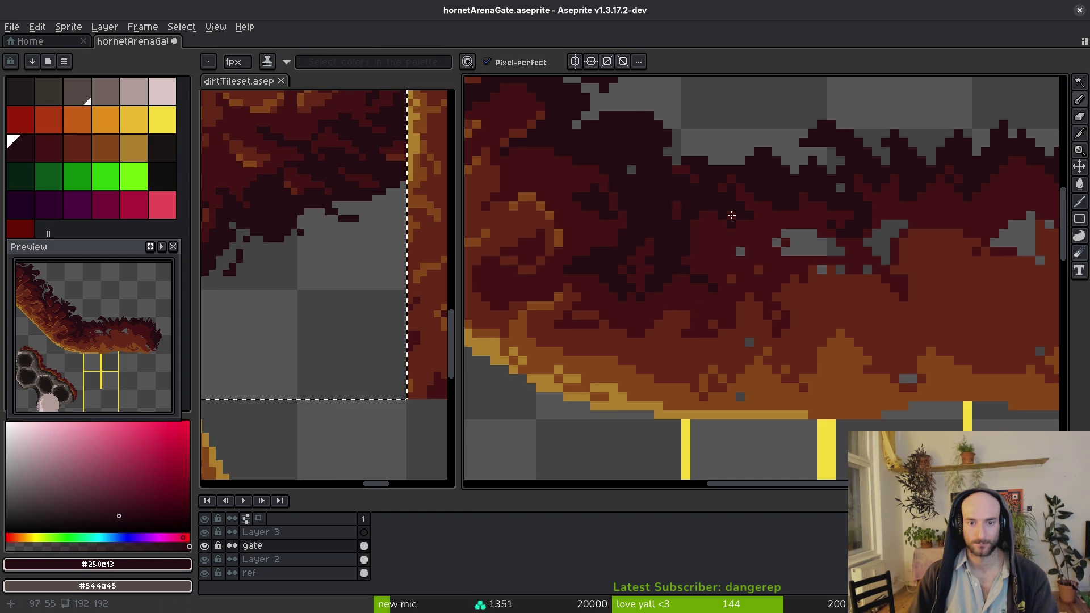
alt+click(690, 241)
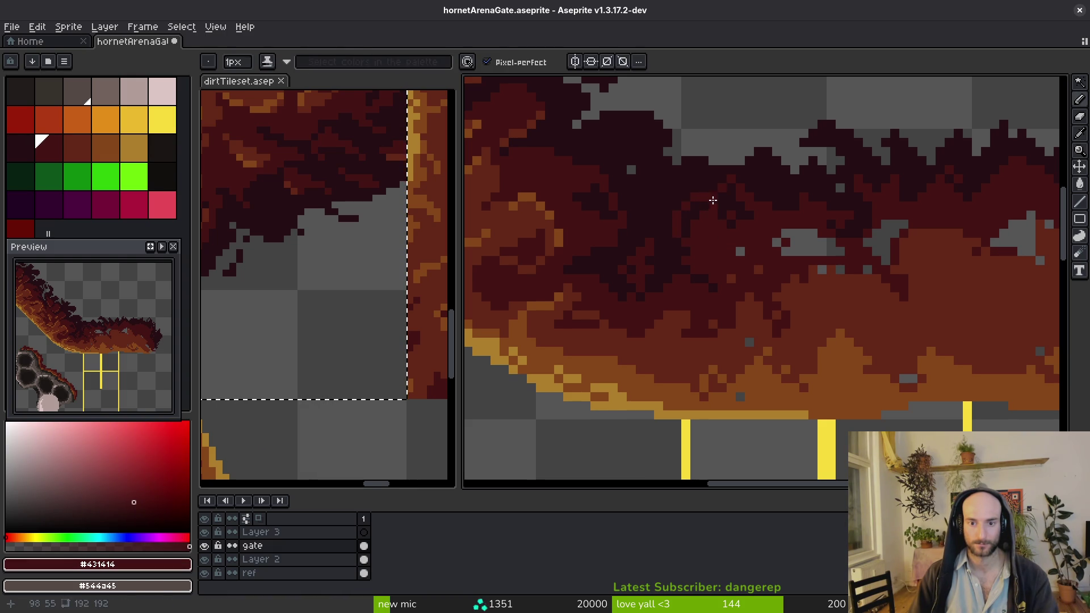
scroll(713, 200, up, 2)
alt+click(731, 141)
mouse_move(692, 159)
mouse_down()
mouse_move(597, 121)
mouse_move(583, 166)
mouse_move(721, 236)
mouse_move(638, 163)
mouse_move(588, 198)
mouse_up()
click(664, 159)
Fill the grey gaps and a row of gaps in the dirt with dark red and maroon
scroll(774, 287, down, 2)
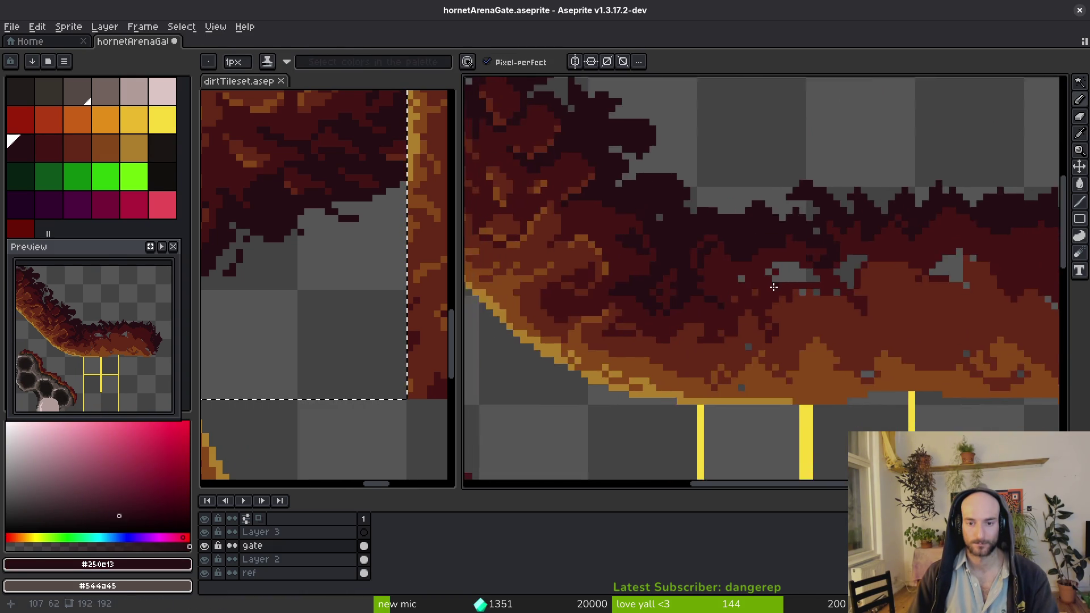
scroll(774, 287, up, 2)
drag(828, 244, 773, 227)
click(778, 264)
alt+click(759, 244)
click(814, 264)
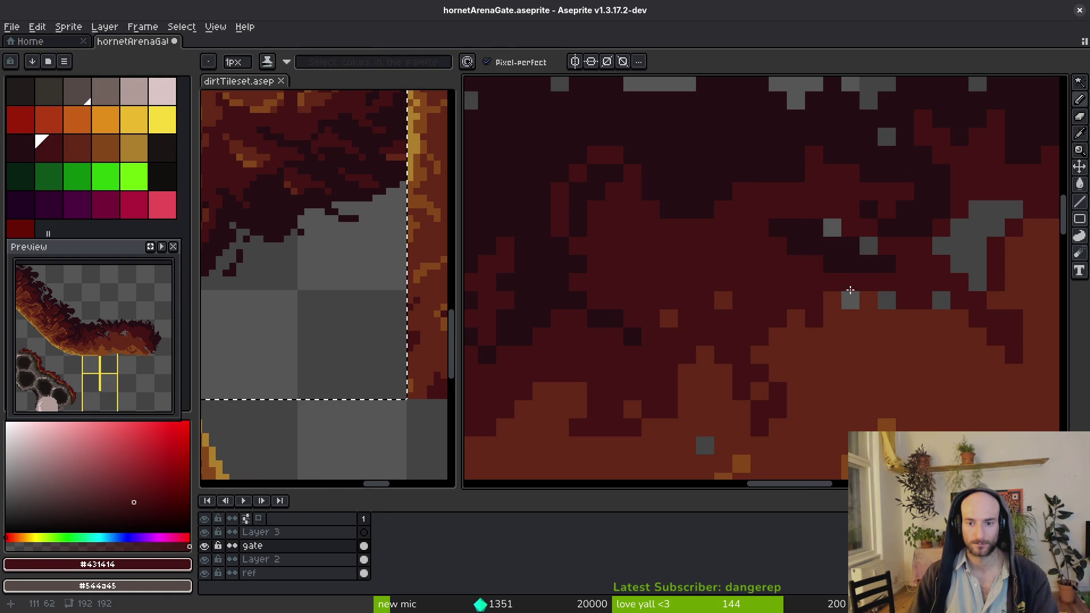
drag(851, 290, 981, 306)
drag(795, 355, 789, 341)
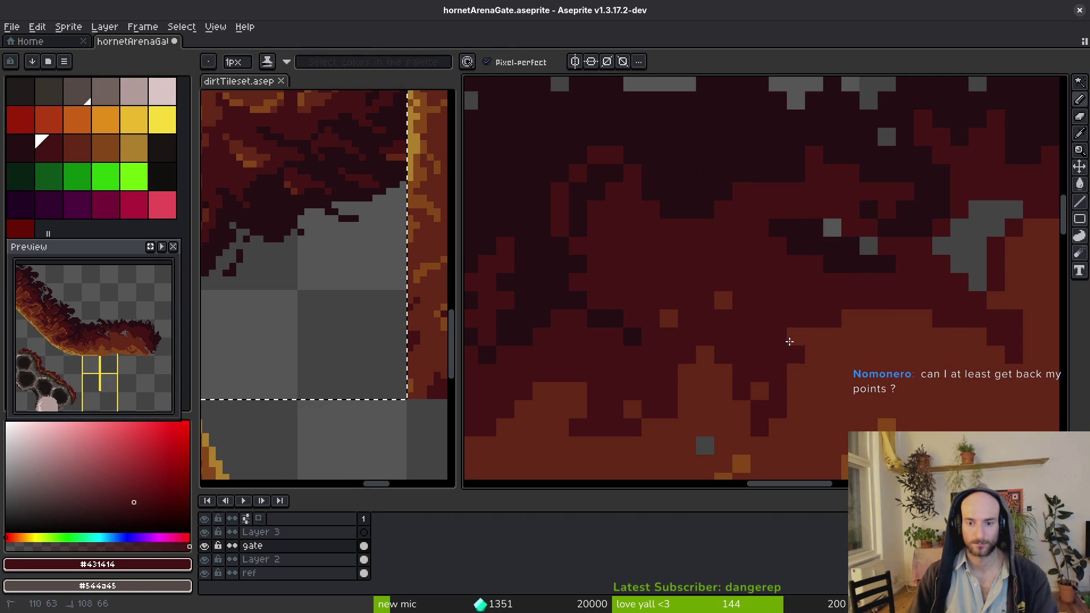
Switch briefly to the terminal and back to Aseprite
scroll(778, 354, down, 2)
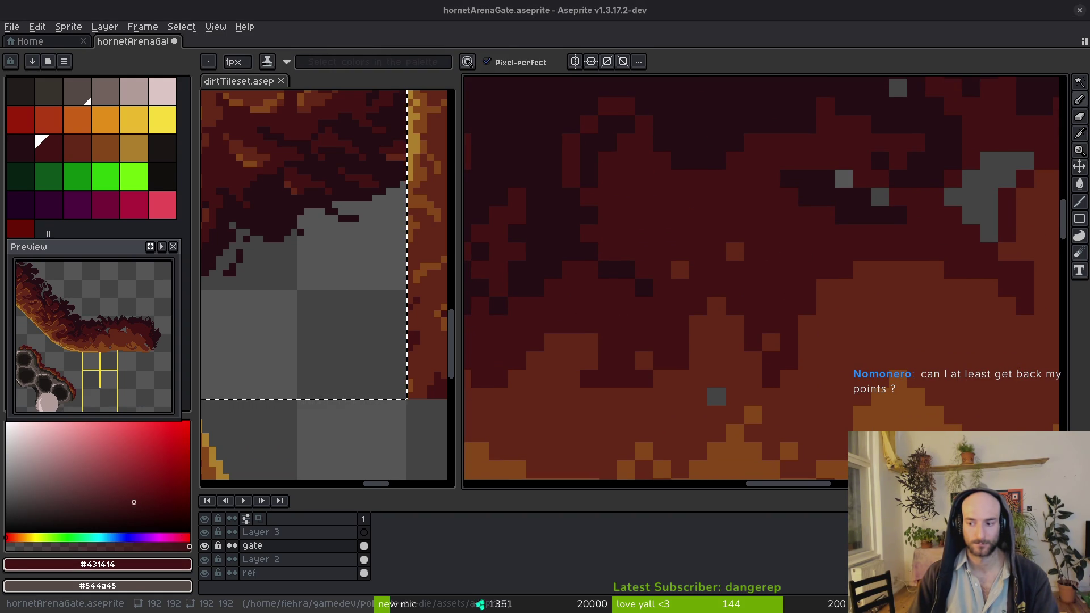
key(alt+Tab)
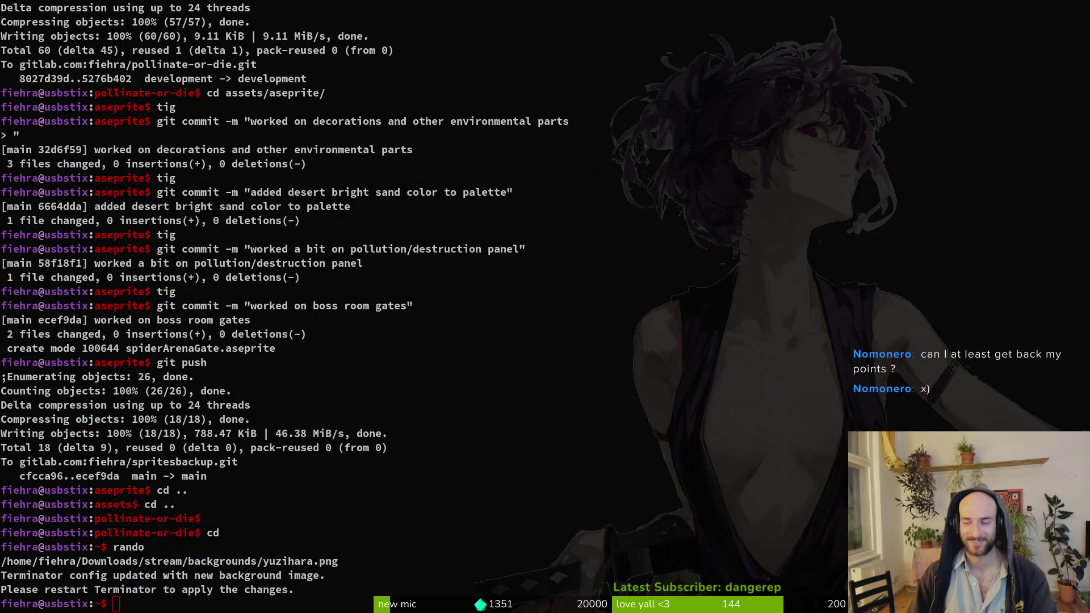
key(alt+Tab)
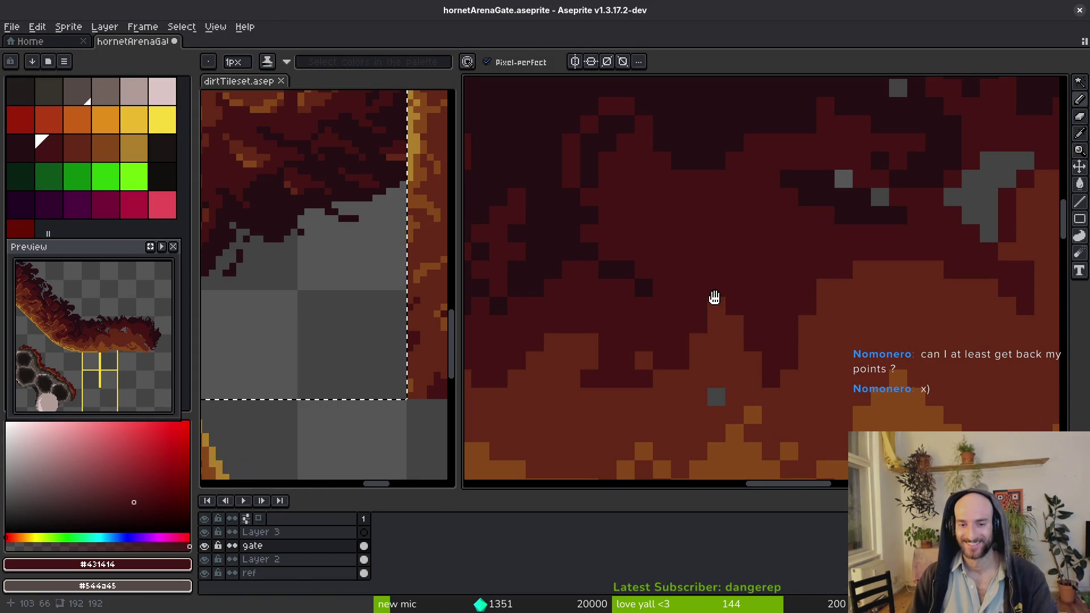
Save the sprite and sample the dirt's lighter brown and dark red, undoing an accidental fill
key(ctrl+s)
alt+click(725, 338)
drag(852, 360, 790, 330)
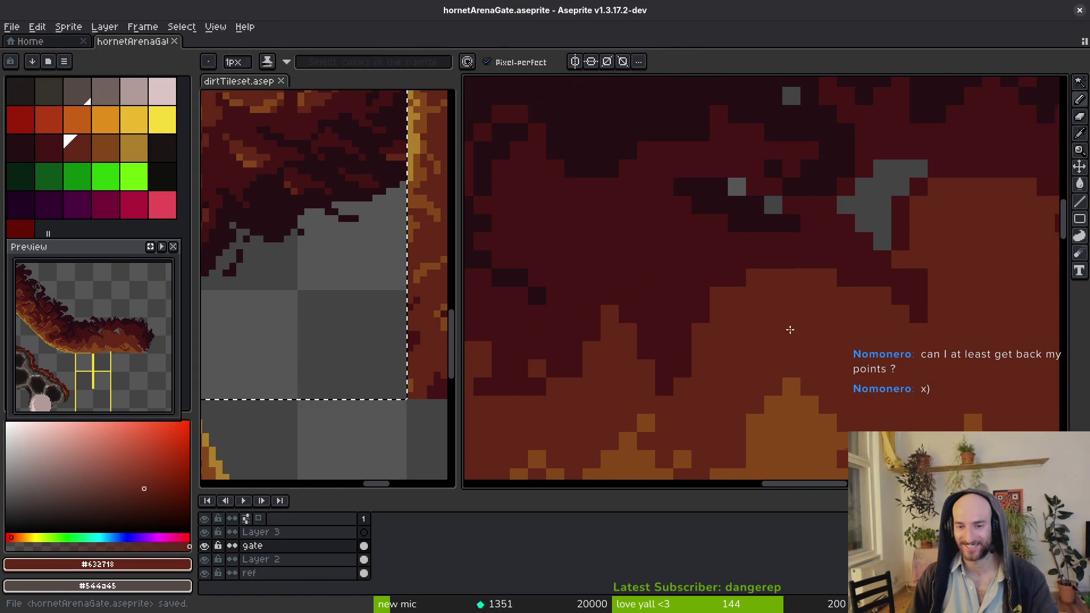
alt+click(842, 243)
mouse_move(842, 243)
mouse_down()
mouse_move(694, 214)
mouse_move(720, 273)
mouse_up()
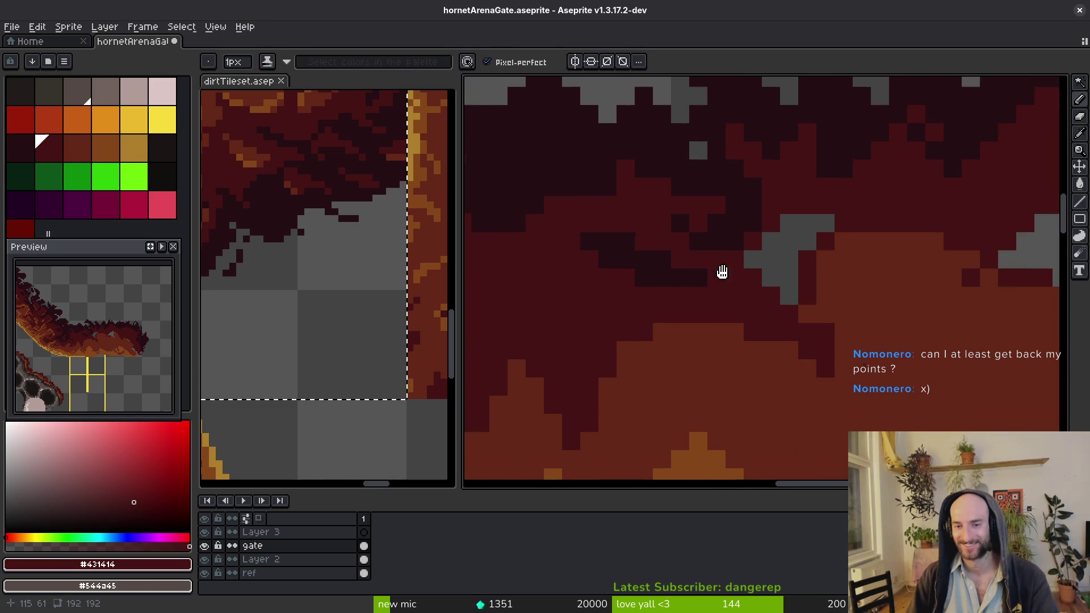
drag(825, 239, 854, 300)
key(ctrl+s)
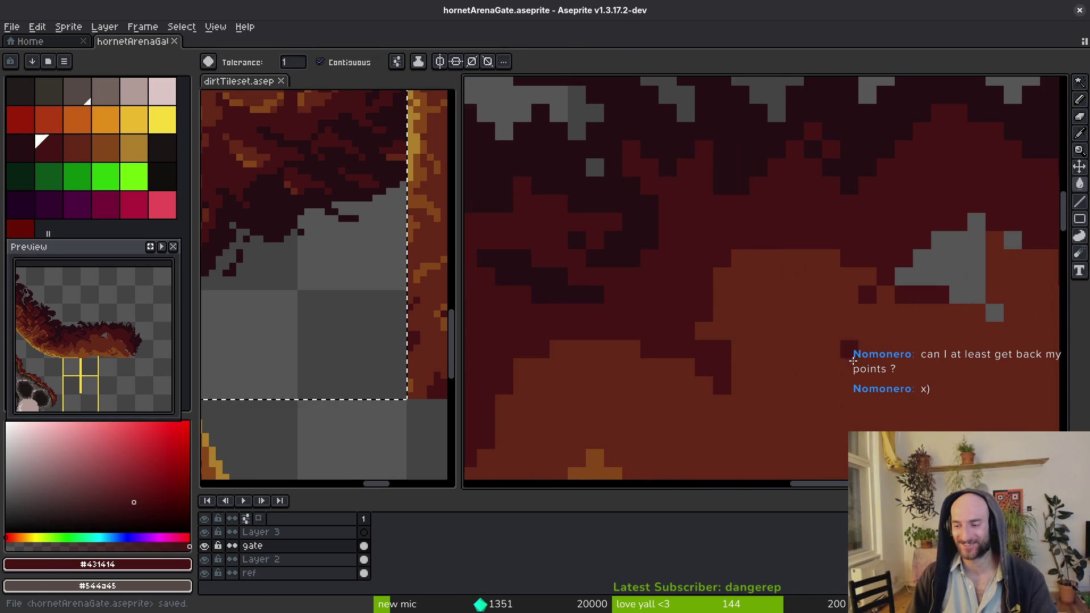
scroll(735, 316, up, 2)
scroll(758, 357, down, 2)
scroll(758, 358, up, 1)
click(710, 312)
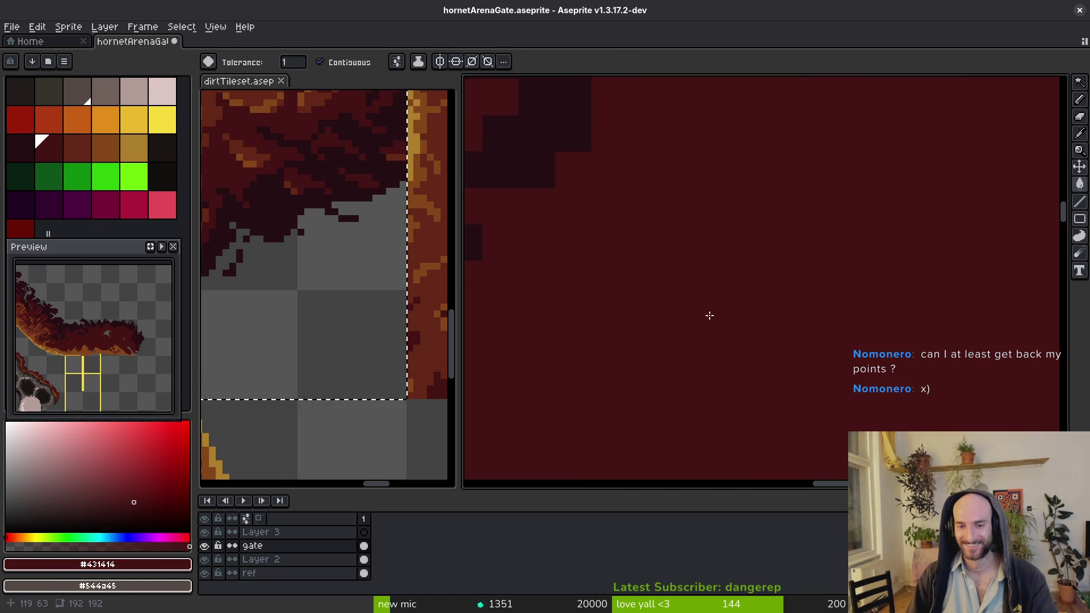
key(ctrl+z)
With the Pencil, darken several pixels along the dirt overhang's border
key(b)
click(693, 316)
click(719, 278)
scroll(765, 284, down, 2)
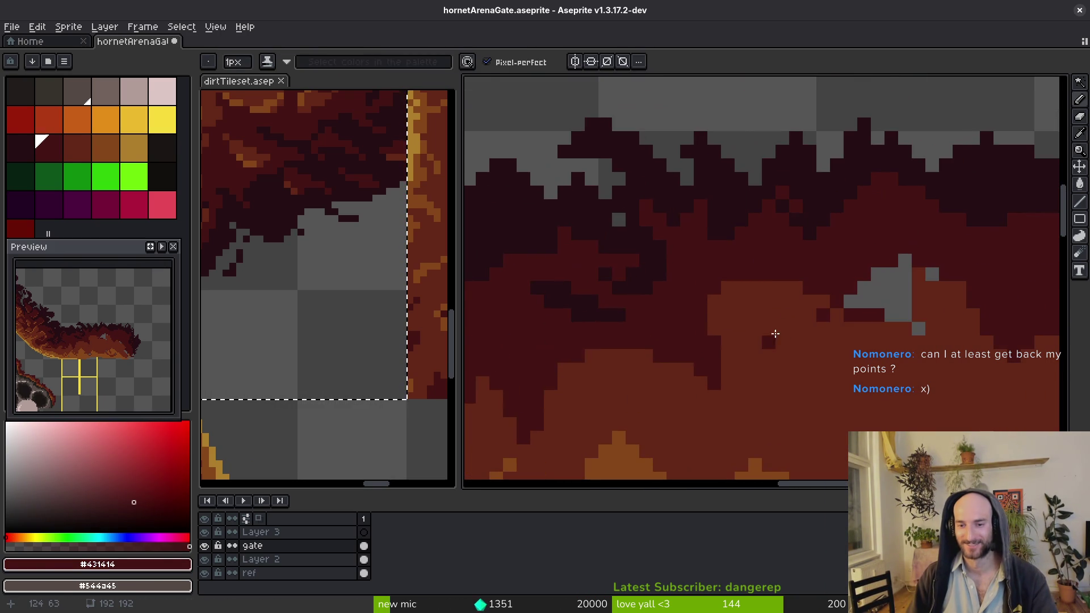
drag(835, 312, 876, 312)
click(782, 278)
click(839, 315)
click(875, 333)
click(784, 290)
Paint the grey gap pixels and lighter spots in the dirt over with dark red
scroll(761, 278, right, 5)
click(711, 294)
mouse_move(730, 293)
mouse_down()
mouse_move(733, 310)
mouse_move(737, 293)
mouse_up()
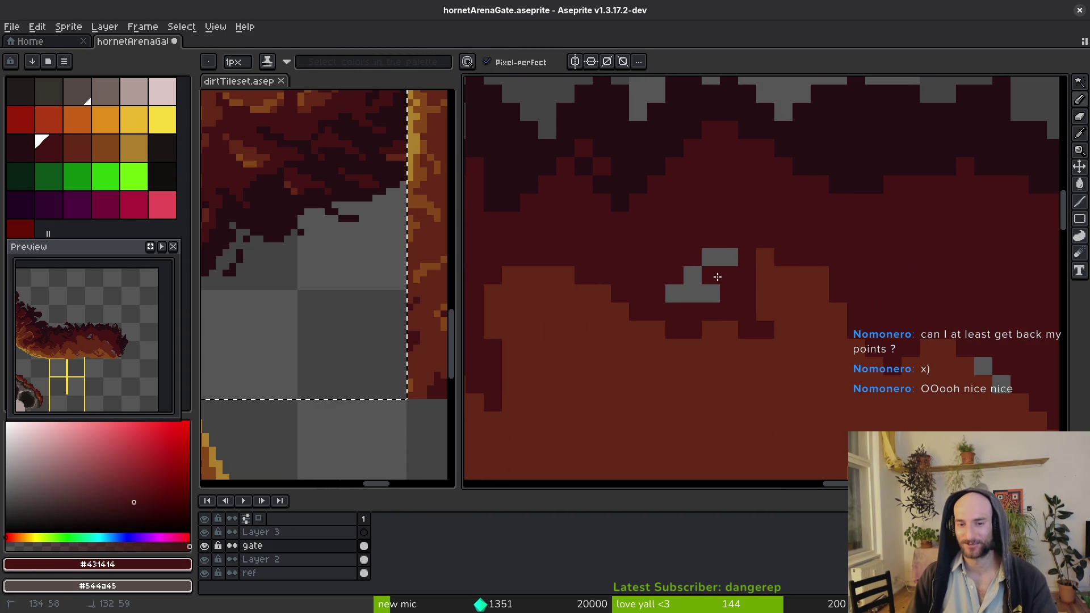
click(730, 256)
click(693, 293)
click(690, 275)
click(674, 294)
click(711, 257)
click(765, 258)
scroll(901, 316, down, 3)
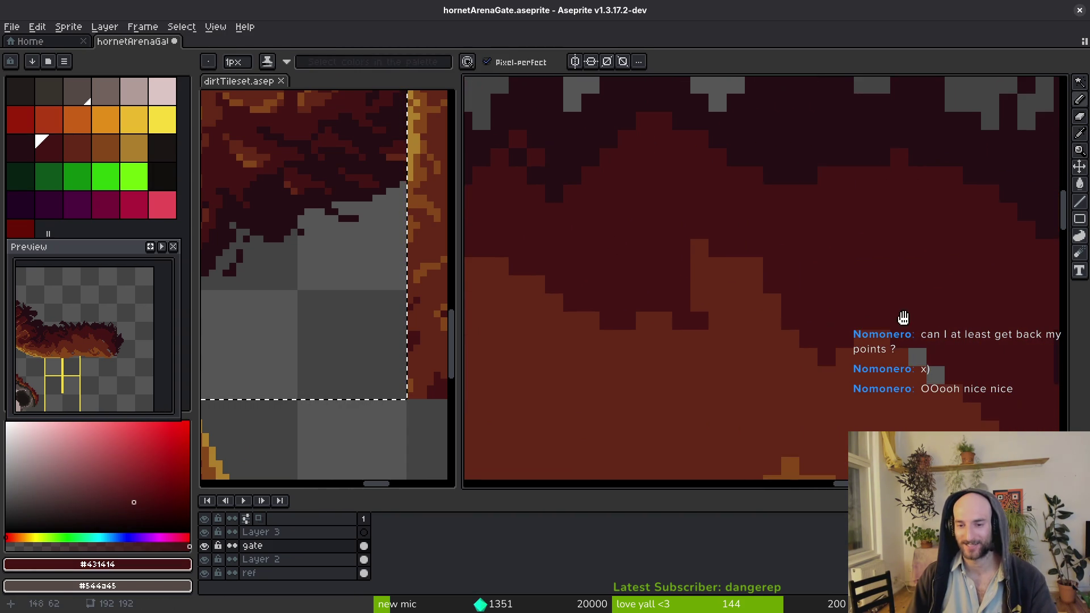
scroll(791, 323, right, 3)
scroll(812, 328, down, 2)
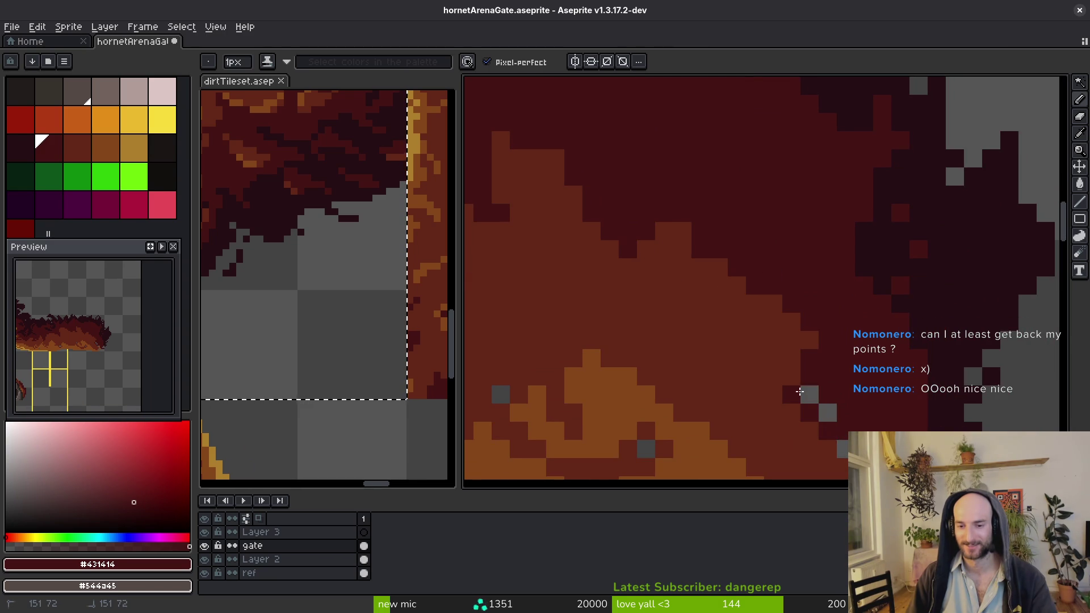
scroll(870, 365, down, 2)
scroll(842, 315, down, 2)
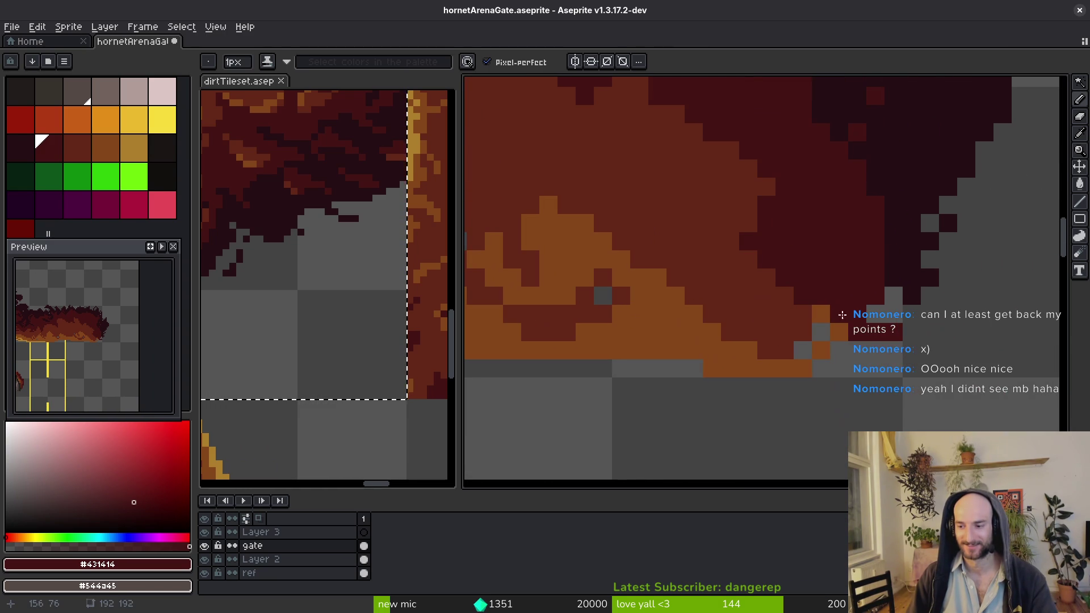
drag(820, 331, 820, 314)
Alt-sample the dirt's lighter brown and paint lighter brown pixels across the overhang
key(alt)
click(803, 350)
alt+click(805, 359)
mouse_move(805, 363)
mouse_down()
mouse_move(877, 369)
mouse_move(897, 300)
mouse_up()
alt+click(895, 293)
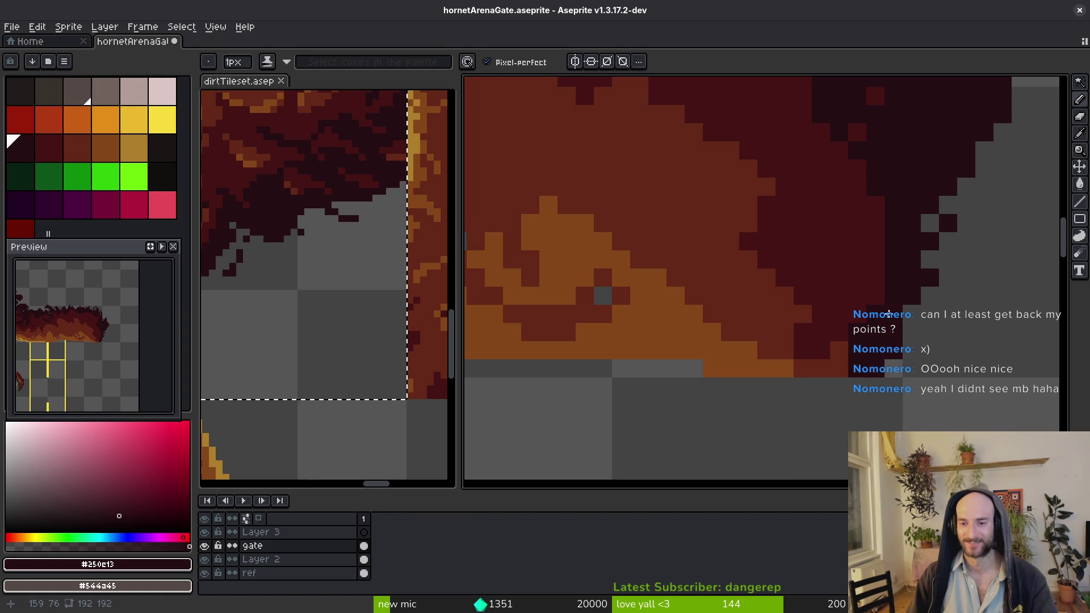
scroll(904, 278, down, 2)
scroll(905, 277, up, 3)
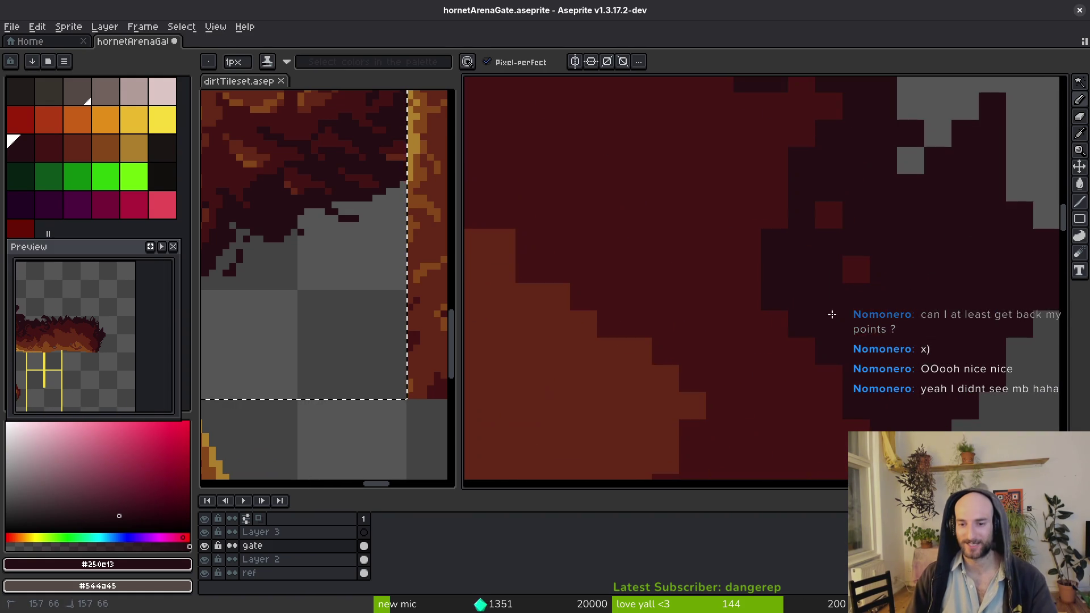
alt+click(780, 265)
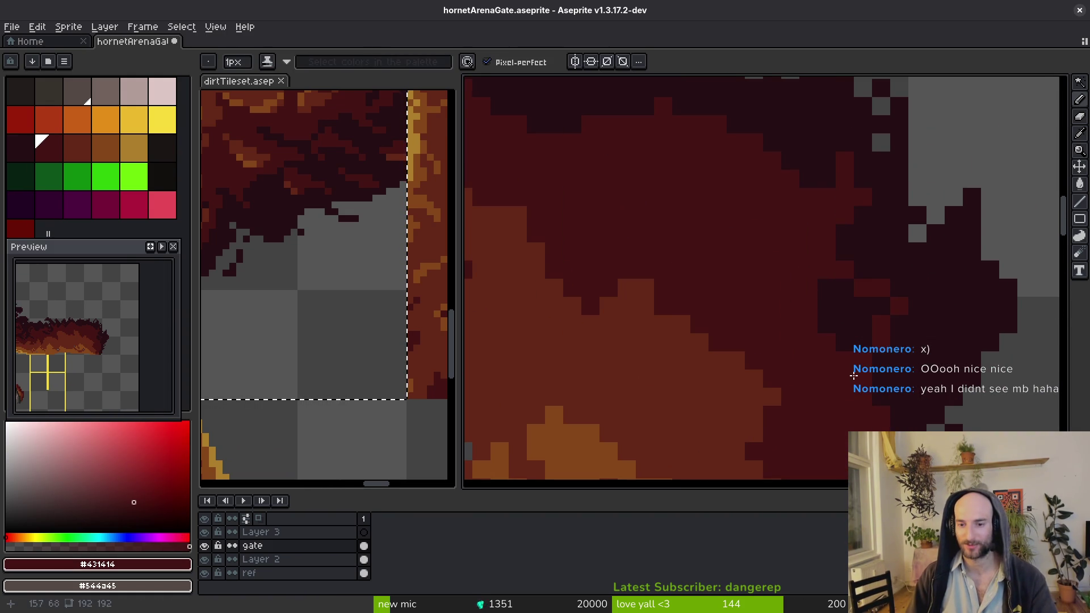
scroll(841, 355, down, 2)
scroll(832, 350, up, 3)
alt+click(833, 351)
mouse_move(825, 362)
mouse_down()
mouse_move(828, 374)
mouse_move(786, 382)
mouse_move(810, 257)
mouse_move(832, 254)
mouse_up()
Add dark red pixels and a short dark vertical stroke into the dirt
scroll(779, 300, down, 3)
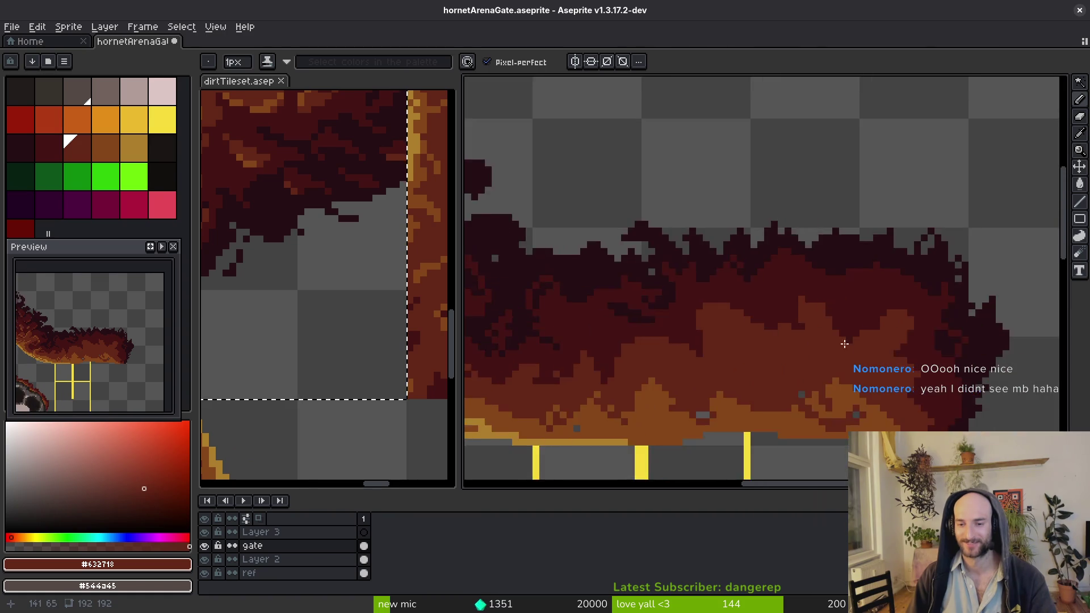
scroll(818, 311, up, 2)
alt+click(833, 284)
drag(823, 341, 817, 369)
scroll(902, 339, down, 2)
scroll(902, 339, up, 3)
alt+click(840, 268)
drag(838, 283, 841, 314)
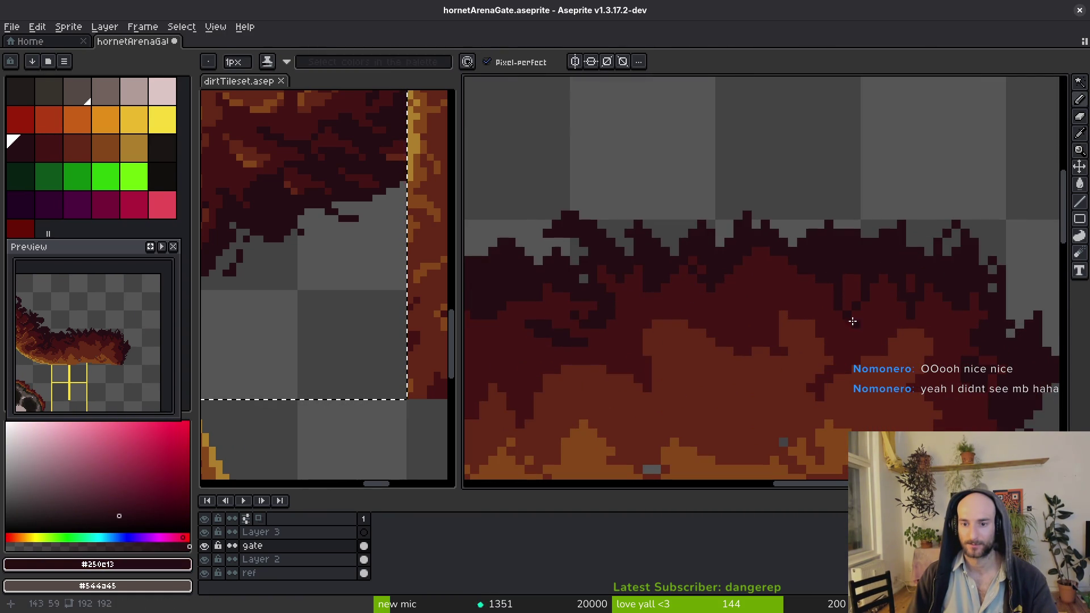
click(853, 321)
scroll(853, 322, up, 1)
drag(867, 321, 866, 304)
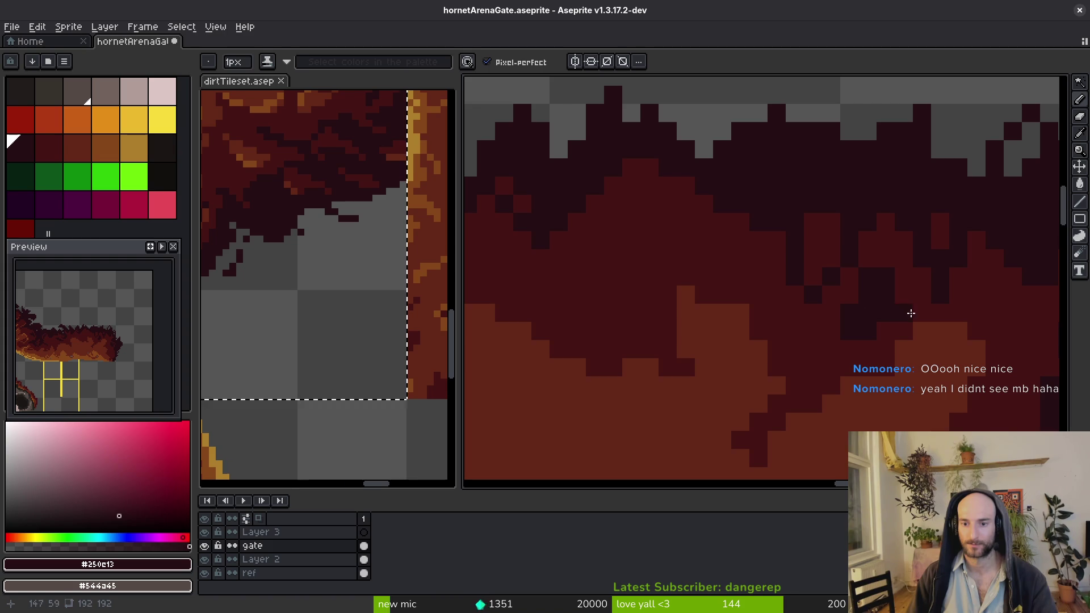
Paint a short lighter stroke, then resample the darkest red shade
alt+click(943, 239)
drag(961, 251, 962, 261)
alt+click(952, 250)
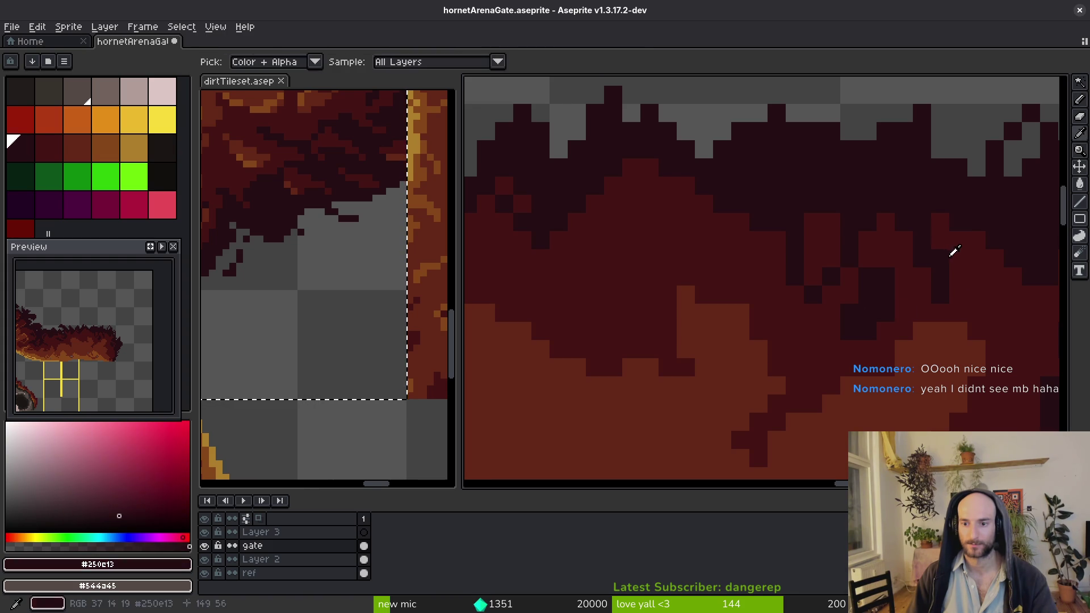
alt+click(955, 258)
scroll(948, 259, down, 3)
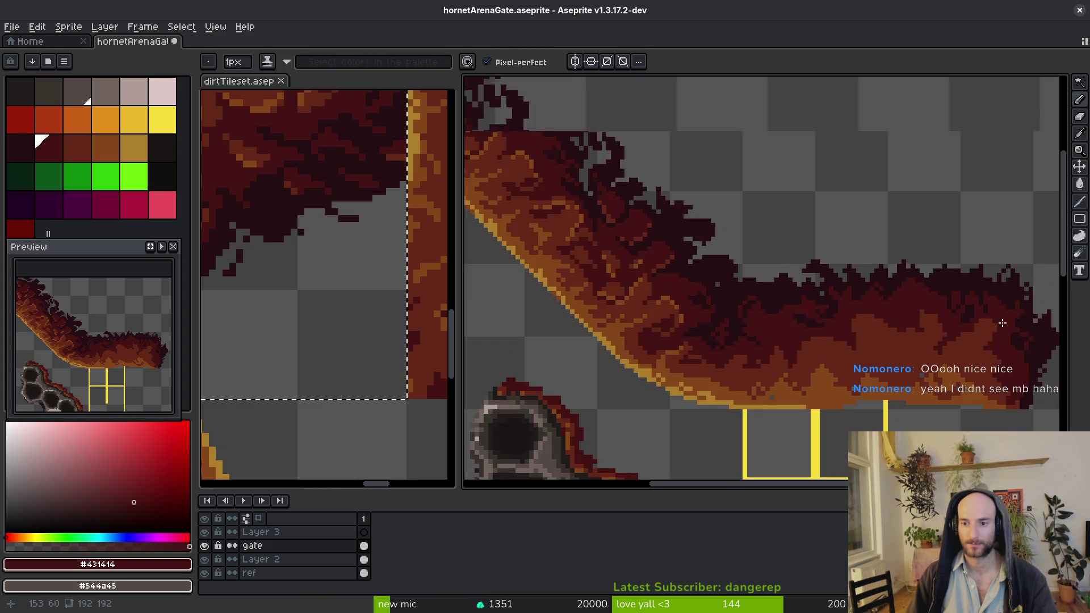
scroll(877, 282, up, 3)
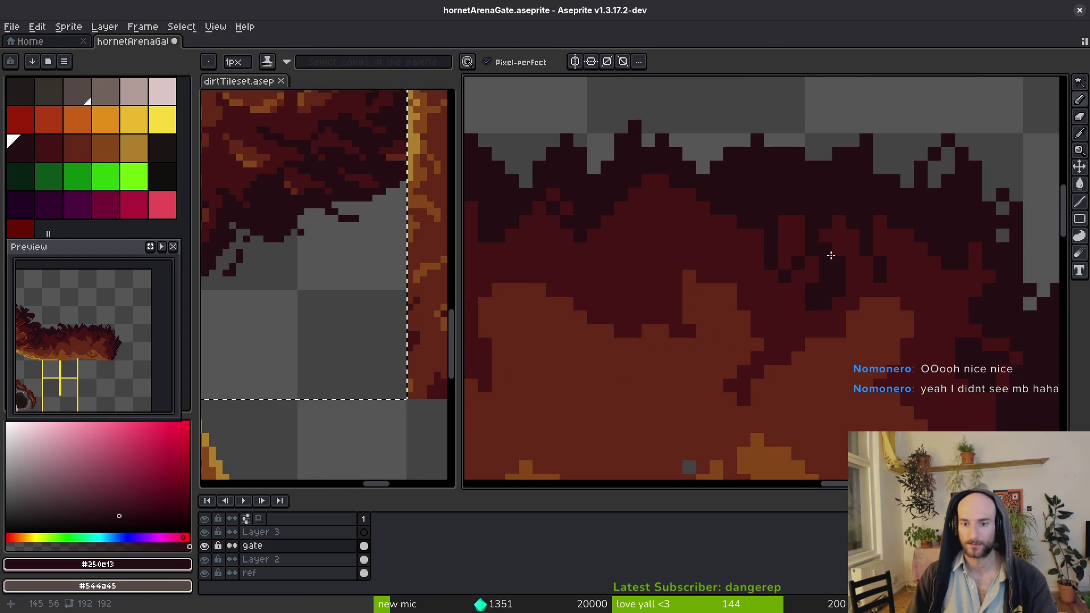
alt+click(828, 251)
scroll(827, 250, down, 3)
scroll(927, 294, up, 3)
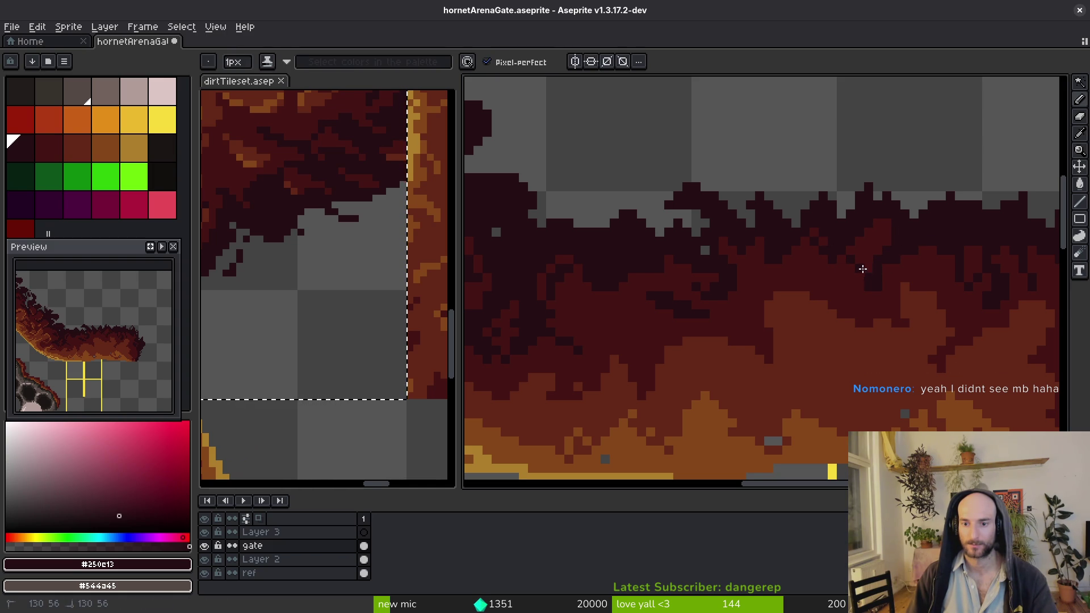
scroll(913, 305, down, 2)
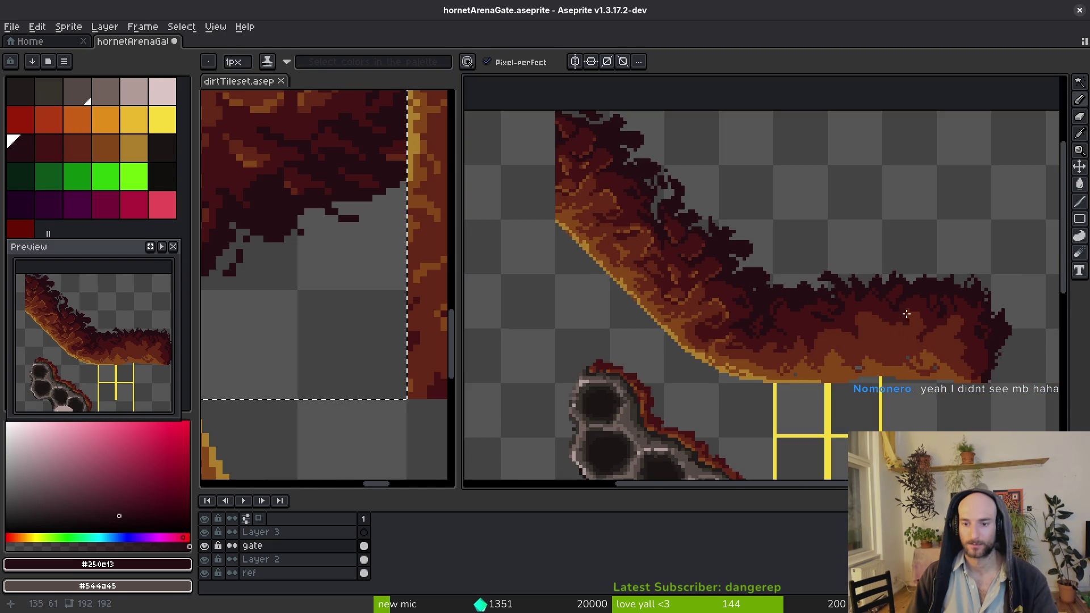
scroll(906, 314, up, 3)
scroll(703, 303, down, 4)
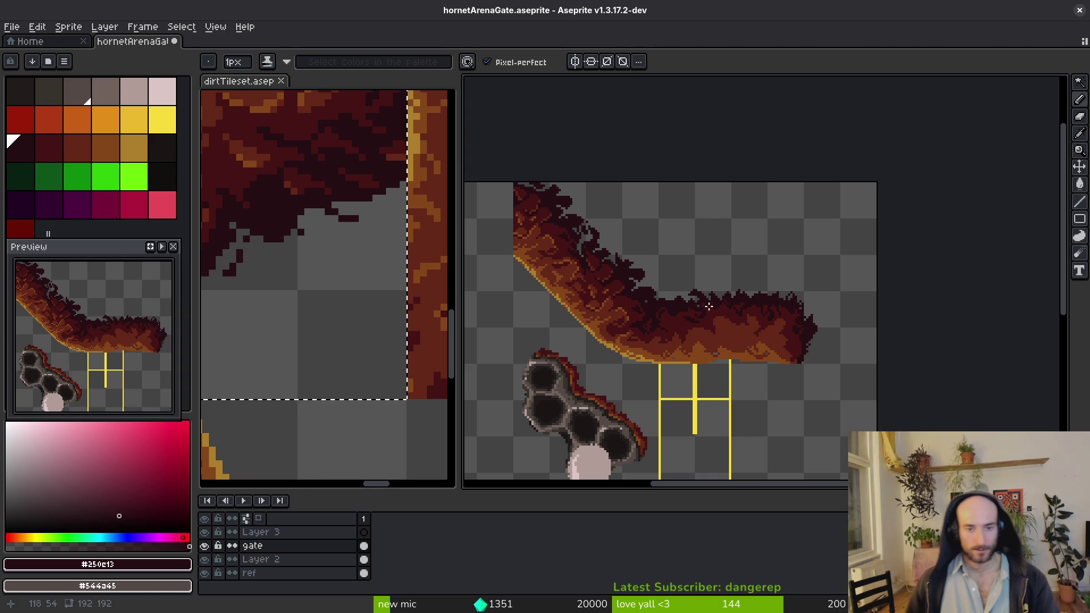
scroll(645, 287, up, 6)
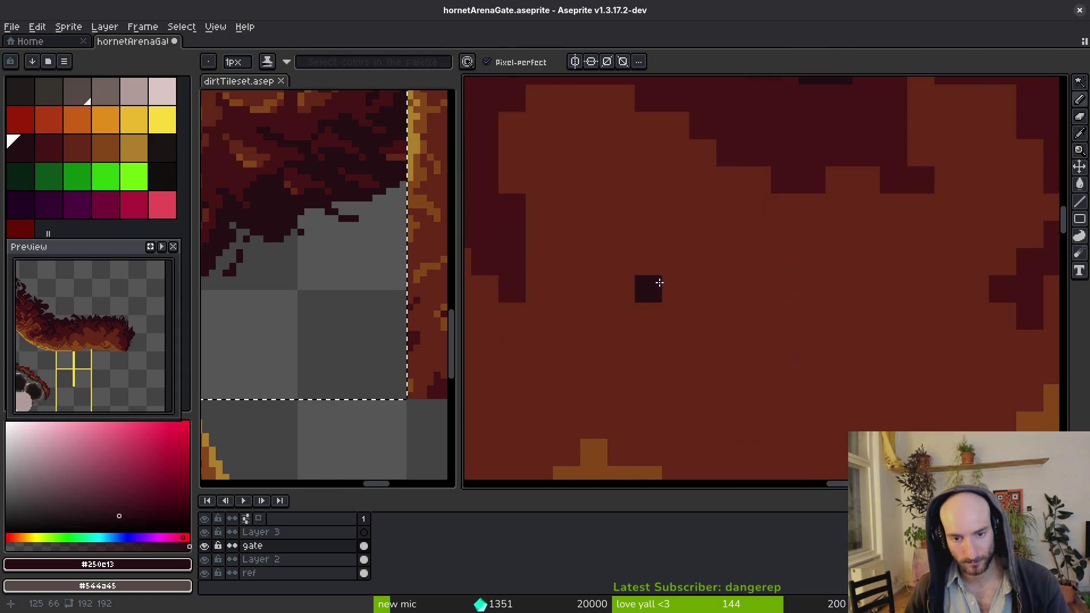
Draw and thicken a diagonal chain of dark red crack pixels in the dirt
alt+click(786, 133)
scroll(781, 253, down, 2)
scroll(771, 254, up, 1)
mouse_move(771, 253)
mouse_down()
mouse_move(811, 323)
mouse_move(825, 243)
mouse_move(842, 284)
mouse_move(818, 333)
mouse_up()
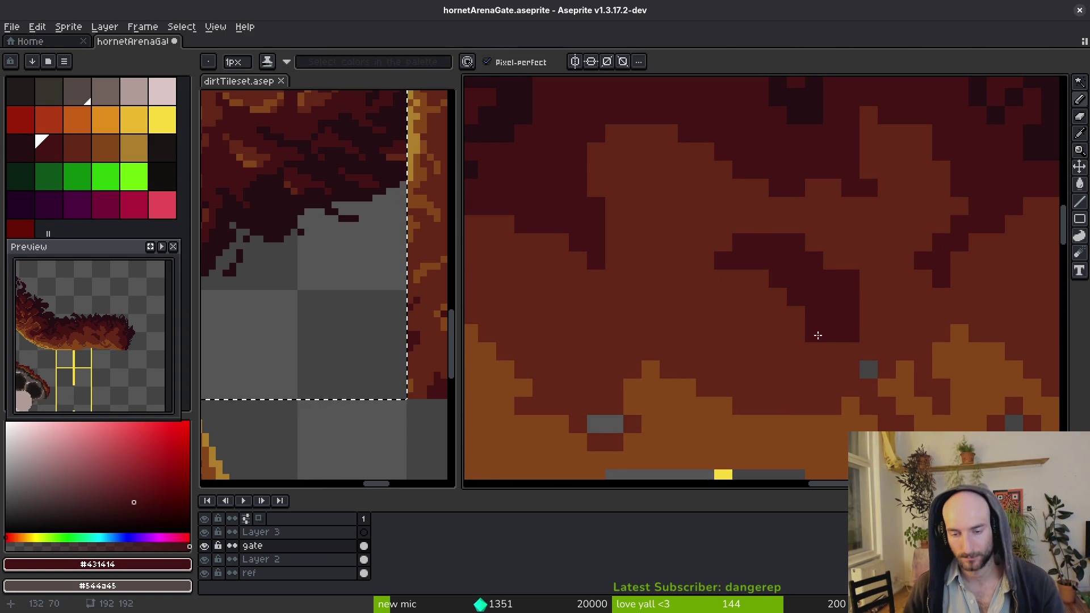
alt+click(773, 328)
Draw an orange zigzag and add orange highlight pixels to the dirt shading
alt+click(823, 434)
drag(706, 332, 797, 364)
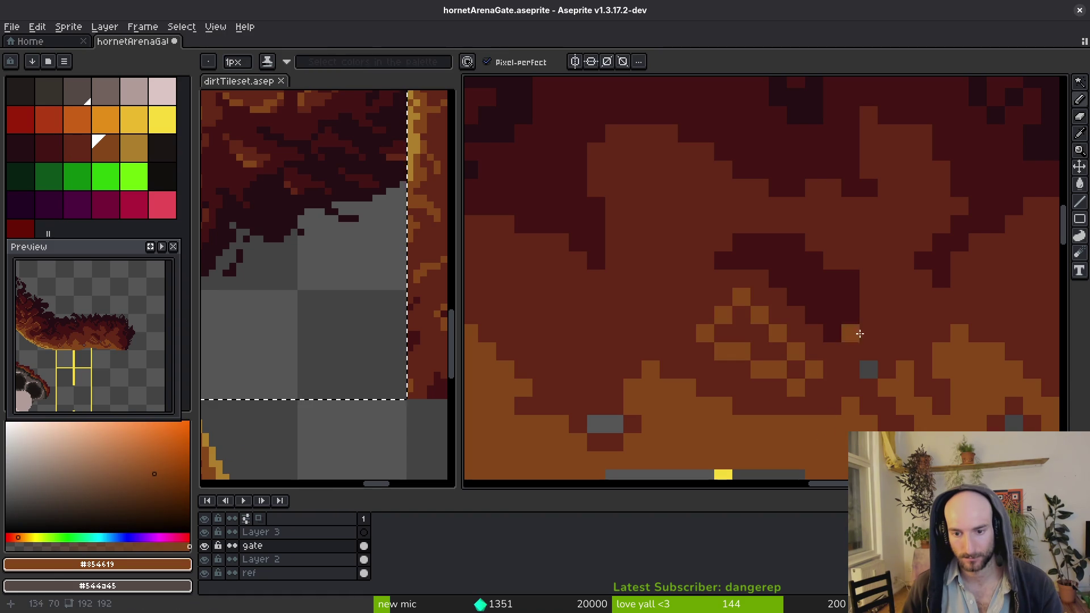
alt+click(840, 275)
alt+click(779, 334)
drag(813, 262, 856, 284)
click(864, 311)
scroll(864, 307, down, 4)
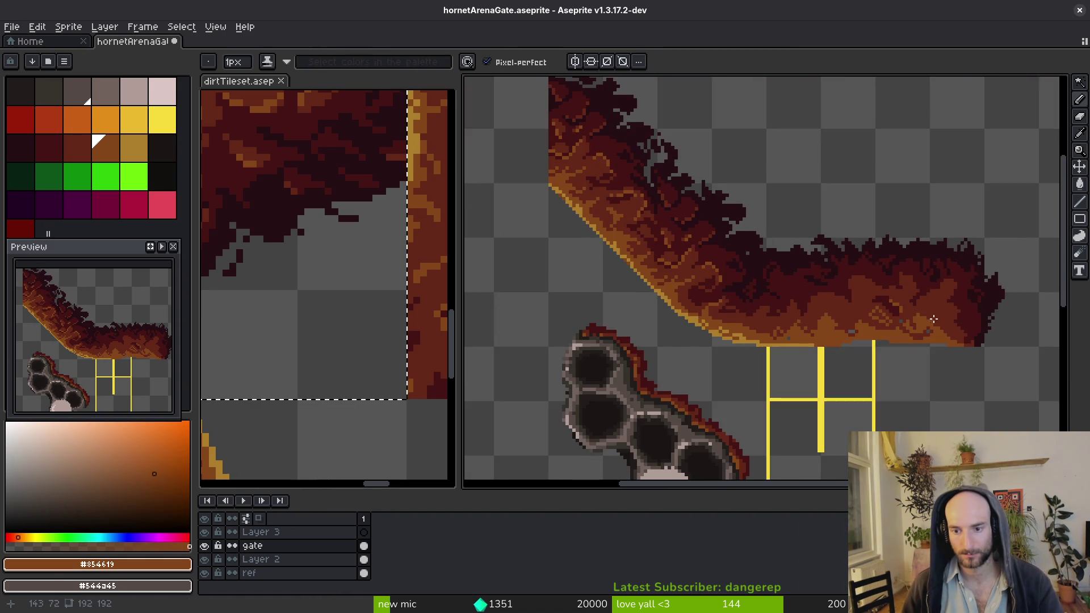
scroll(812, 329, up, 4)
drag(757, 349, 803, 361)
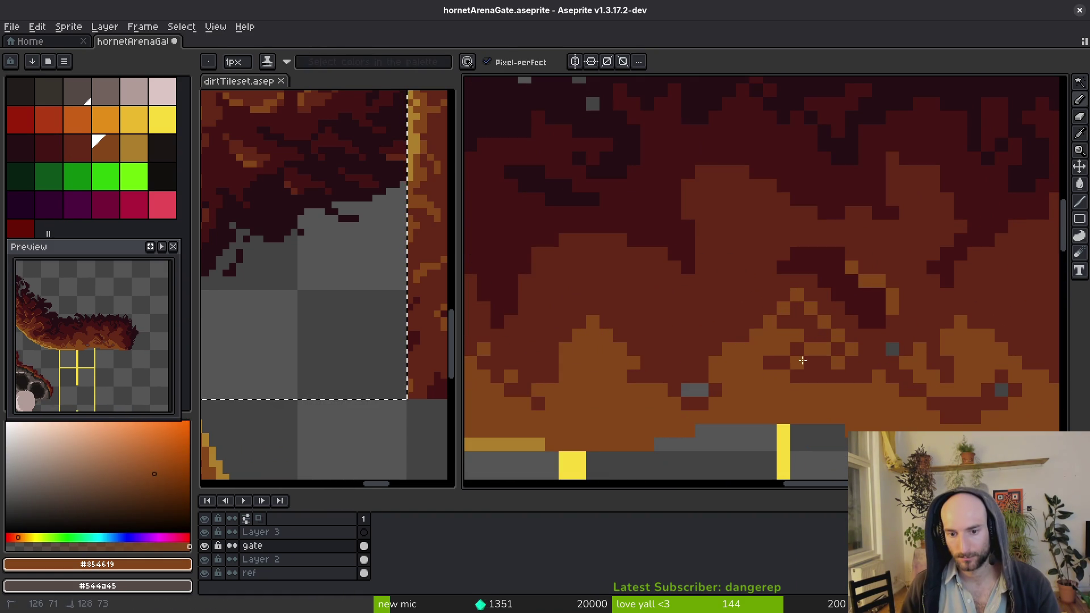
Fill remaining grey gaps with dark red and resample the orange and darkest red
alt+click(827, 373)
drag(687, 390, 696, 391)
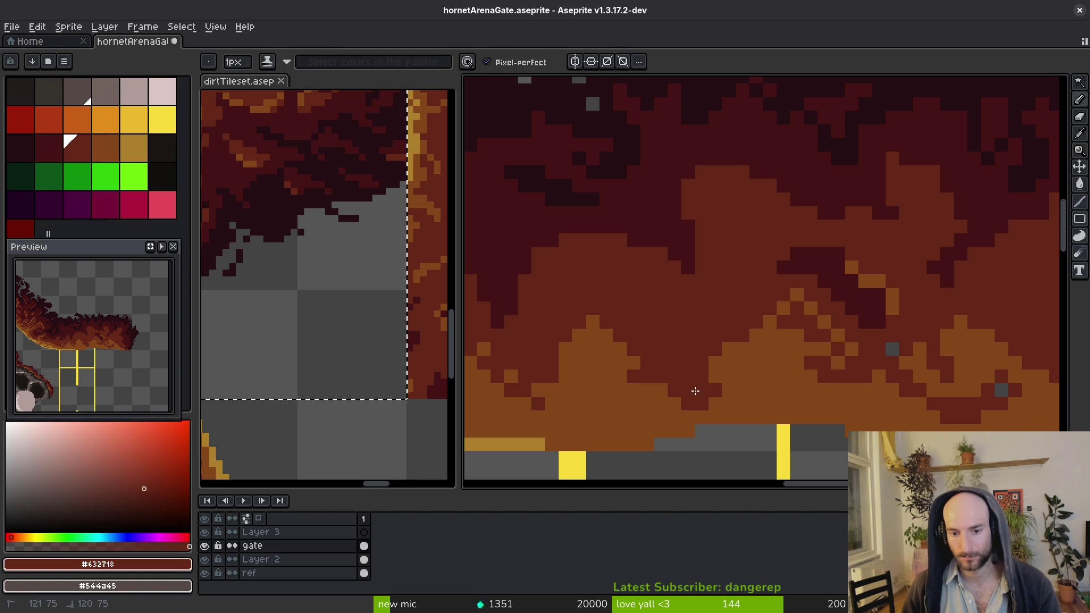
click(838, 362)
scroll(838, 362, down, 3)
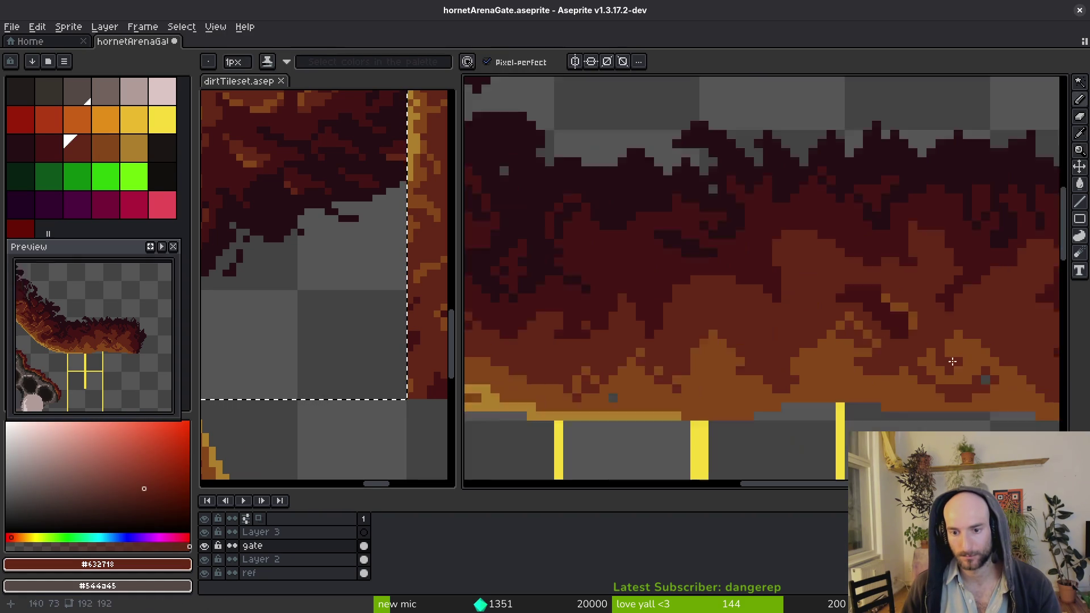
scroll(959, 384, up, 3)
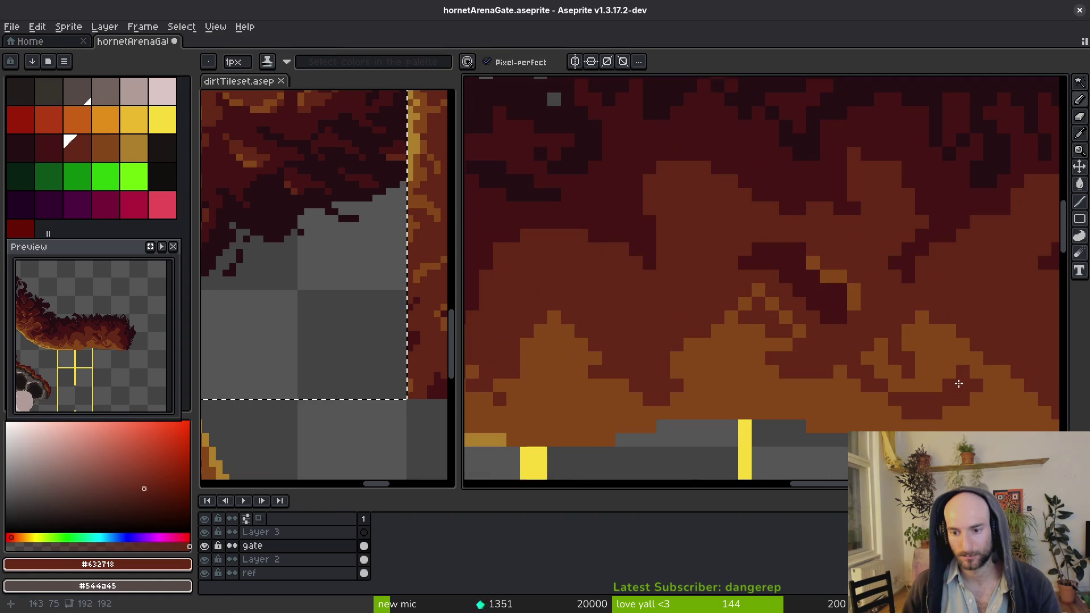
alt+click(913, 341)
scroll(888, 329, down, 3)
scroll(959, 366, up, 3)
scroll(842, 348, up, 2)
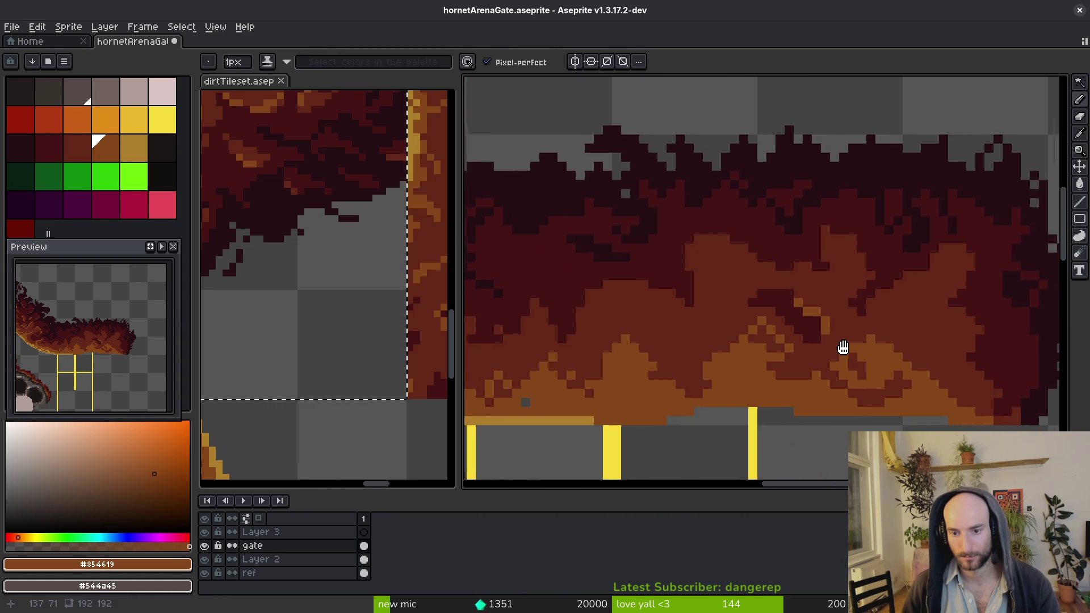
alt+click(828, 354)
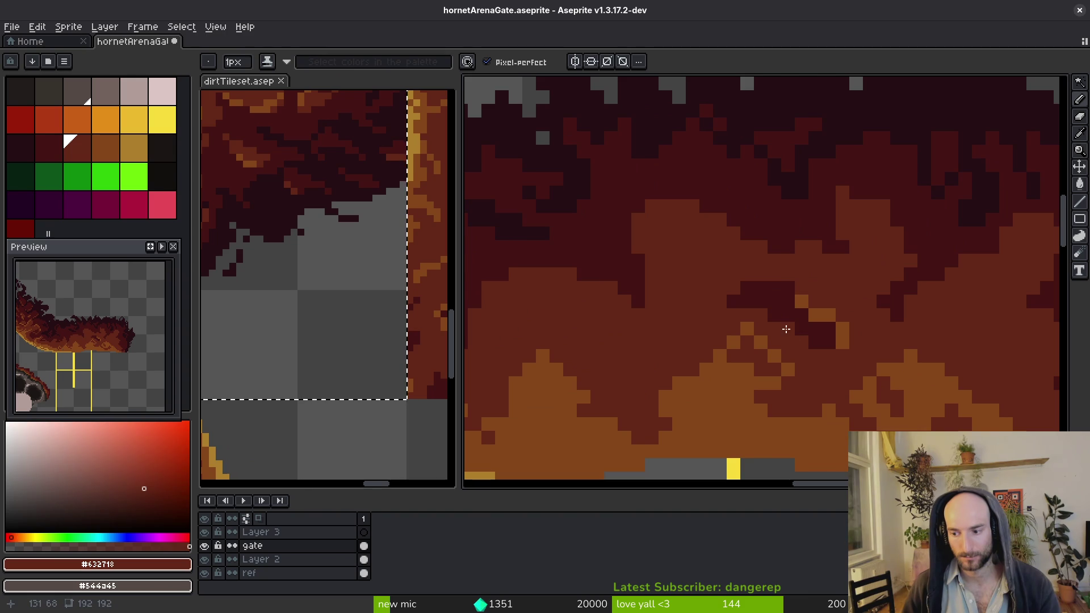
scroll(762, 281, down, 3)
scroll(708, 240, up, 3)
alt+click(708, 241)
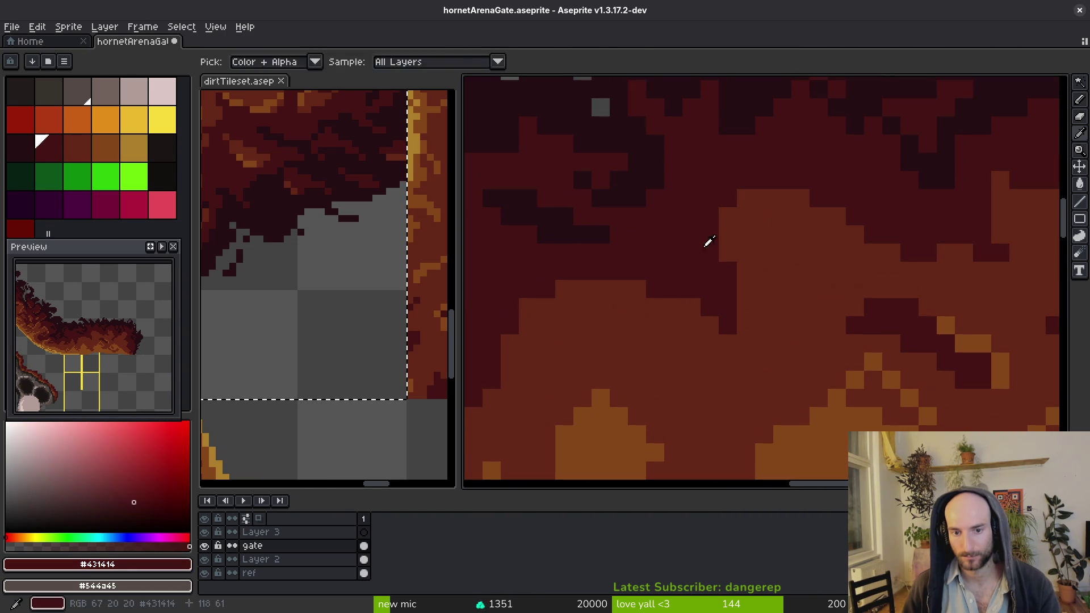
Paint a diagonal dark crack through the dirt overhang, extending it with more pixels
mouse_move(738, 287)
mouse_down()
mouse_move(752, 351)
mouse_move(743, 355)
mouse_move(626, 286)
mouse_move(761, 358)
mouse_up()
scroll(734, 384, down, 3)
scroll(711, 343, up, 4)
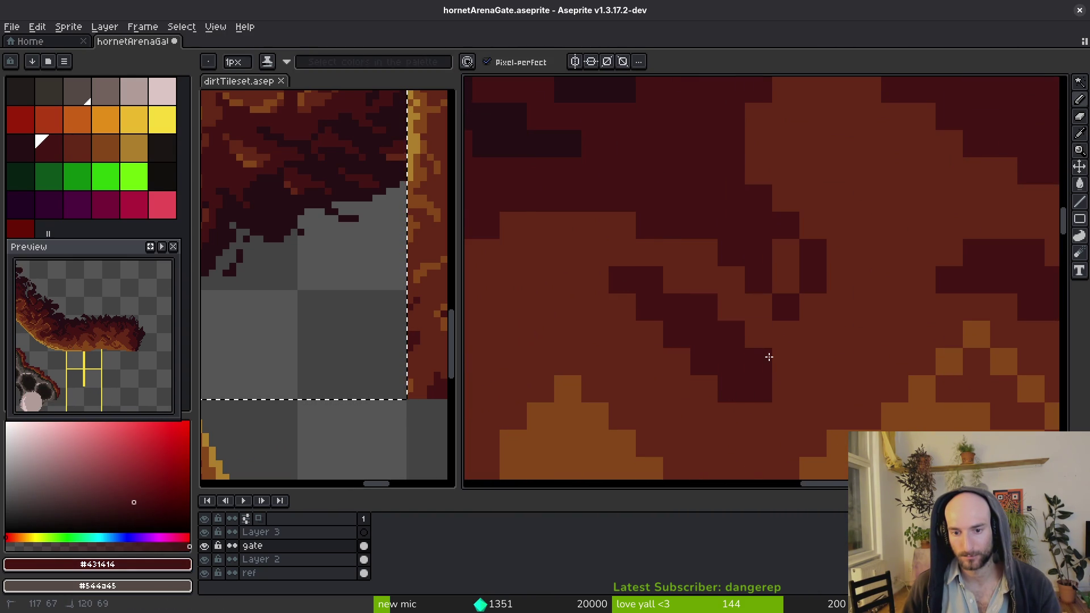
scroll(749, 352, down, 3)
scroll(715, 338, up, 3)
click(664, 311)
drag(665, 311, 693, 324)
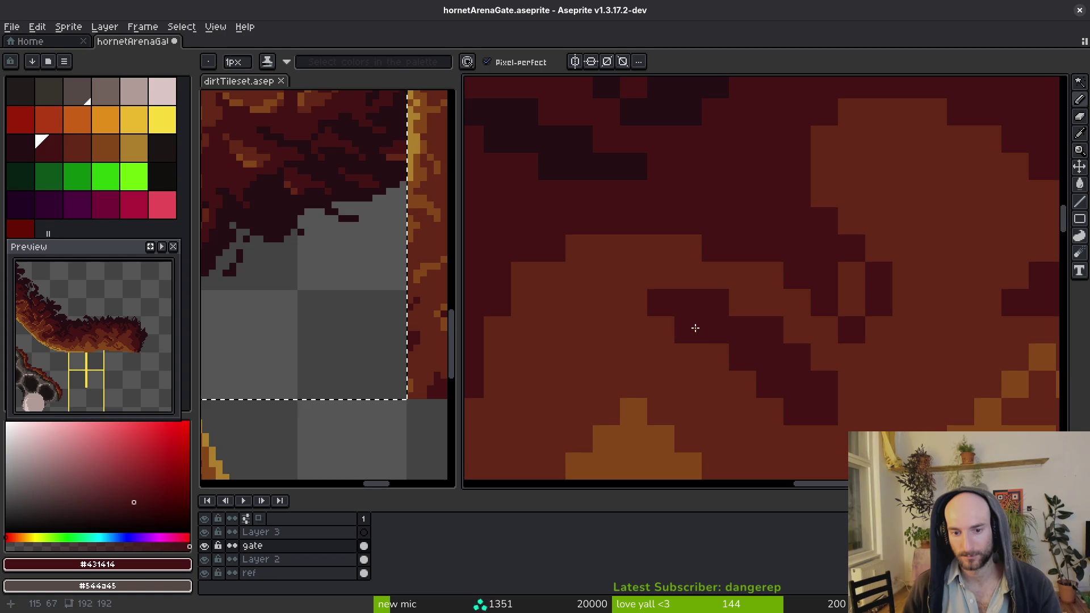
scroll(713, 365, down, 4)
scroll(802, 344, up, 2)
scroll(802, 344, up, 1)
Add near-black shading pixels along the dirt's upper edge
alt+click(781, 251)
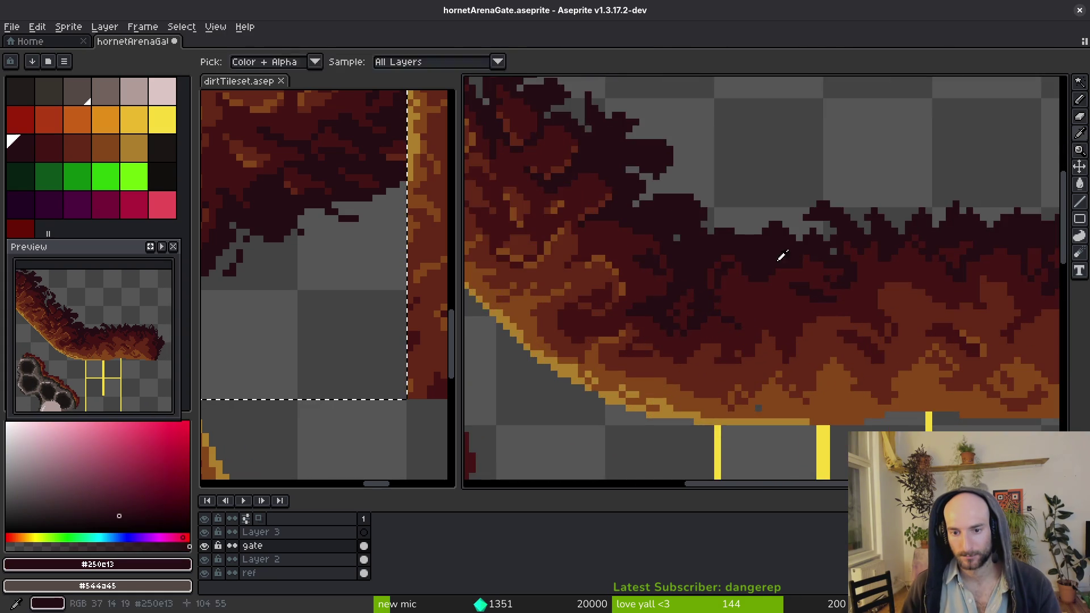
scroll(779, 297, up, 3)
drag(850, 397, 782, 352)
click(805, 376)
scroll(804, 364, down, 8)
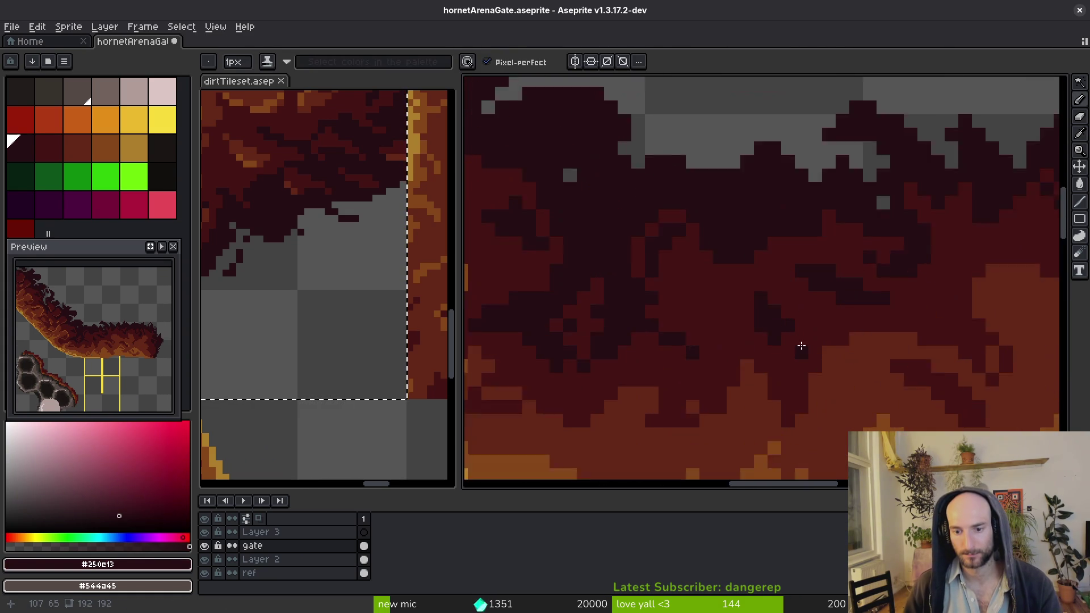
scroll(823, 360, up, 2)
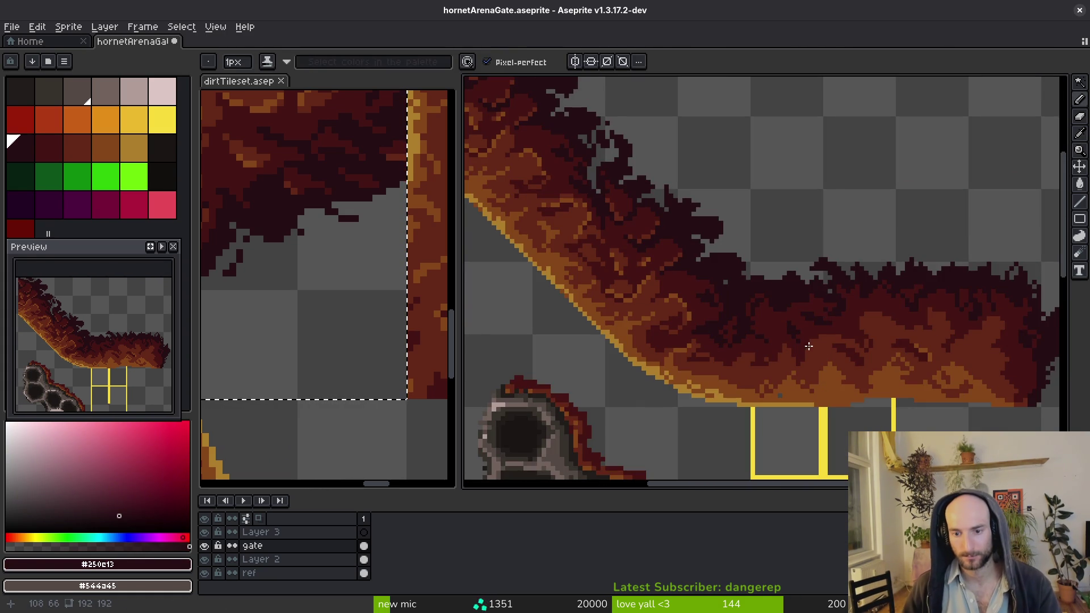
scroll(809, 346, up, 3)
scroll(761, 339, down, 3)
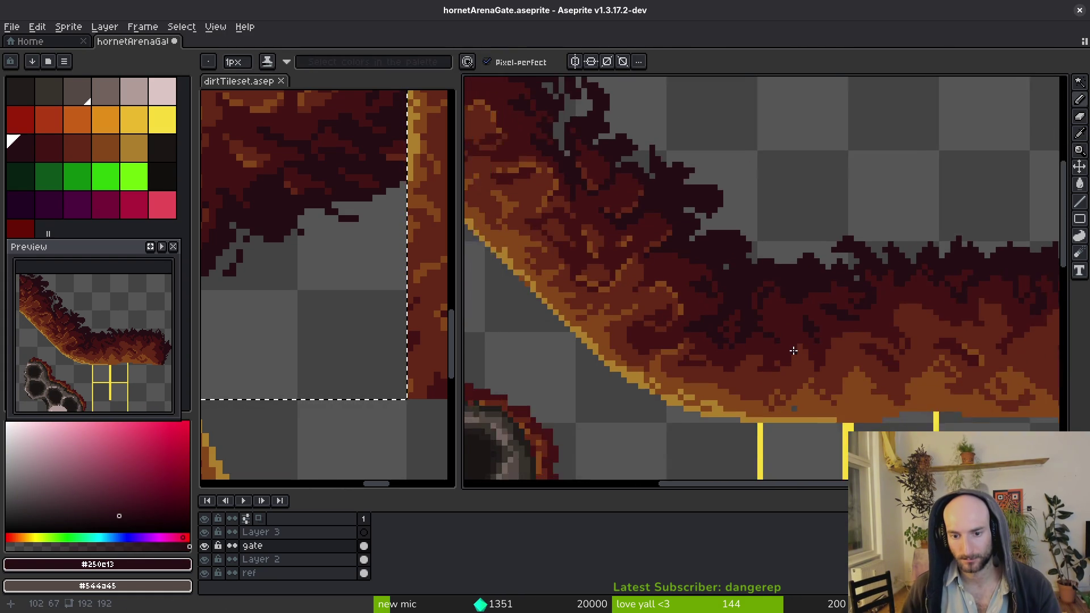
Sample the dark red and paint a vertical run of dark red pixels into the dirt
alt+click(802, 366)
scroll(786, 360, up, 4)
mouse_move(778, 325)
mouse_down()
mouse_move(779, 253)
mouse_move(801, 317)
mouse_move(774, 273)
mouse_up()
scroll(817, 341, down, 3)
scroll(842, 369, up, 3)
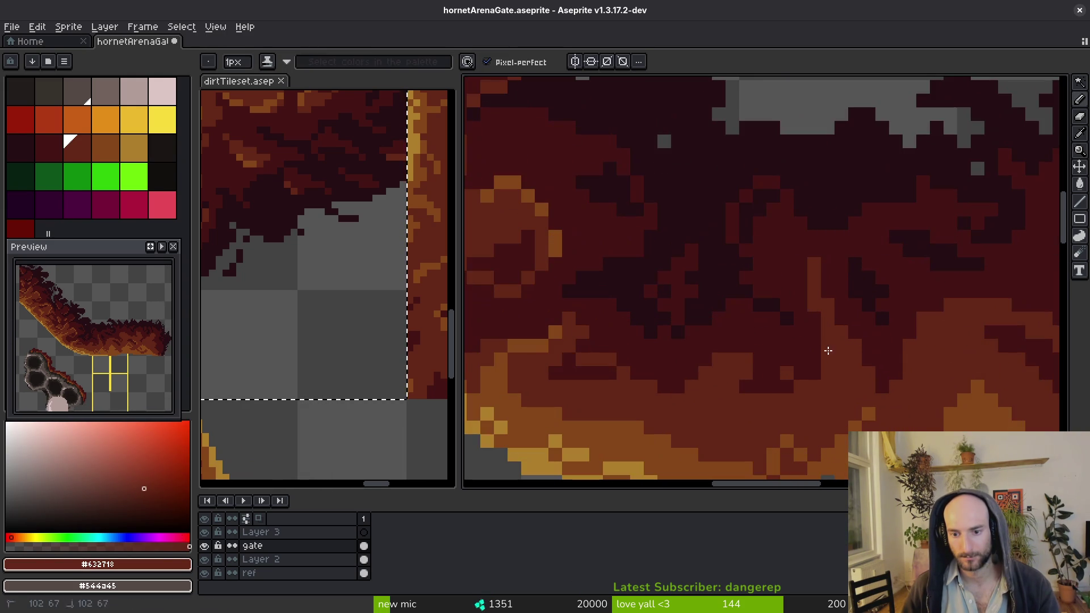
scroll(826, 376, down, 3)
scroll(825, 363, up, 2)
scroll(795, 357, down, 2)
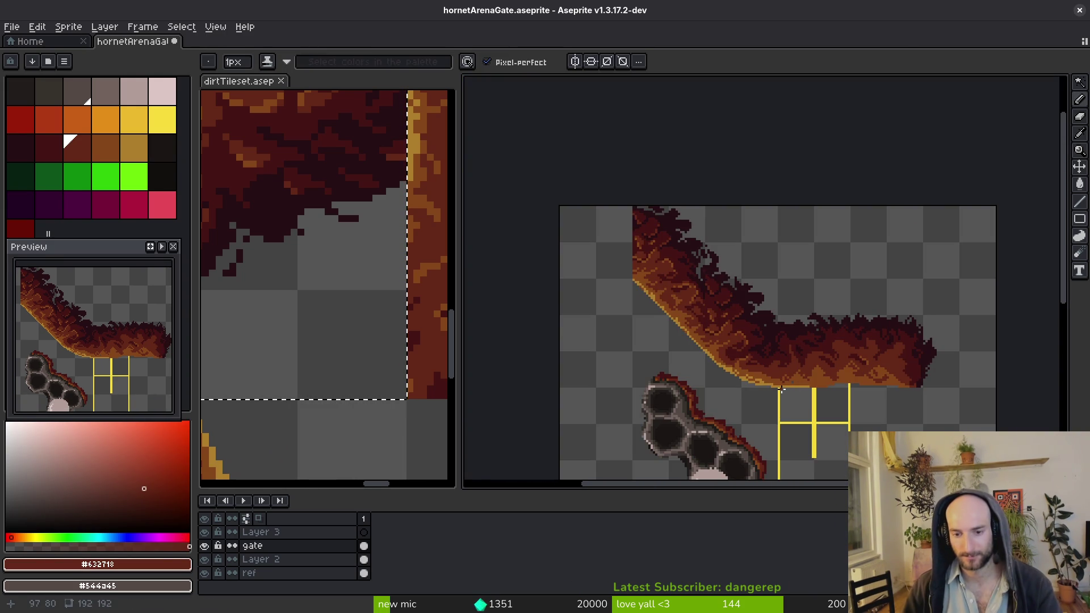
Eyedrop the dirt's orange and paint a few short orange highlight strokes into the overhang
scroll(865, 390, up, 2)
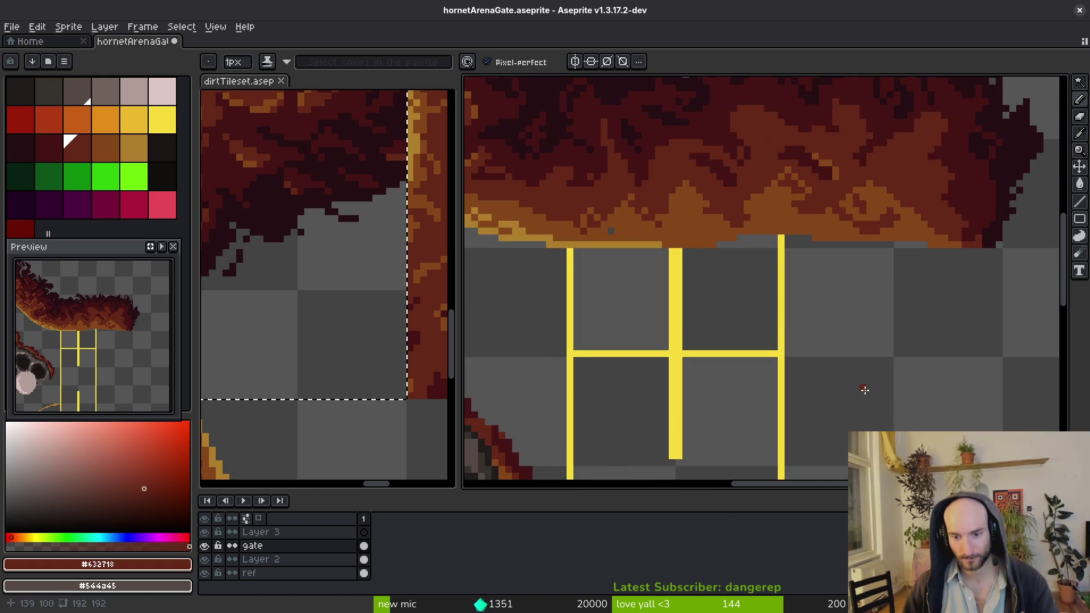
alt+click(625, 216)
scroll(682, 219, up, 2)
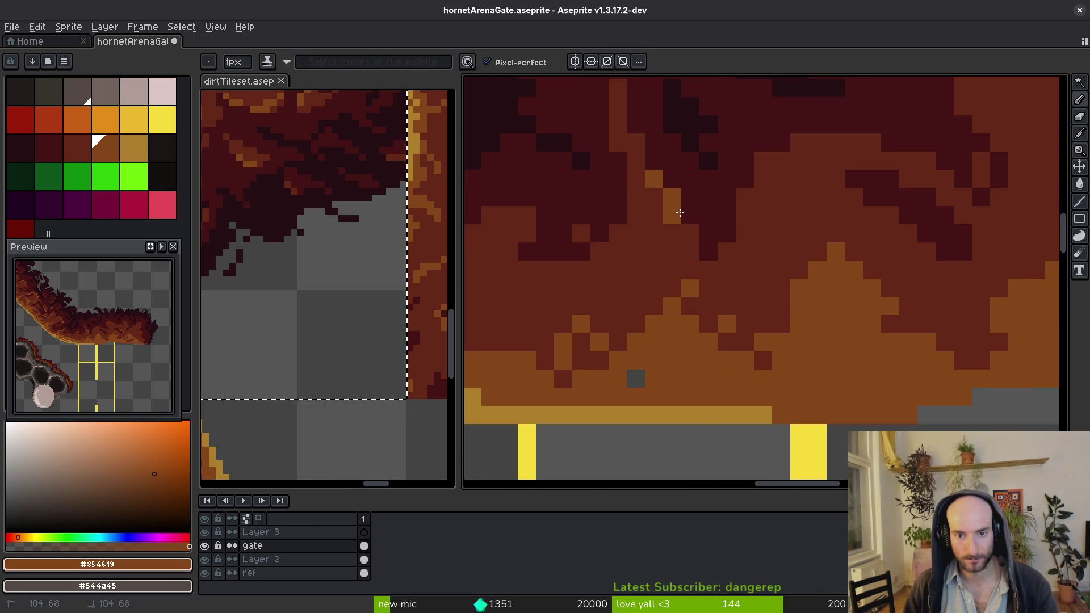
mouse_move(795, 142)
mouse_down()
mouse_move(826, 142)
mouse_move(800, 140)
mouse_up()
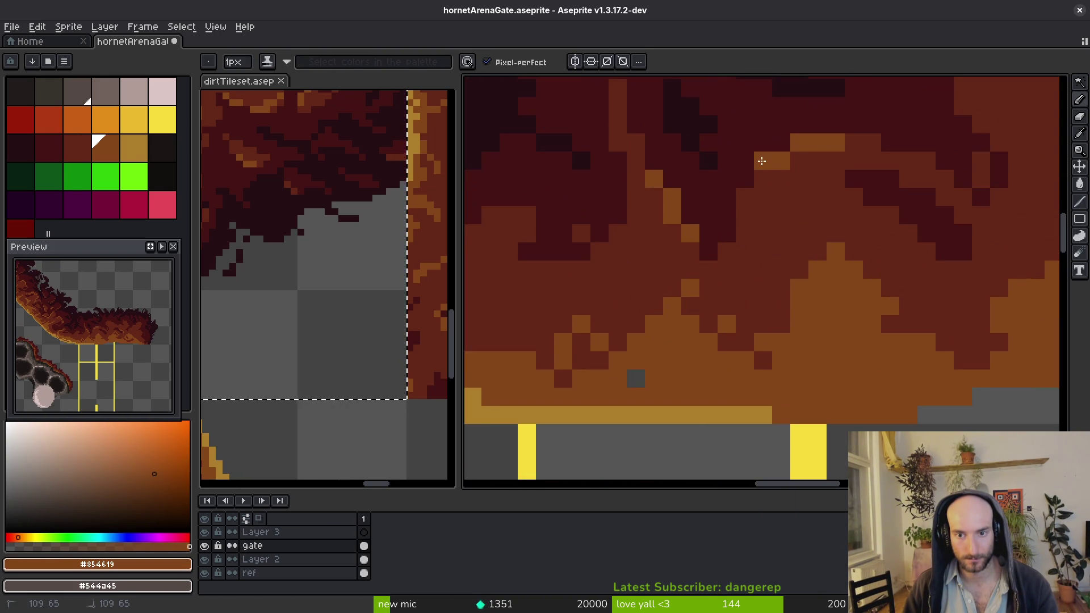
click(757, 181)
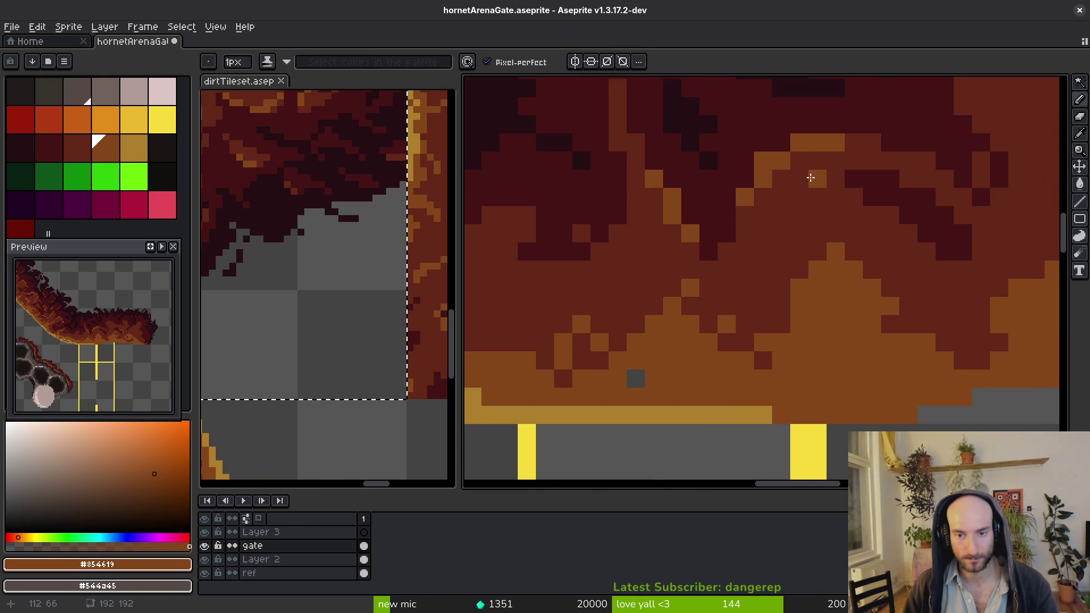
scroll(811, 178, down, 3)
scroll(787, 305, up, 3)
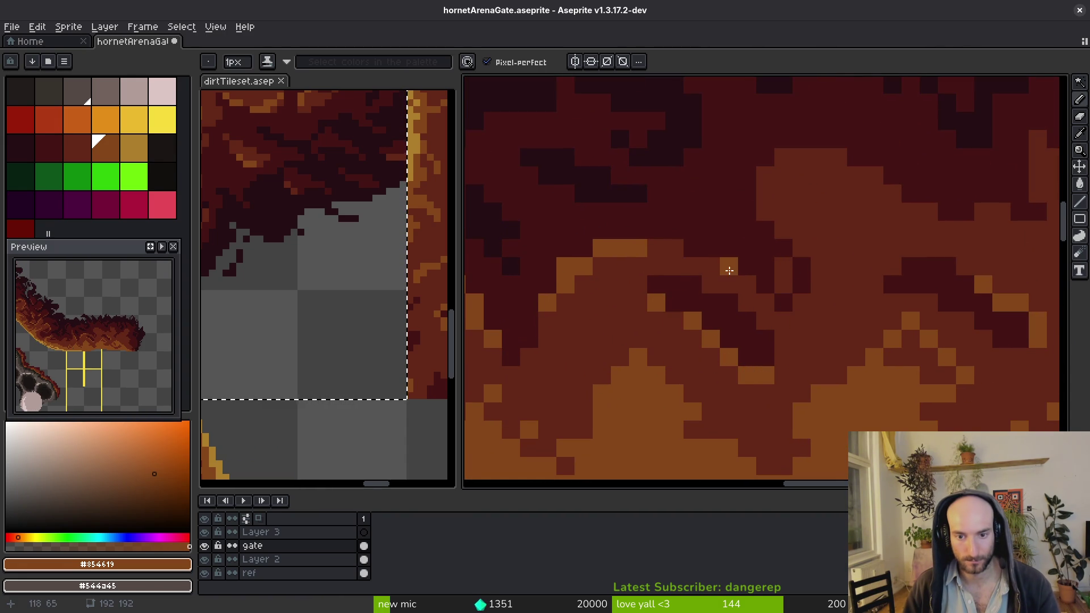
Paint an orange highlight edge as a diagonal staircase running up-left then up-right
drag(721, 276, 670, 245)
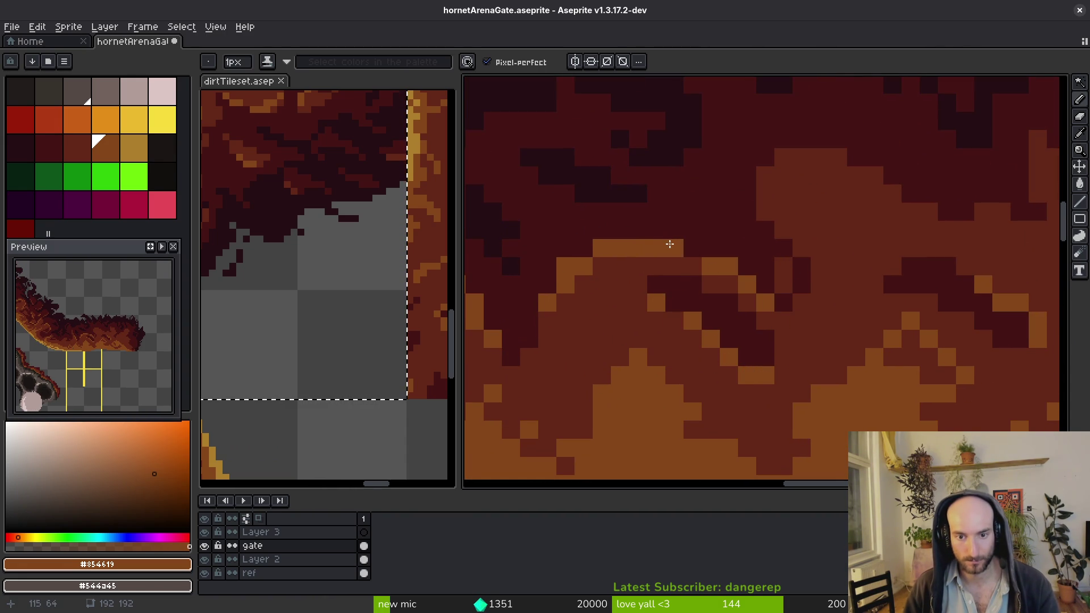
scroll(676, 243, down, 3)
scroll(711, 208, up, 3)
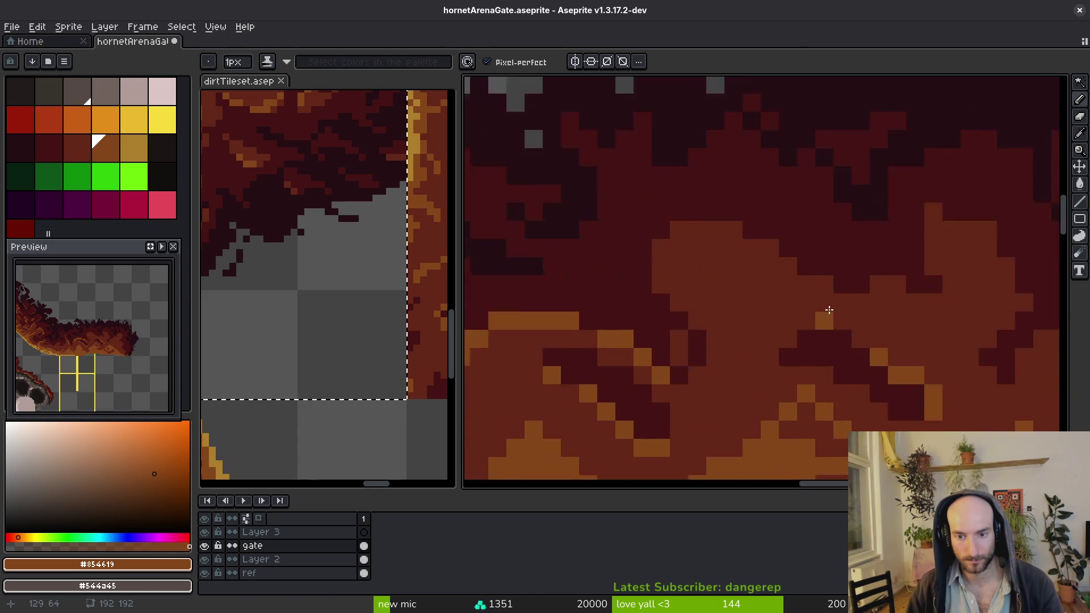
drag(711, 208, 685, 189)
click(740, 217)
click(767, 244)
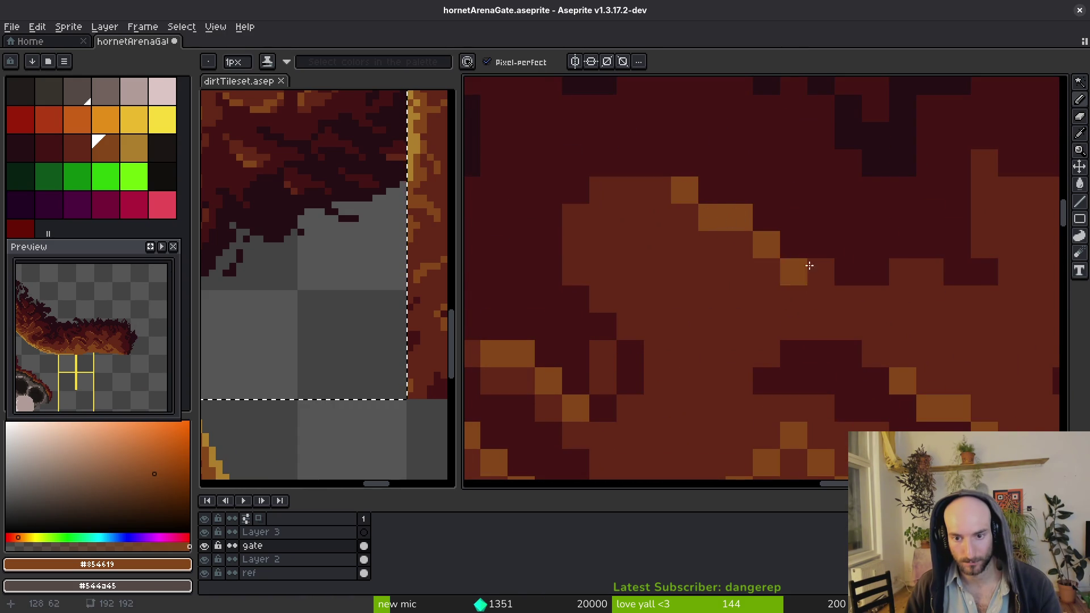
click(821, 270)
click(876, 299)
click(903, 272)
click(930, 271)
scroll(857, 343, down, 4)
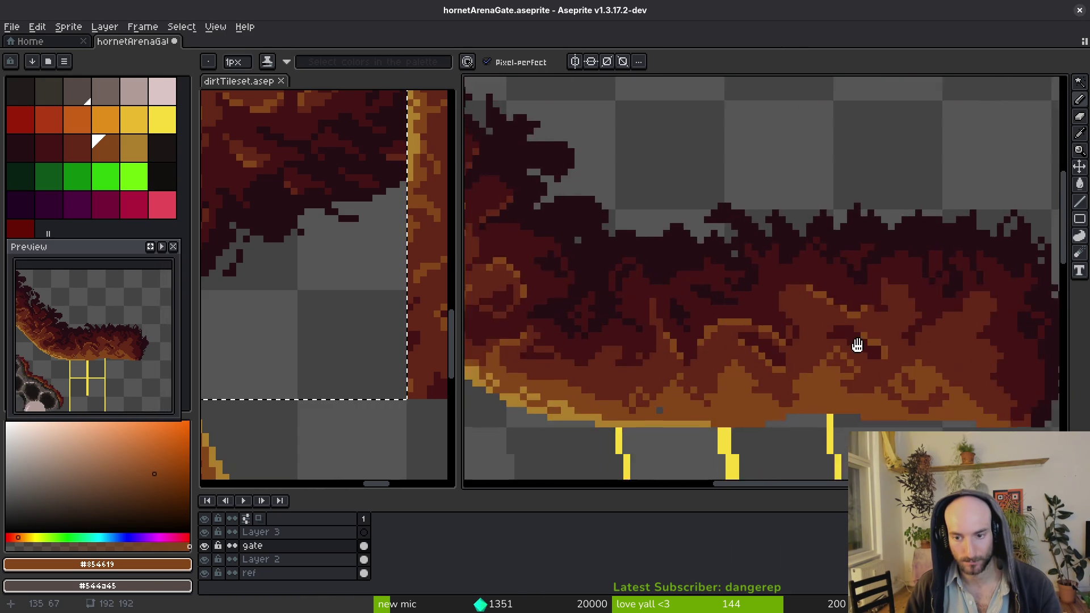
scroll(825, 314, up, 1)
Eyedrop dark reds from the dirt, add a dark brown pixel and darken a stray orange pixel
alt+click(773, 276)
alt+click(784, 296)
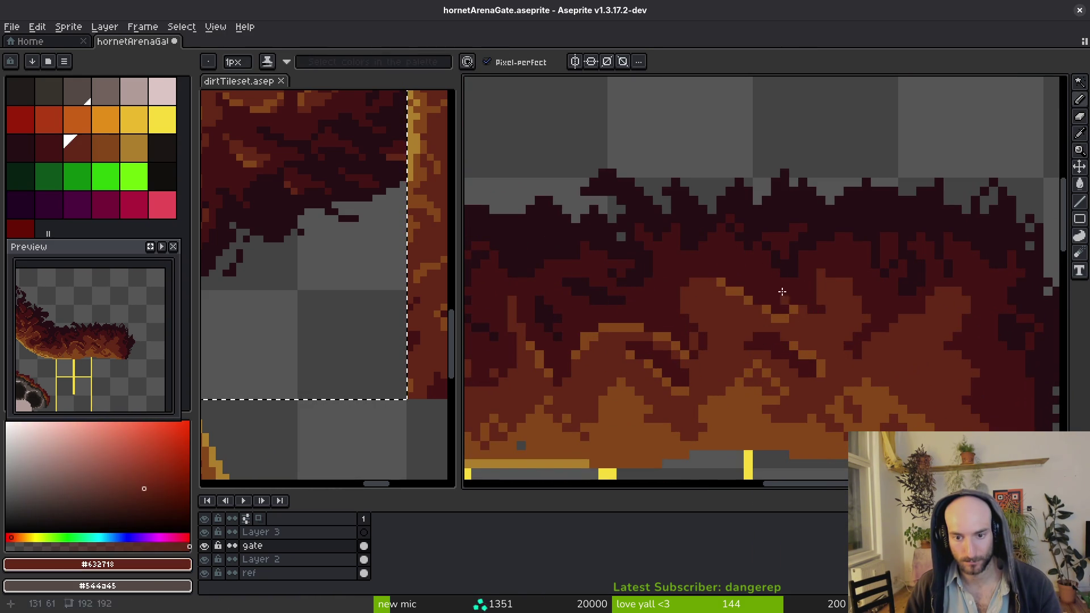
scroll(691, 259, up, 3)
scroll(783, 225, down, 5)
scroll(896, 377, up, 1)
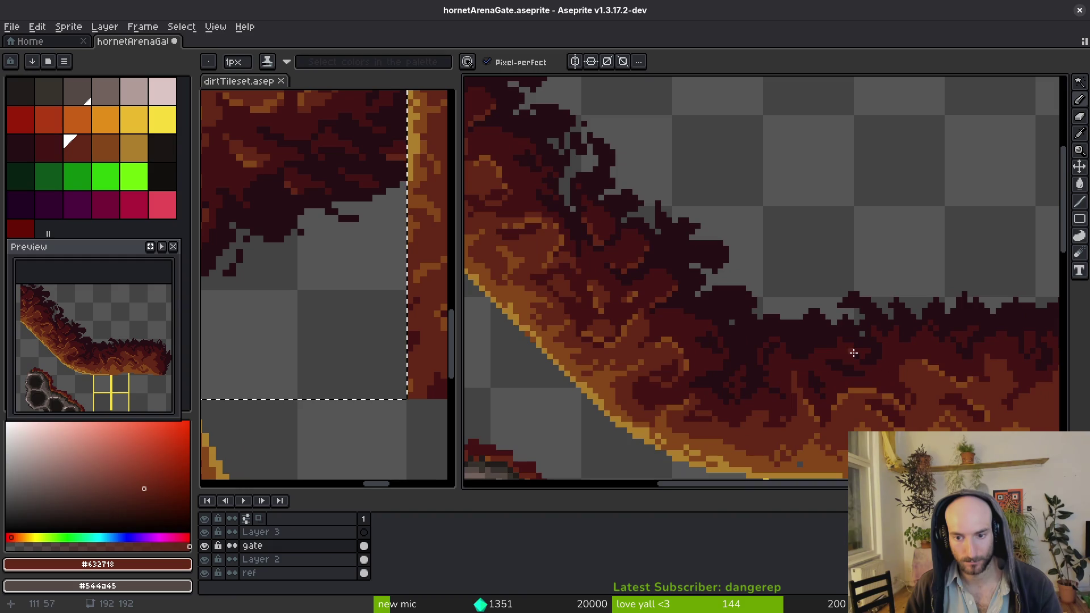
scroll(853, 354, up, 2)
click(809, 311)
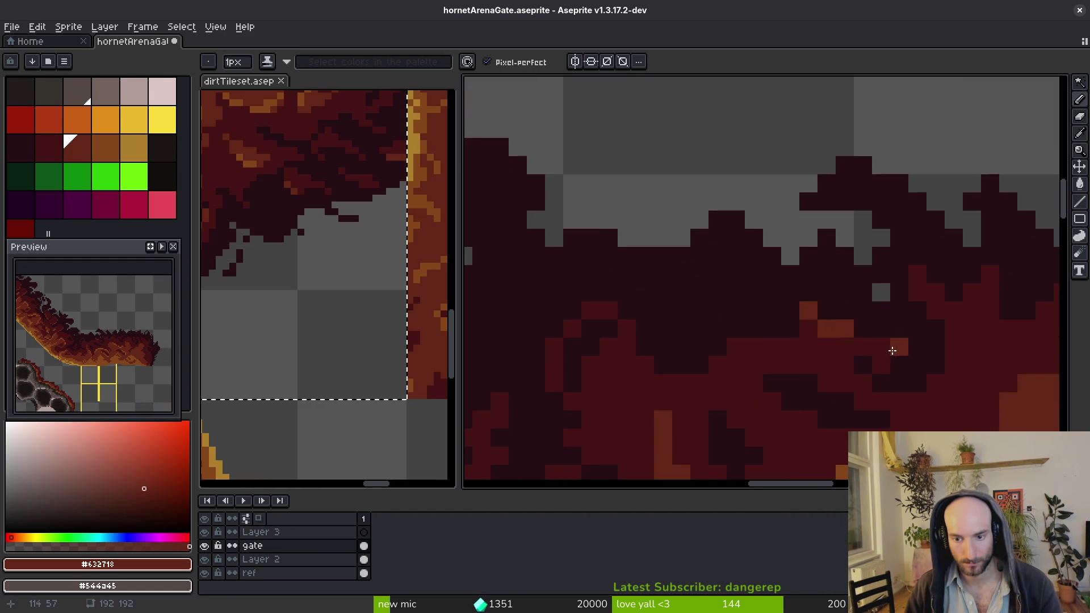
alt+click(850, 360)
click(886, 349)
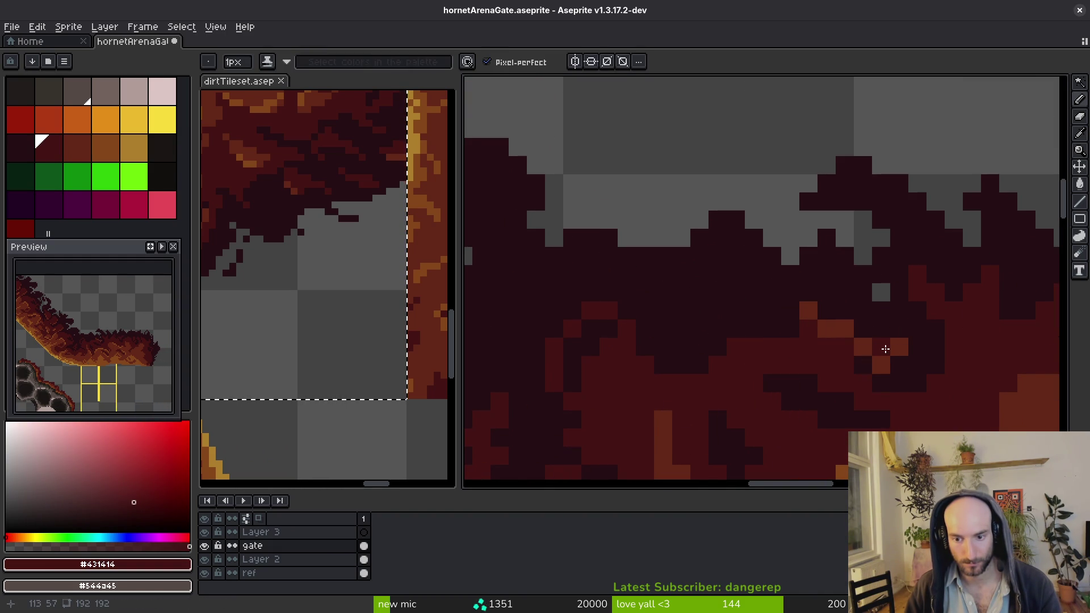
Paint a diagonal highlight into another part of the dirt and save the sprite
alt+click(867, 348)
scroll(886, 341, down, 2)
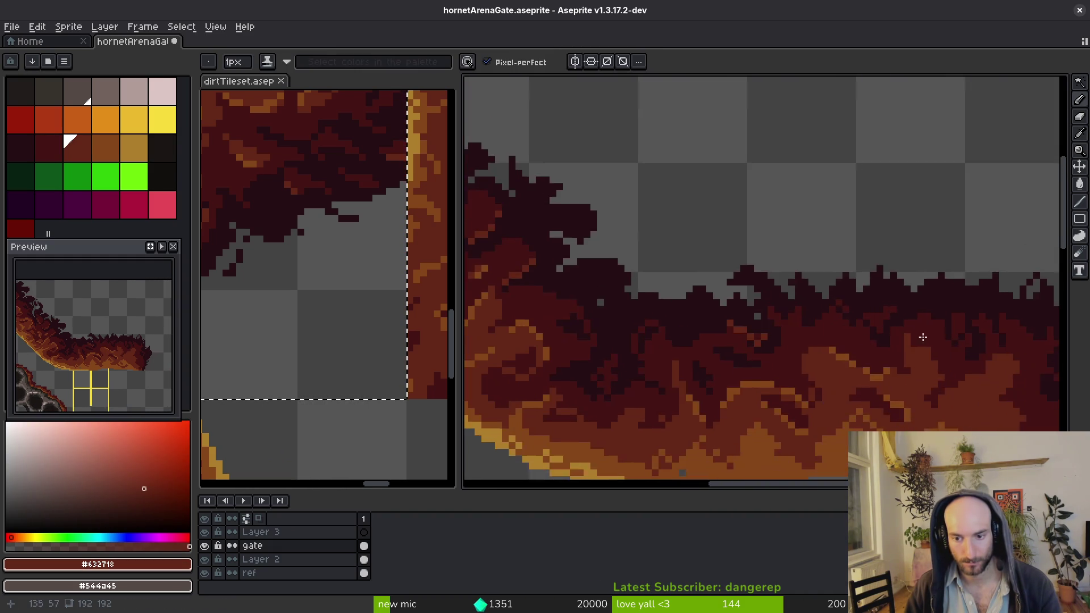
scroll(759, 318, up, 2)
click(759, 318)
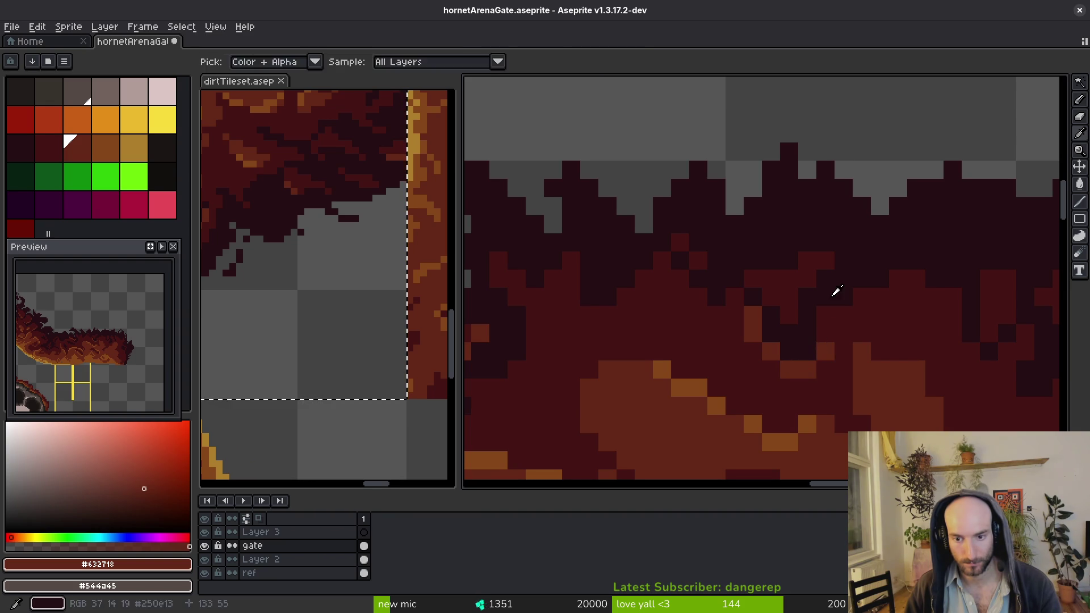
alt+click(827, 314)
scroll(858, 352, down, 3)
alt+click(841, 331)
scroll(871, 324, up, 2)
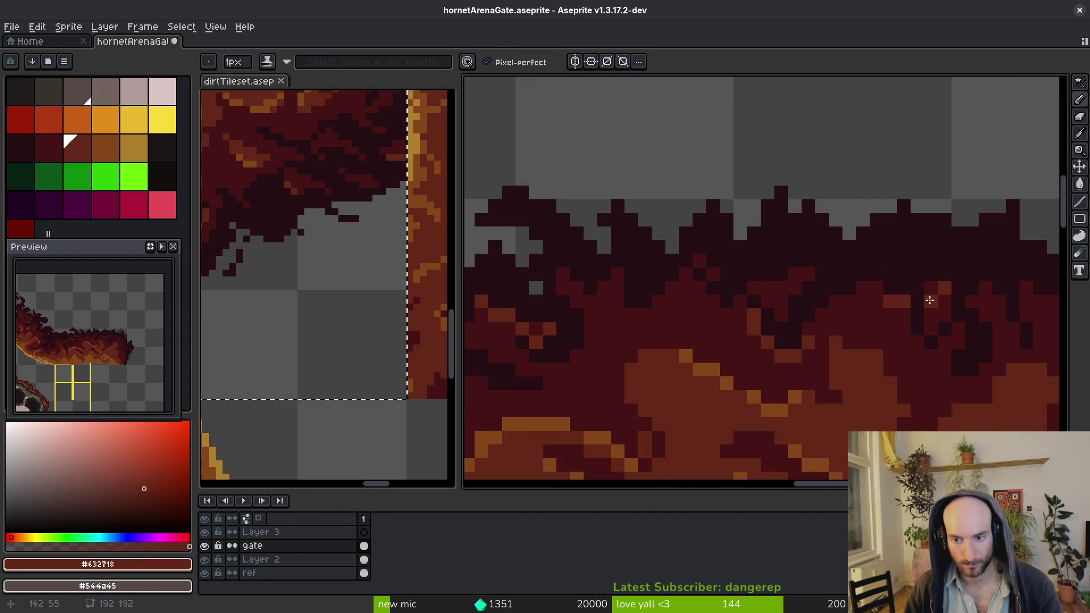
scroll(935, 255, down, 3)
scroll(947, 318, up, 2)
drag(946, 319, 822, 315)
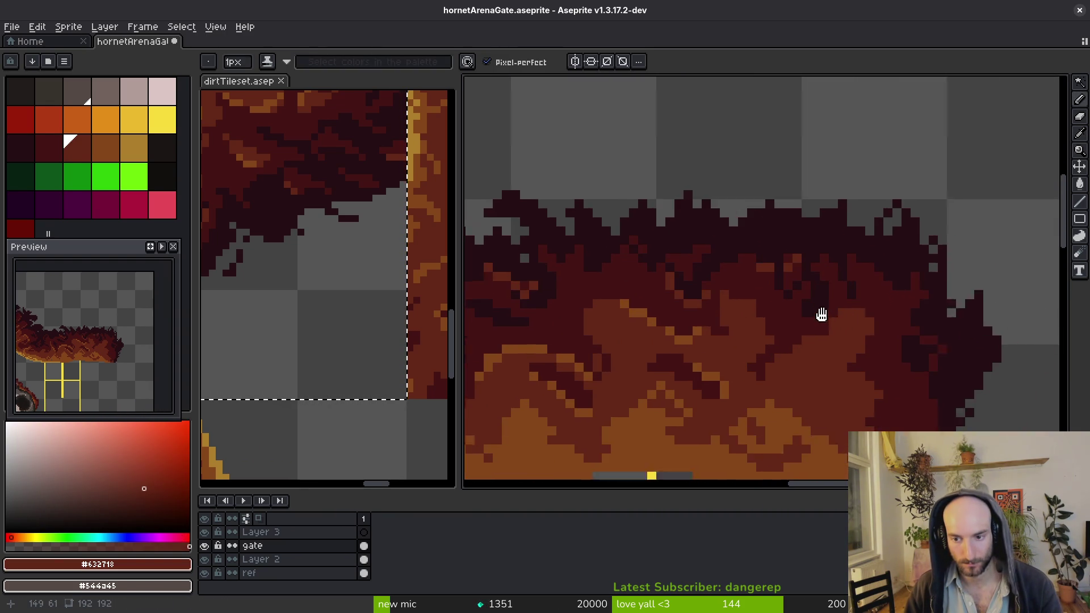
scroll(822, 314, up, 2)
mouse_move(809, 218)
mouse_down()
mouse_move(789, 214)
mouse_move(857, 265)
mouse_up()
key(ctrl+s)
Eyedrop the orange-brown and add several short orange highlight strokes to the dirt
scroll(815, 308, down, 3)
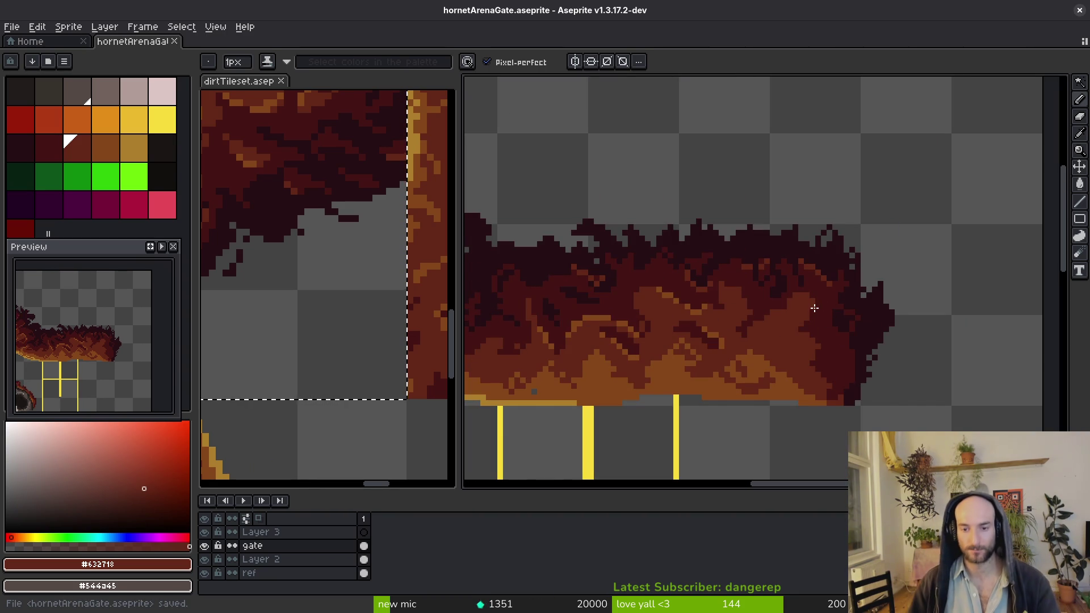
scroll(815, 308, up, 3)
alt+click(693, 389)
click(703, 265)
drag(703, 247, 743, 318)
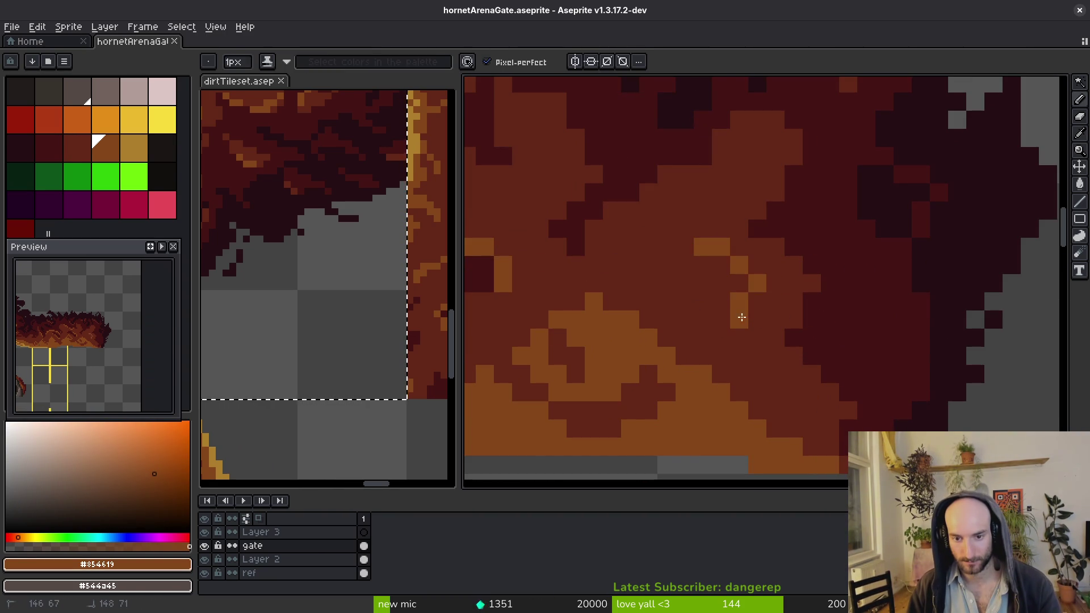
drag(722, 265, 743, 301)
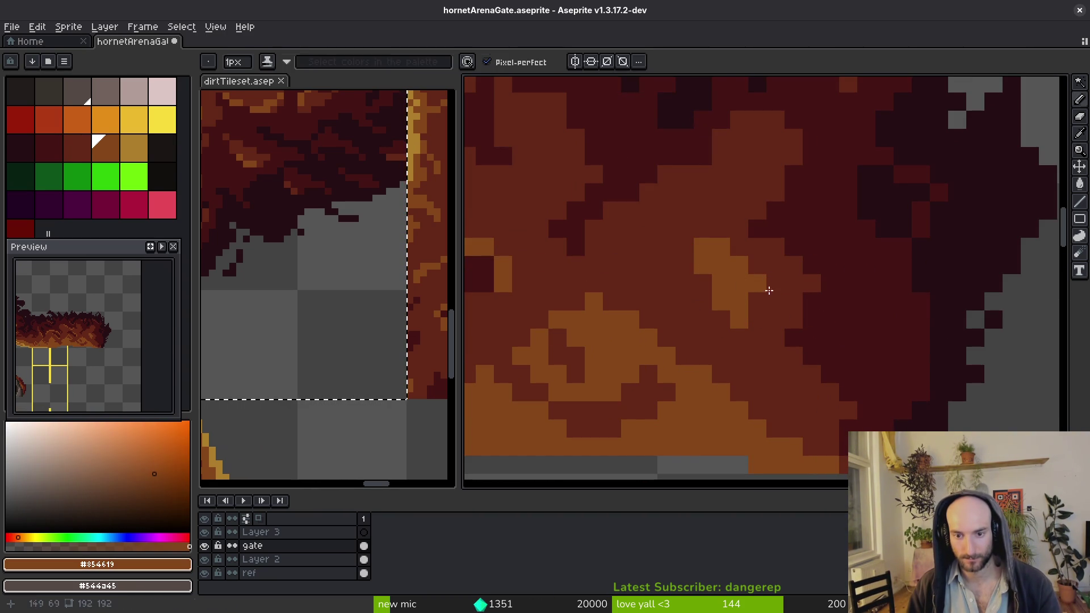
drag(794, 355, 817, 381)
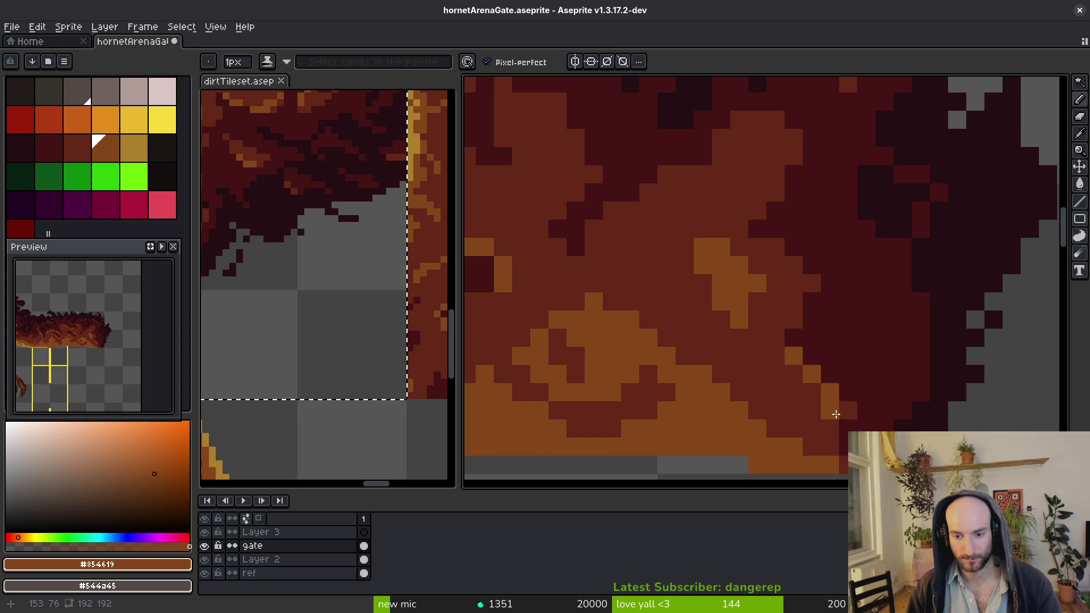
Eyedrop the dark red and paint dark red shading into the orange area
alt+click(857, 409)
alt+click(854, 430)
alt+click(848, 411)
mouse_move(848, 284)
mouse_down()
mouse_move(869, 336)
mouse_move(850, 317)
mouse_up()
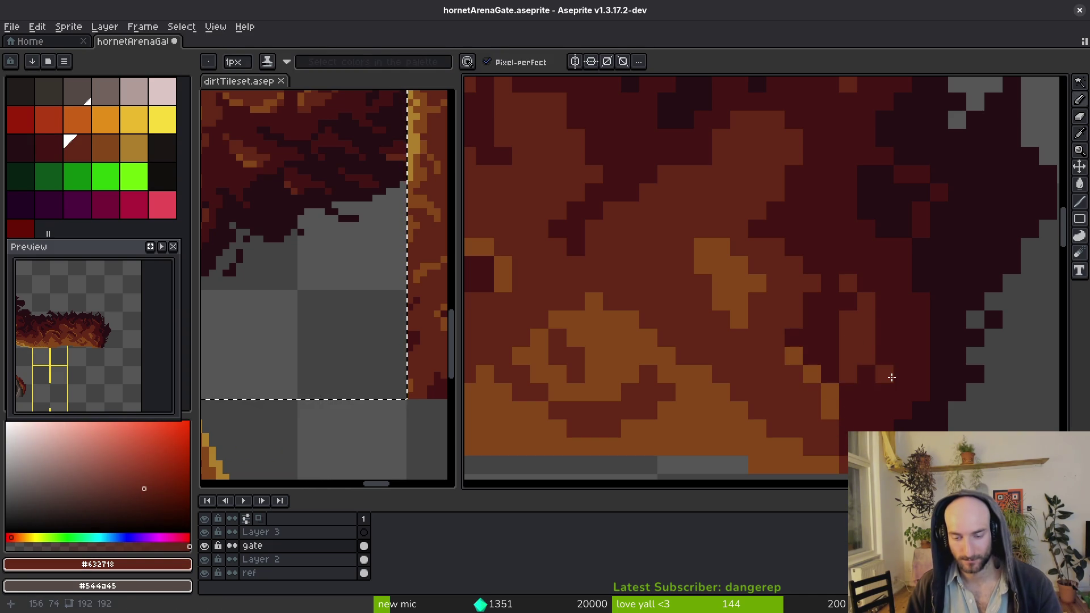
scroll(839, 342, down, 3)
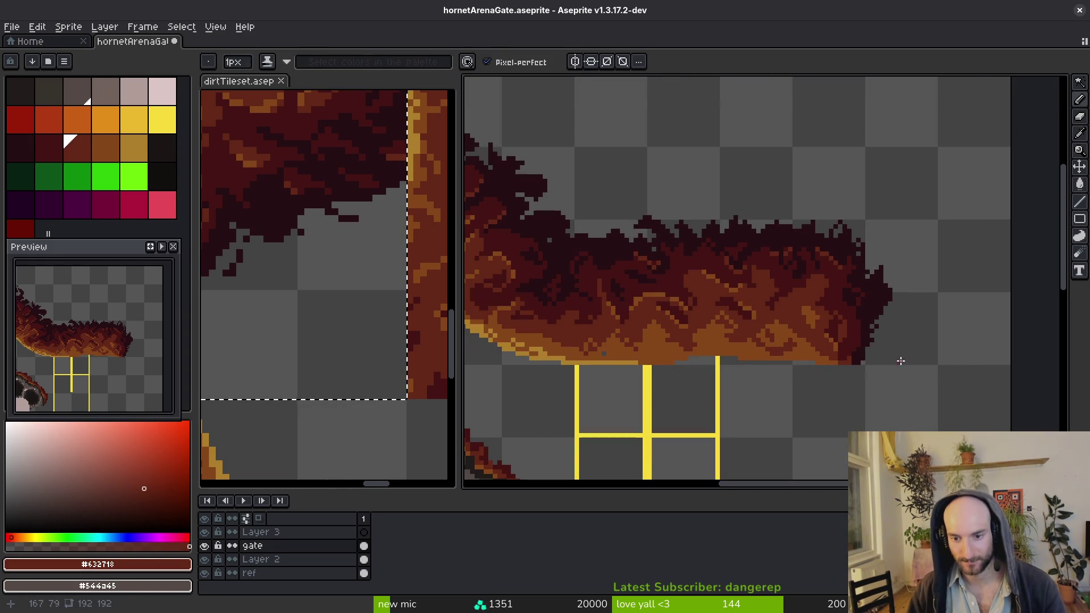
scroll(857, 326, down, 2)
scroll(855, 362, up, 1)
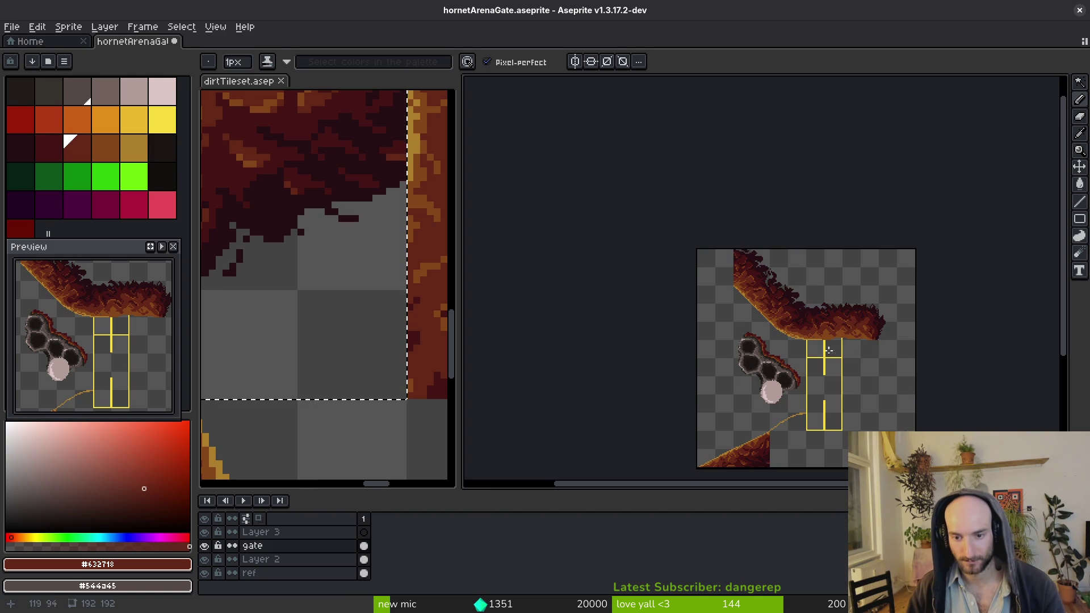
scroll(830, 350, up, 3)
Dot orange-brown pixels and paint a long orange streak leftward across the dirt
alt+click(827, 305)
scroll(827, 304, up, 1)
click(689, 283)
click(687, 305)
mouse_move(684, 277)
mouse_down()
mouse_move(642, 280)
mouse_move(557, 358)
mouse_move(499, 335)
mouse_up()
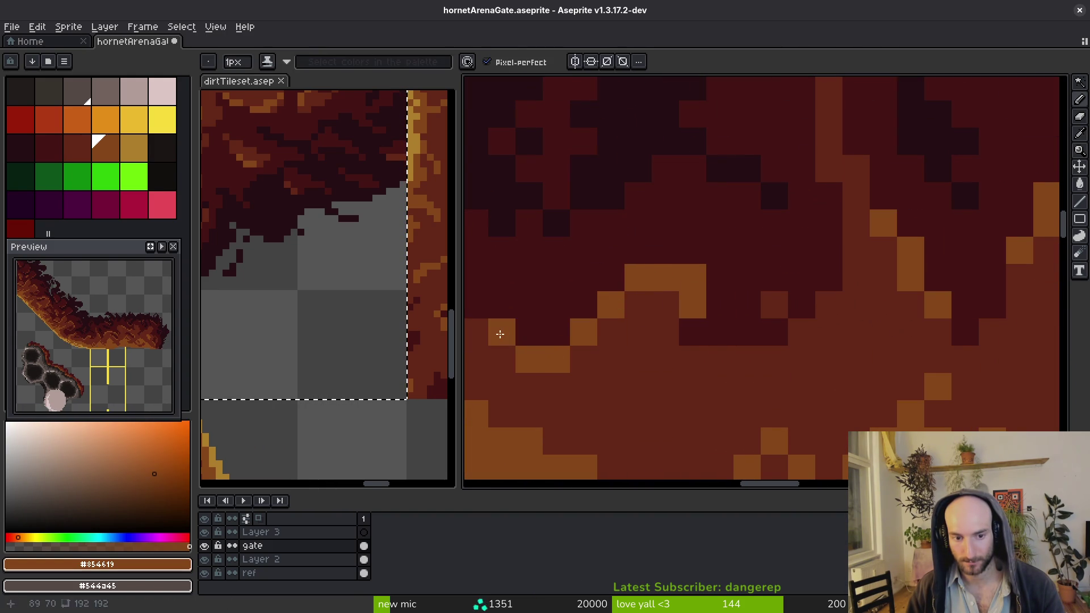
scroll(500, 334, down, 3)
scroll(784, 311, up, 3)
scroll(868, 343, down, 3)
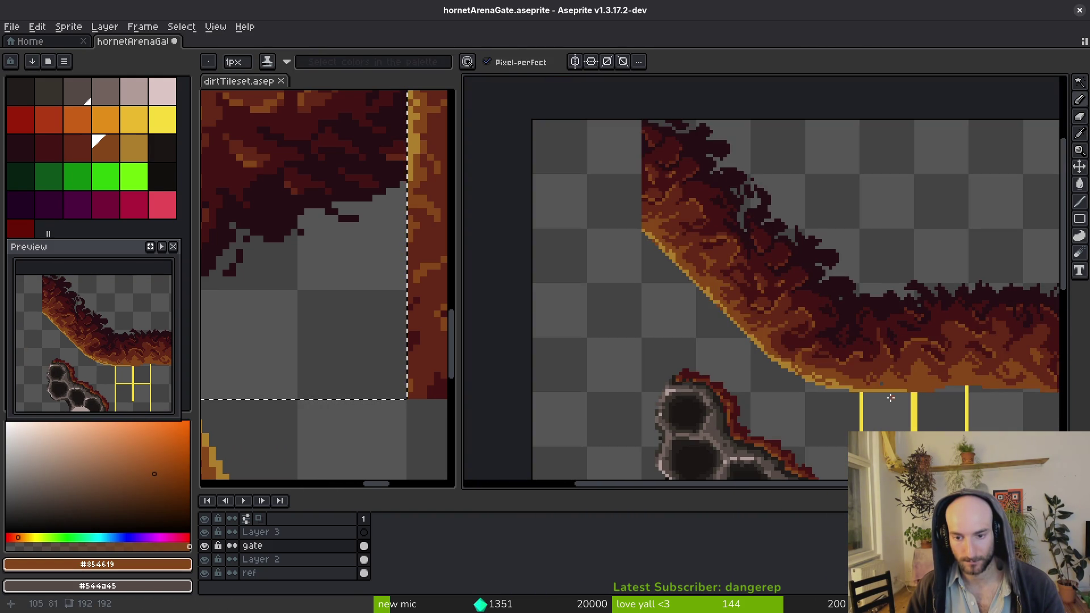
scroll(886, 398, down, 1)
scroll(825, 372, up, 3)
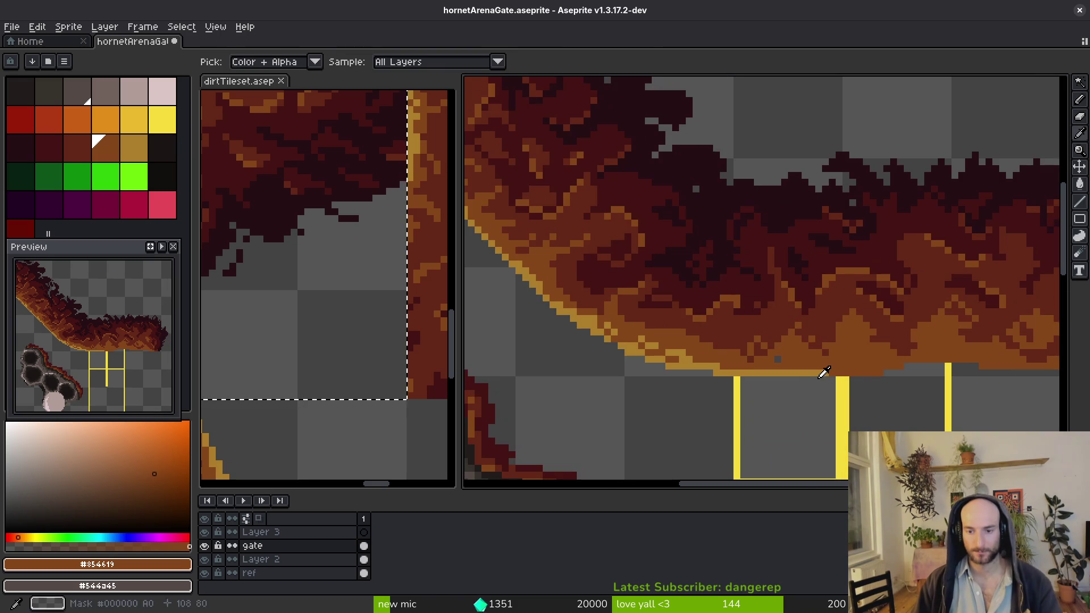
Eyedrop the ochre and draw it as a continuous rim along the overhang's lower edge
click(825, 372)
scroll(823, 370, up, 3)
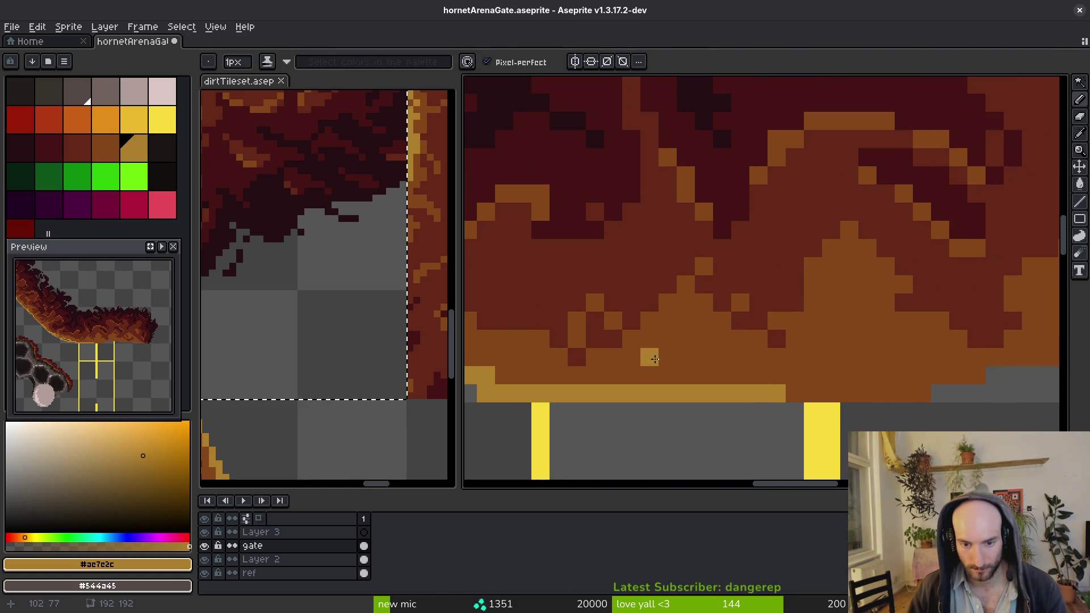
mouse_move(694, 377)
mouse_down()
mouse_move(761, 357)
mouse_move(728, 380)
mouse_move(896, 385)
mouse_move(750, 370)
mouse_up()
scroll(896, 385, down, 3)
scroll(914, 345, up, 3)
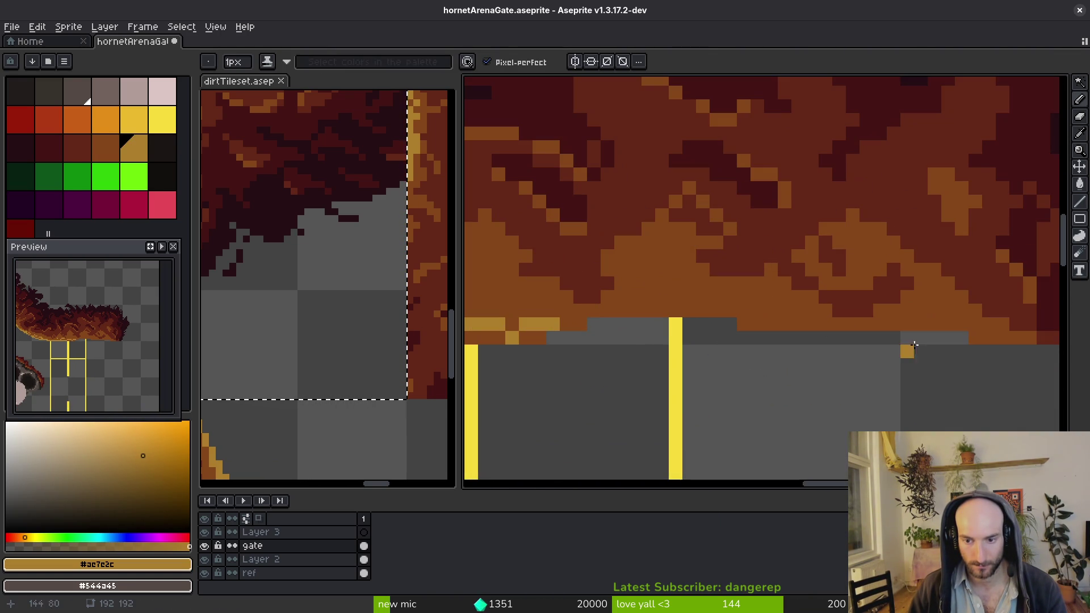
drag(971, 337, 495, 339)
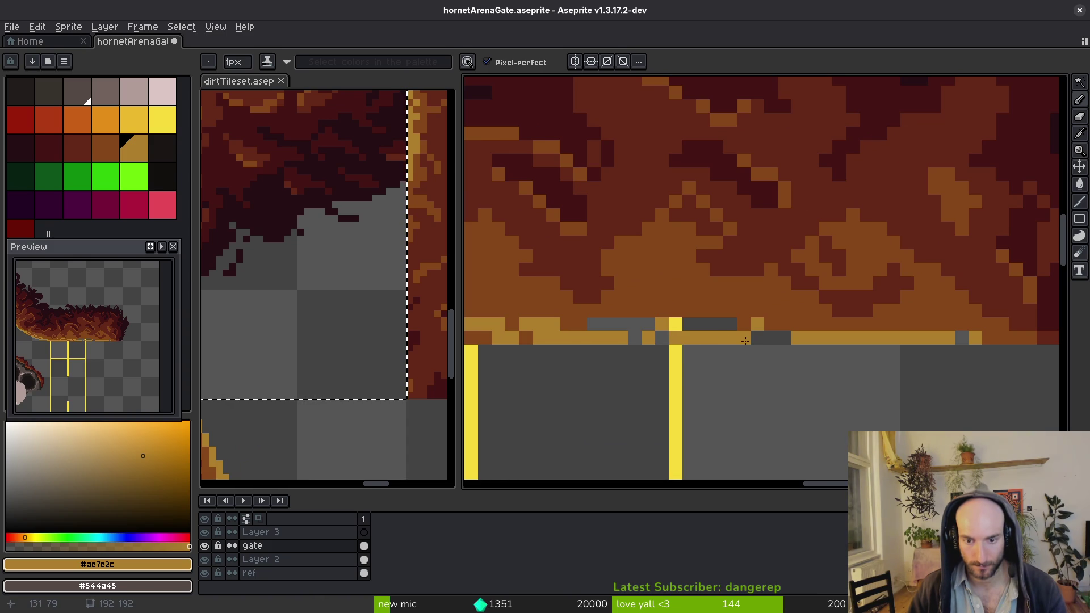
drag(792, 323, 693, 323)
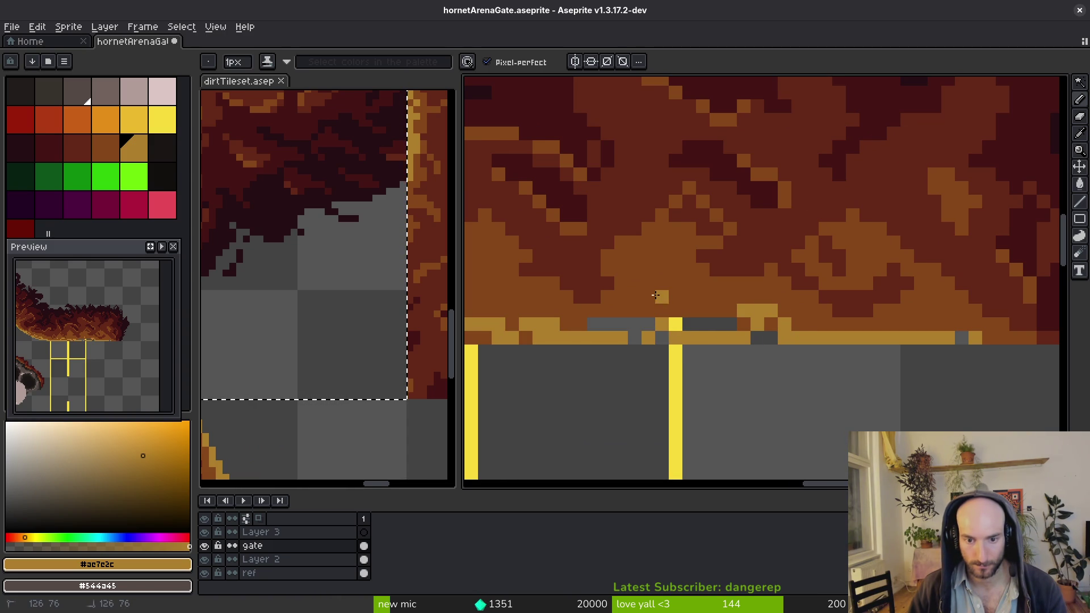
click(649, 310)
Undo an accidental brown bucket fill of the grey area and return to the Pencil
alt+click(639, 315)
key(g)
click(642, 336)
key(ctrl+z)
key(b)
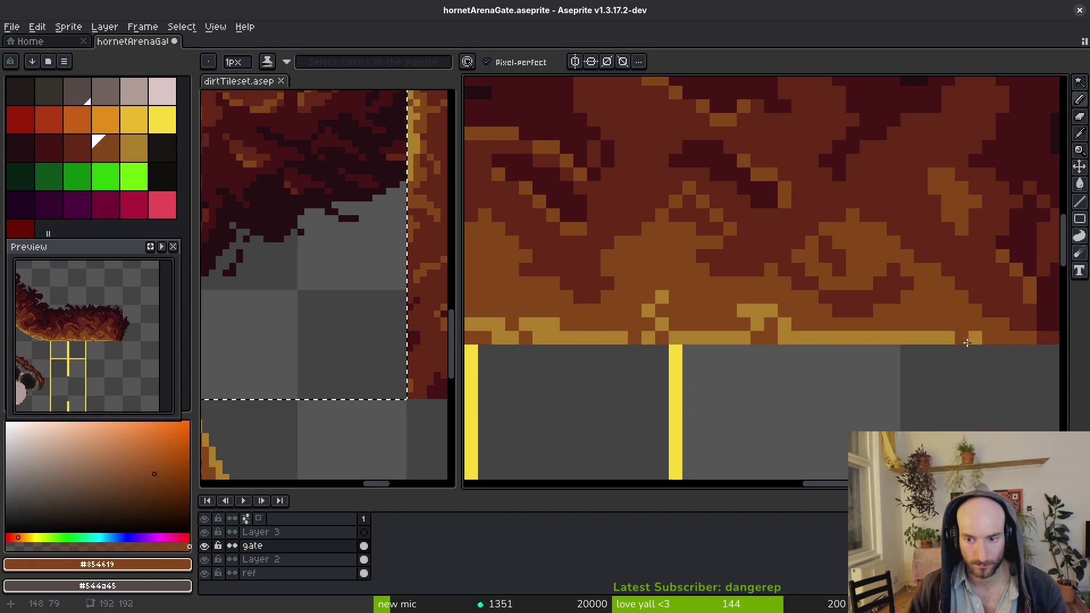
Eyedrop the ochre from the rim and save the sprite
scroll(967, 343, down, 5)
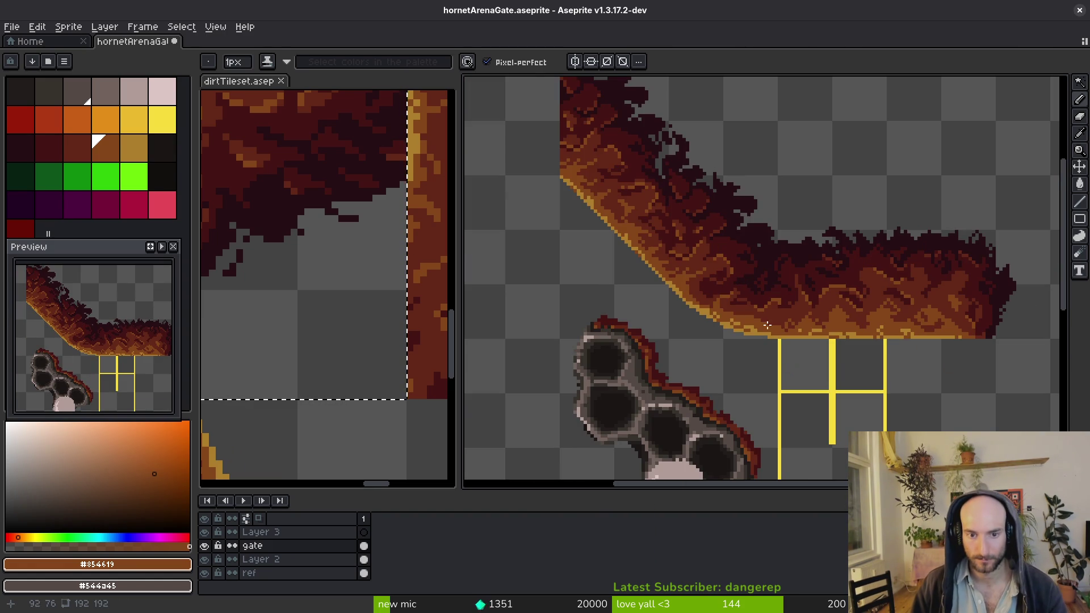
scroll(767, 325, up, 4)
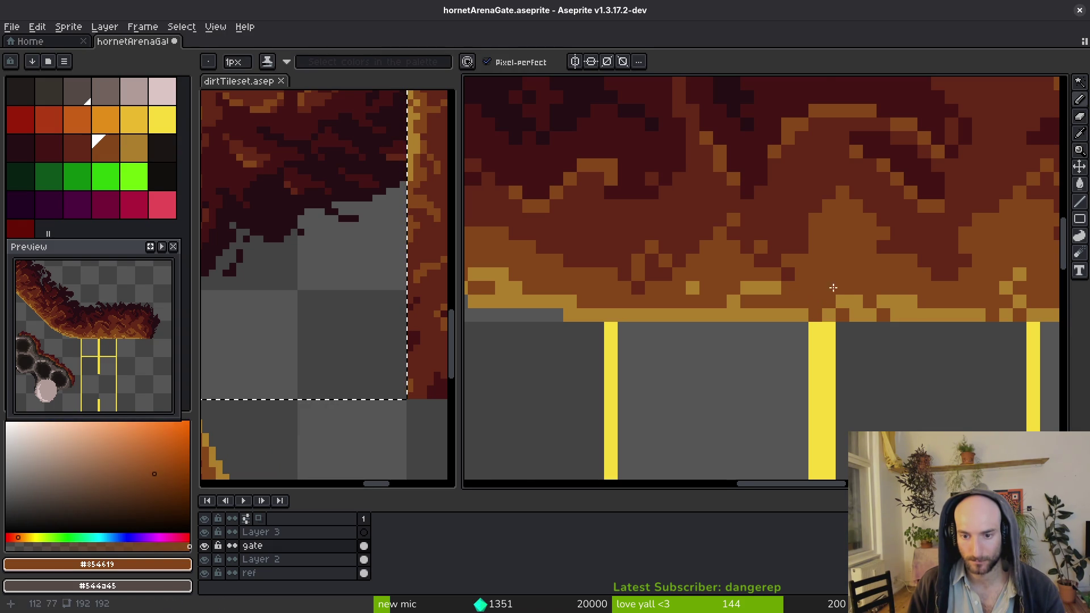
scroll(833, 288, down, 4)
scroll(830, 284, up, 3)
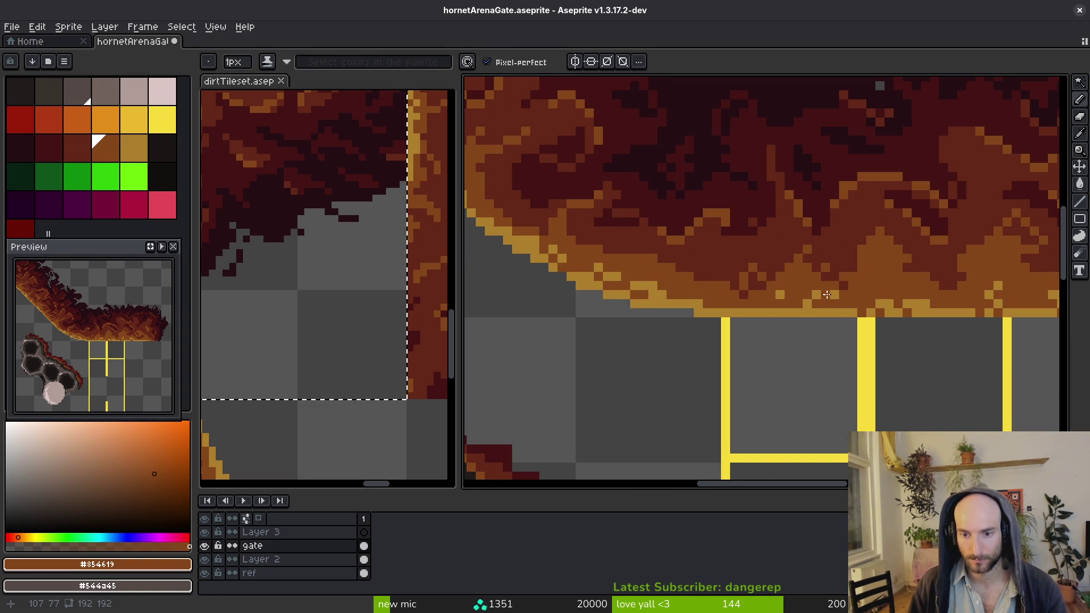
scroll(816, 295, down, 5)
scroll(890, 337, up, 3)
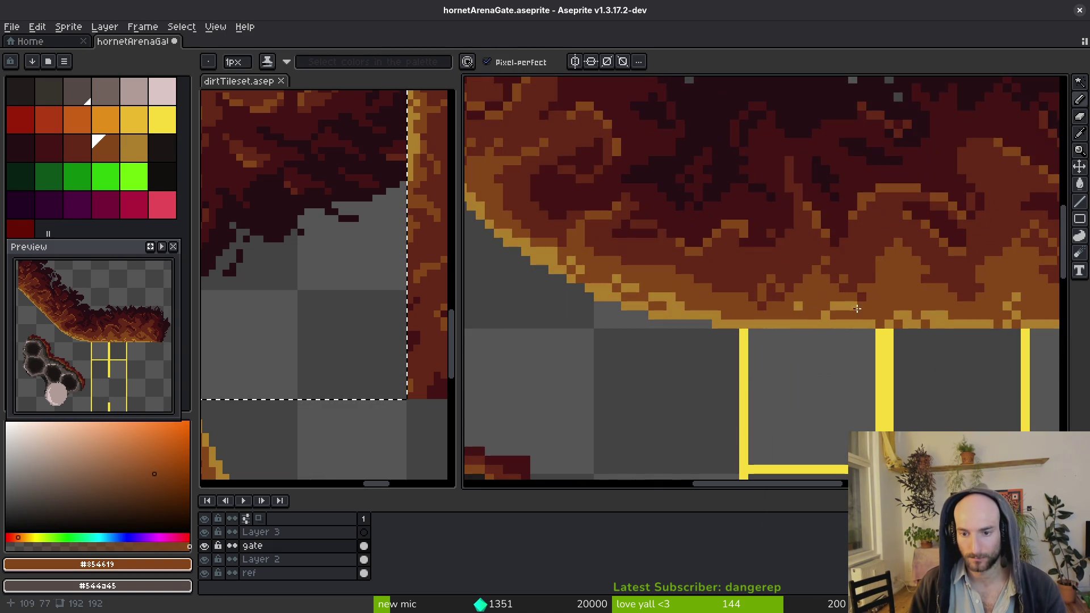
scroll(885, 341, down, 3)
scroll(967, 336, up, 3)
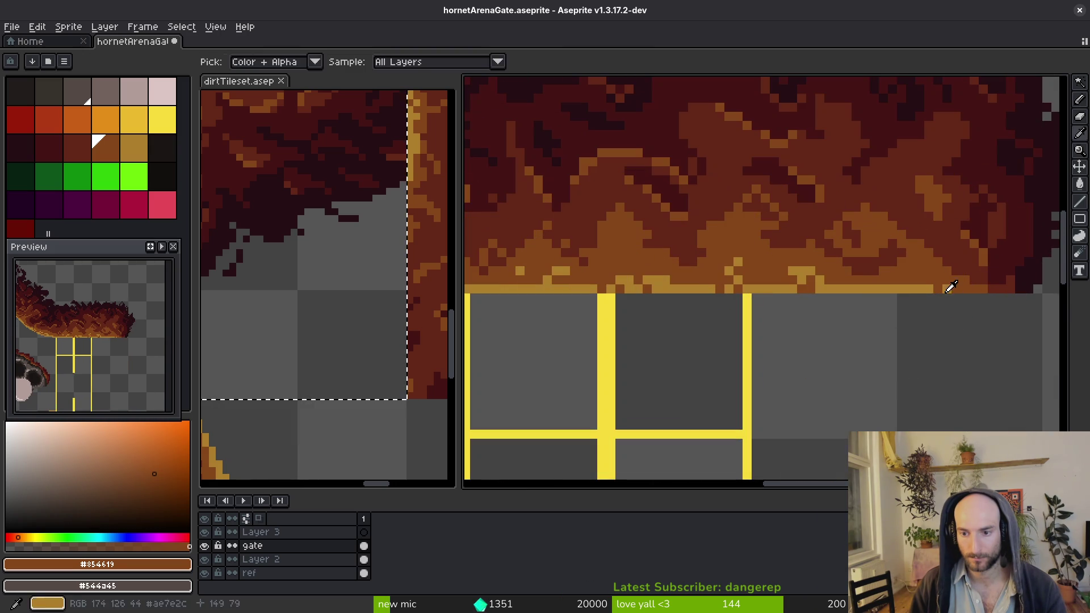
alt+click(959, 290)
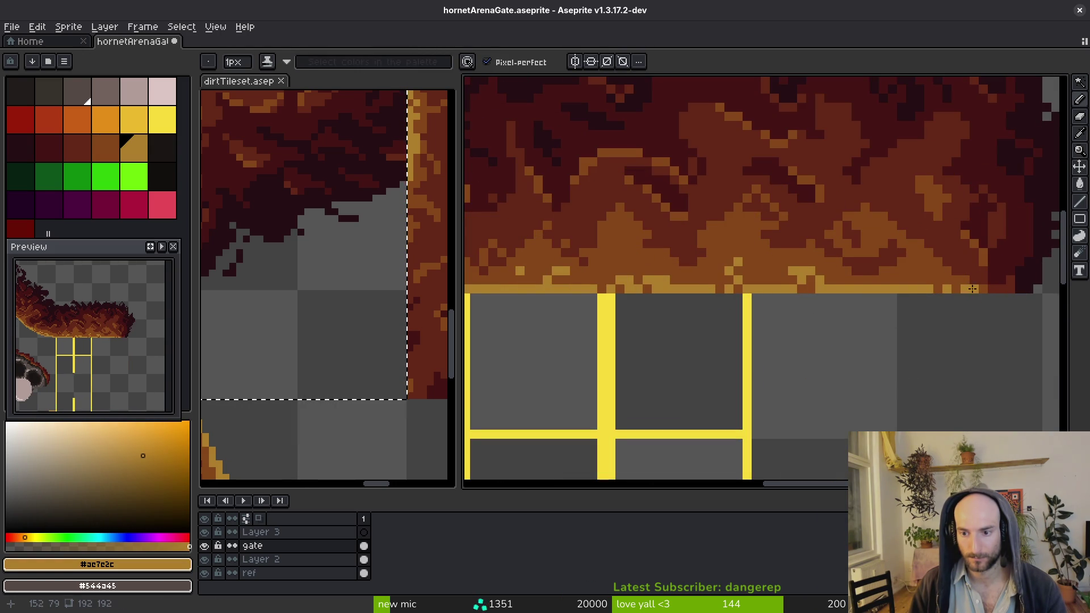
scroll(972, 289, down, 3)
key(ctrl+s)
Eyedrop the orange-brown and paint one more diagonal orange line into the dirt
drag(913, 314, 795, 263)
mouse_move(823, 319)
mouse_down()
mouse_move(788, 244)
mouse_move(789, 258)
mouse_up()
scroll(835, 213, up, 3)
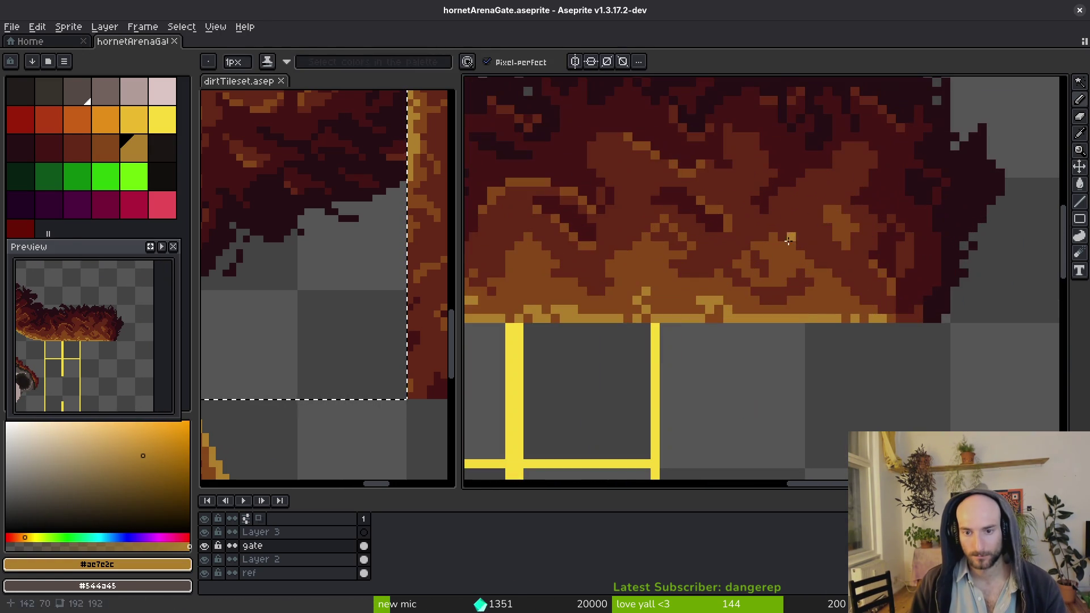
alt+click(830, 214)
scroll(808, 155, up, 2)
drag(808, 154, 770, 186)
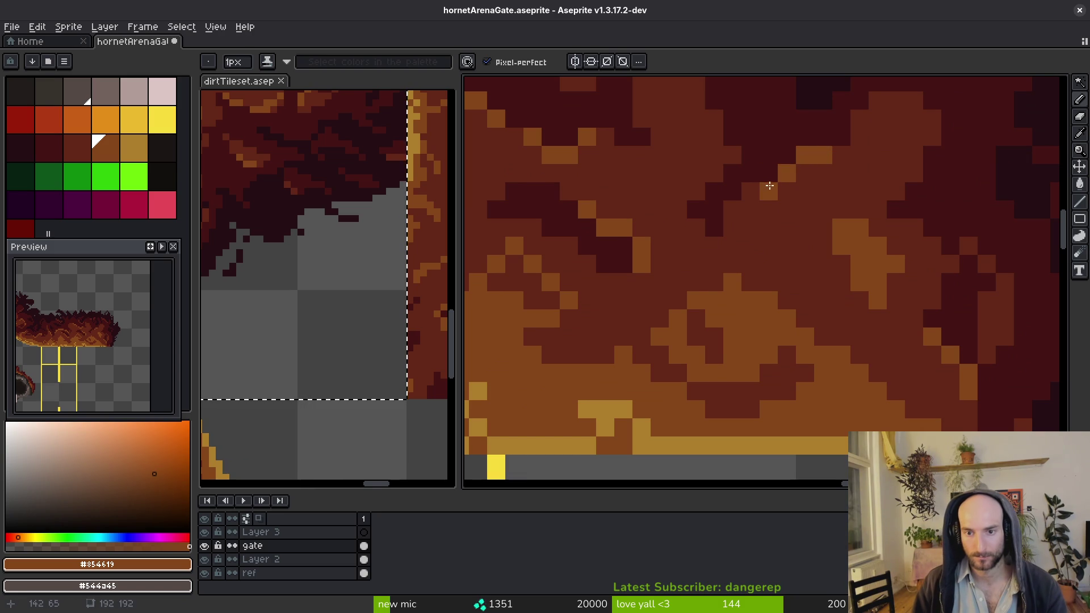
scroll(853, 250, down, 4)
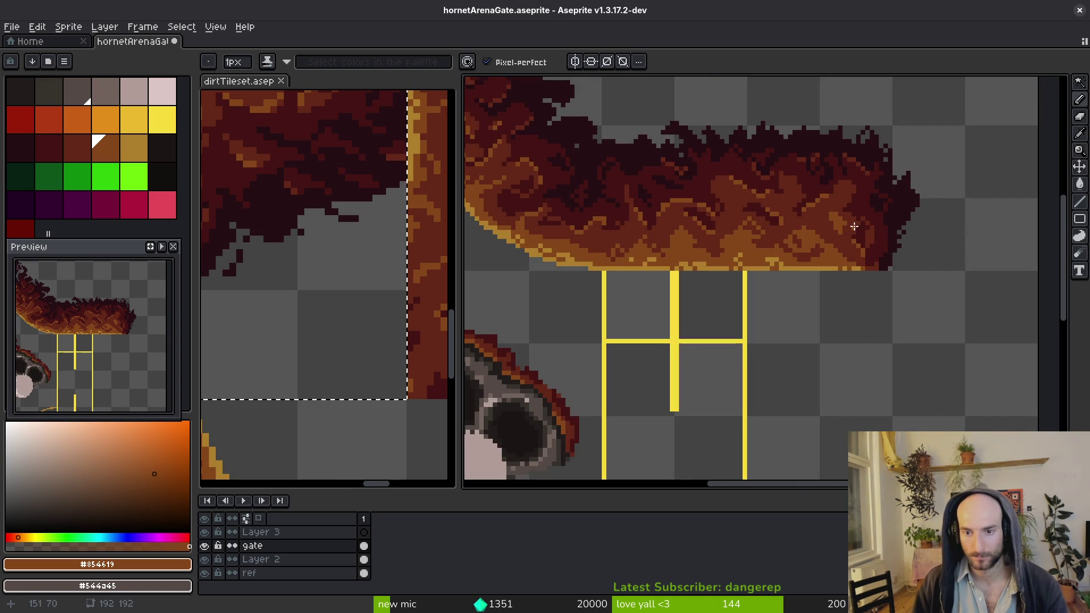
scroll(855, 227, down, 2)
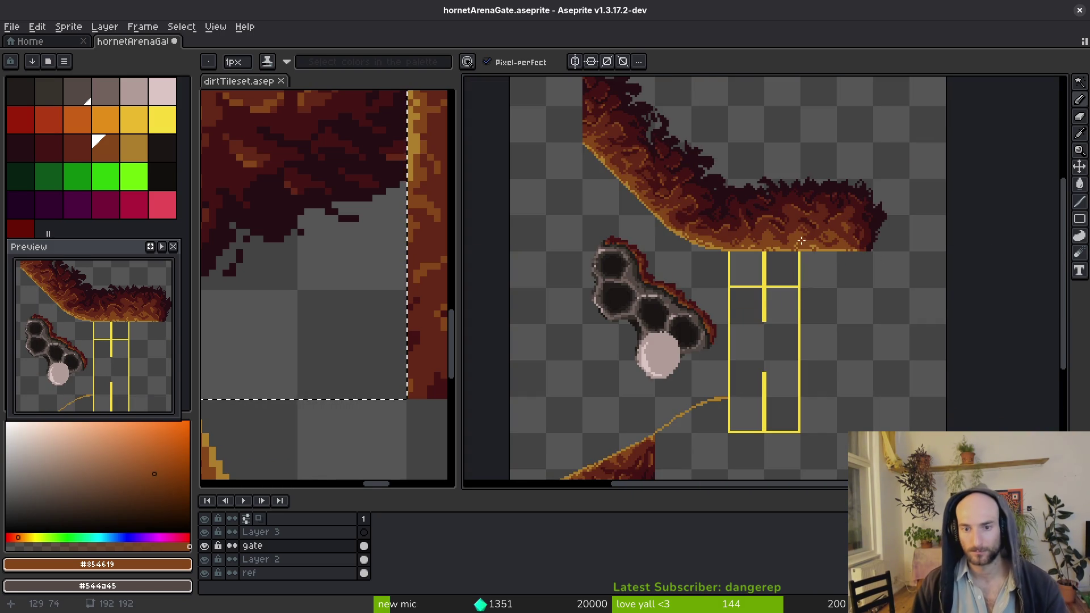
scroll(862, 260, up, 4)
scroll(806, 217, down, 1)
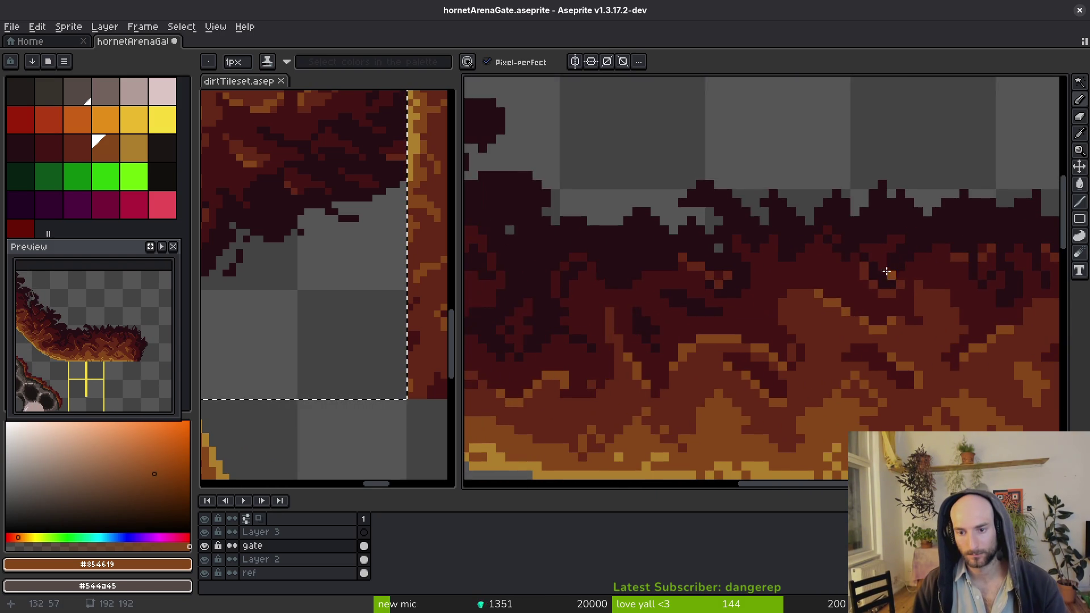
Marquee-select the dirt band above the gate and shift it down one pixel
scroll(890, 275, up, 1)
key(m)
mouse_move(998, 180)
mouse_down()
mouse_move(713, 253)
mouse_move(708, 273)
mouse_up()
drag(835, 253, 816, 266)
key(ctrl+d)
Fill the empty strip inside the dirt band with the darkest dirt colour
key(b)
alt+click(706, 236)
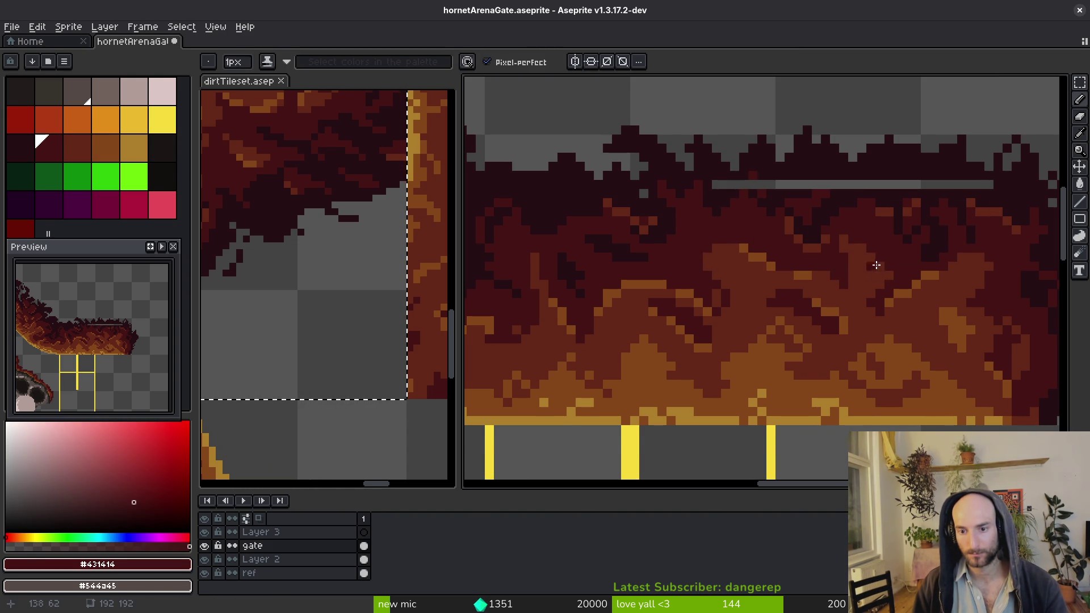
scroll(876, 266, up, 1)
key(m)
key(e)
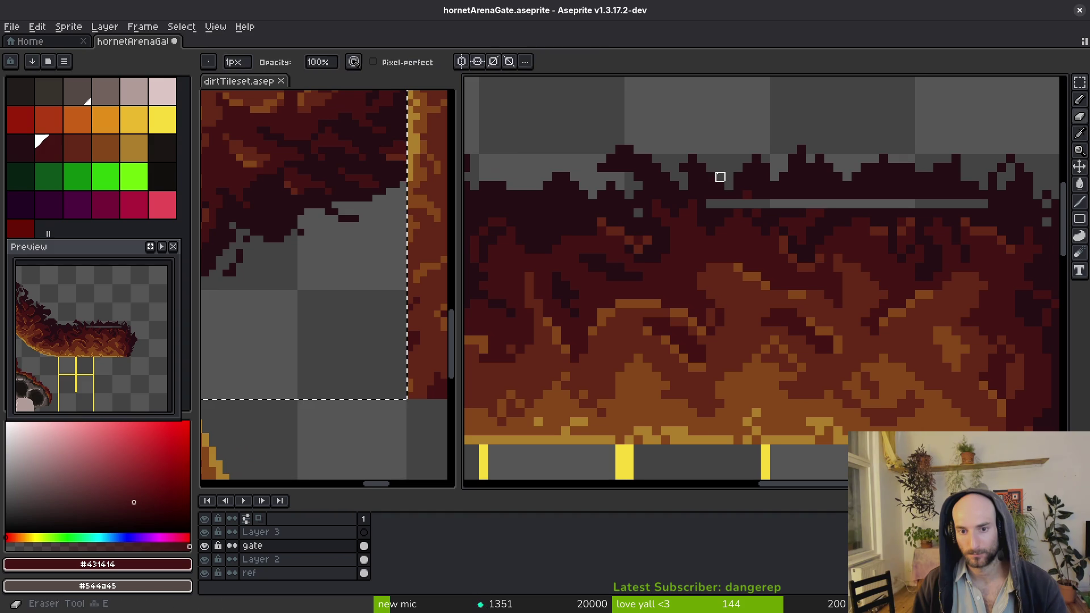
key(b)
alt+click(755, 230)
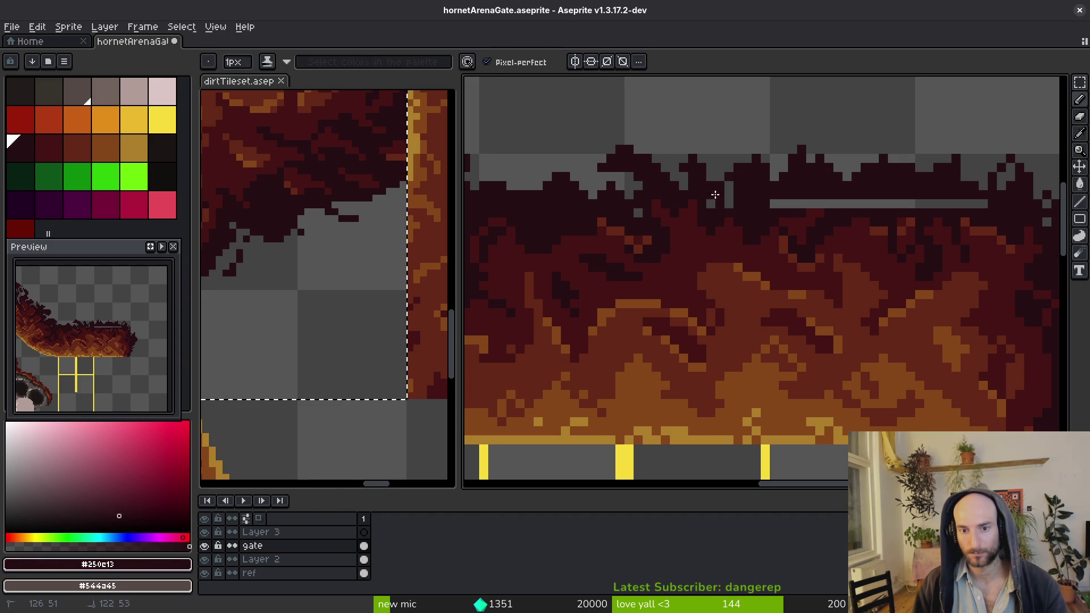
key(e)
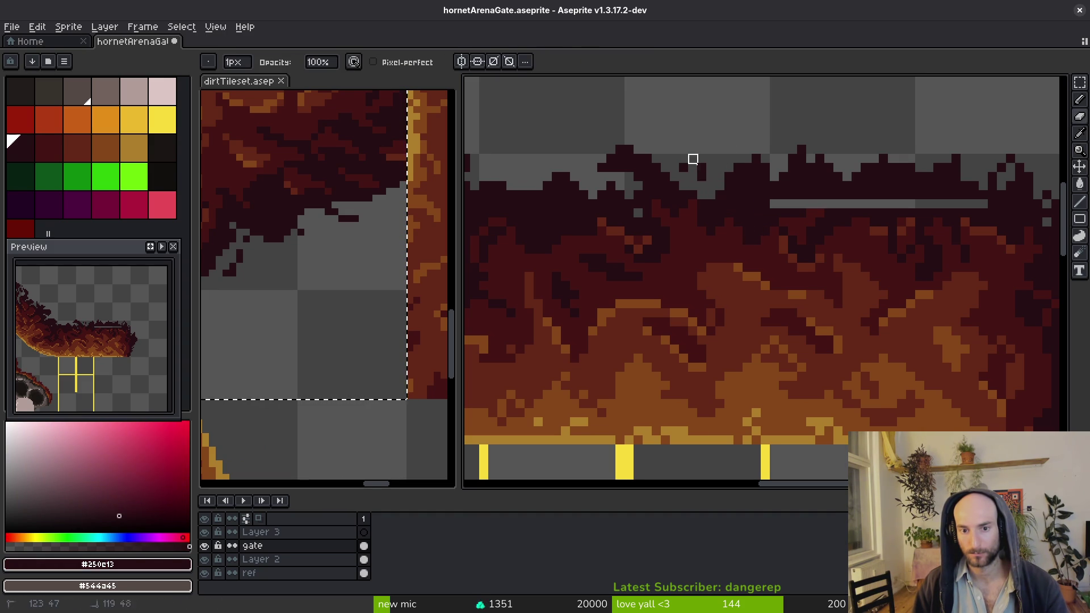
key(b)
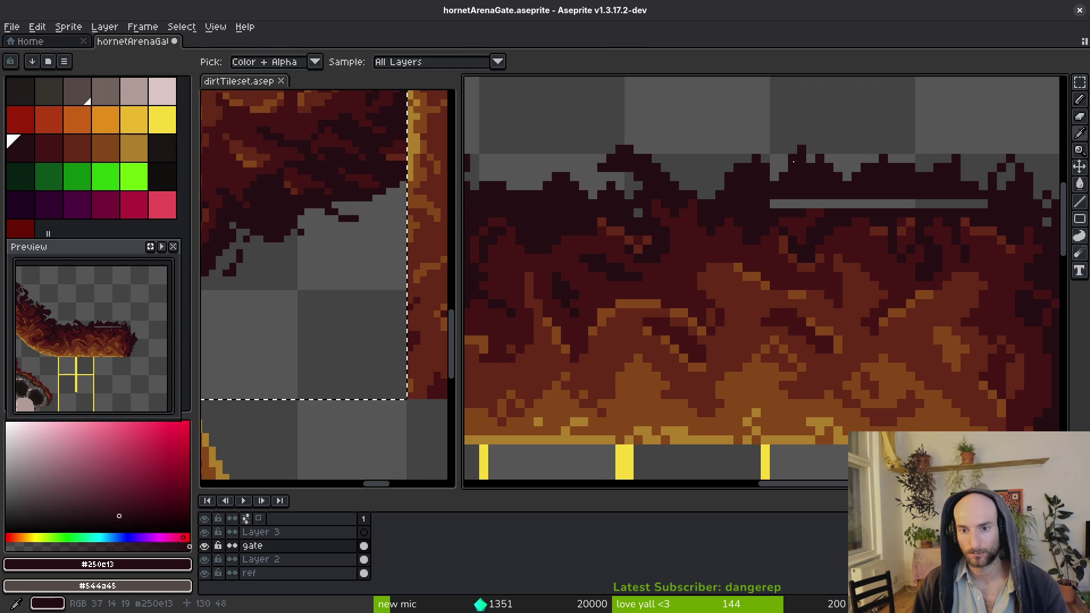
drag(792, 205, 990, 204)
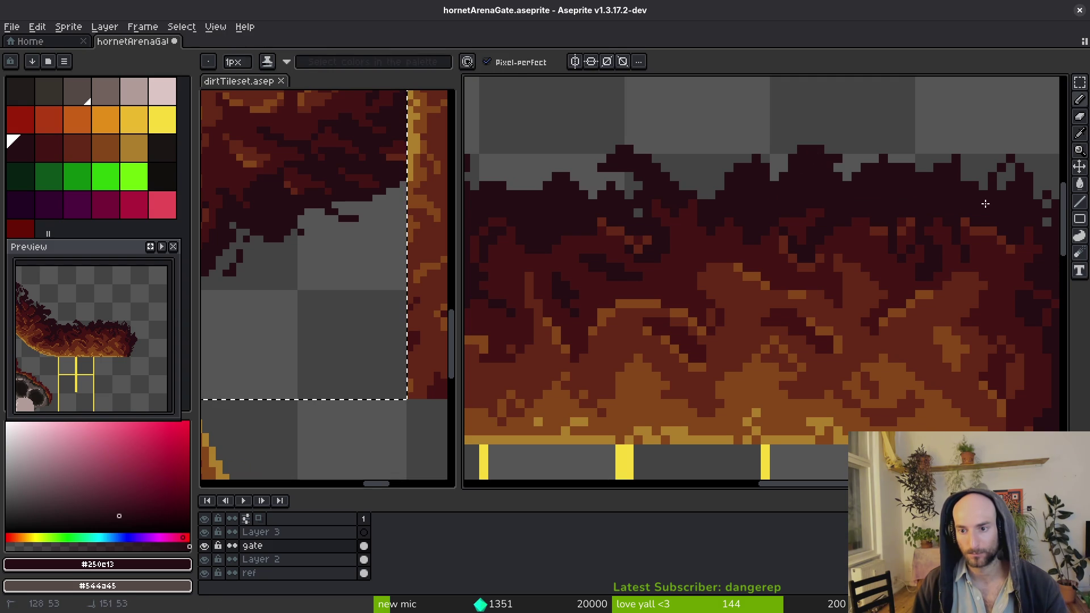
Erase stray dark pixels along the dirt's top edge
key(e)
drag(784, 167, 857, 159)
drag(784, 177, 766, 196)
key(b)
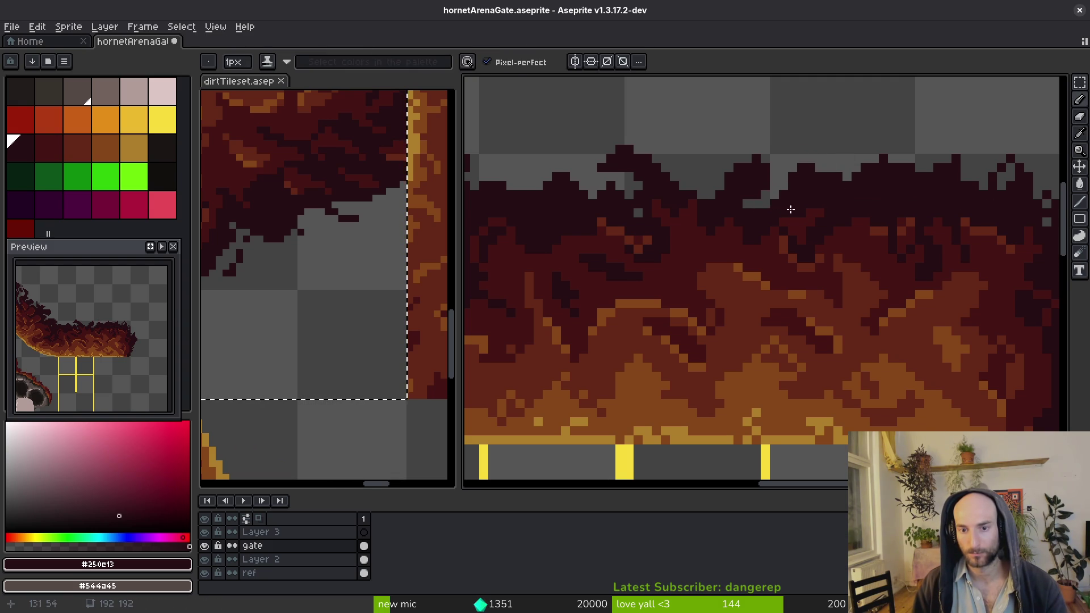
Reshape the dirt's upper edge: fill a gap, clear a dark spike, redraw dark pixels
scroll(813, 206, right, 2)
key(e)
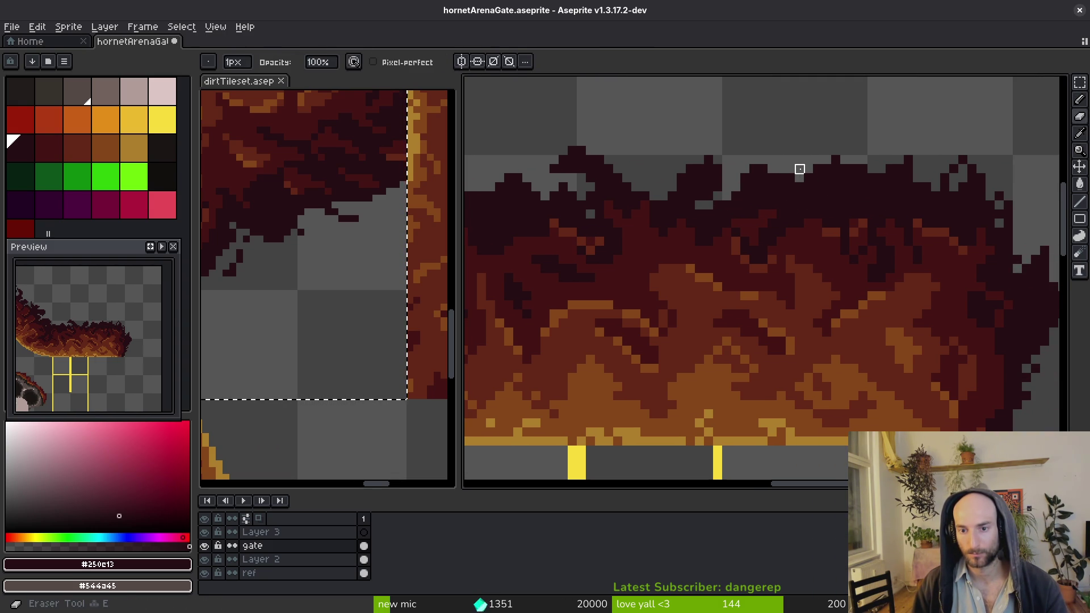
scroll(921, 214, up, 4)
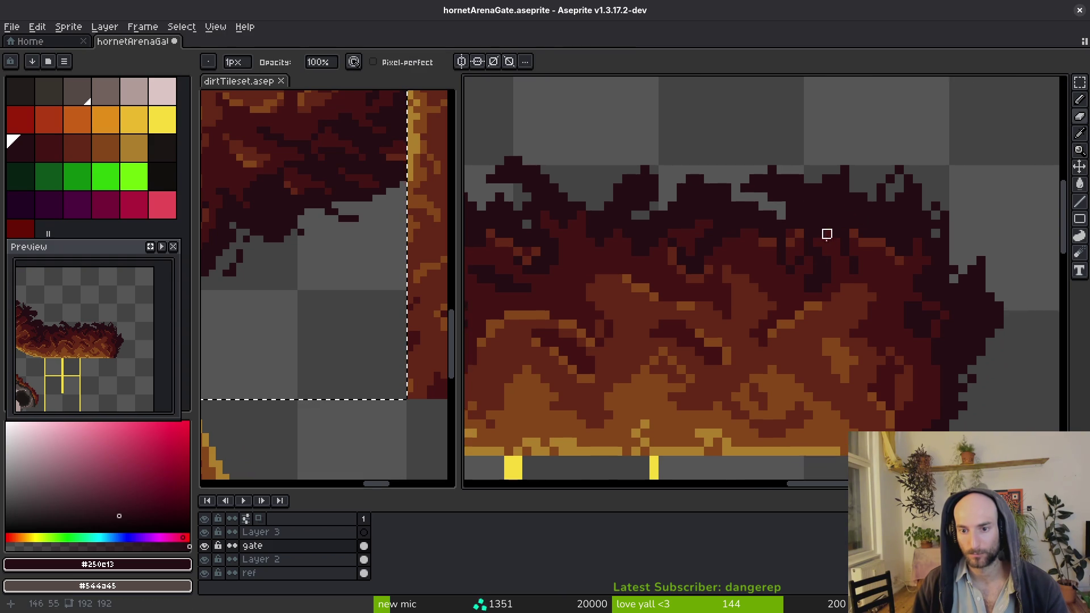
scroll(912, 202, right, 4)
scroll(912, 202, up, 3)
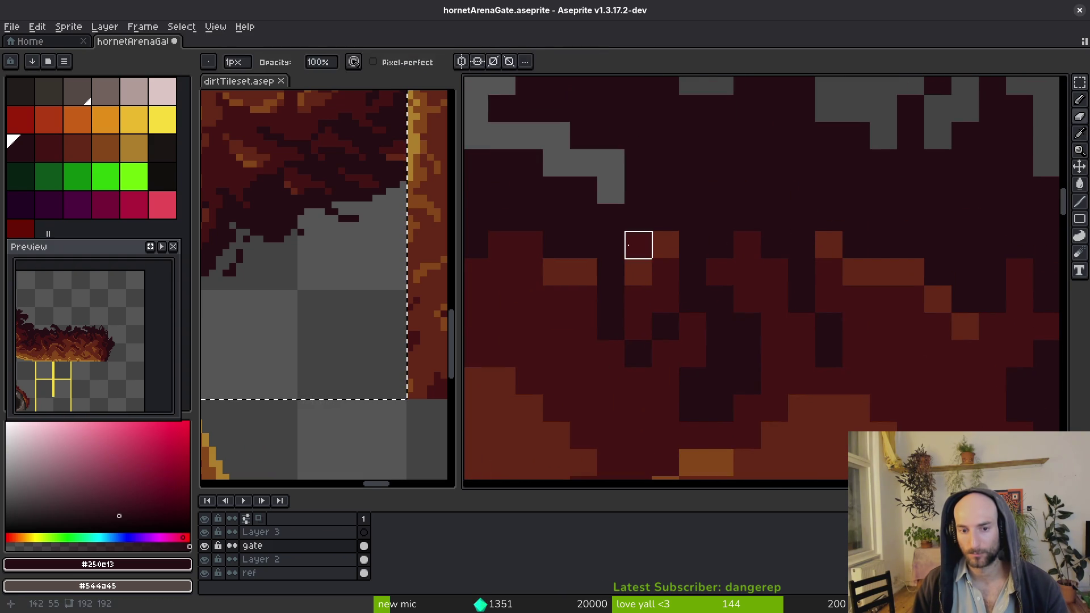
drag(611, 190, 606, 154)
scroll(708, 204, down, 2)
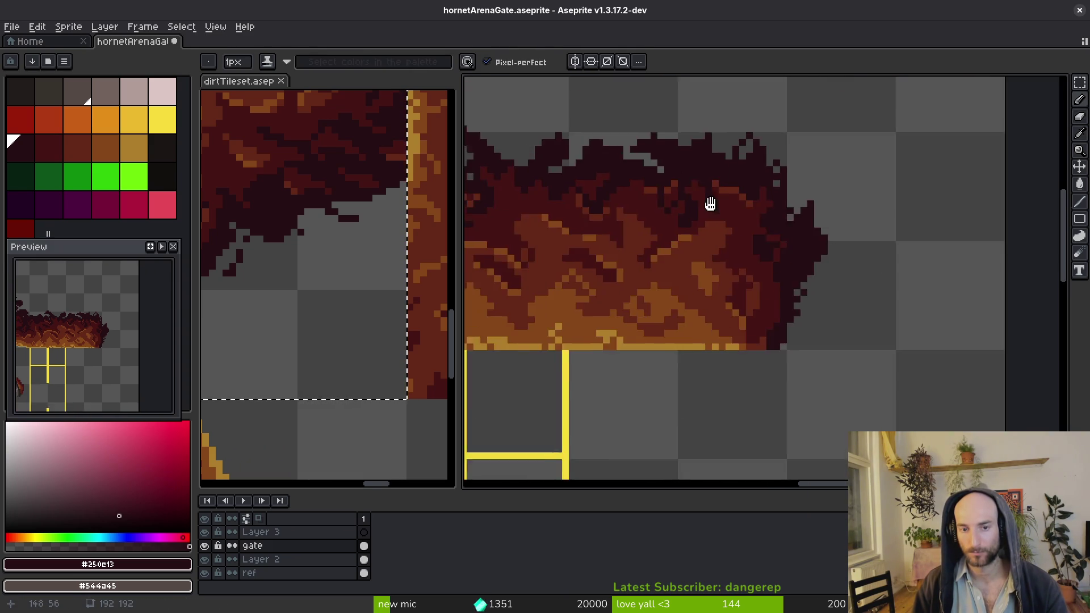
drag(708, 163, 789, 216)
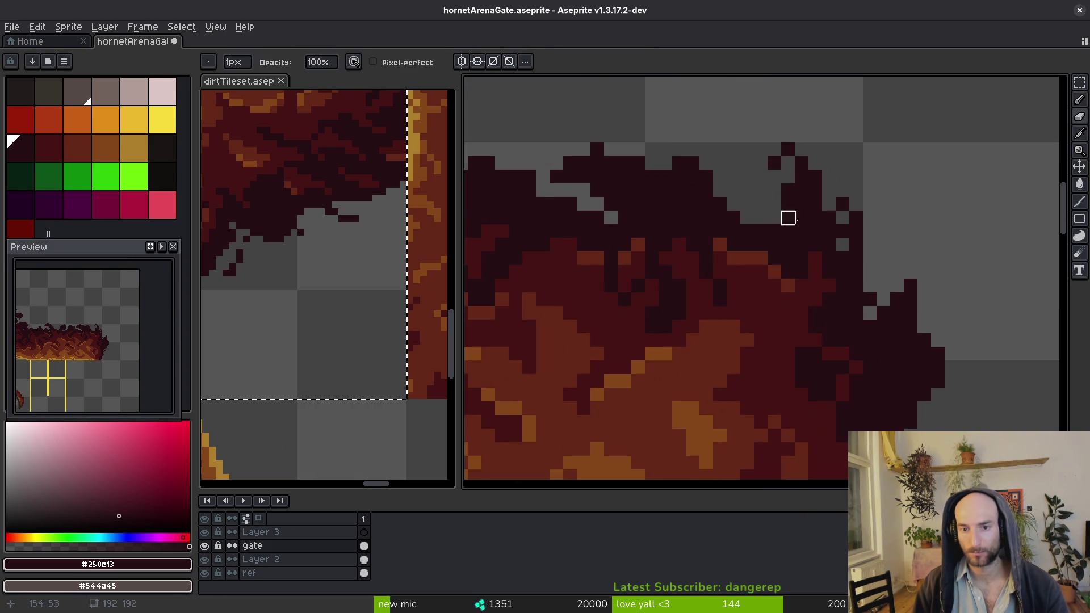
drag(761, 167, 716, 178)
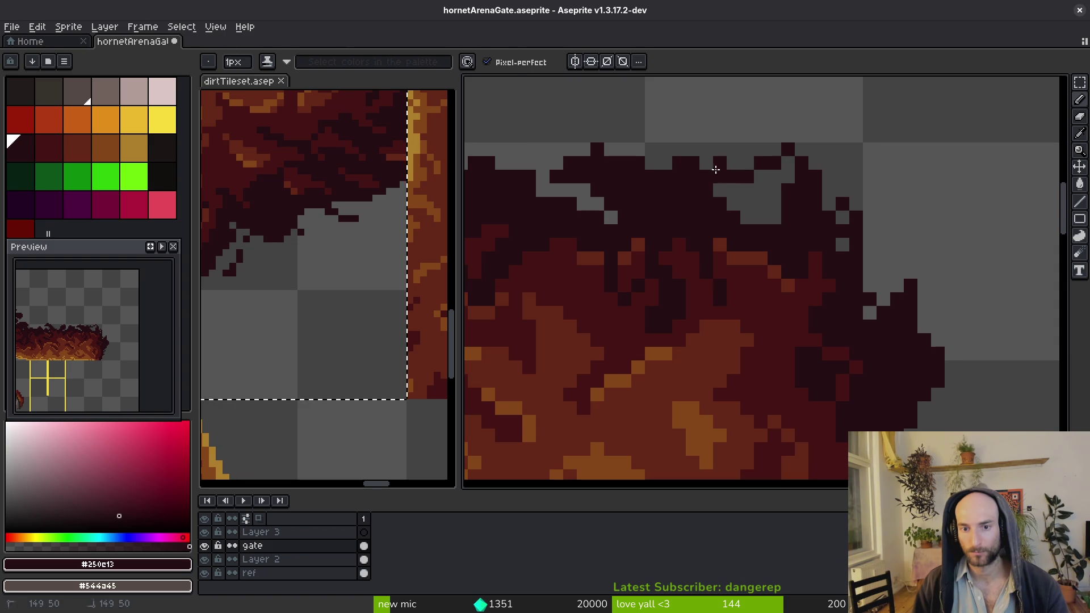
right_click(715, 166)
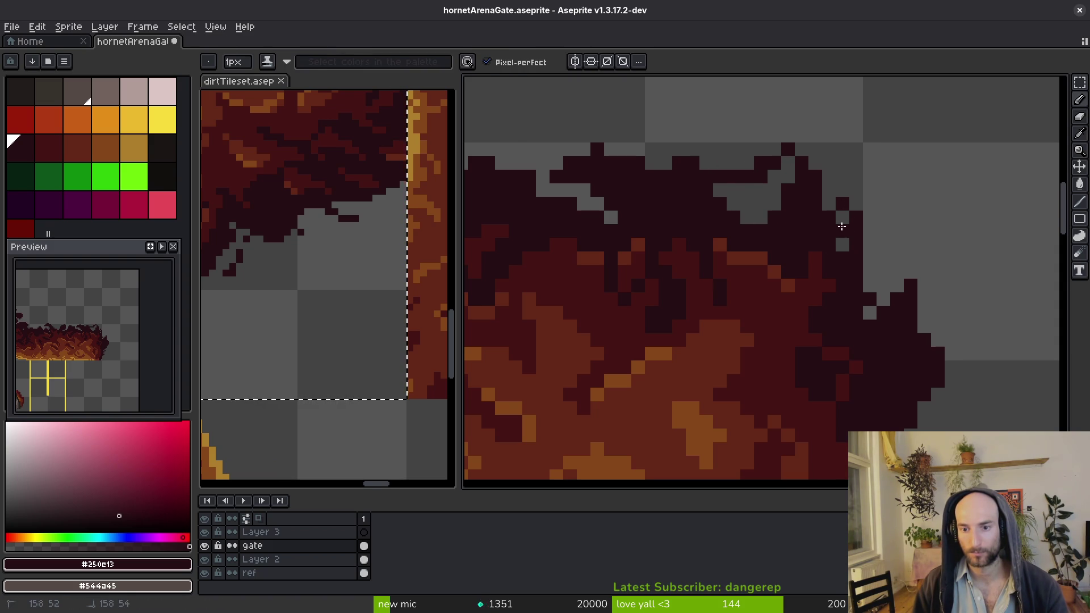
Trim a few edge pixels and extend dark pixels along the dirt's lower-right edge
key(e)
drag(858, 264, 842, 231)
scroll(865, 212, down, 2)
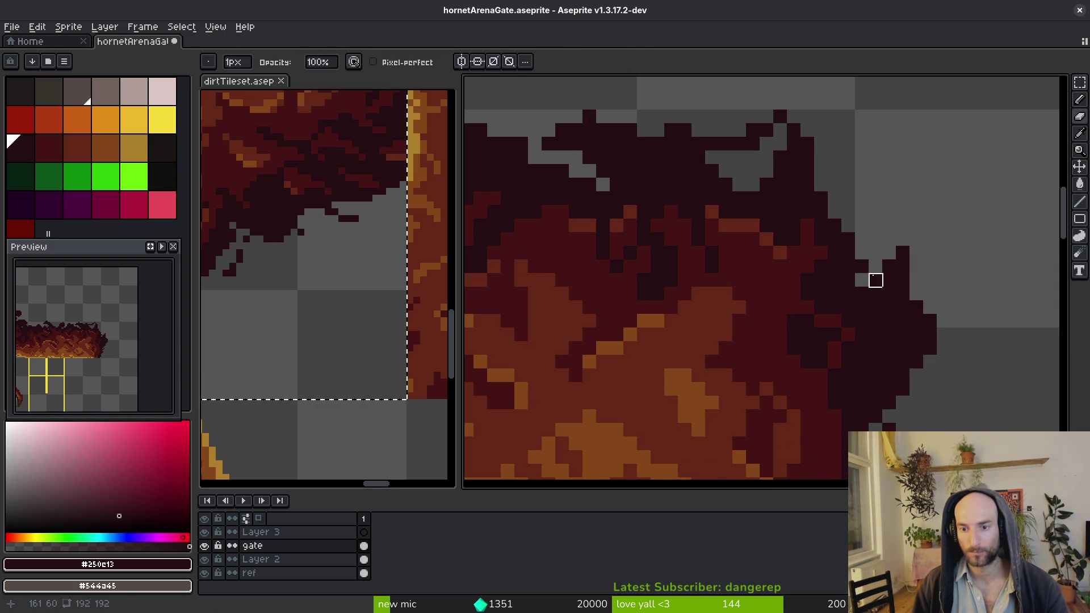
scroll(903, 266, down, 3)
scroll(927, 301, up, 2)
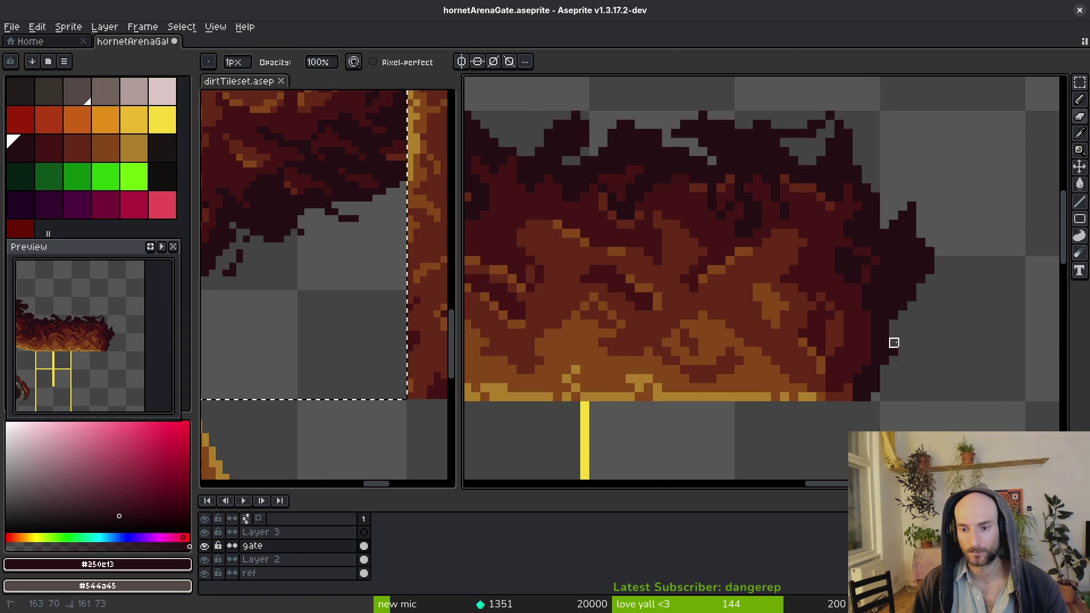
key(b)
scroll(891, 304, up, 3)
mouse_move(927, 297)
mouse_down()
mouse_move(933, 403)
mouse_move(927, 360)
mouse_move(910, 414)
mouse_up()
mouse_move(875, 347)
mouse_down()
mouse_move(898, 352)
mouse_move(863, 339)
mouse_up()
Draw a few dark red shading pixels inside the dirt
scroll(915, 390, down, 3)
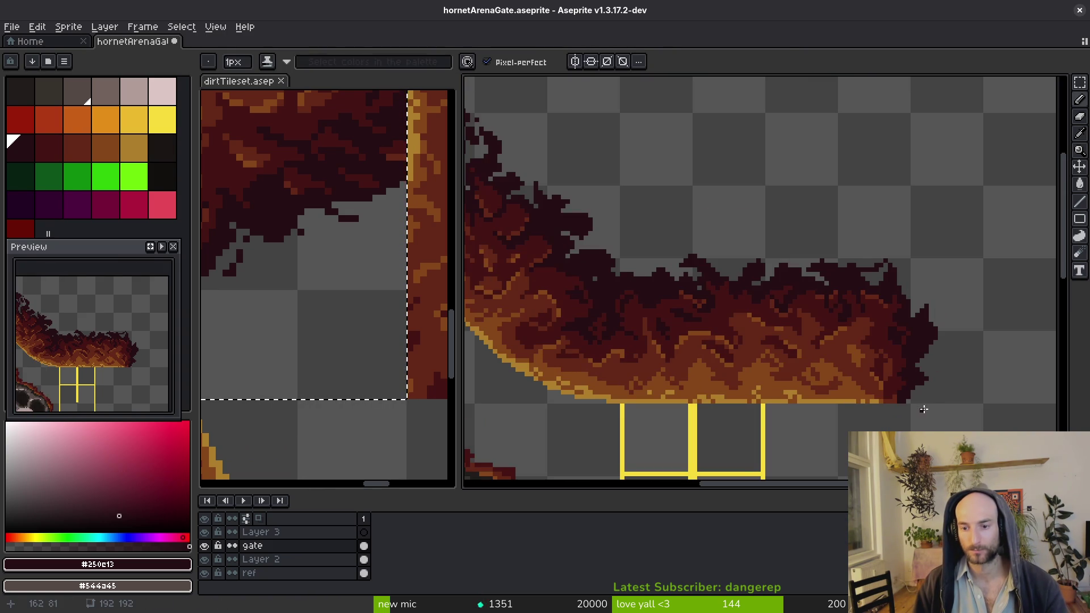
scroll(855, 286, up, 3)
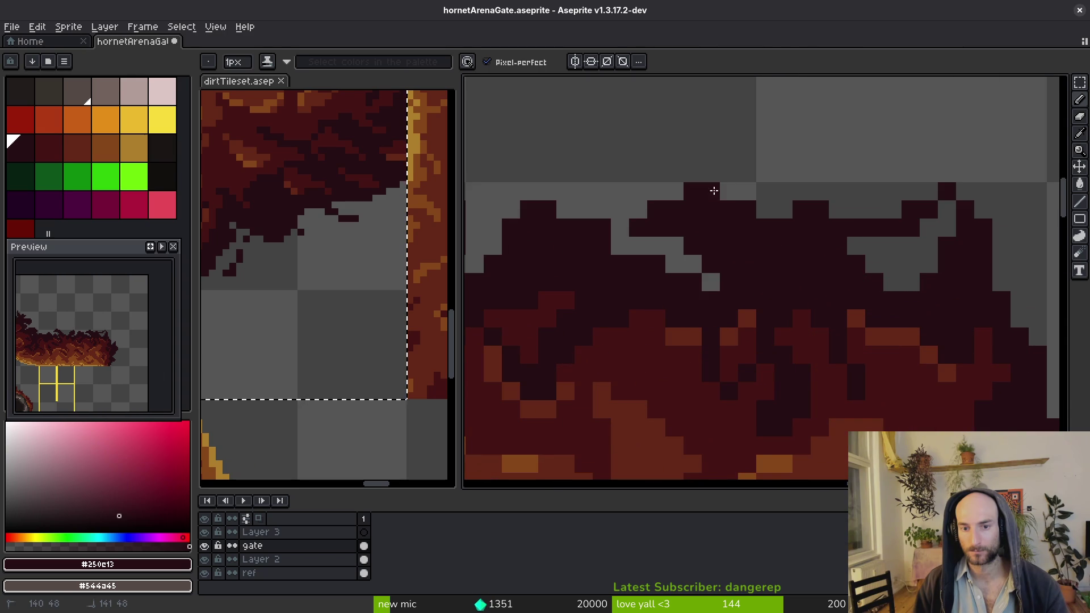
scroll(826, 231, down, 3)
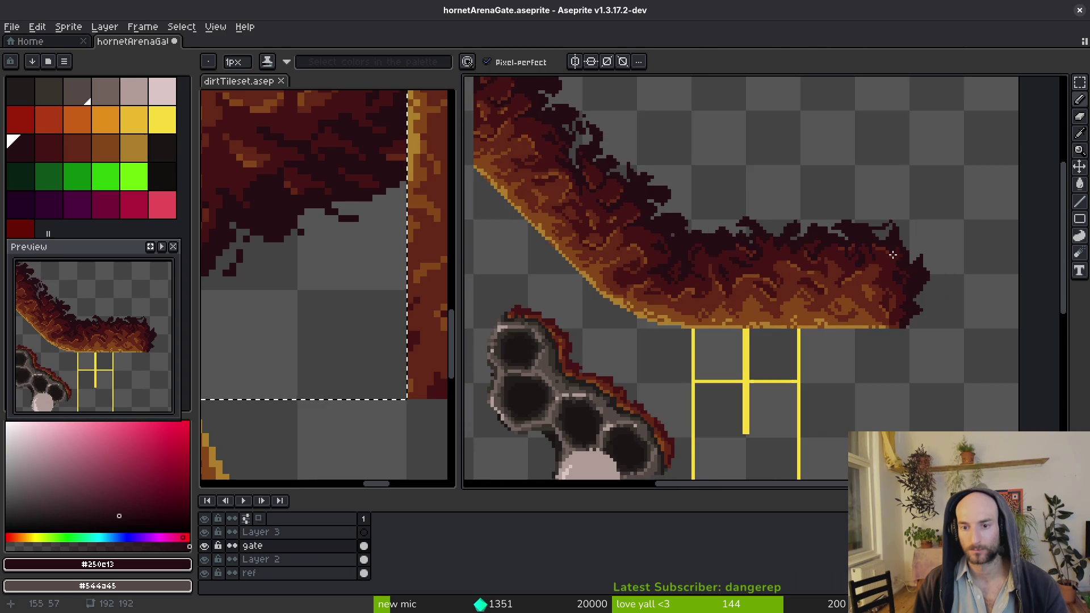
scroll(854, 259, up, 3)
key(e)
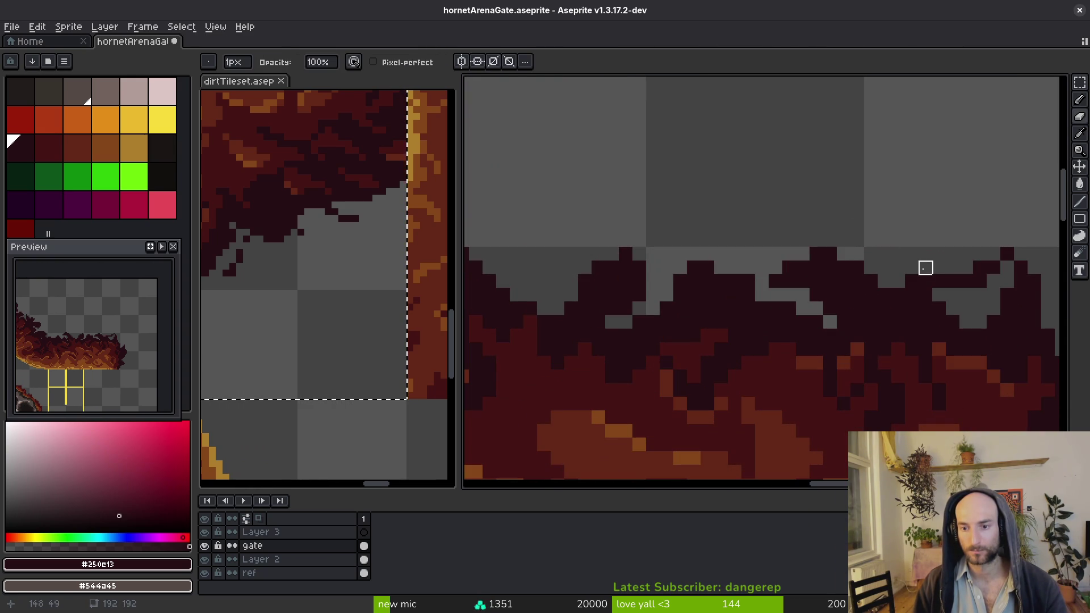
scroll(871, 281, down, 3)
scroll(769, 327, up, 3)
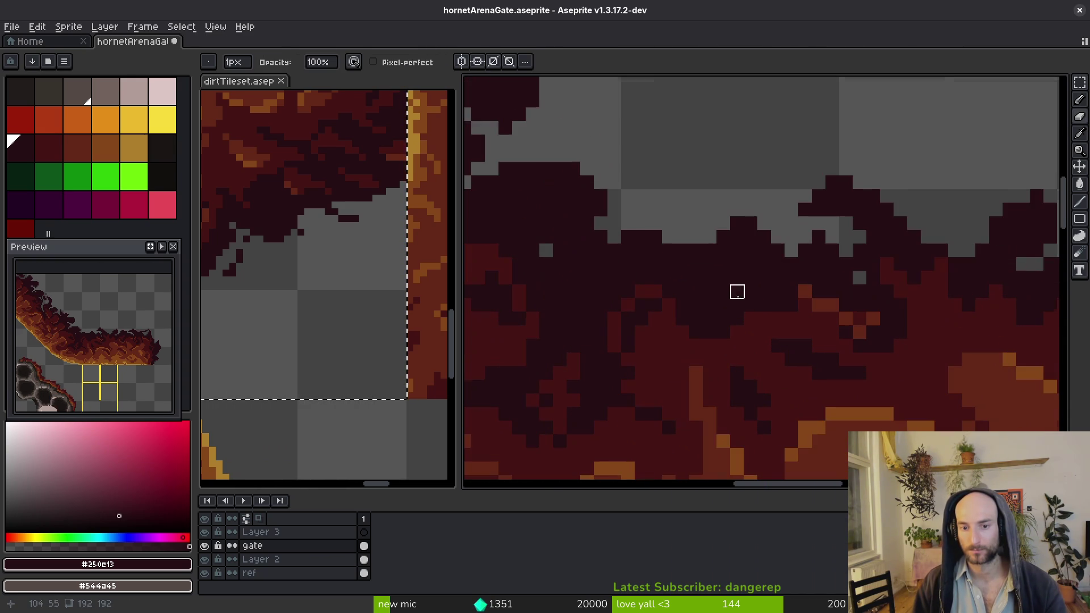
key(b)
alt+click(633, 297)
mouse_move(588, 264)
mouse_down()
mouse_move(595, 294)
mouse_move(582, 277)
mouse_up()
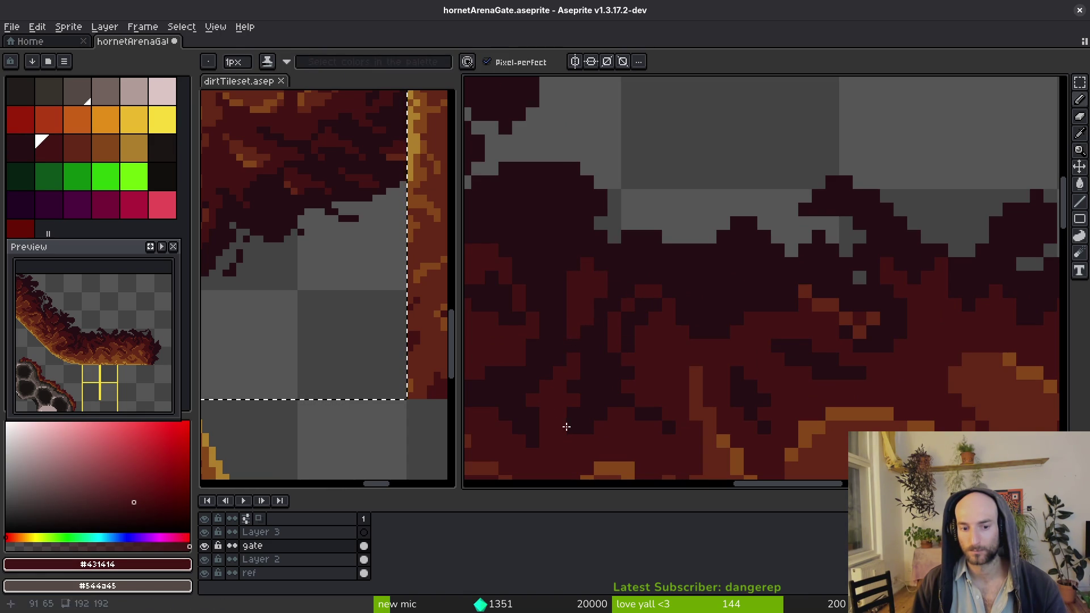
Sample the darkest, dark red and mid red dirt colours from the canvas
alt+click(589, 382)
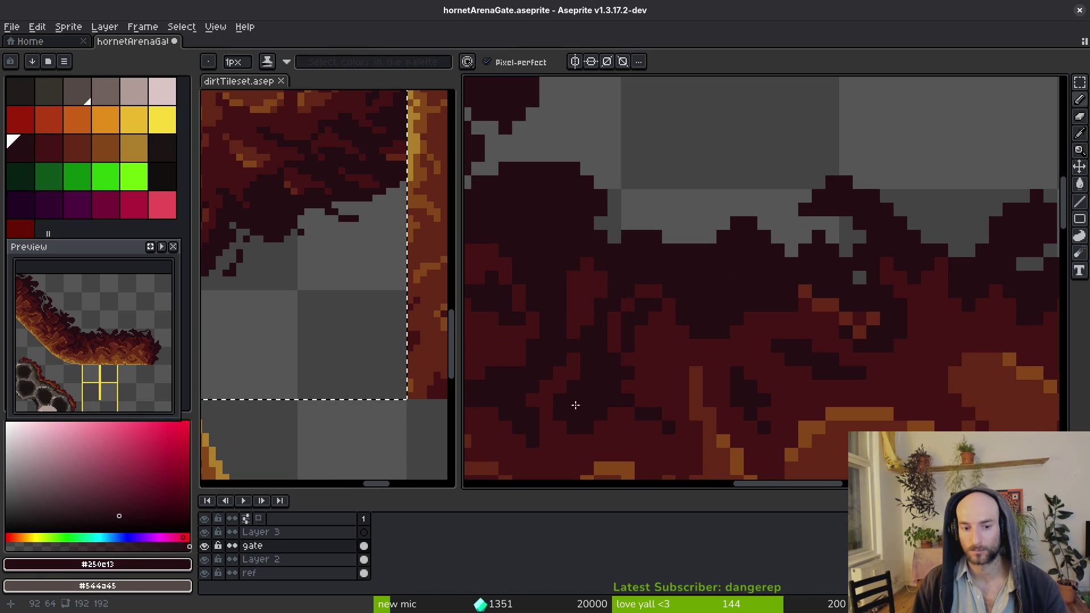
drag(549, 426, 625, 362)
alt+click(609, 357)
scroll(641, 349, down, 3)
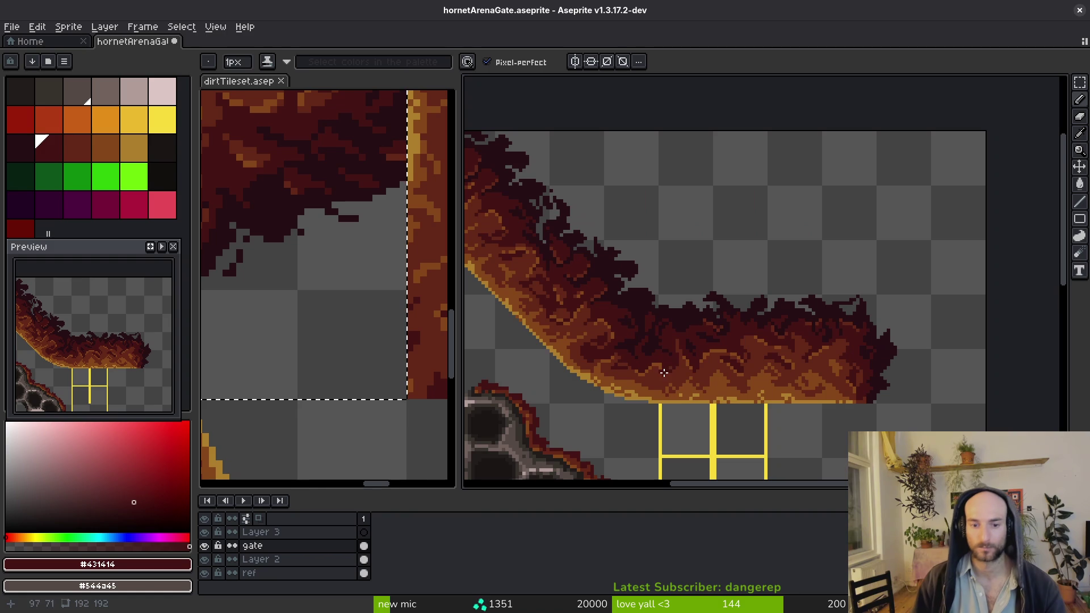
scroll(659, 336, up, 2)
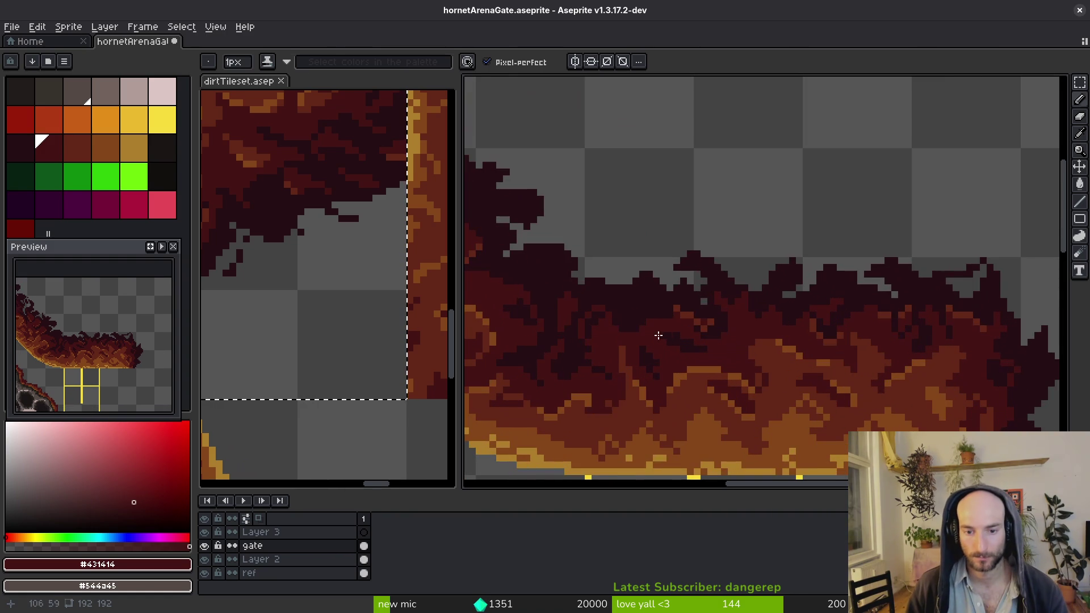
alt+click(696, 313)
scroll(693, 314, up, 1)
Touch up the diagonal dirt edge with the darkest colour and save
scroll(640, 301, down, 2)
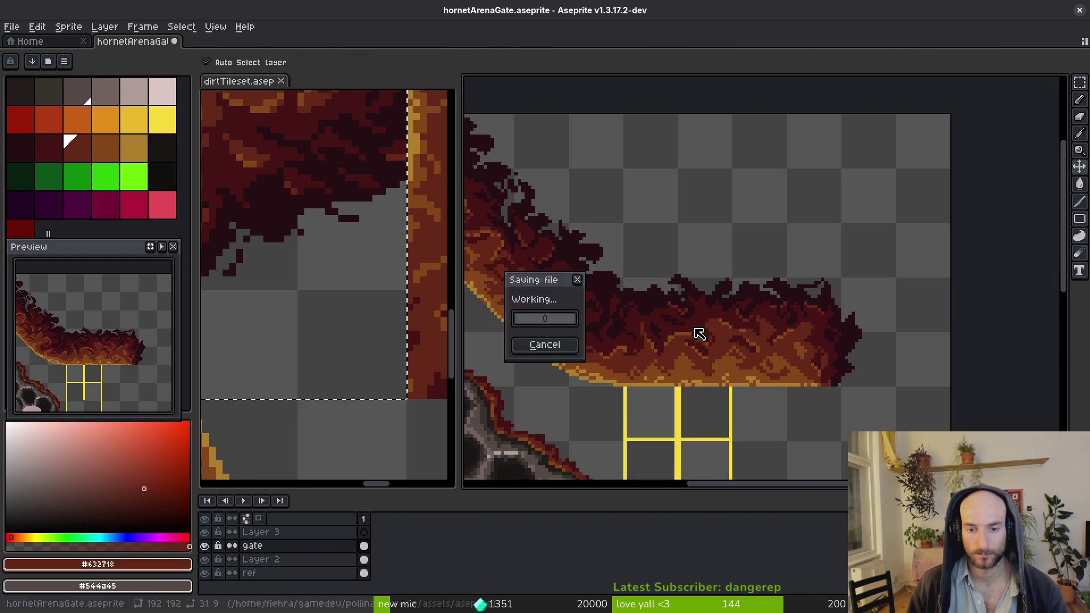
scroll(603, 280, up, 3)
drag(572, 300, 536, 263)
alt+click(616, 292)
drag(554, 300, 580, 271)
key(ctrl+s)
scroll(654, 316, down, 2)
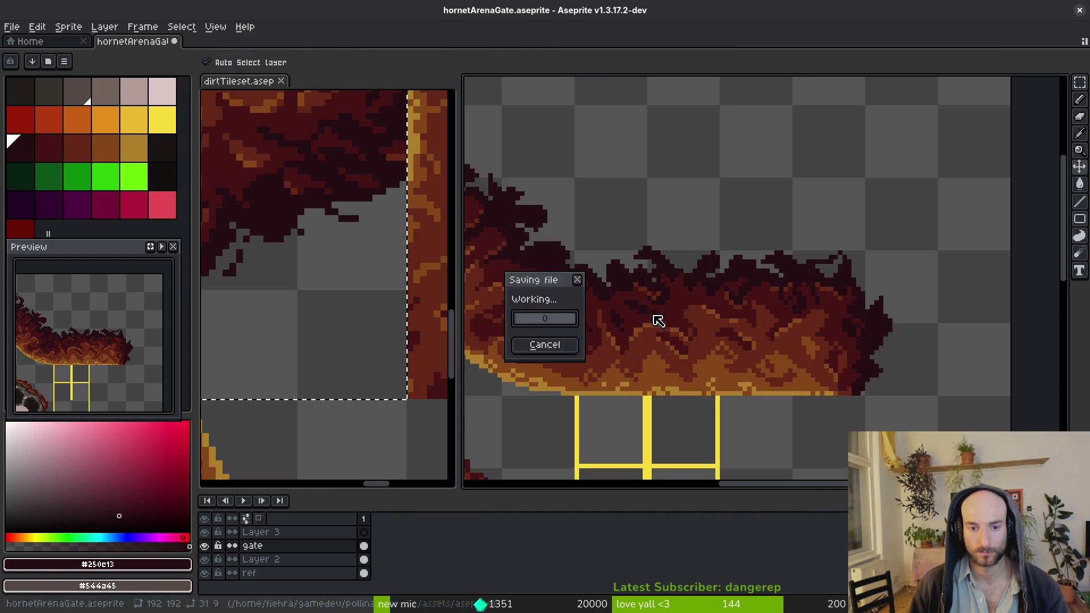
scroll(654, 316, up, 1)
scroll(793, 330, down, 1)
key(ctrl+s)
Select the dirt overhang, flip it vertically, and place a copy below the gate
scroll(792, 330, down, 2)
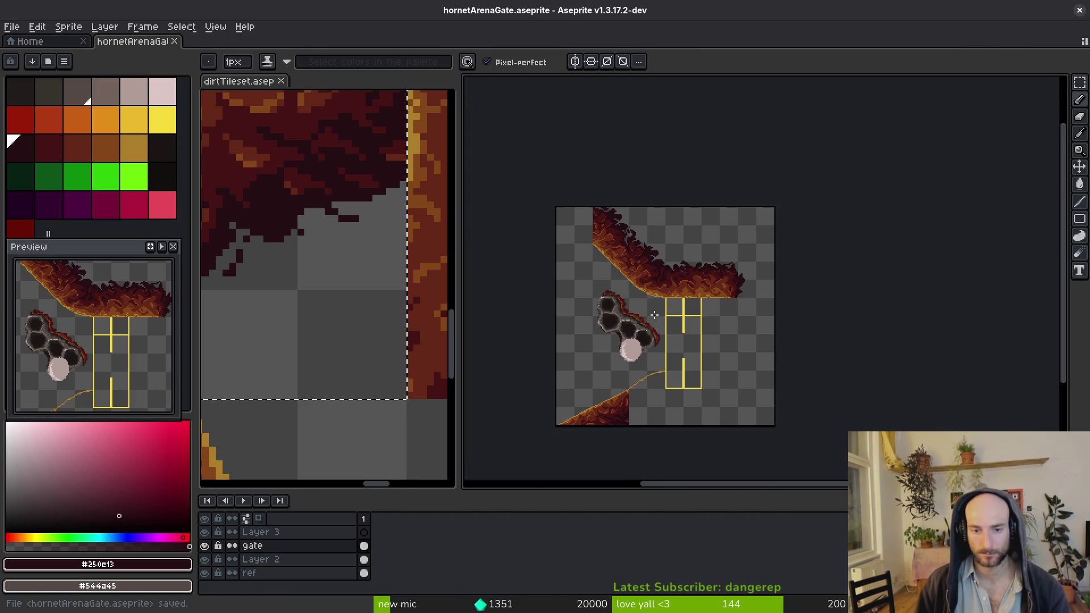
scroll(685, 281, up, 3)
scroll(683, 257, down, 1)
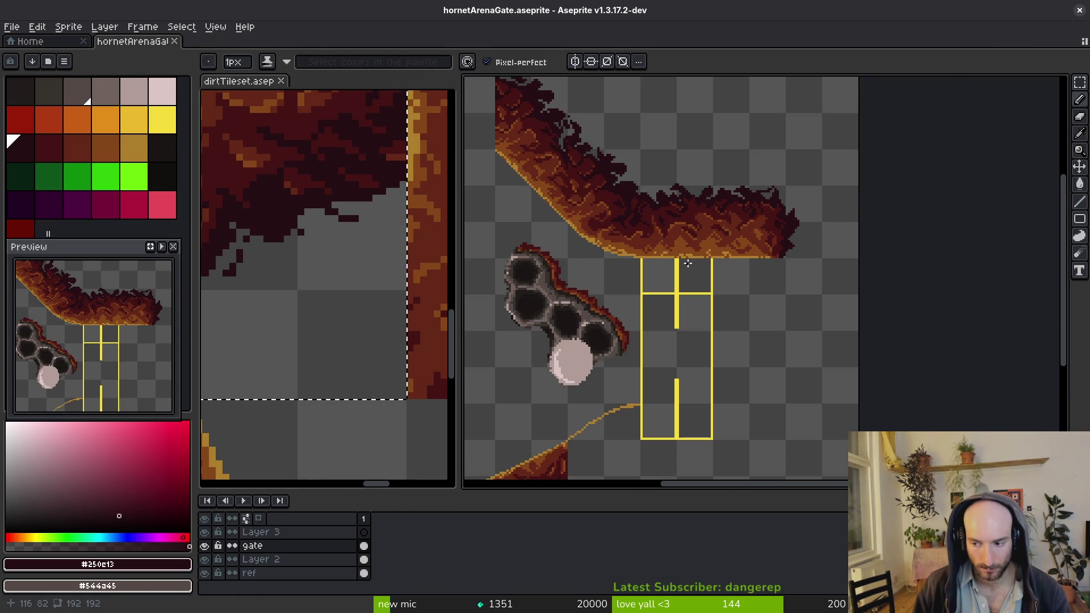
key(m)
drag(641, 185, 818, 282)
drag(748, 355, 738, 291)
click(737, 190)
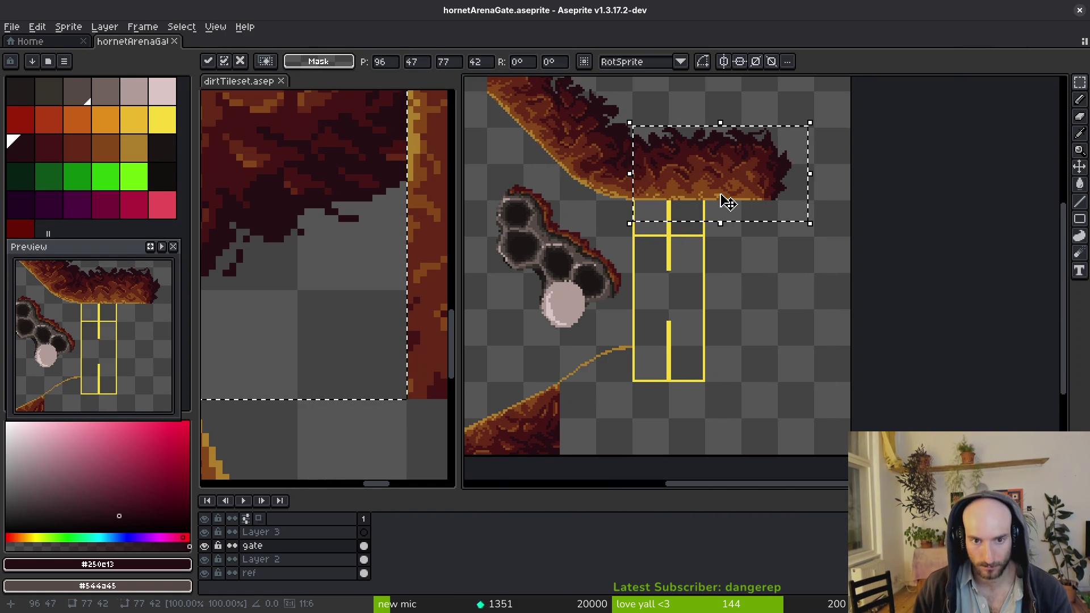
key(shift+v)
mouse_move(713, 194)
mouse_down()
mouse_move(728, 389)
mouse_move(713, 384)
mouse_up()
click(714, 251)
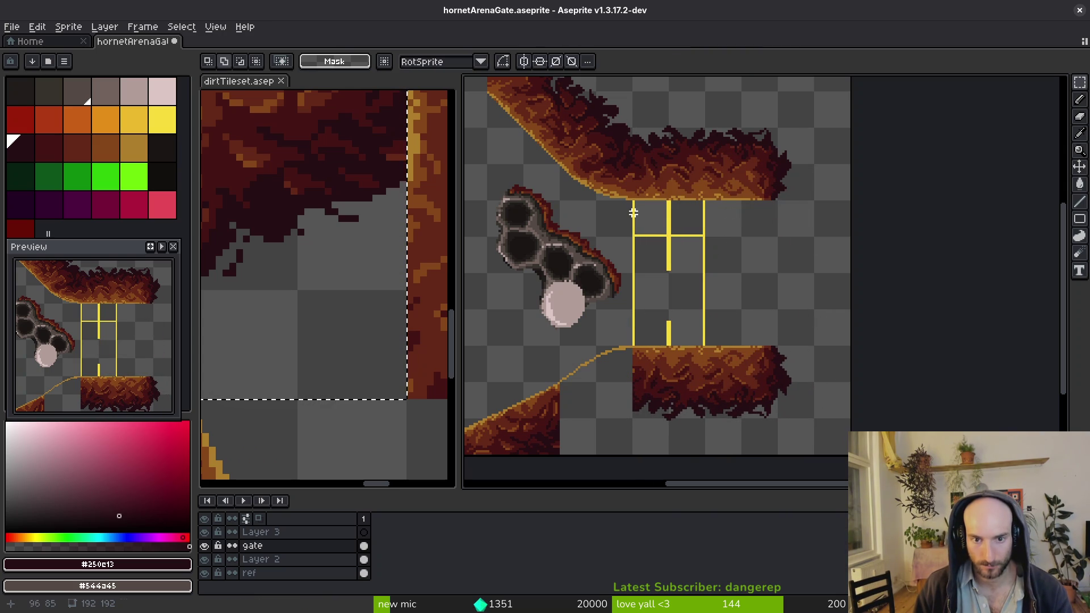
Try copying the upper-left hive piece onto the floor, then cancel and deselect
drag(503, 91, 676, 263)
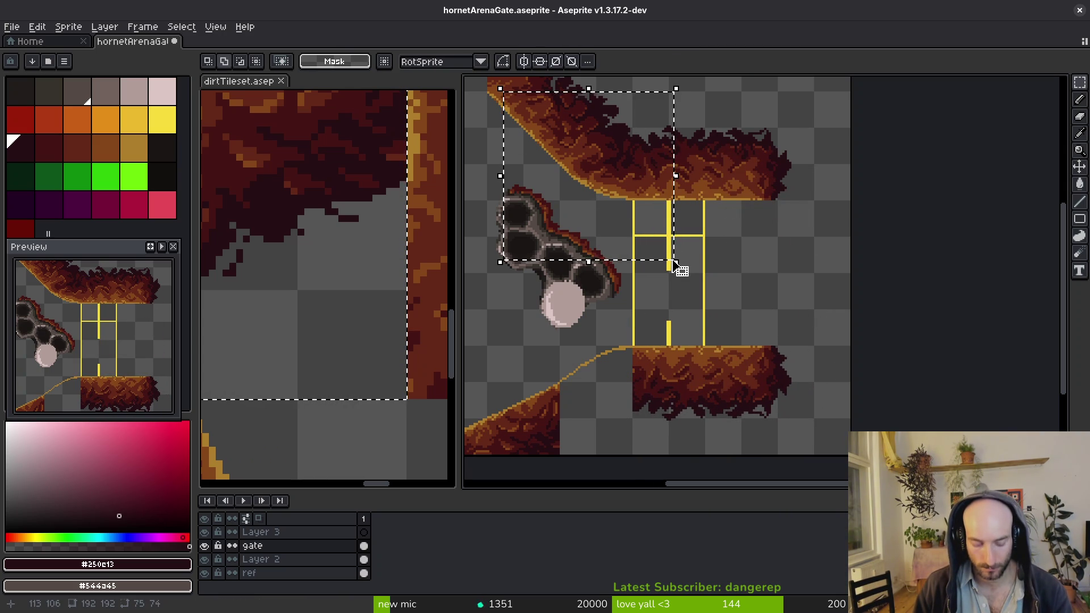
key(ctrl+v)
mouse_move(645, 190)
mouse_down()
mouse_move(657, 382)
mouse_move(644, 398)
mouse_move(638, 390)
mouse_move(647, 399)
mouse_move(648, 376)
mouse_move(642, 387)
mouse_up()
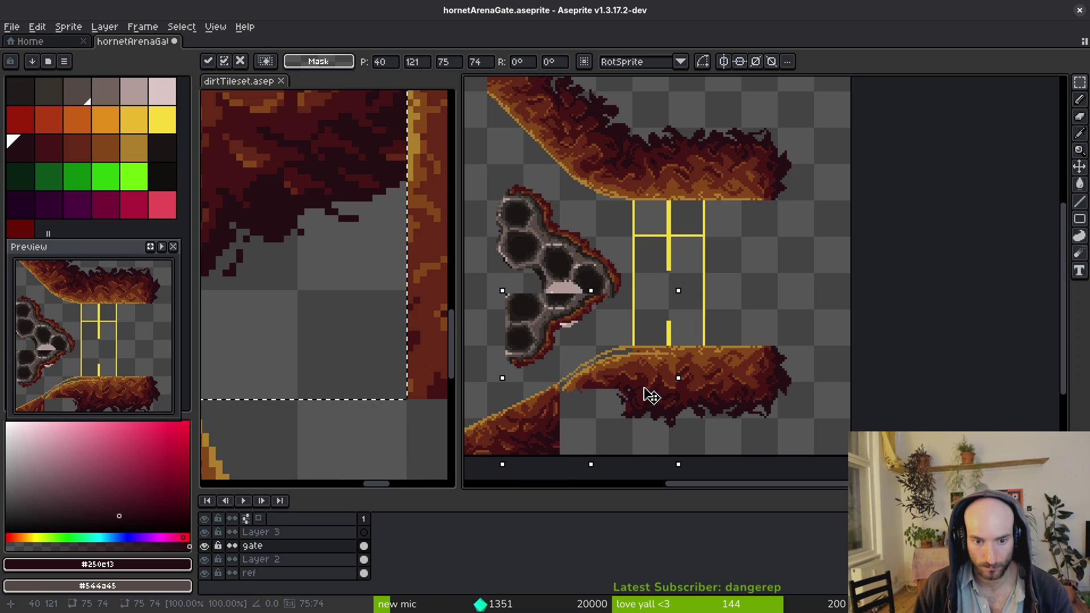
key(Escape)
key(ctrl+d)
Delete the leftover slope pixels at the lower left and save
click(627, 339)
drag(629, 342, 556, 400)
key(Delete)
key(ctrl+s)
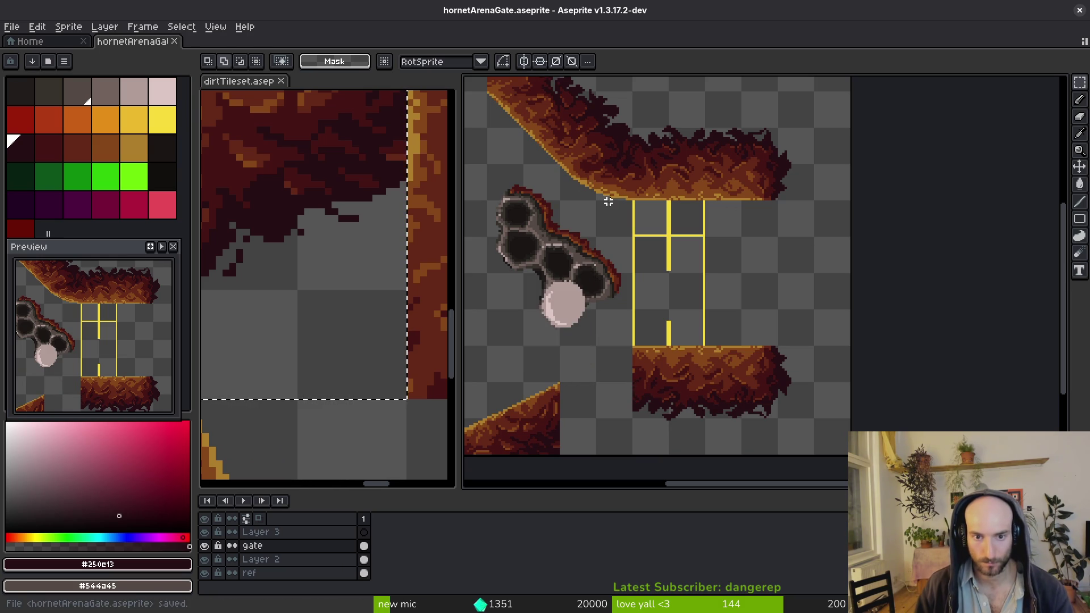
Copy the upper-left diagonal slope, flip it vertically, join it to the floor, and save
drag(634, 201, 542, 98)
key(ctrl+c)
key(ctrl+v)
key(shift+v)
mouse_move(623, 161)
mouse_down()
mouse_move(609, 401)
mouse_move(683, 287)
mouse_up()
key(Return)
key(ctrl+s)
scroll(684, 287, down, 2)
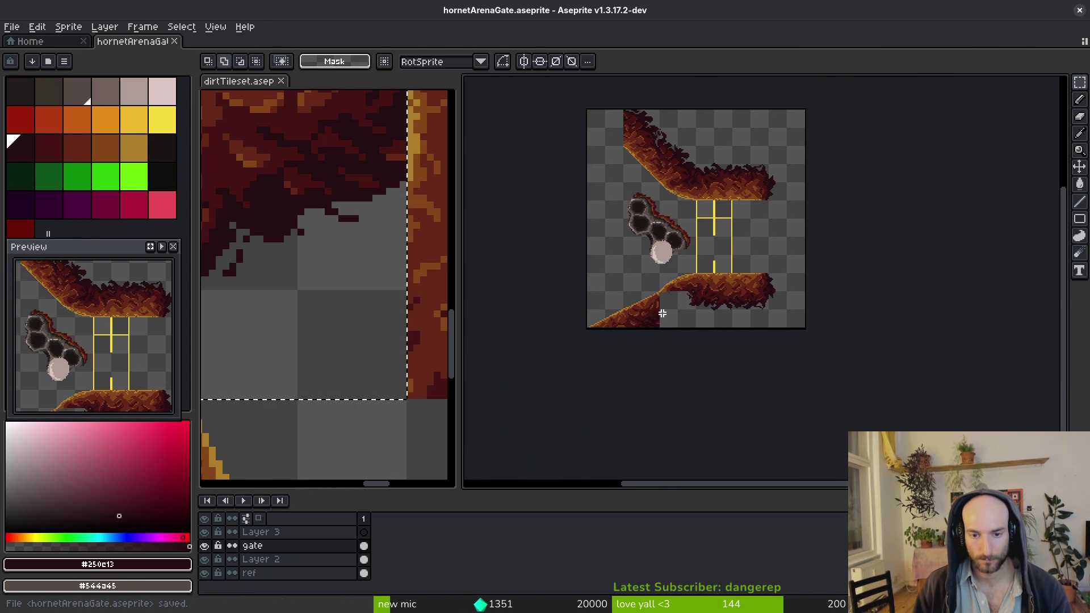
Bring the whole sprite into view
scroll(660, 288, up, 4)
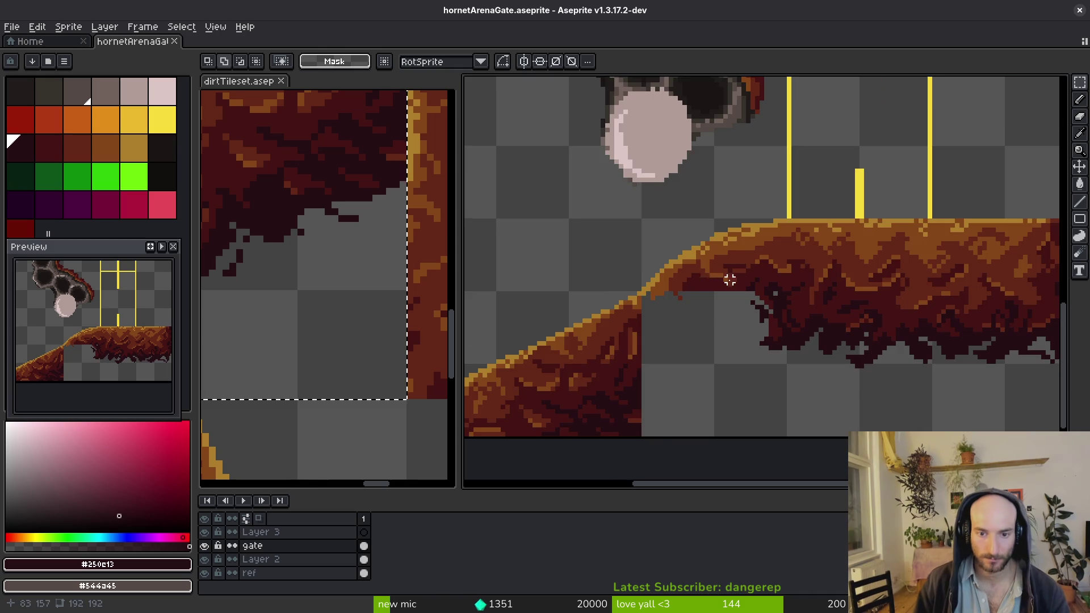
scroll(730, 279, down, 3)
scroll(738, 285, up, 2)
mouse_move(739, 285)
mouse_down()
mouse_move(760, 323)
mouse_move(761, 237)
mouse_up()
scroll(760, 323, down, 2)
scroll(766, 290, up, 5)
scroll(748, 227, down, 3)
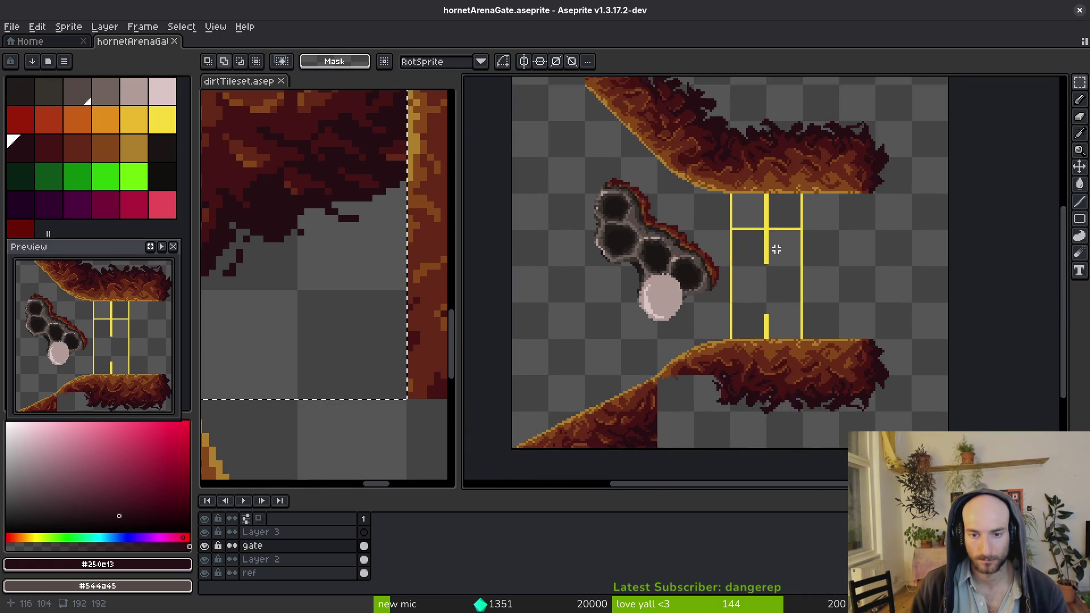
Move a selected block of the upper dirt downward, then undo it and deselect
drag(574, 131, 742, 287)
drag(571, 114, 753, 257)
drag(798, 338, 772, 292)
scroll(756, 305, down, 2)
mouse_move(668, 112)
mouse_down()
mouse_move(682, 284)
mouse_move(638, 473)
mouse_move(653, 485)
mouse_move(657, 256)
mouse_move(738, 329)
mouse_move(662, 202)
mouse_up()
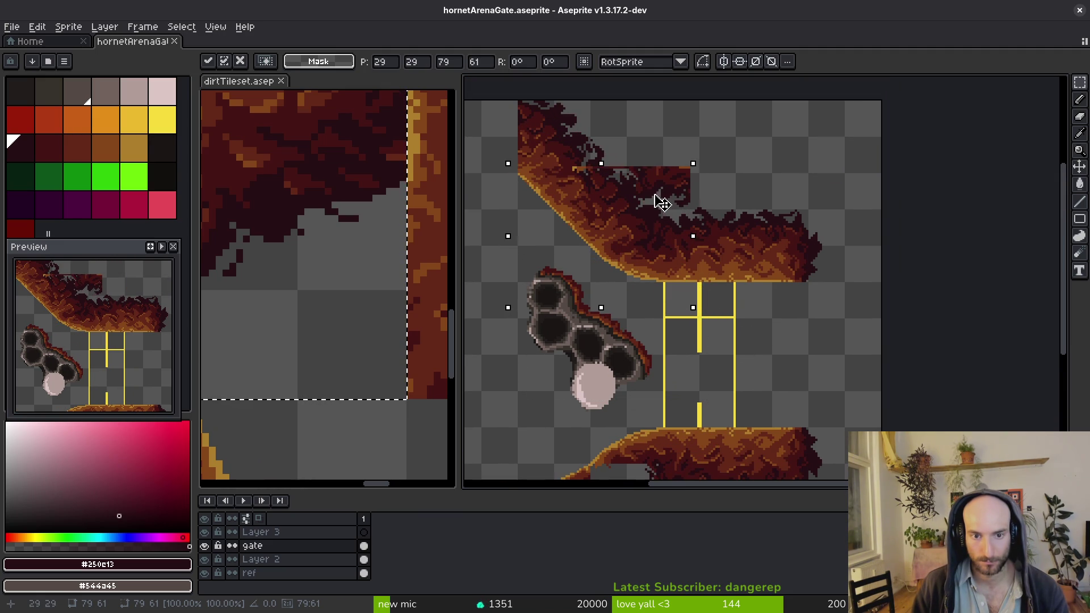
key(Return)
drag(690, 288, 698, 244)
key(ctrl+z)
key(ctrl+d)
Move the dirt under the floor's left end upward and place it
mouse_move(597, 124)
mouse_down()
mouse_move(696, 234)
mouse_move(710, 284)
mouse_move(638, 272)
mouse_move(663, 452)
mouse_move(704, 278)
mouse_move(677, 278)
mouse_move(699, 250)
mouse_up()
scroll(677, 277, up, 2)
key(Return)
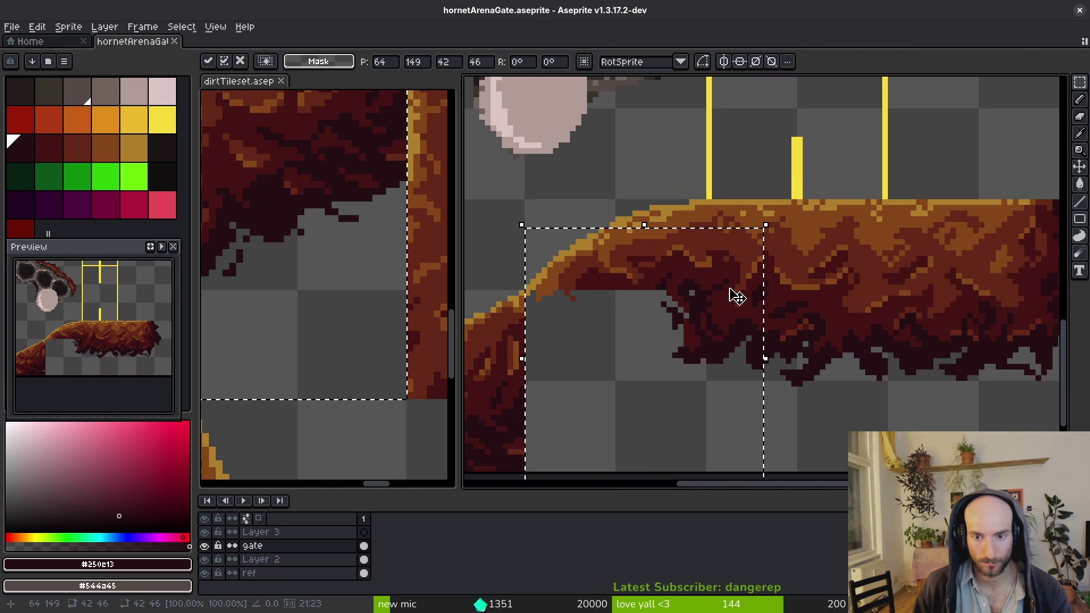
key(ctrl+d)
Switch to the Pencil, inspect the floor's underside, and save the sprite
key(b)
scroll(730, 292, up, 2)
scroll(801, 267, up, 2)
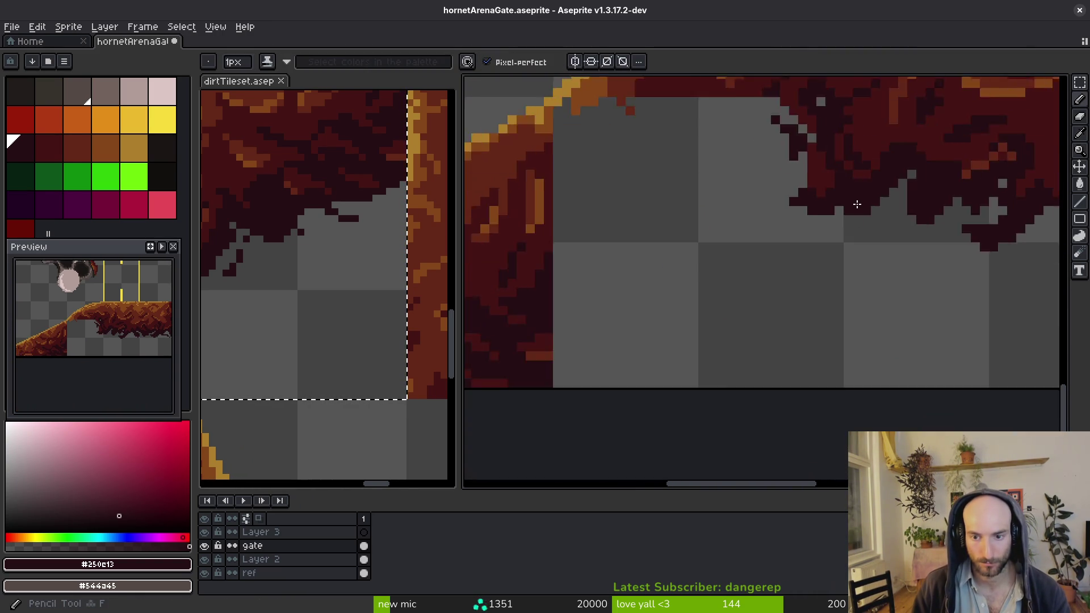
scroll(871, 180, up, 1)
scroll(863, 272, down, 5)
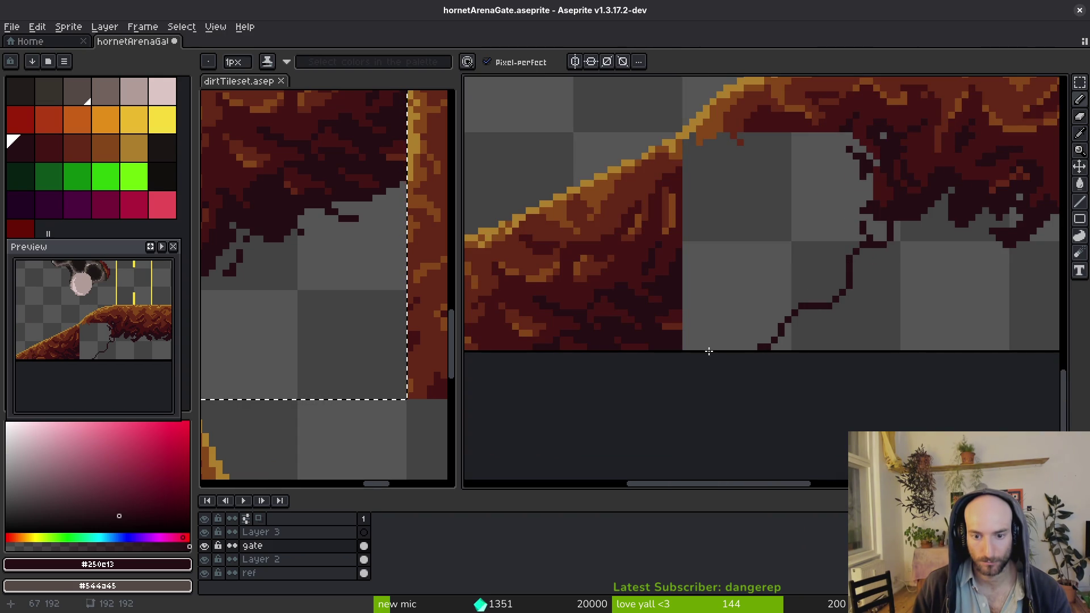
scroll(742, 333, down, 5)
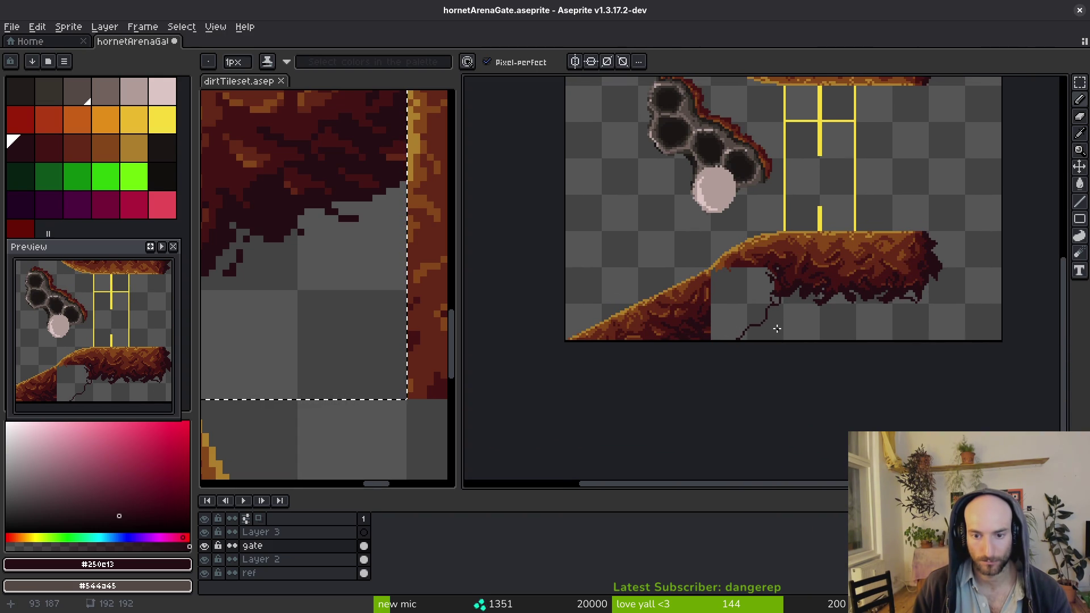
key(ctrl+s)
Check the level in Godot's tutorial_8 scene, then return to Aseprite
key(alt+Tab)
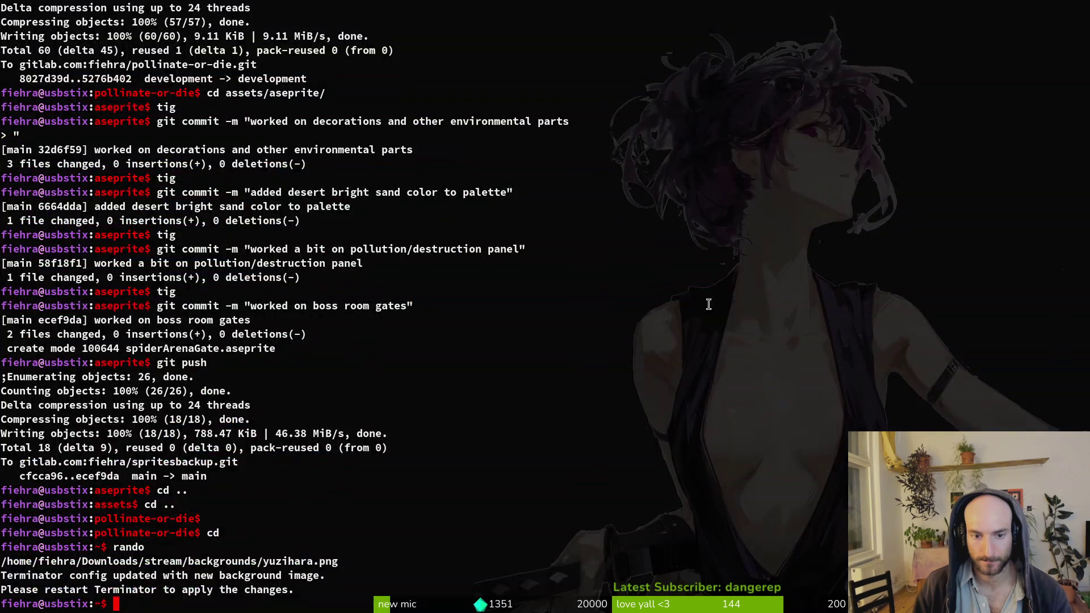
key(alt+Tab)
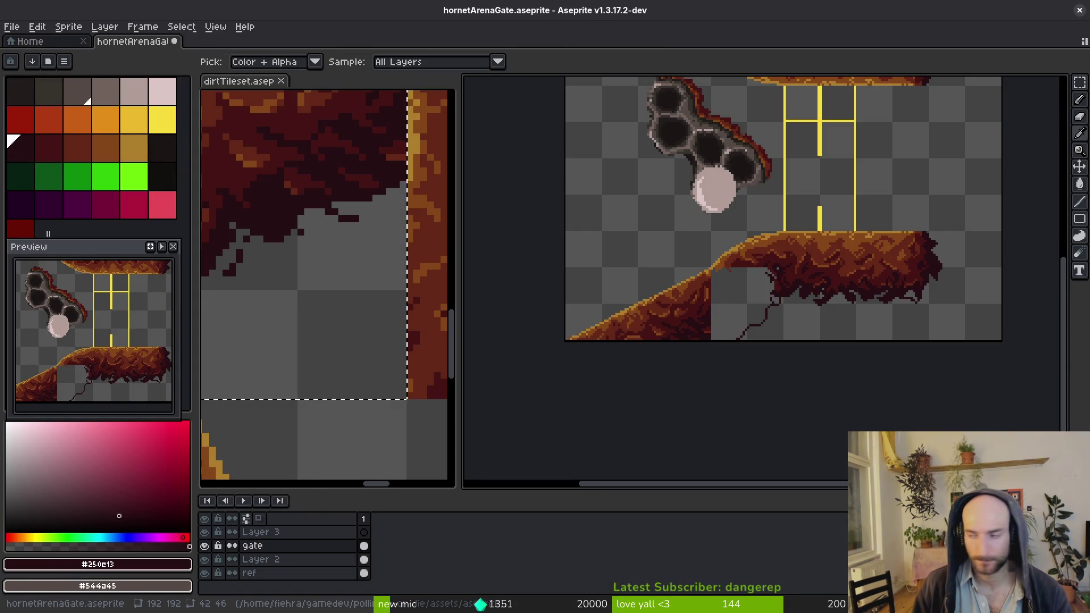
key(alt+Tab)
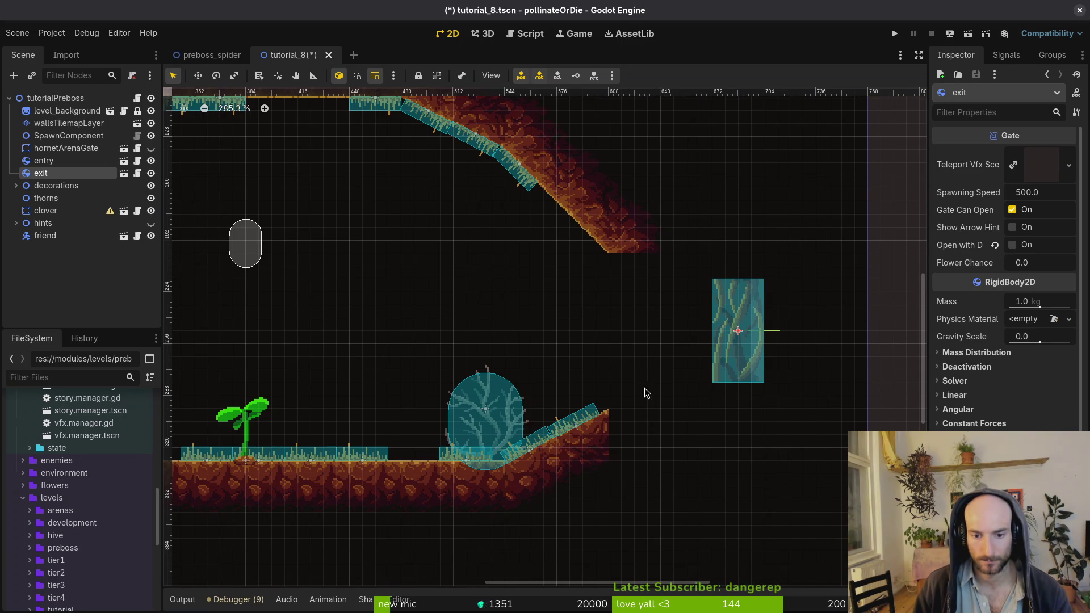
scroll(628, 464, up, 5)
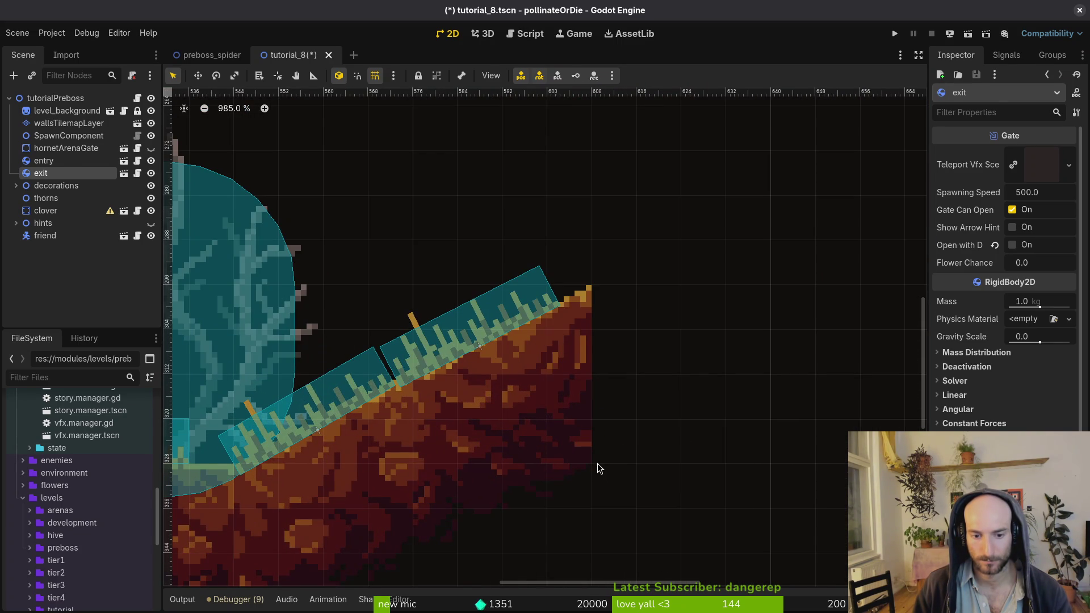
key(alt+Tab)
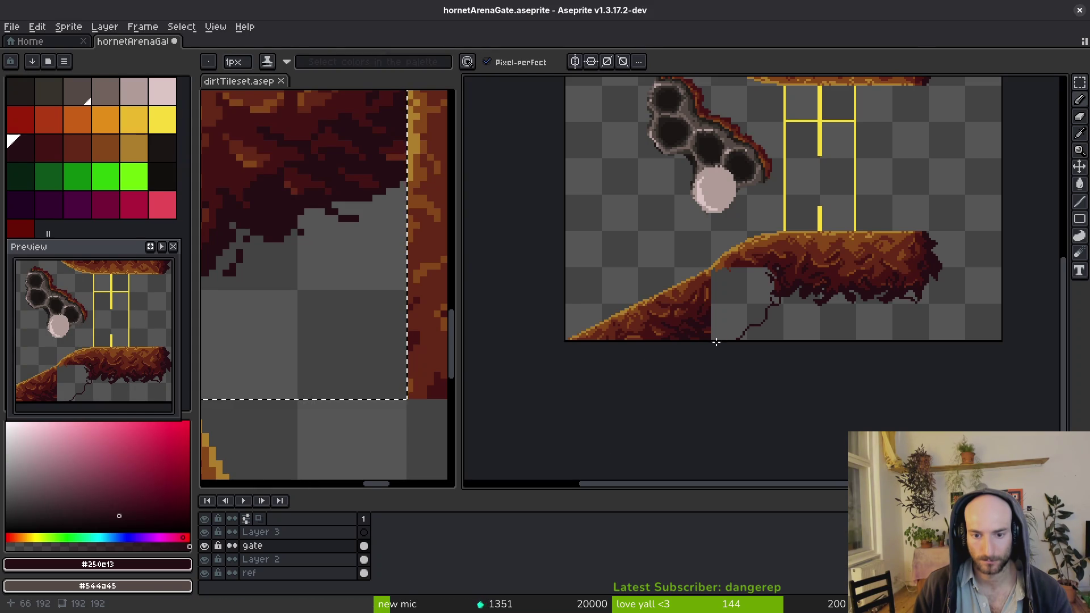
Compare against the level in Godot, then erase the old crack line under the dirt floor
key(alt+Tab)
key(alt+Tab)
scroll(744, 346, up, 3)
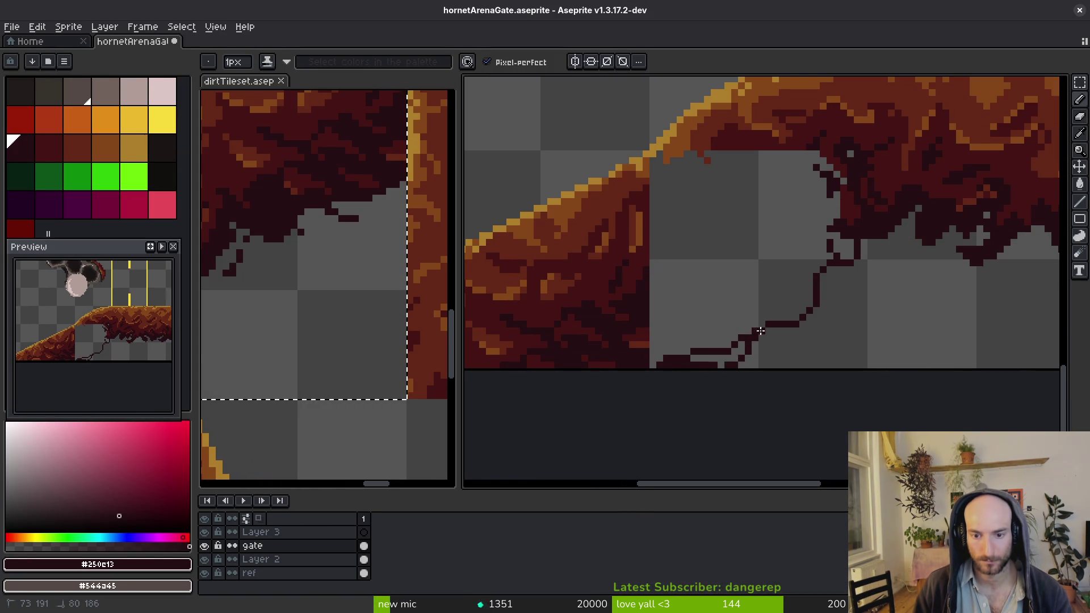
scroll(748, 370, up, 2)
scroll(705, 361, down, 2)
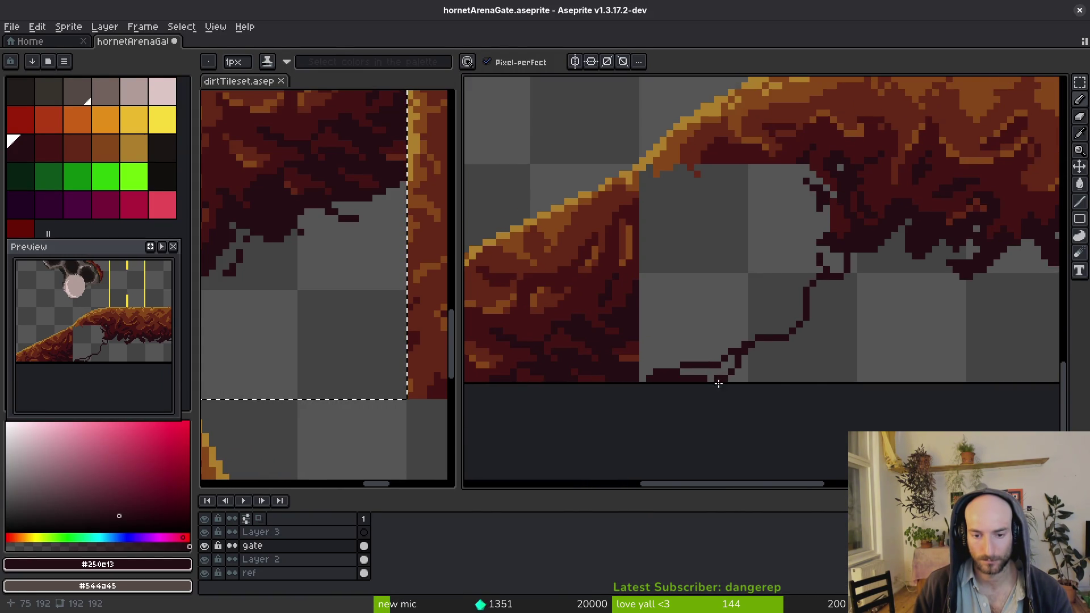
scroll(718, 377, up, 2)
key(e)
mouse_move(708, 372)
mouse_down()
mouse_move(709, 335)
mouse_move(653, 335)
mouse_up()
Draw a new stair-step crack line and a second branching crack in the dark dirt colour
key(f)
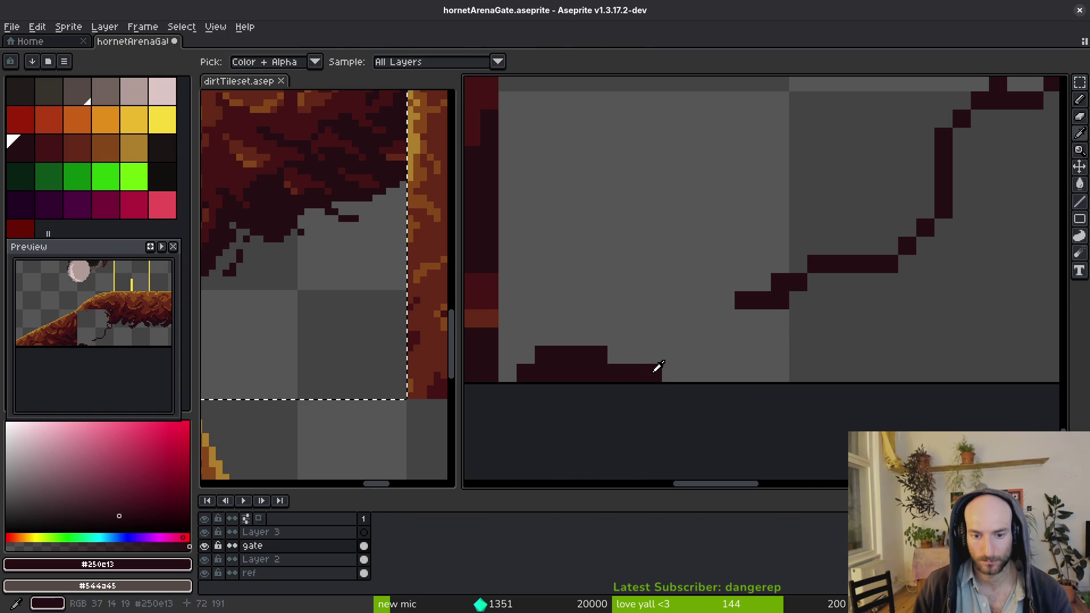
mouse_move(648, 374)
mouse_down()
mouse_move(753, 307)
mouse_move(673, 372)
mouse_up()
drag(727, 299, 598, 354)
key(e)
key(f)
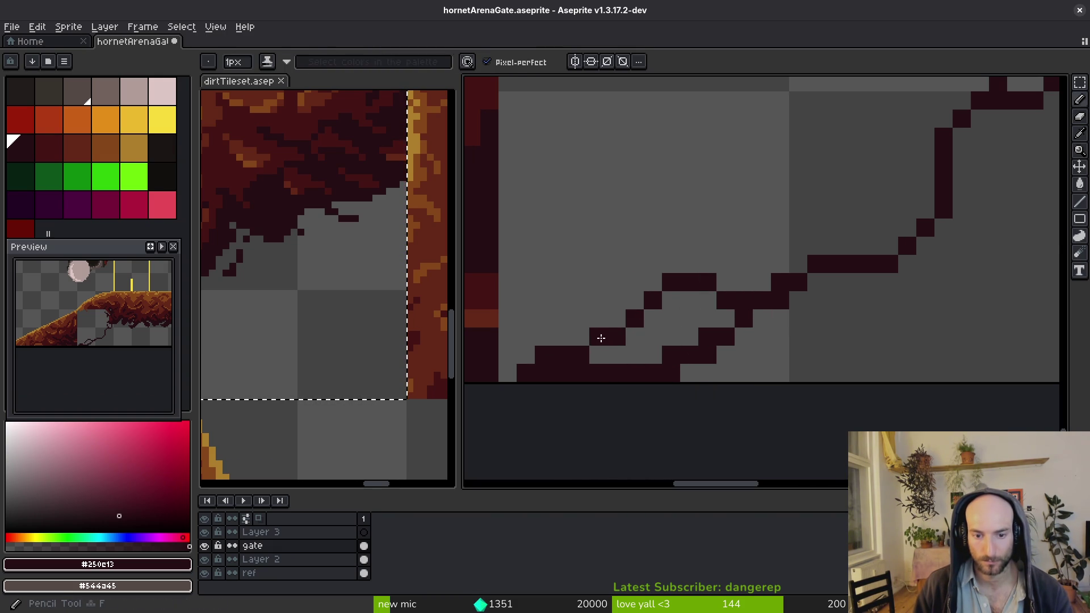
scroll(828, 322, down, 2)
scroll(703, 356, up, 1)
scroll(826, 319, down, 1)
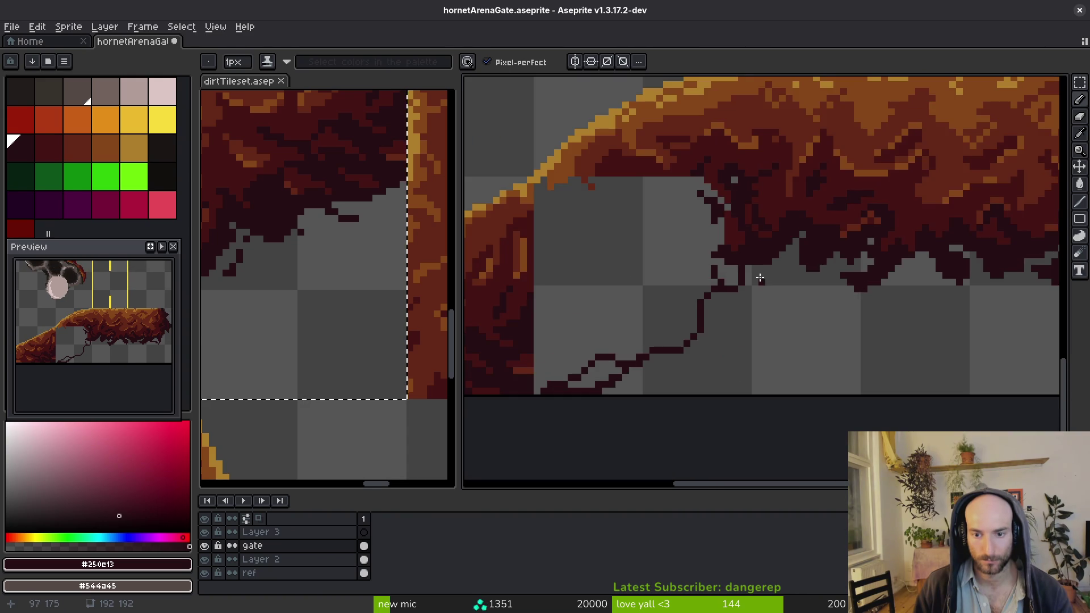
scroll(760, 278, up, 1)
Extend the crack up to the dirt floor and add a short stroke beneath it
drag(763, 259, 724, 273)
scroll(751, 257, down, 2)
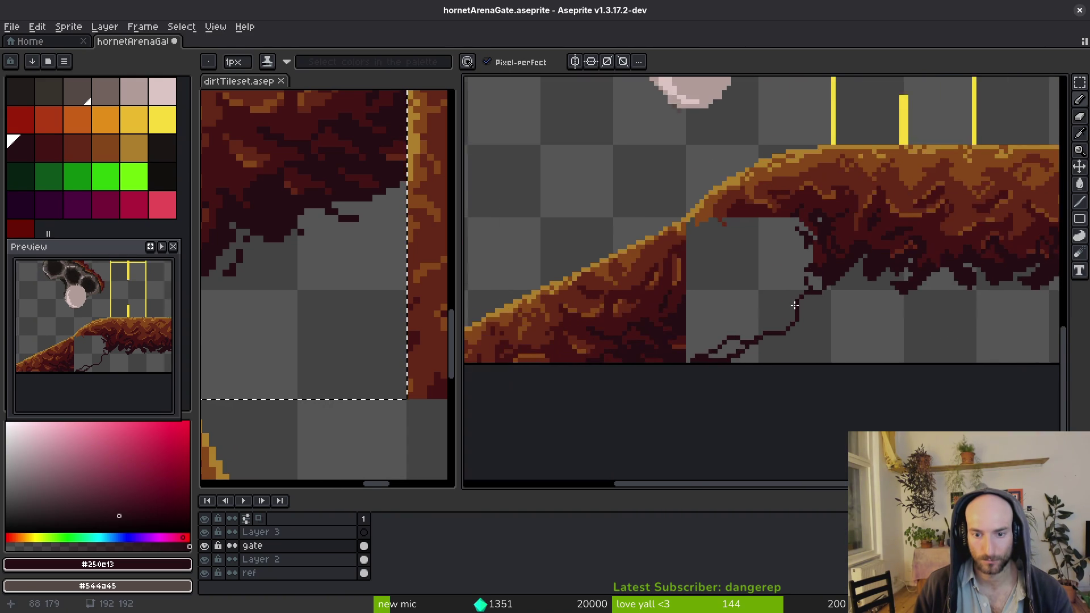
scroll(818, 293, up, 2)
mouse_move(818, 296)
mouse_down()
mouse_move(834, 344)
mouse_move(845, 301)
mouse_move(828, 360)
mouse_move(806, 353)
mouse_move(818, 370)
mouse_up()
key(e)
key(b)
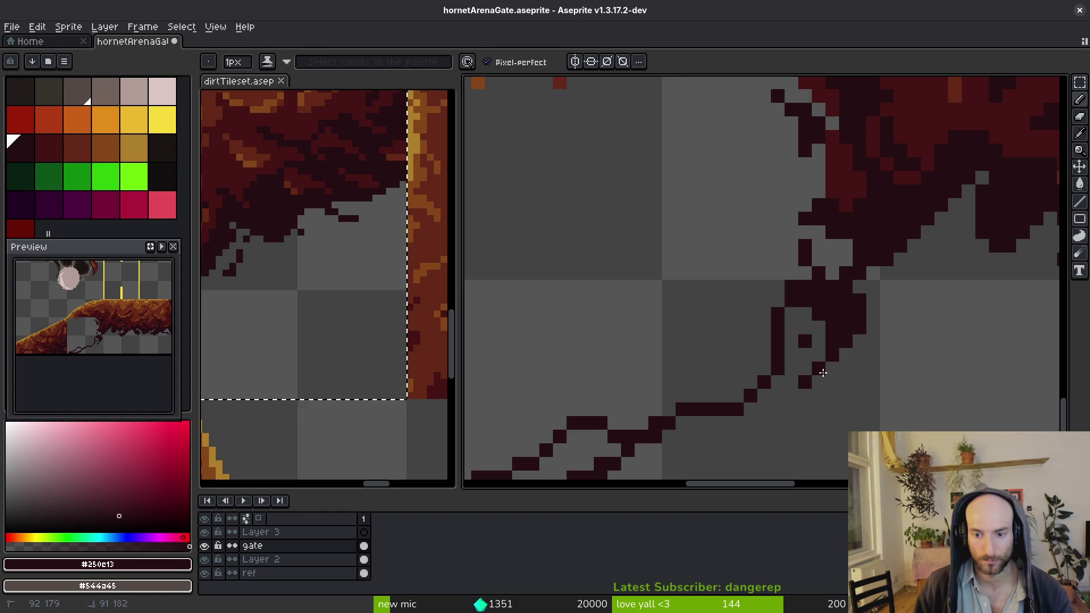
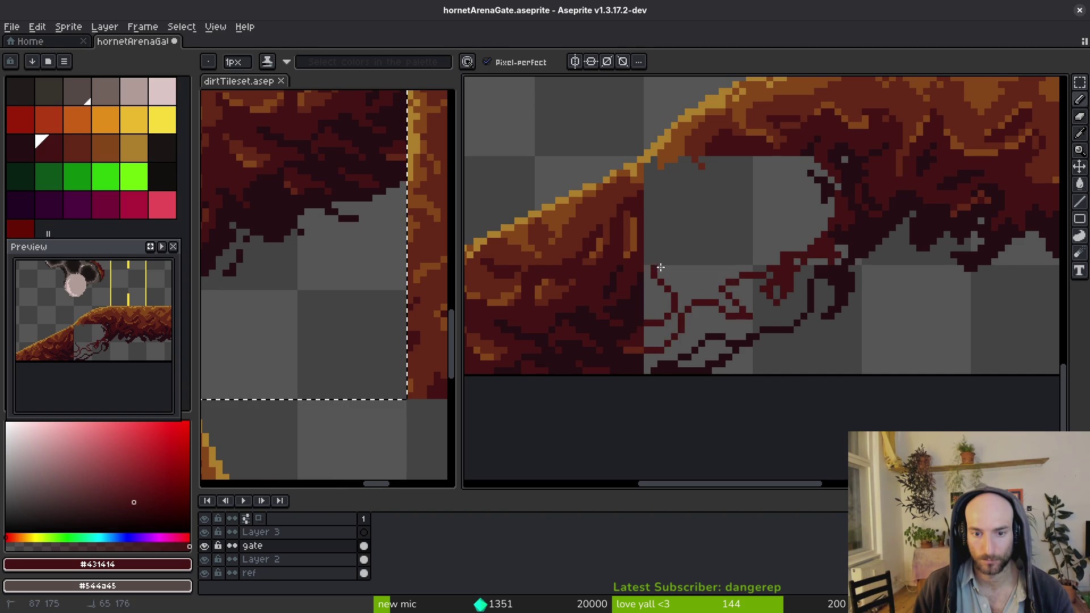
Choose the darkest red and sketch dark outline strokes inside the dirt gap, undoing a stray fill
scroll(709, 337, down, 3)
key(ctrl+z)
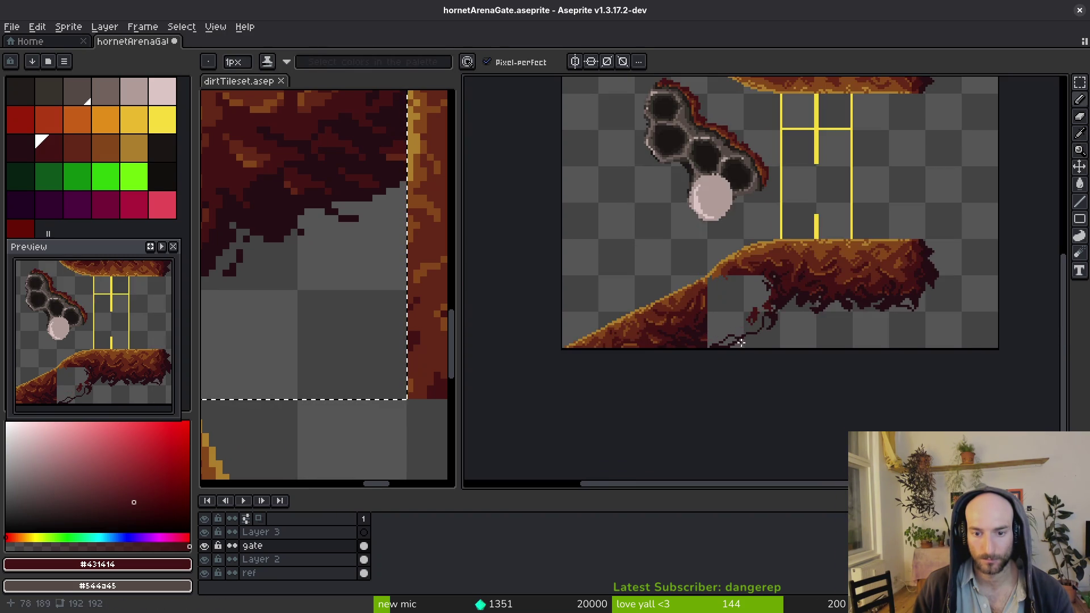
scroll(733, 346, up, 3)
alt+click(680, 316)
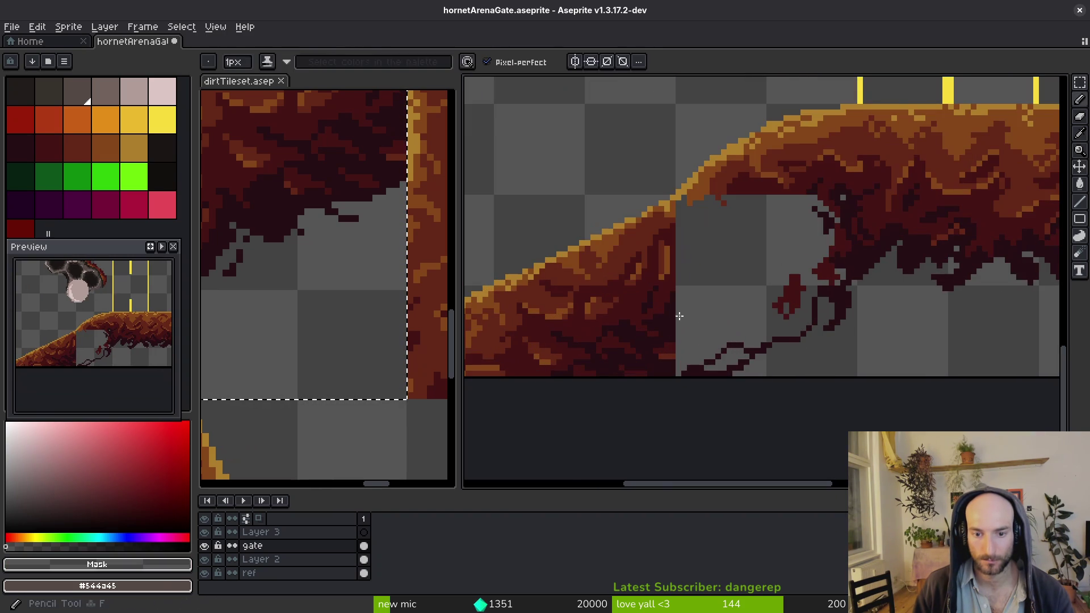
alt+click(732, 347)
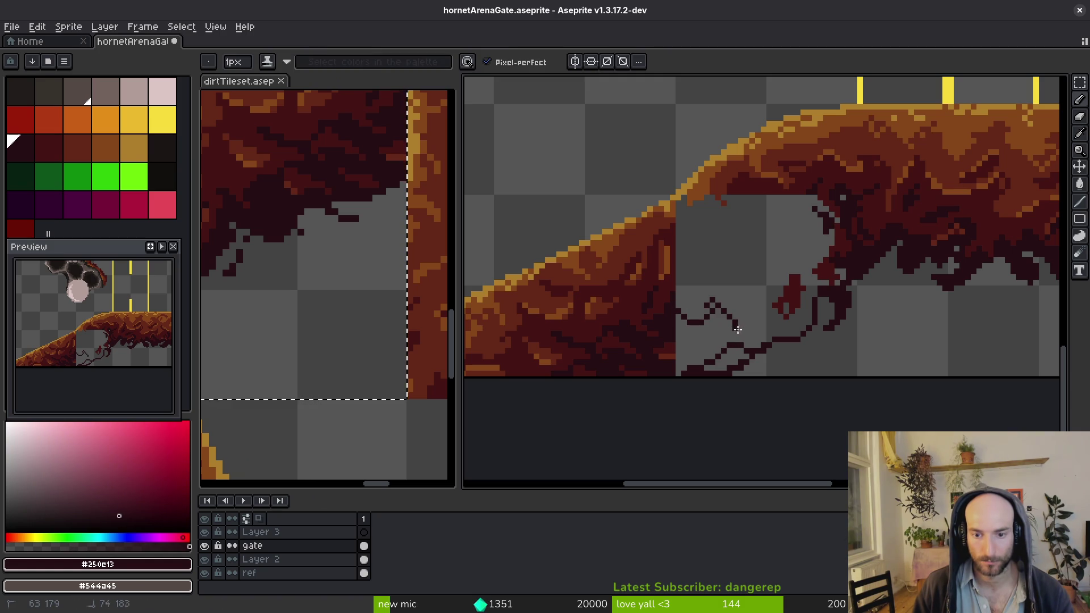
key(g)
drag(816, 219, 831, 244)
click(826, 227)
key(ctrl+z)
Flood-fill the transparent gap under the dirt ledge with dark red, redoing a fill that spilled
key(b)
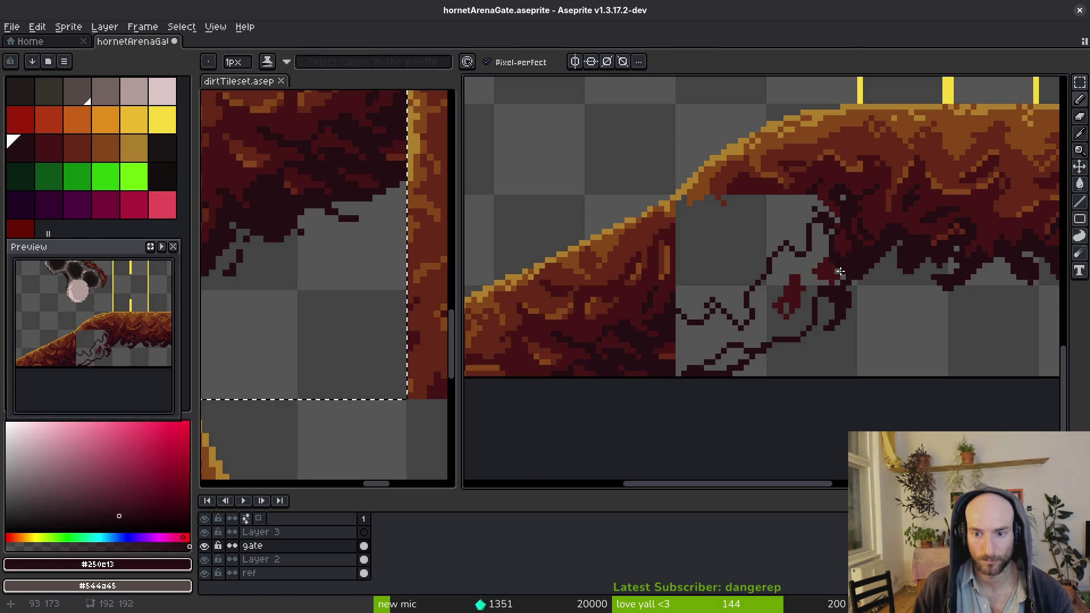
key(b)
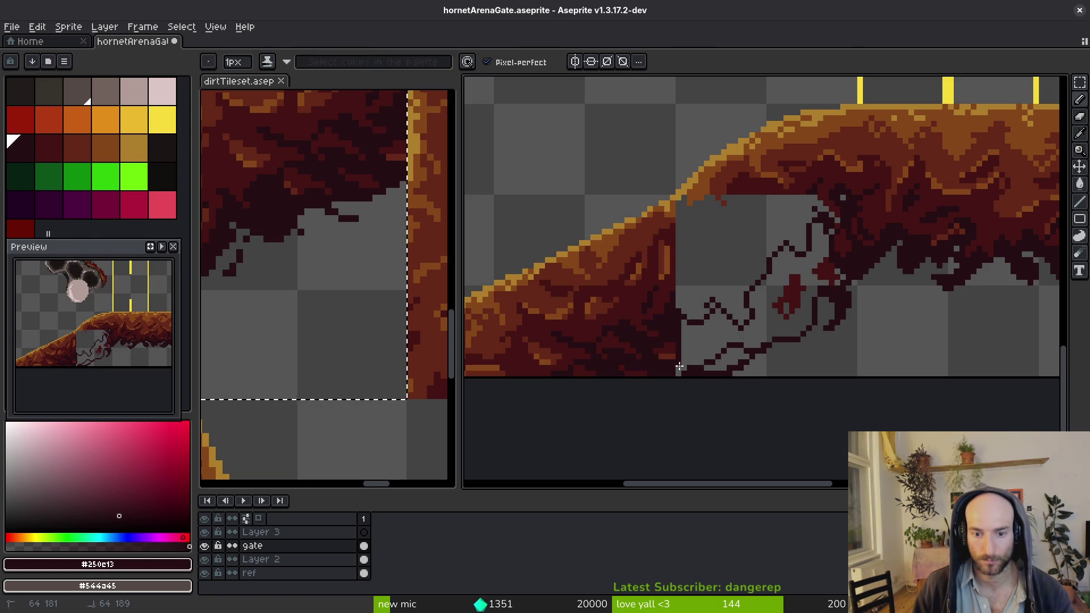
key(g)
click(730, 358)
alt+click(853, 232)
key(b)
key(g)
click(769, 201)
key(ctrl+z)
key(b)
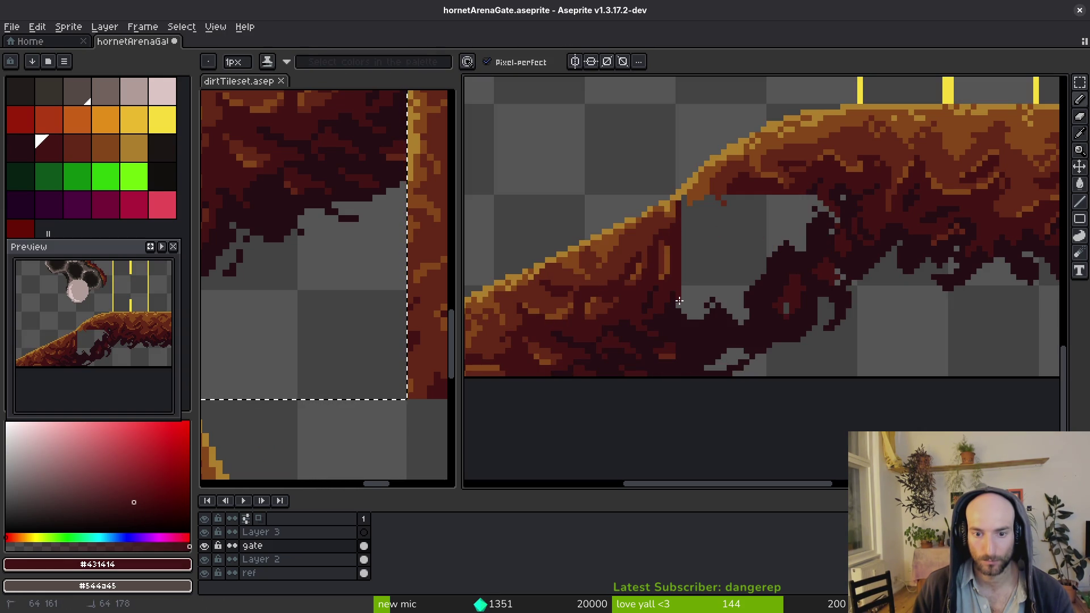
key(g)
click(718, 288)
alt+click(752, 180)
Fill two outlined patches in the new dirt with medium brown
key(b)
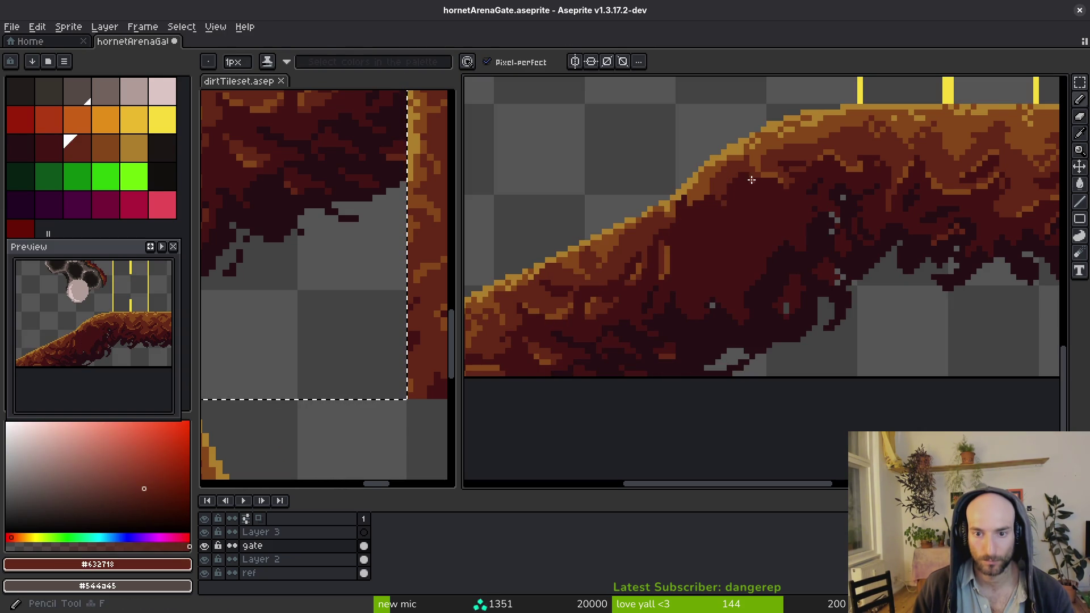
scroll(758, 175, up, 1)
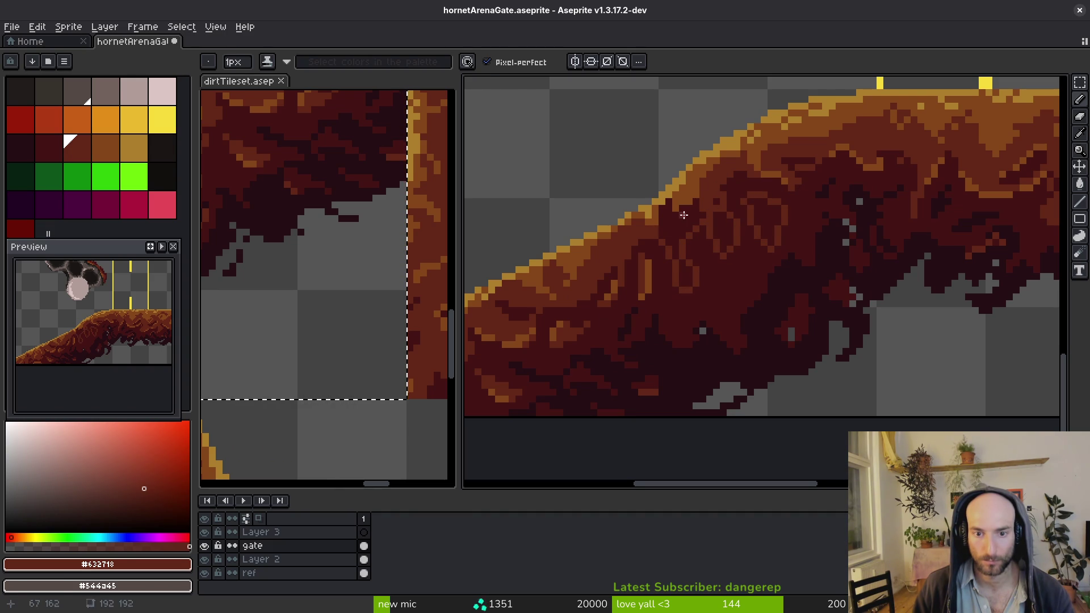
alt+click(668, 227)
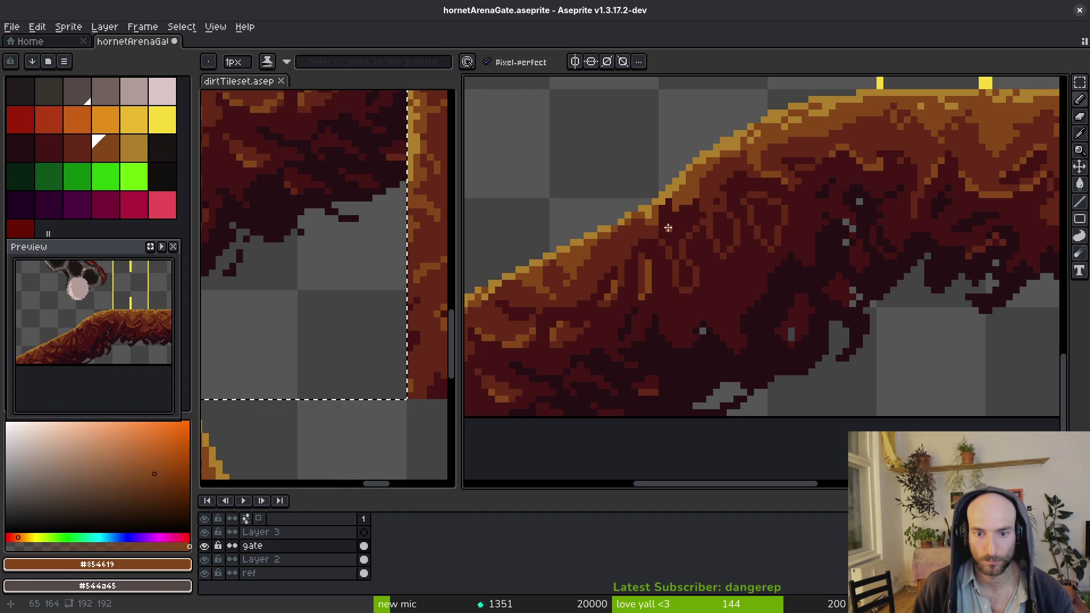
key(g)
alt+click(703, 228)
click(733, 225)
click(729, 252)
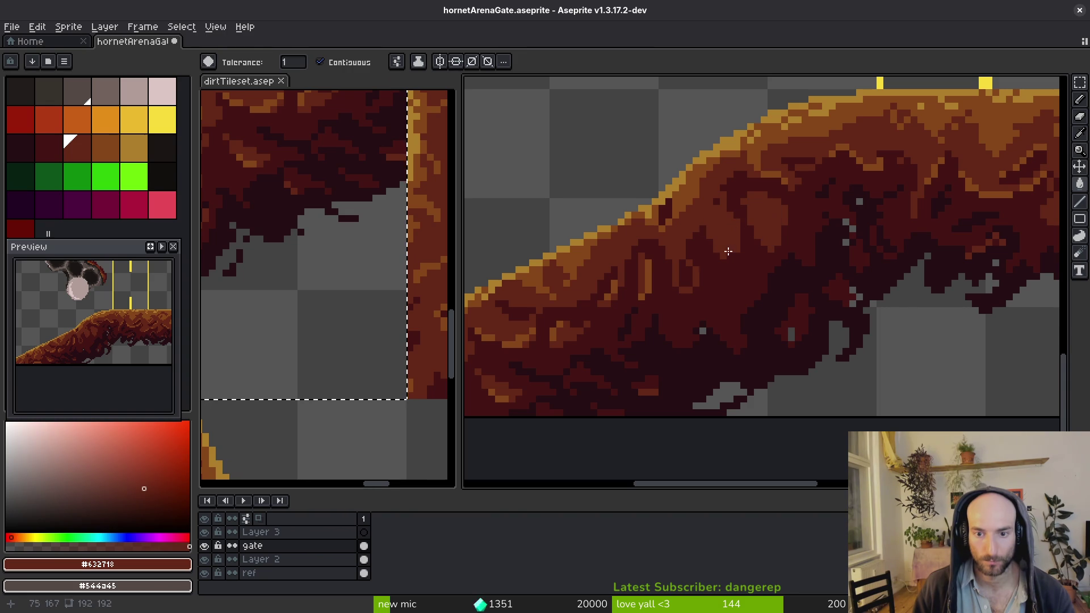
Draw darkest-red shading pixels into the dirt and cover a stray grey pixel
alt+click(761, 306)
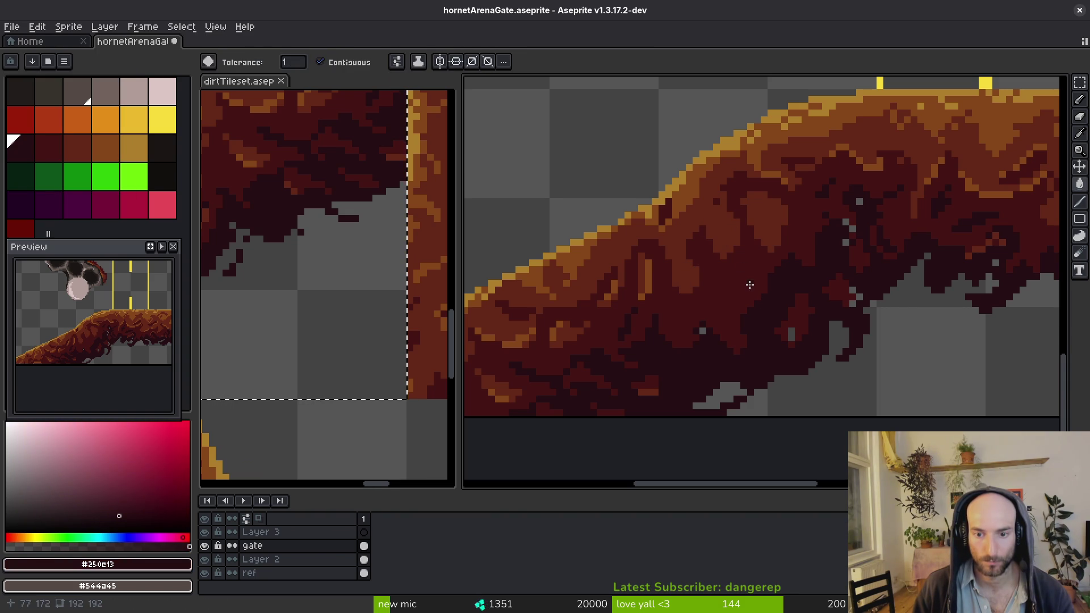
scroll(750, 285, up, 2)
key(b)
mouse_move(750, 284)
mouse_down()
mouse_move(751, 258)
mouse_move(731, 316)
mouse_move(777, 278)
mouse_up()
alt+click(742, 267)
scroll(795, 273, down, 3)
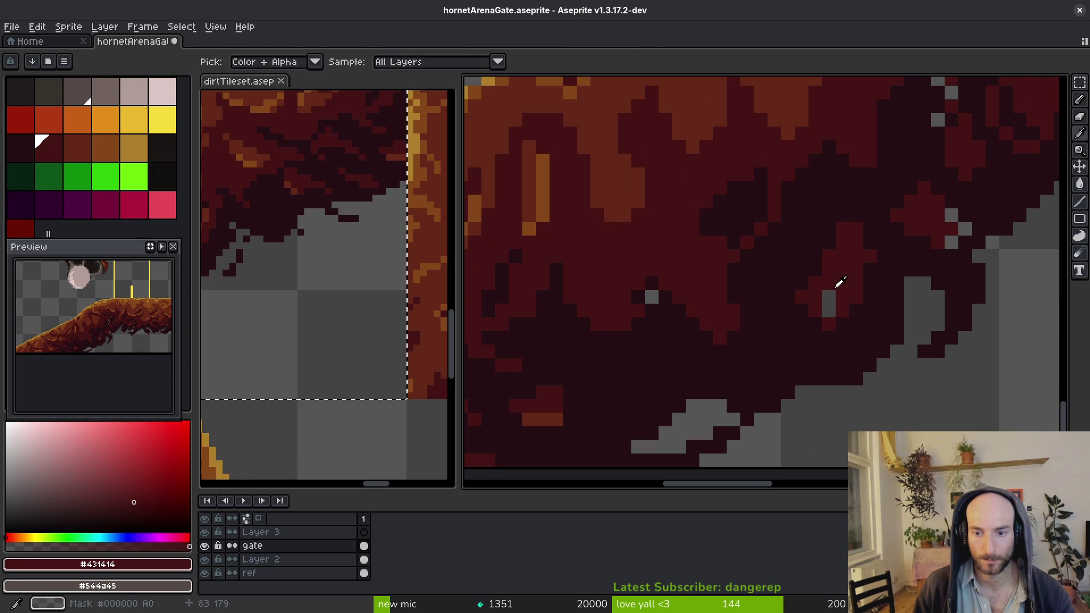
scroll(841, 224, right, 3)
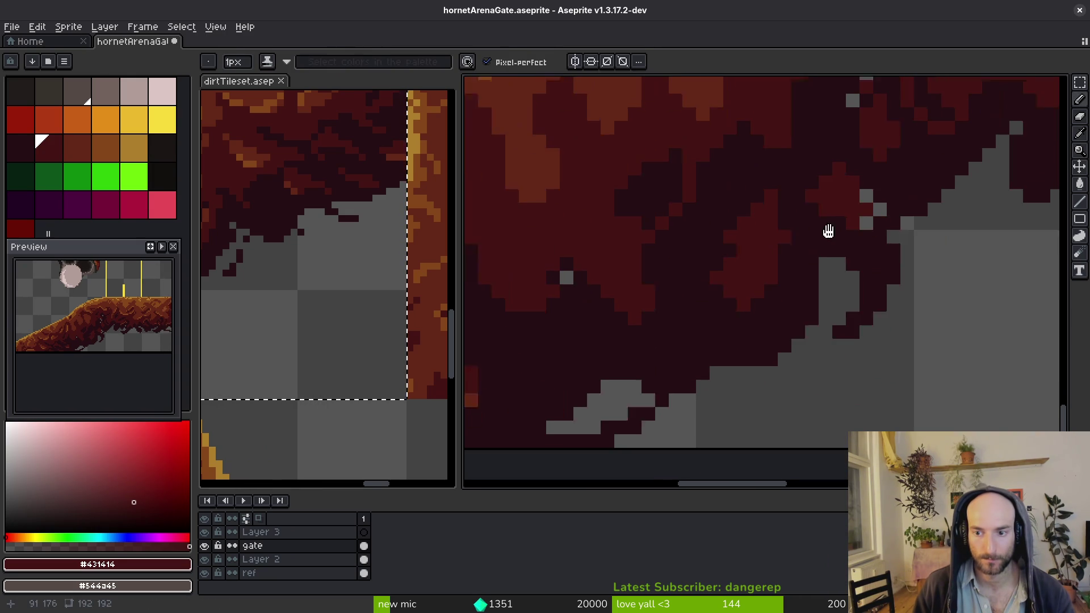
alt+click(867, 237)
scroll(851, 212, right, 2)
alt+click(771, 229)
scroll(808, 226, up, 3)
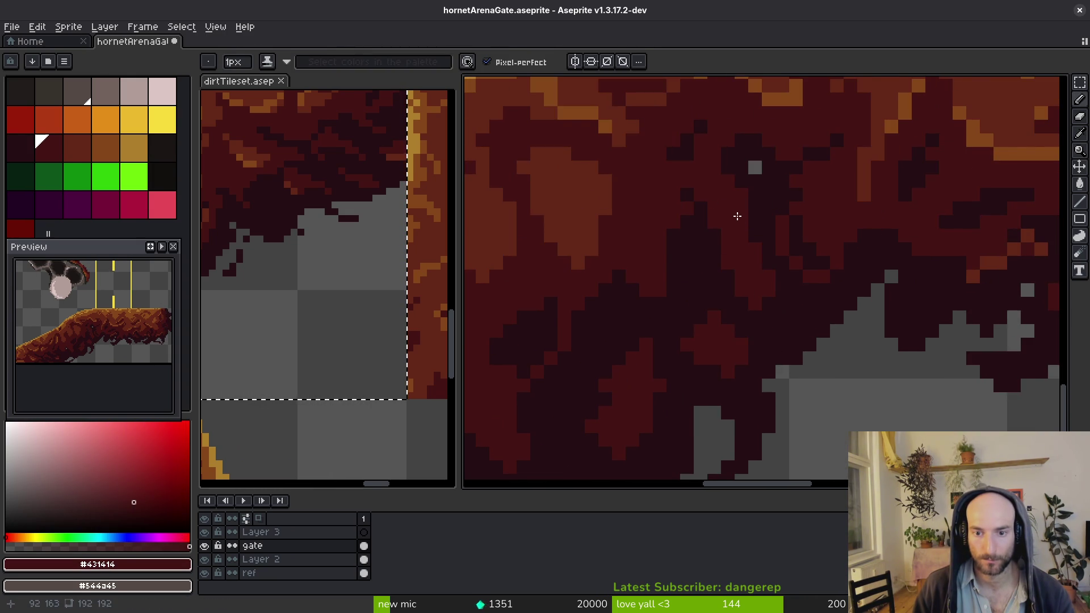
alt+click(752, 175)
scroll(733, 216, down, 3)
scroll(708, 251, up, 3)
click(594, 222)
scroll(611, 268, left, 3)
Add six dark red dither pixels across the filled dirt
alt+click(739, 287)
click(801, 244)
click(789, 270)
click(781, 257)
click(761, 297)
click(786, 285)
click(800, 271)
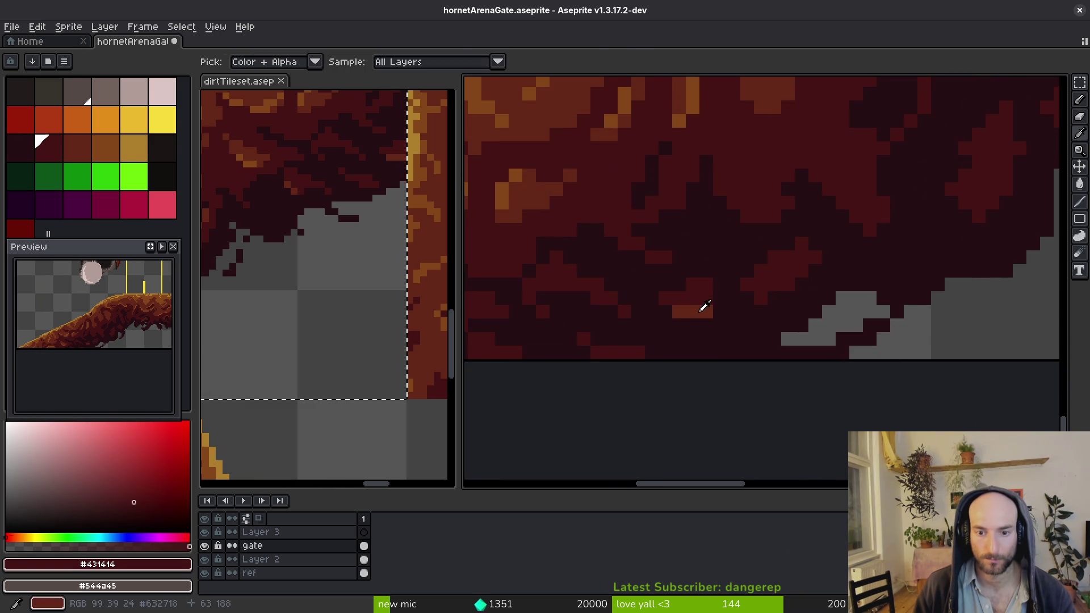
Repaint several dirt pixels with medium brown and a lighter red
alt+click(761, 291)
click(806, 249)
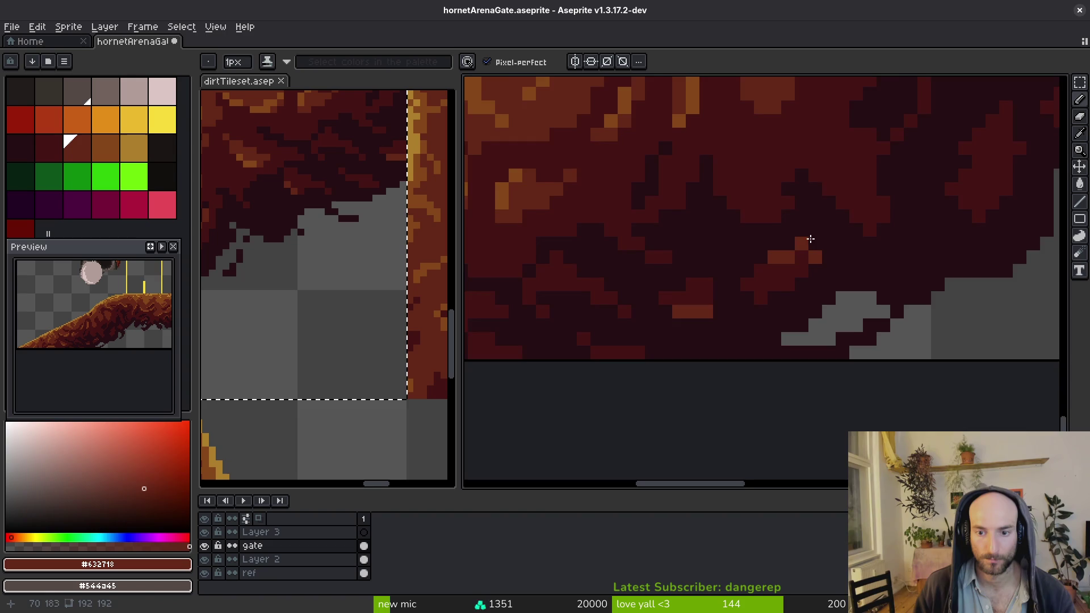
scroll(808, 241, up, 3)
click(822, 249)
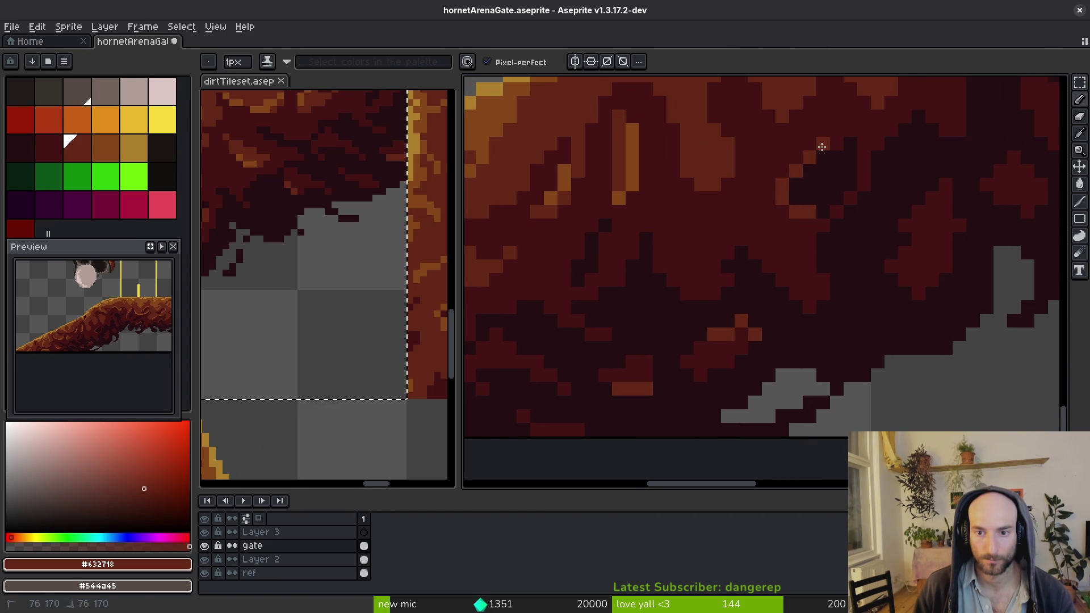
scroll(855, 217, down, 3)
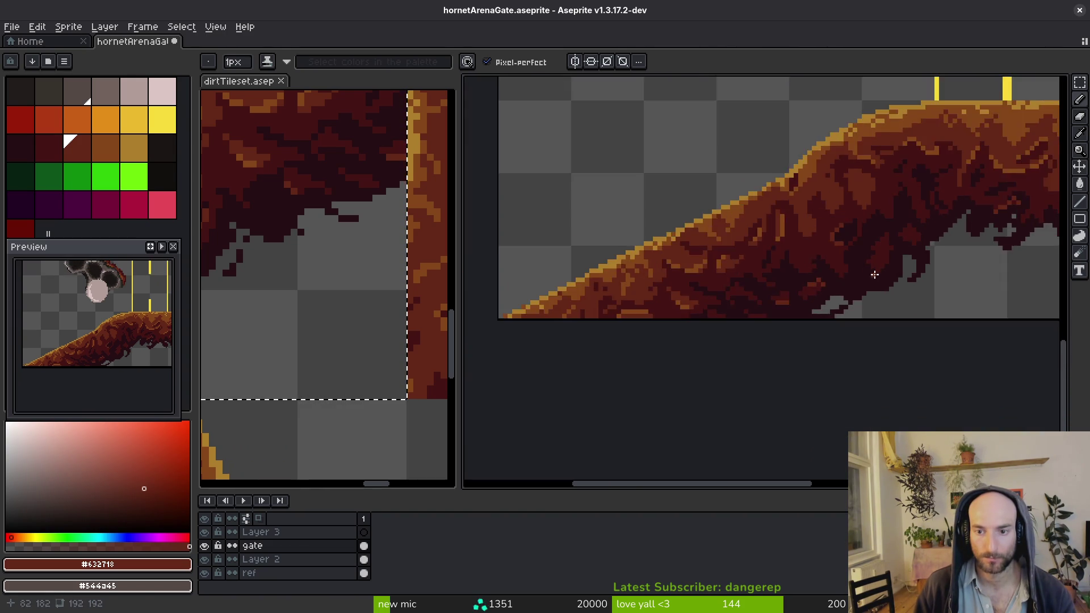
scroll(829, 261, up, 2)
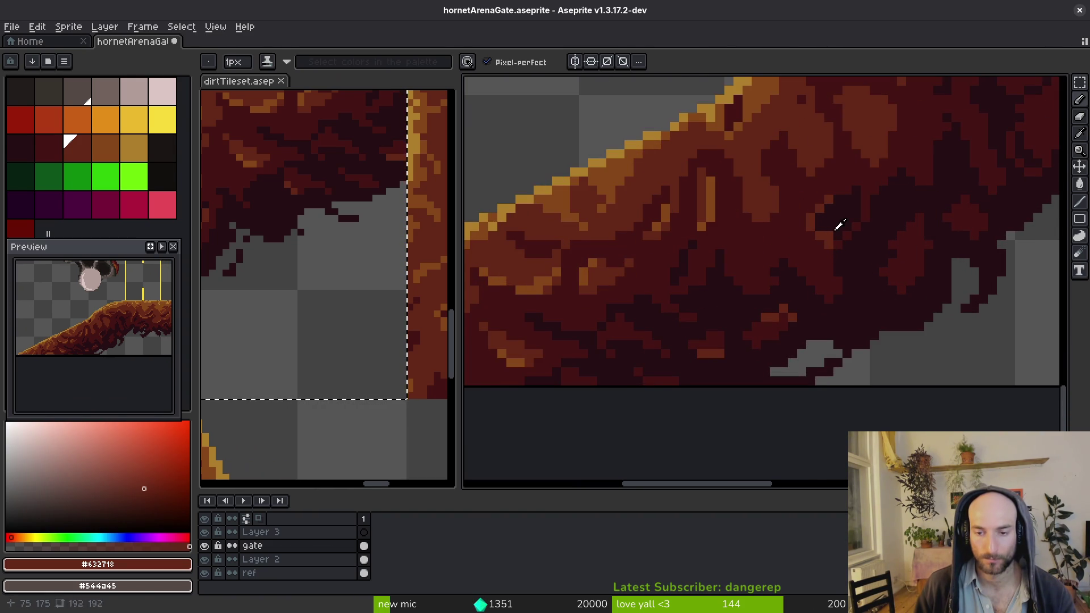
scroll(840, 227, down, 1)
scroll(844, 269, up, 3)
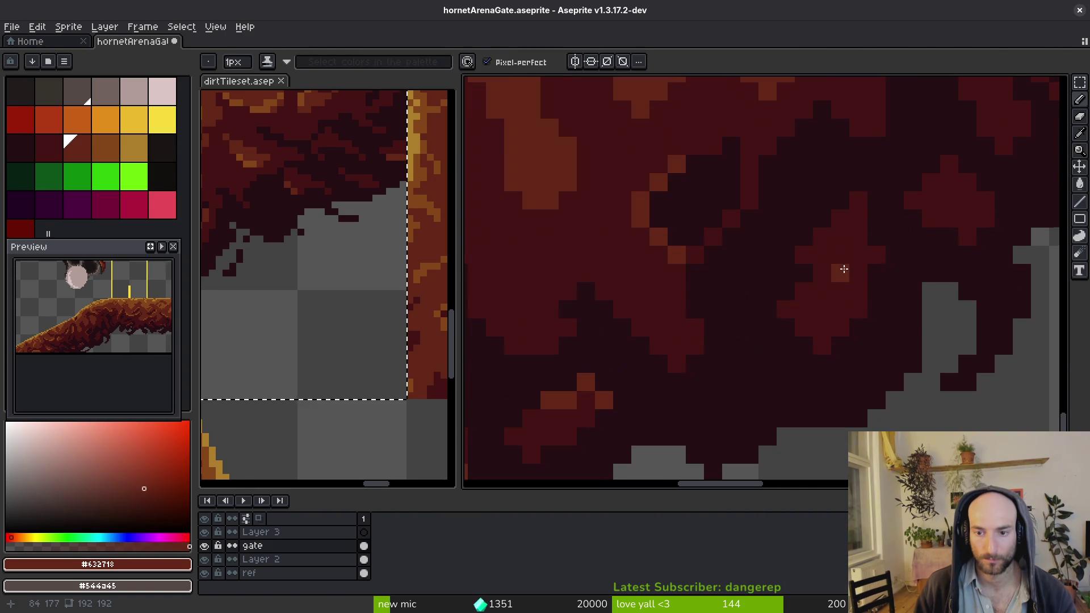
drag(817, 226, 805, 241)
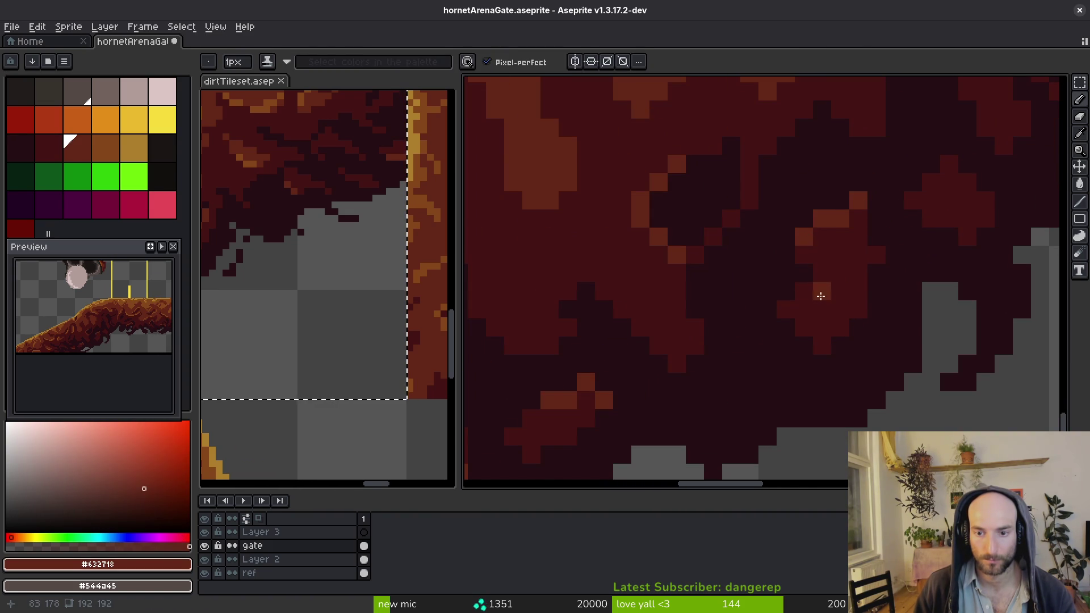
Paint a small dark red cluster and a short diagonal medium-brown highlight in the dirt
alt+click(782, 309)
drag(786, 398, 823, 363)
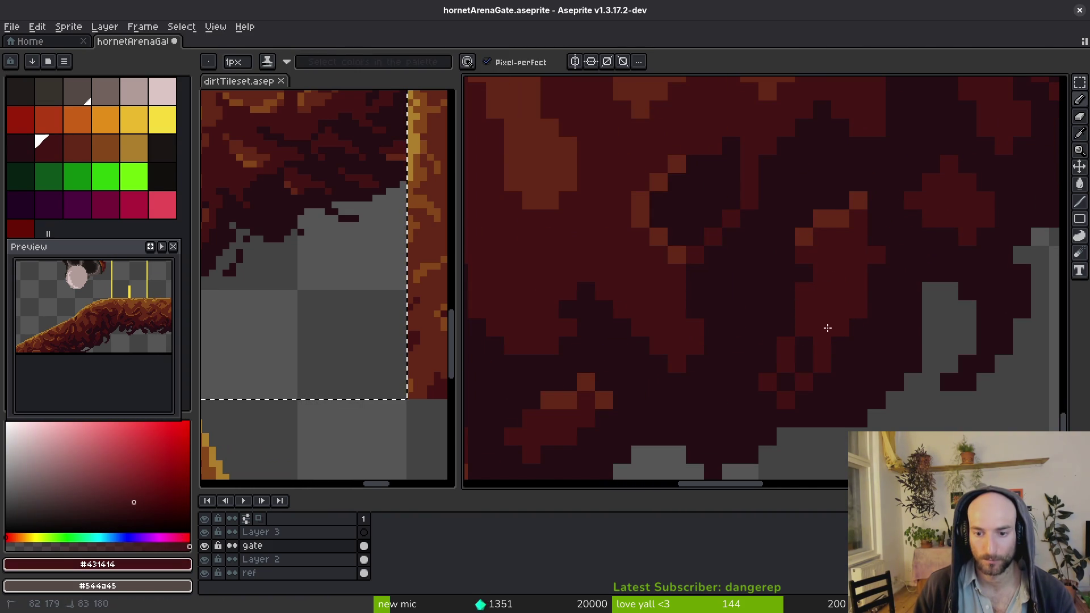
alt+click(800, 260)
drag(777, 370, 800, 326)
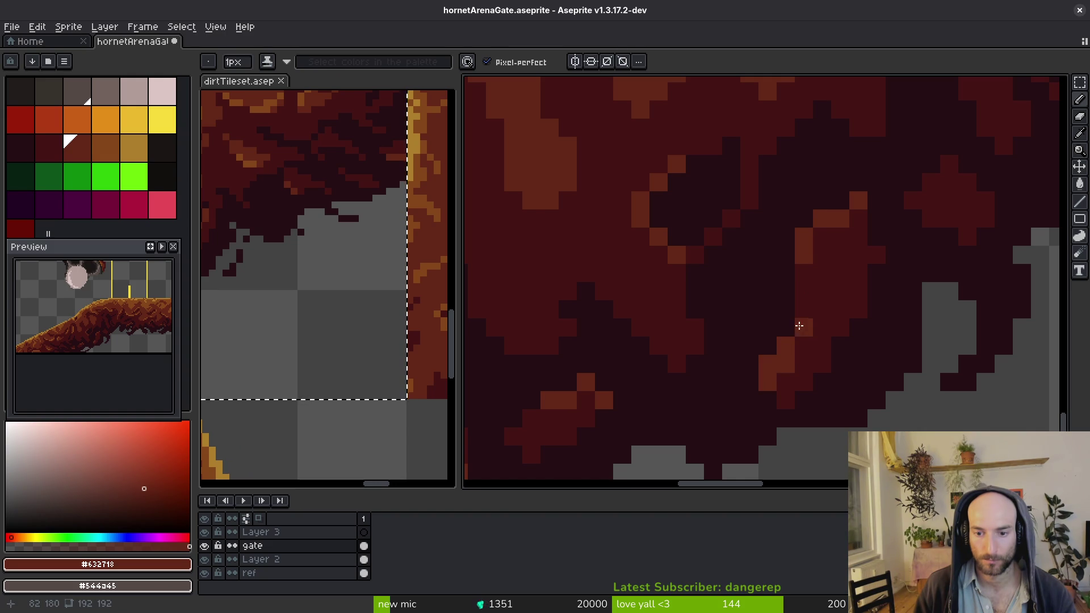
Save hornetArenaGate.aseprite
alt+click(801, 363)
scroll(821, 349, down, 3)
key(ctrl+s)
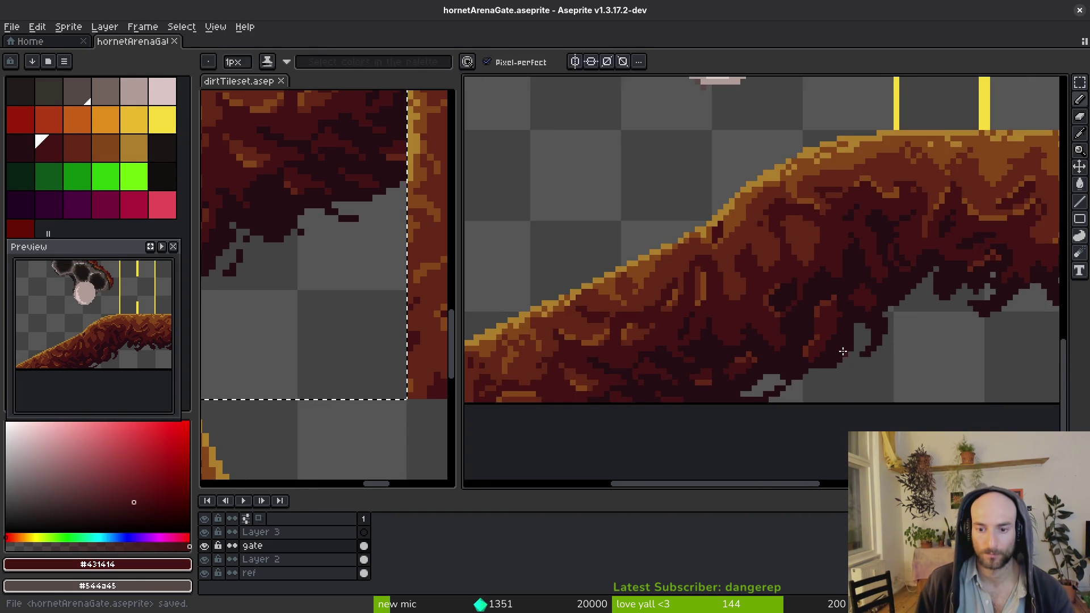
Save the sprite, then paint a diagonal lighter-brown stroke across the dirt
scroll(825, 331, up, 1)
alt+click(825, 331)
key(ctrl+s)
scroll(828, 316, down, 2)
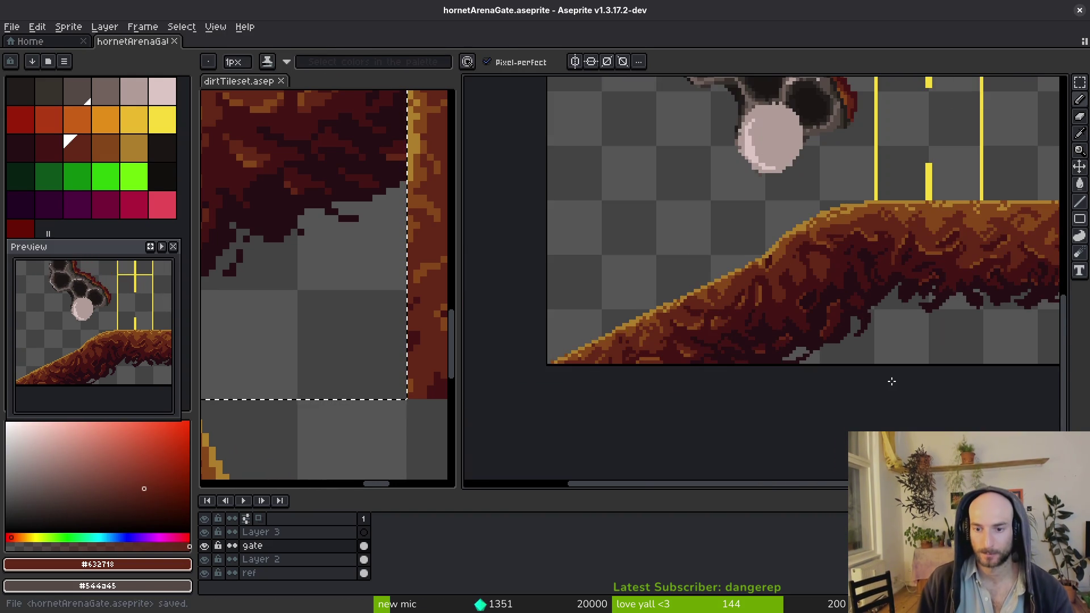
scroll(823, 263, up, 3)
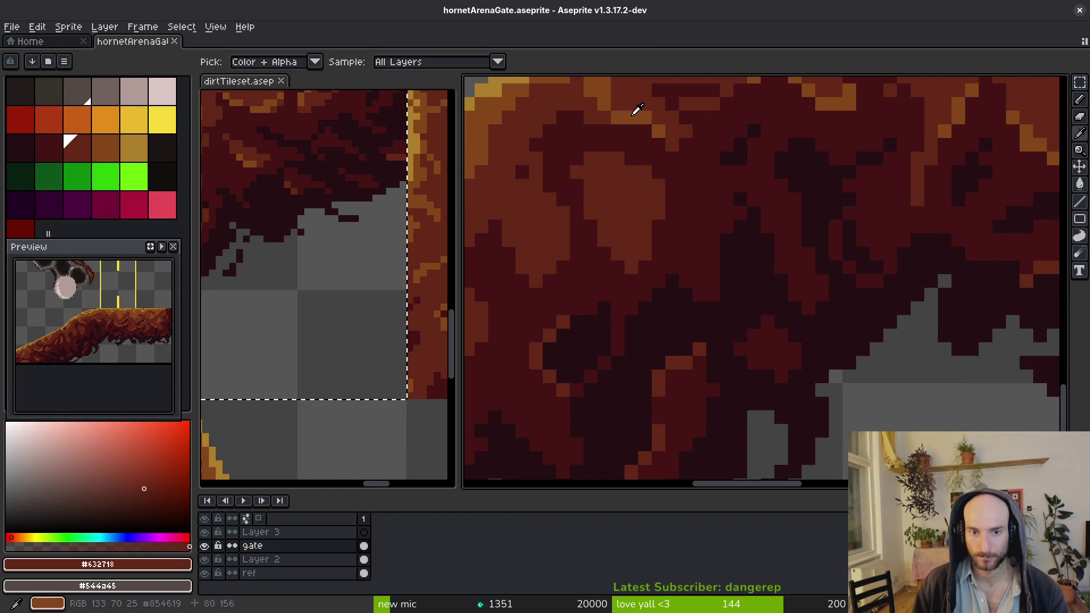
alt+click(703, 216)
scroll(704, 217, up, 1)
drag(731, 203, 783, 261)
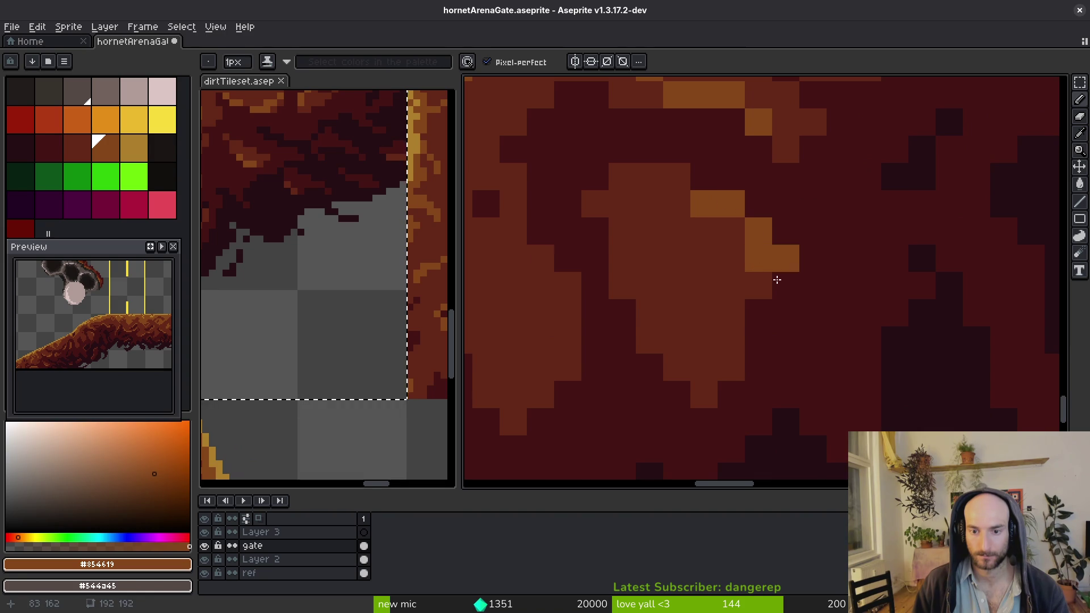
scroll(793, 297, down, 3)
scroll(670, 289, up, 2)
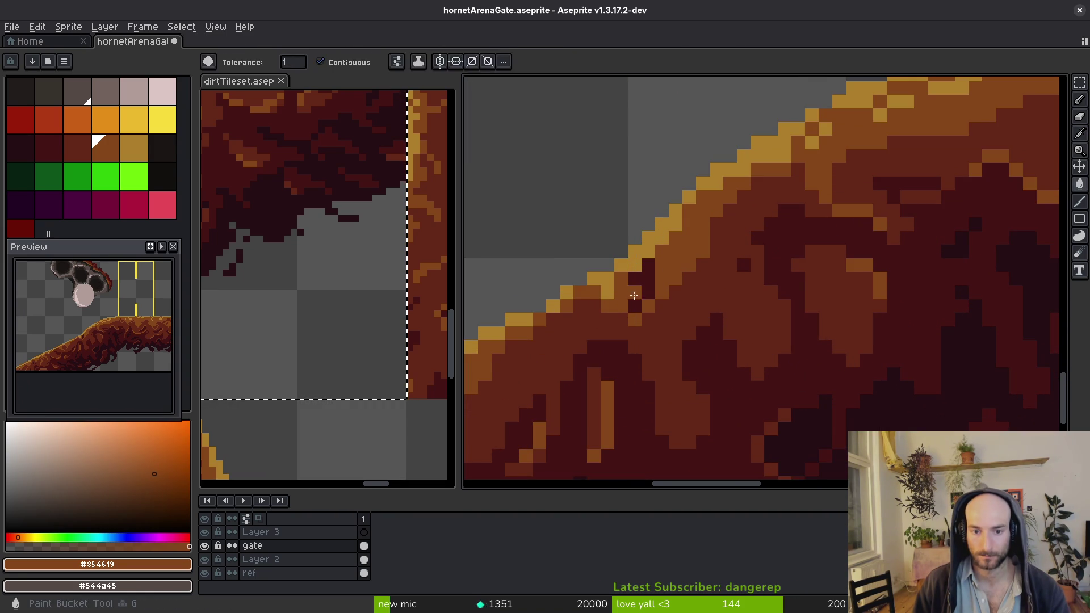
Lighten a few dark dirt pixels with mid-brown #854619 and save again
alt+click(661, 312)
alt+click(672, 284)
drag(631, 295, 653, 272)
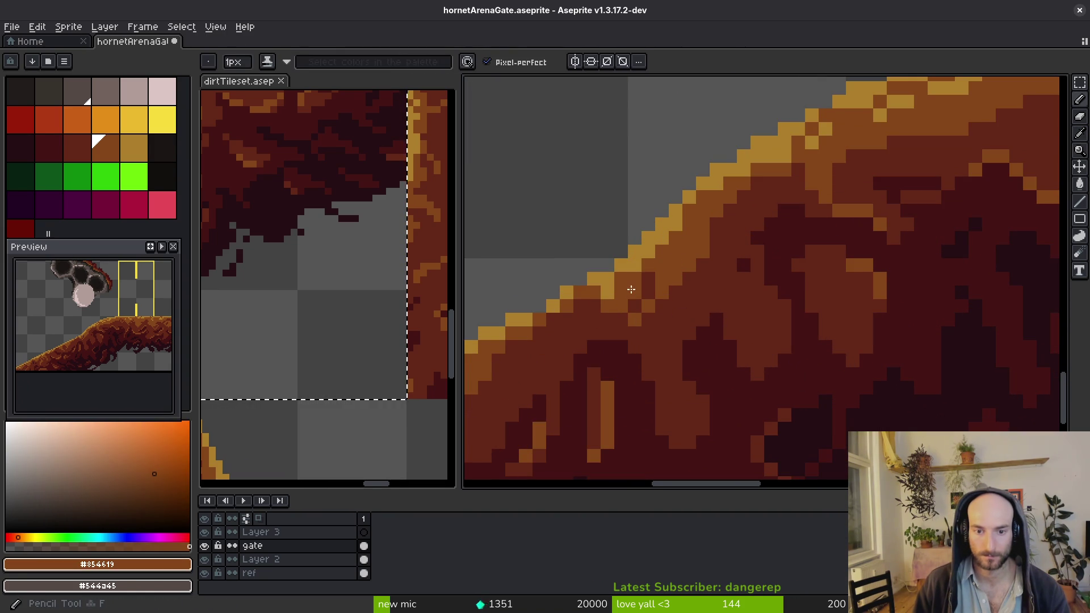
scroll(745, 279, down, 2)
key(ctrl+s)
scroll(755, 294, down, 3)
key(ctrl+s)
scroll(743, 265, down, 1)
scroll(743, 264, up, 5)
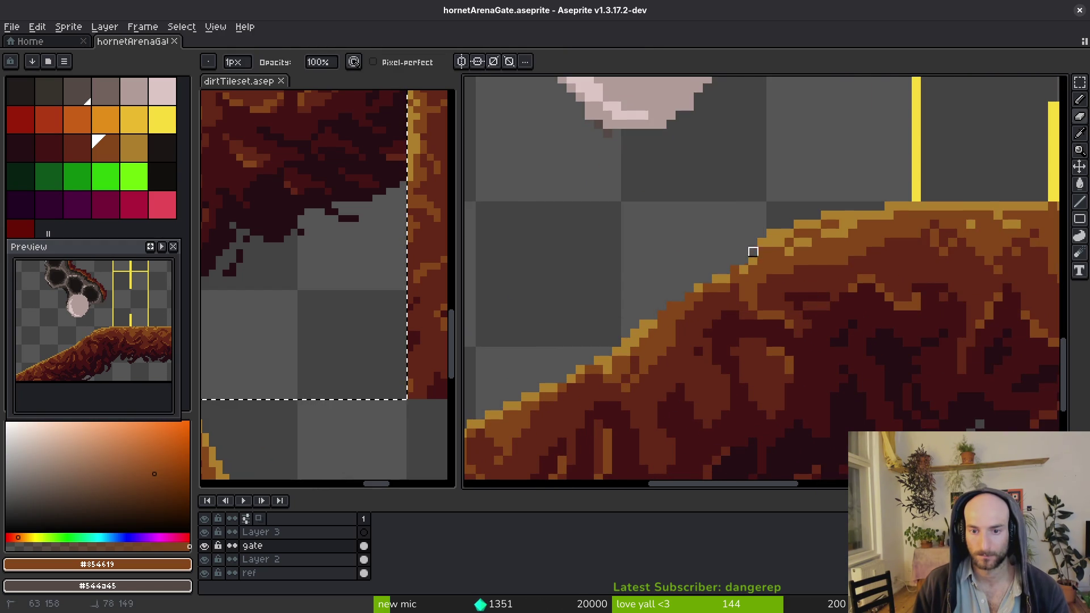
Dot light ochre #ae7e2c highlight pixels along the dirt slope's upper edge
key(b)
scroll(670, 317, down, 1)
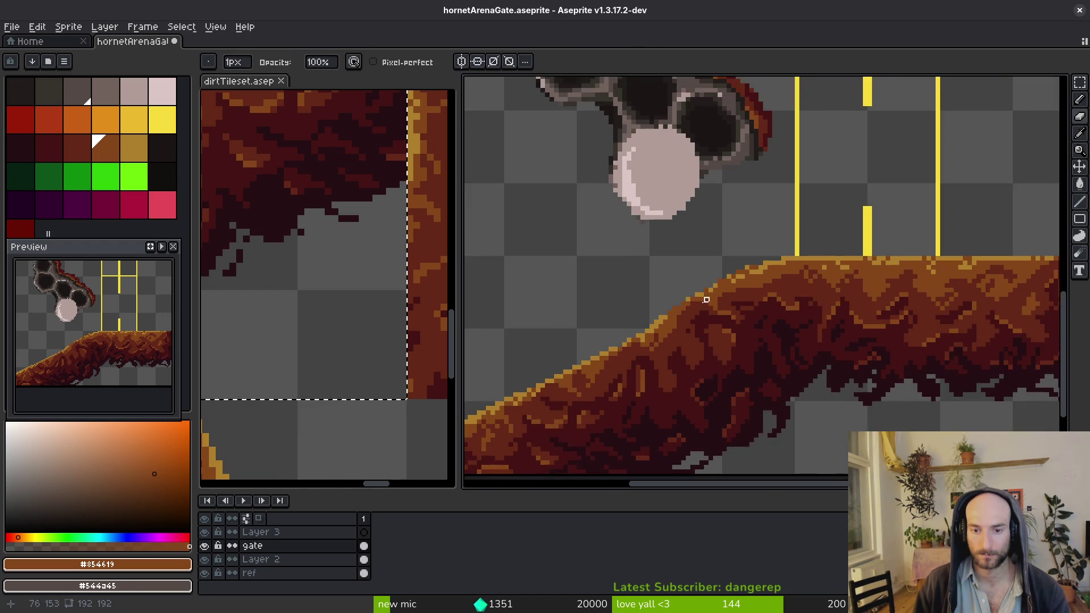
scroll(647, 327, up, 1)
alt+click(643, 329)
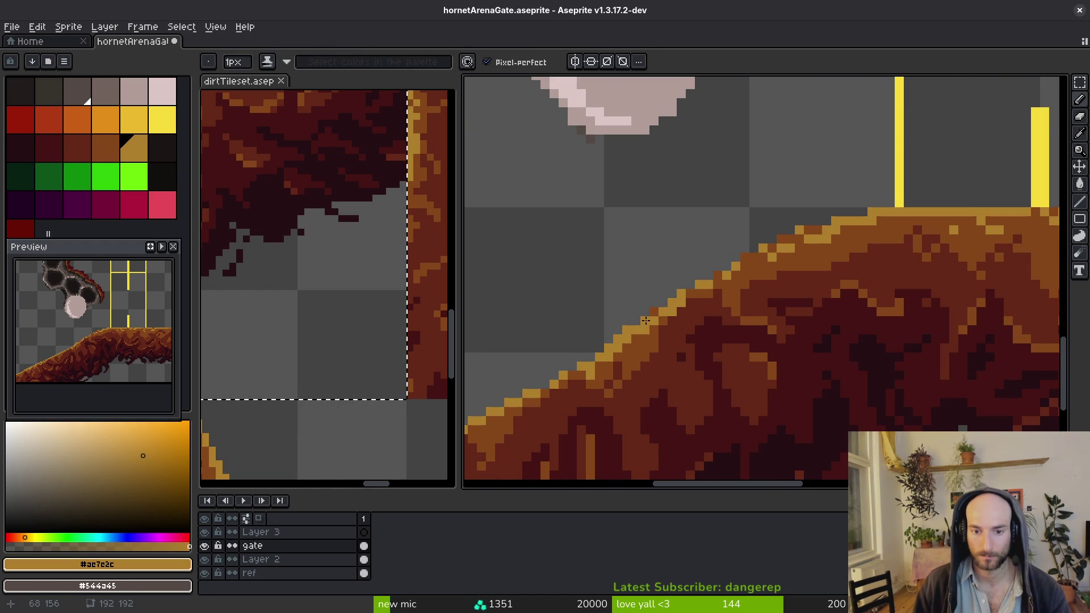
alt+click(659, 312)
scroll(676, 308, up, 2)
alt+click(651, 268)
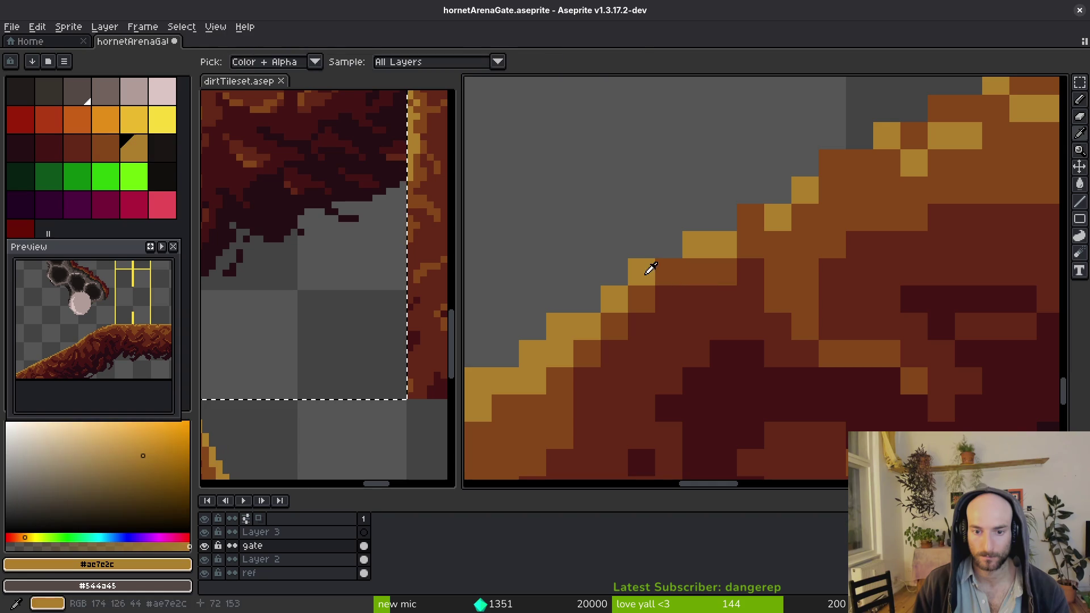
click(751, 218)
click(859, 163)
click(833, 163)
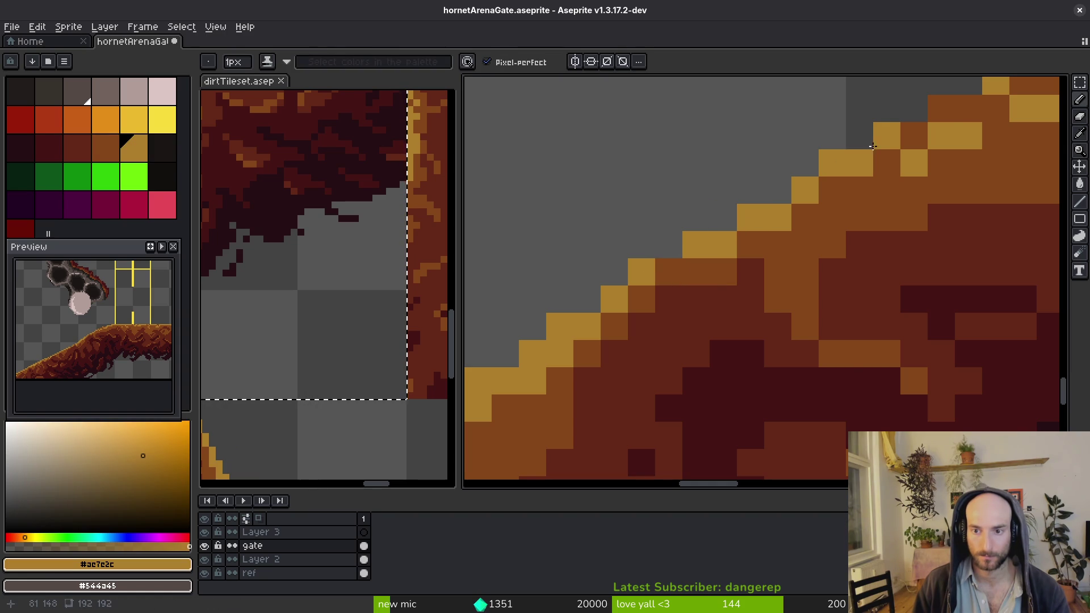
click(958, 111)
Save hornetArenaGate.aseprite
scroll(957, 112, down, 5)
scroll(870, 177, up, 4)
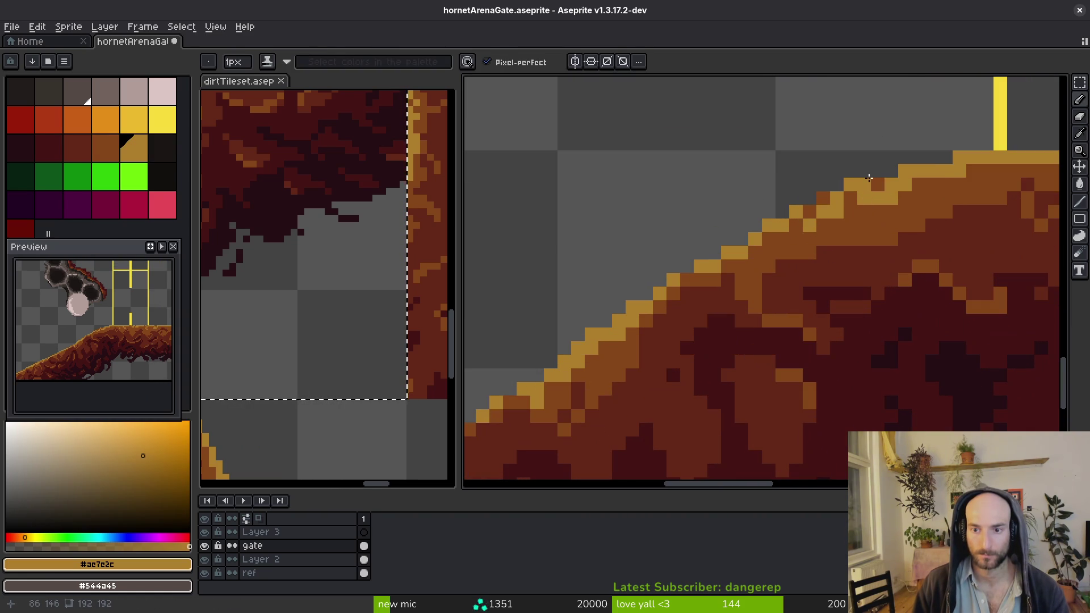
scroll(863, 225, down, 2)
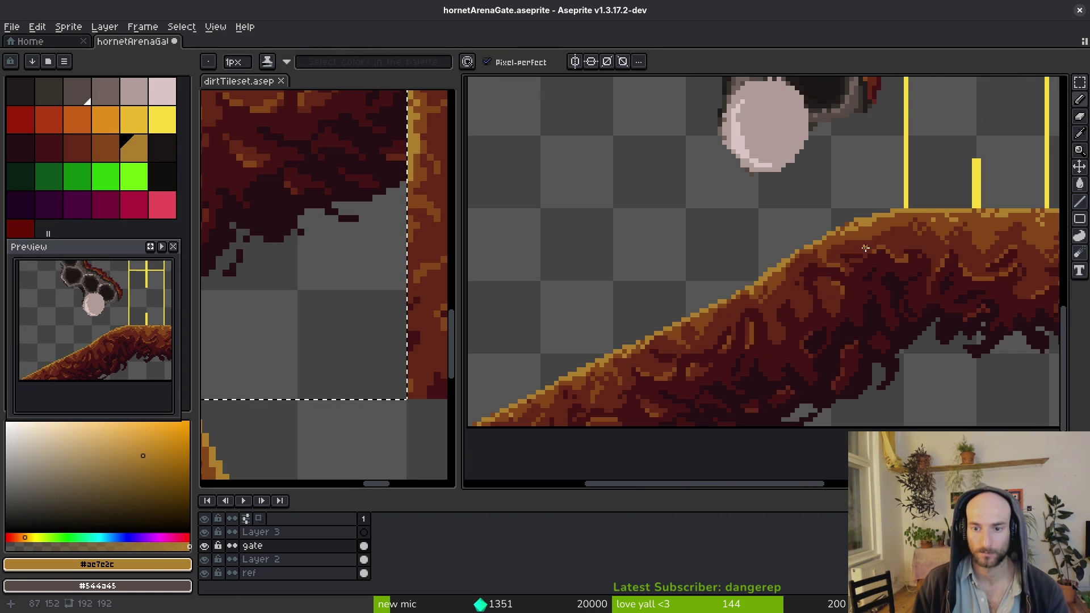
key(ctrl+s)
scroll(909, 340, down, 2)
scroll(926, 417, up, 2)
scroll(681, 294, down, 3)
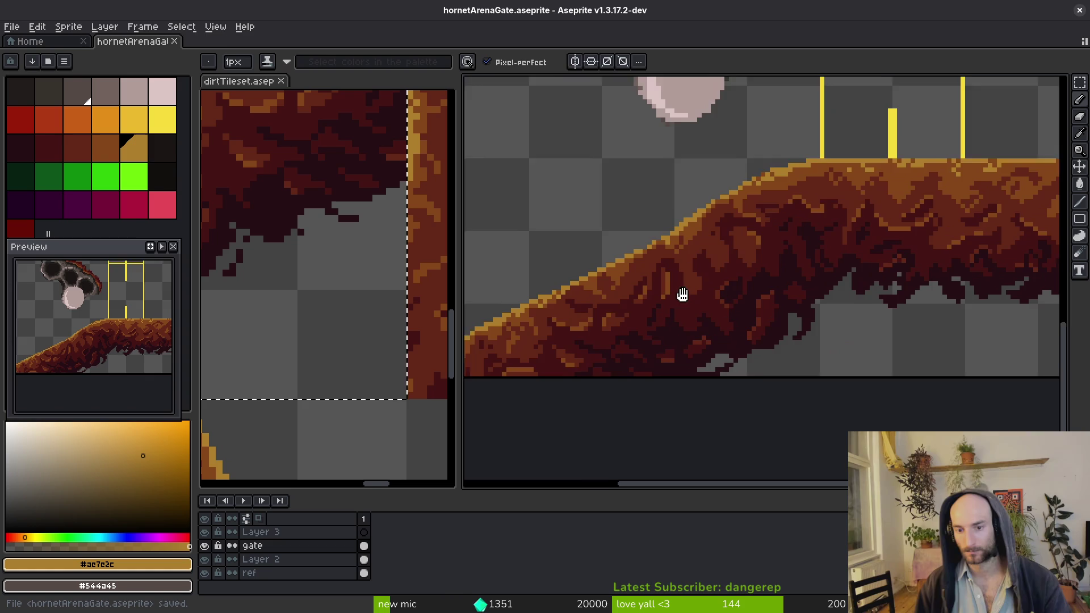
scroll(789, 336, down, 2)
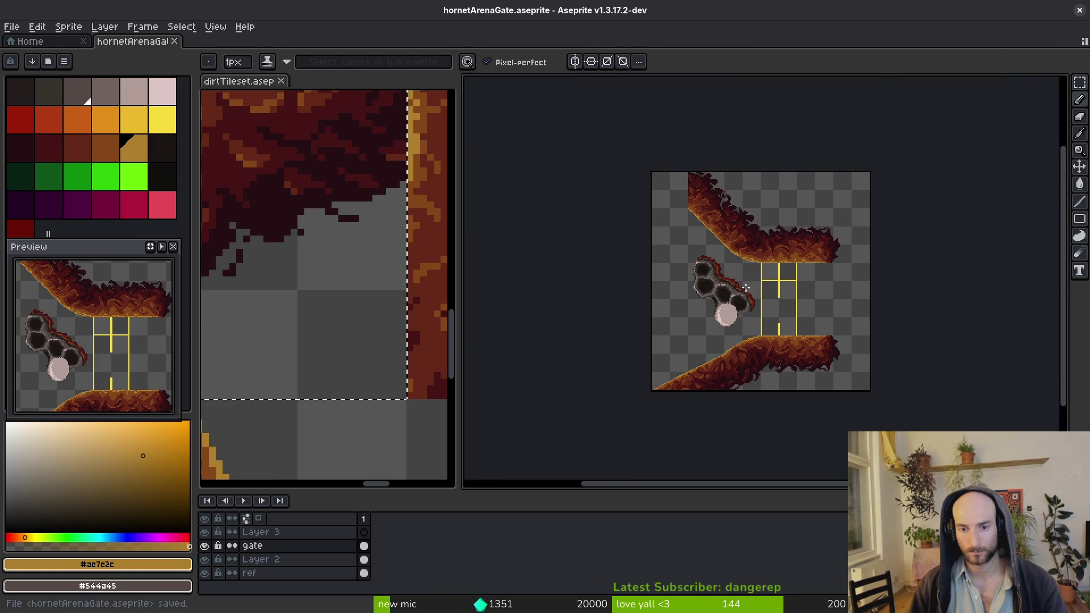
Lasso the honeycomb cluster and move it up against the upper dirt ledge
scroll(749, 284, up, 3)
key(q)
mouse_move(753, 281)
mouse_down()
mouse_move(511, 262)
mouse_move(582, 401)
mouse_move(688, 341)
mouse_move(699, 318)
mouse_move(676, 262)
mouse_move(693, 237)
mouse_move(650, 231)
mouse_move(645, 280)
mouse_move(762, 309)
mouse_move(735, 267)
mouse_up()
scroll(510, 263, down, 1)
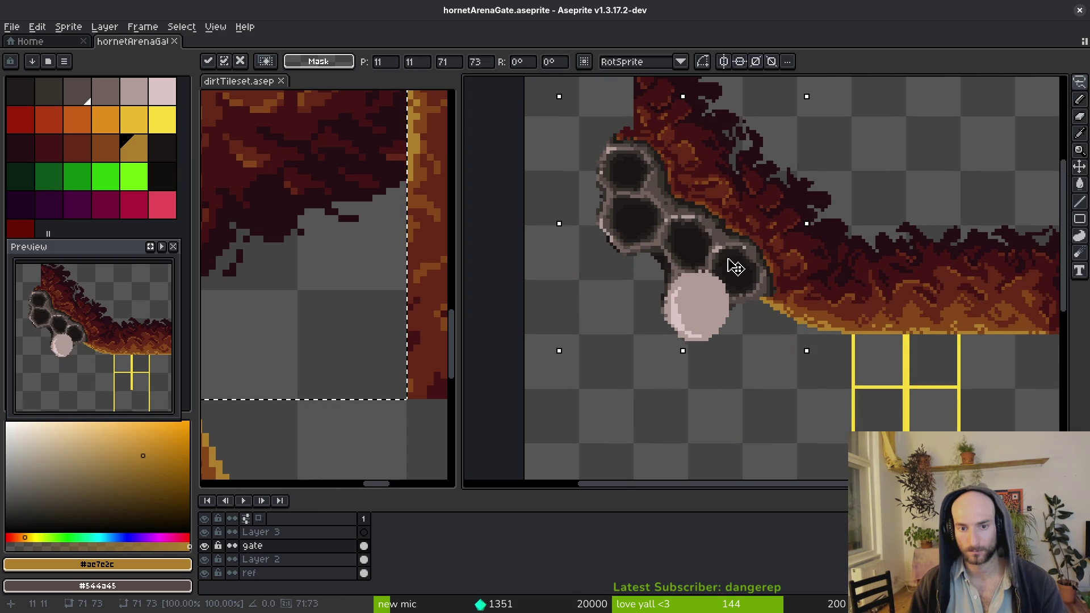
key(Return)
Lasso the pale pink larva and move it up onto the comb holes
scroll(705, 290, up, 3)
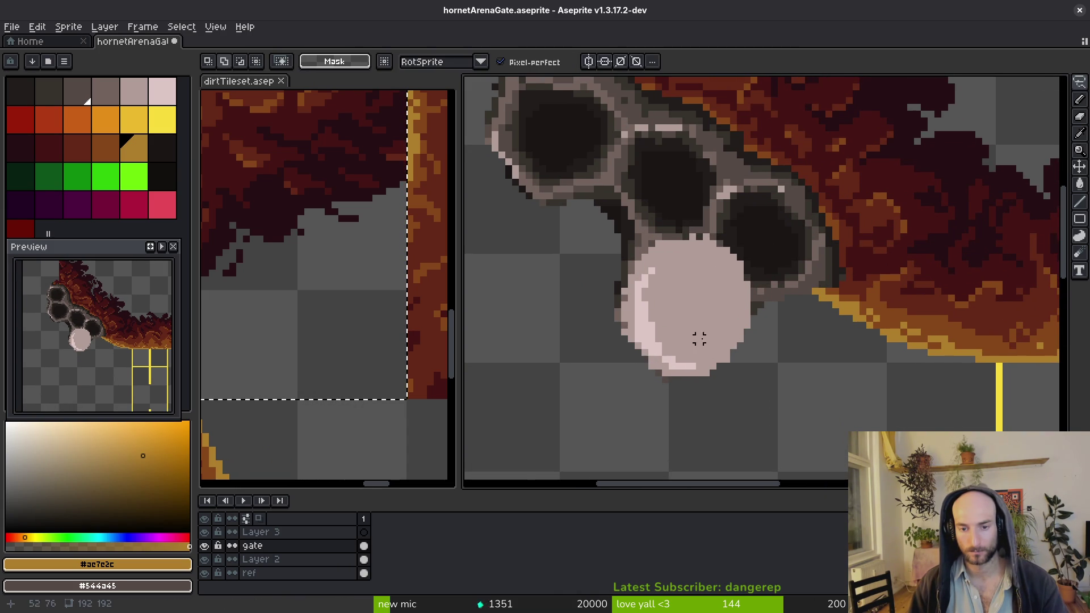
scroll(700, 339, down, 1)
mouse_move(635, 260)
mouse_down()
mouse_move(706, 378)
mouse_move(720, 262)
mouse_up()
mouse_move(689, 320)
mouse_down()
mouse_move(701, 324)
mouse_move(701, 248)
mouse_move(689, 263)
mouse_up()
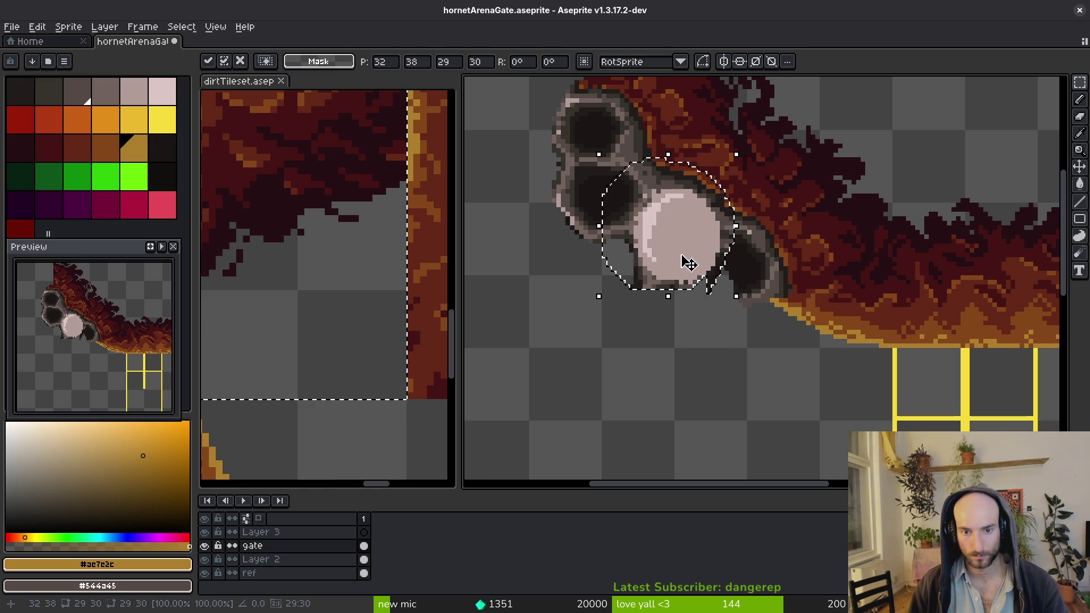
key(e)
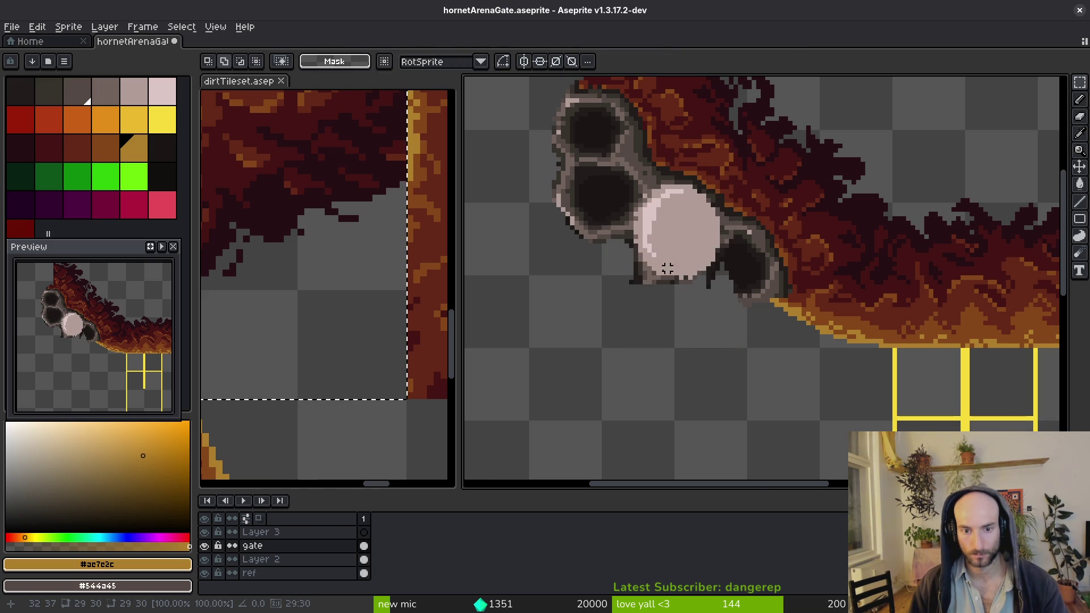
Touch up the comb rim with grey-brown #71625d and dark pixels at the hole edge
scroll(647, 275, up, 2)
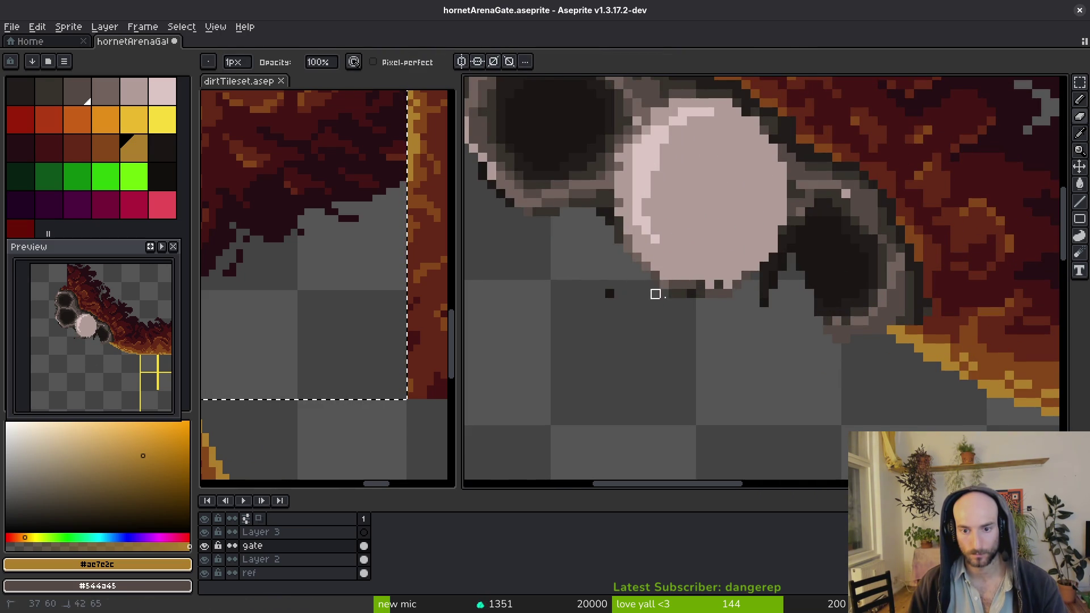
scroll(625, 285, up, 3)
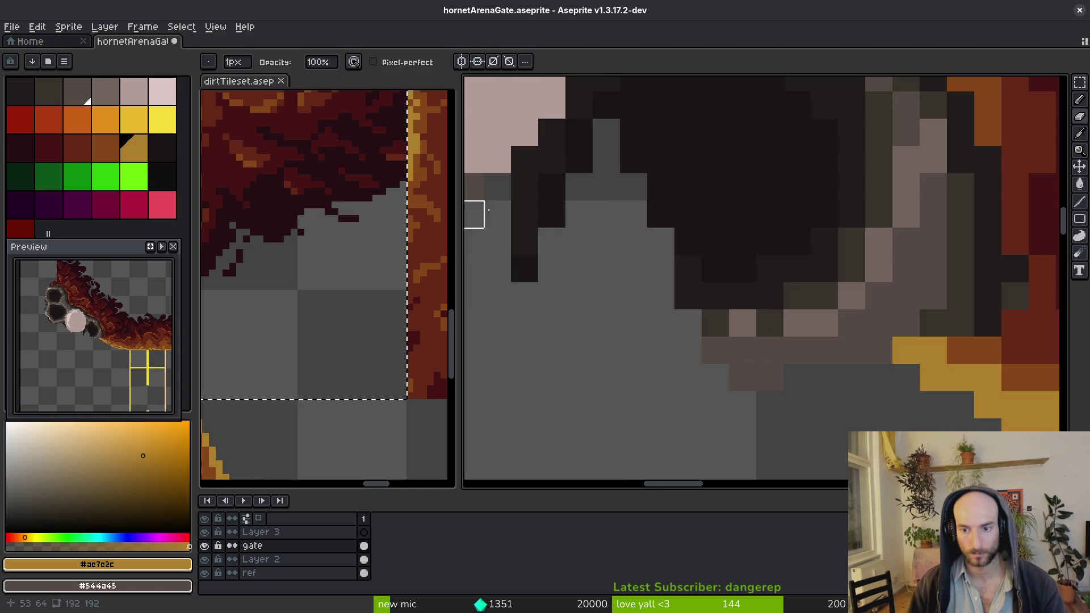
alt+click(806, 332)
key(b)
drag(649, 337, 537, 207)
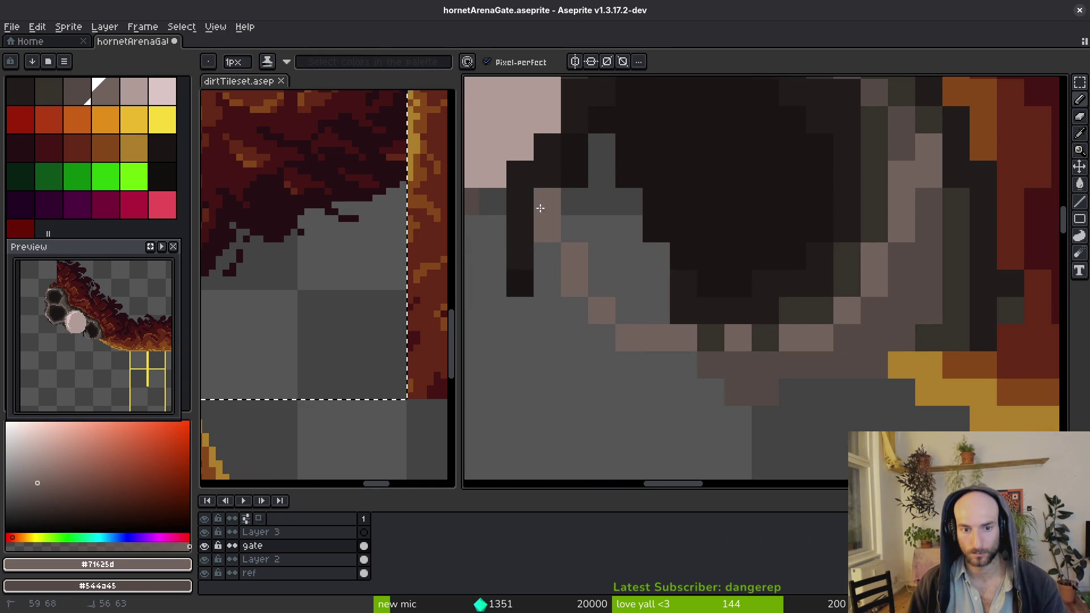
alt+click(679, 195)
mouse_move(628, 201)
mouse_down()
mouse_move(656, 255)
mouse_move(601, 224)
mouse_move(624, 244)
mouse_up()
alt+click(696, 305)
Paint the grey pixels beside the comb hole dark, using #36312c and #201c1a
click(575, 201)
drag(628, 283, 656, 310)
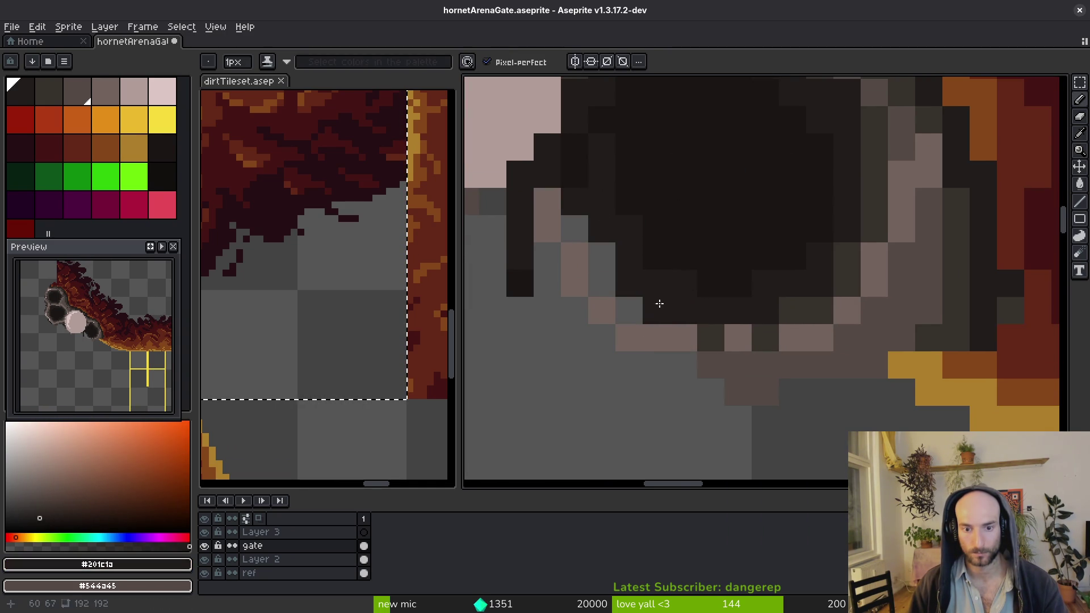
alt+click(843, 271)
click(648, 306)
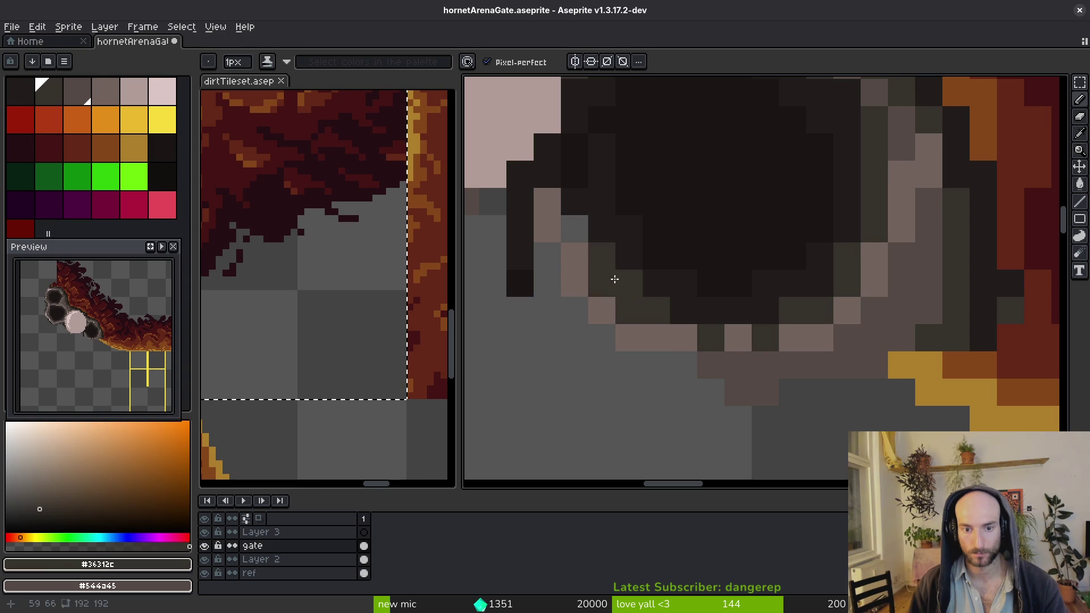
click(575, 228)
alt+click(588, 219)
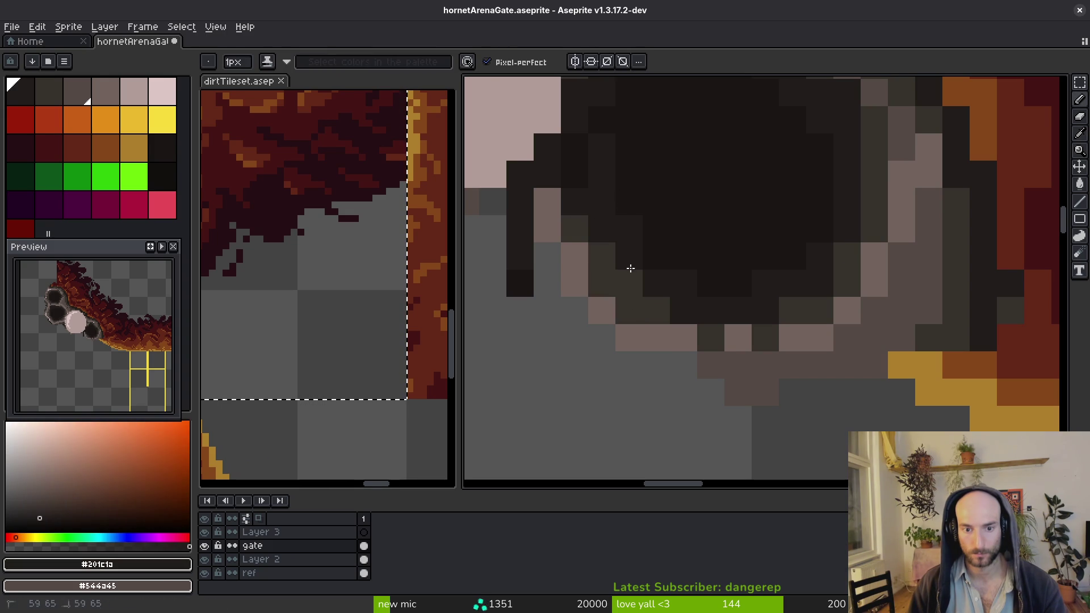
Sample the comb rim greys #544a45 and #71625d from the canvas
scroll(699, 303, down, 2)
scroll(698, 303, up, 3)
alt+click(618, 372)
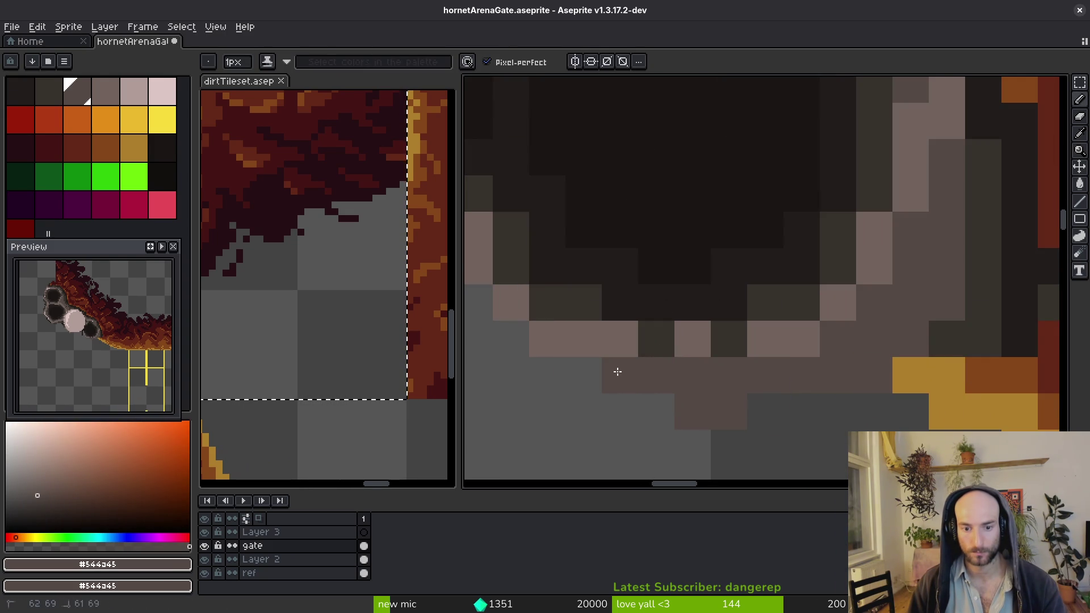
scroll(774, 395, down, 3)
scroll(786, 388, up, 2)
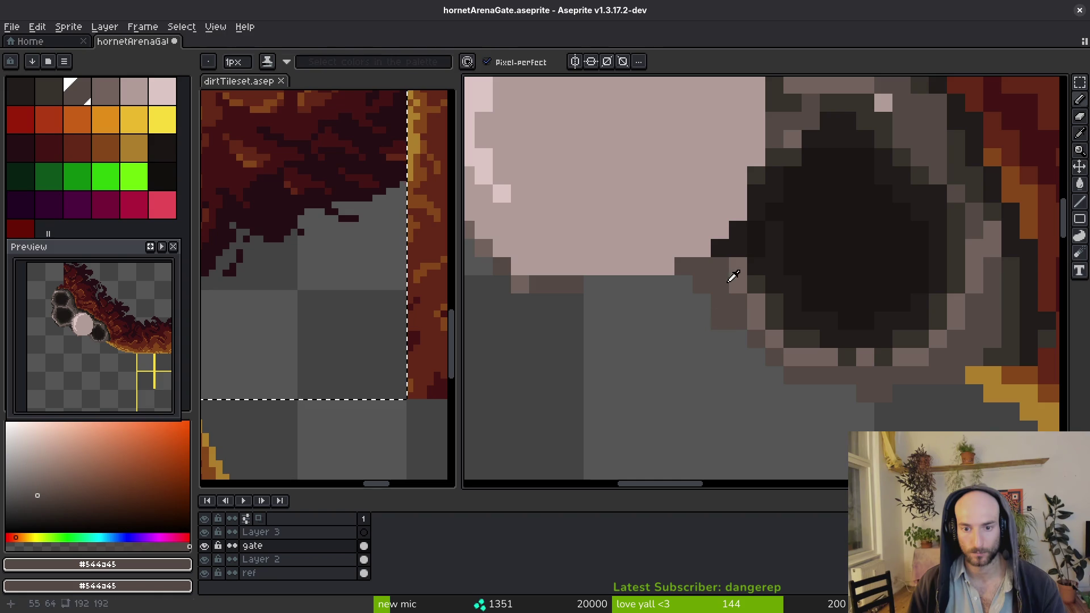
alt+click(754, 292)
scroll(851, 376, down, 3)
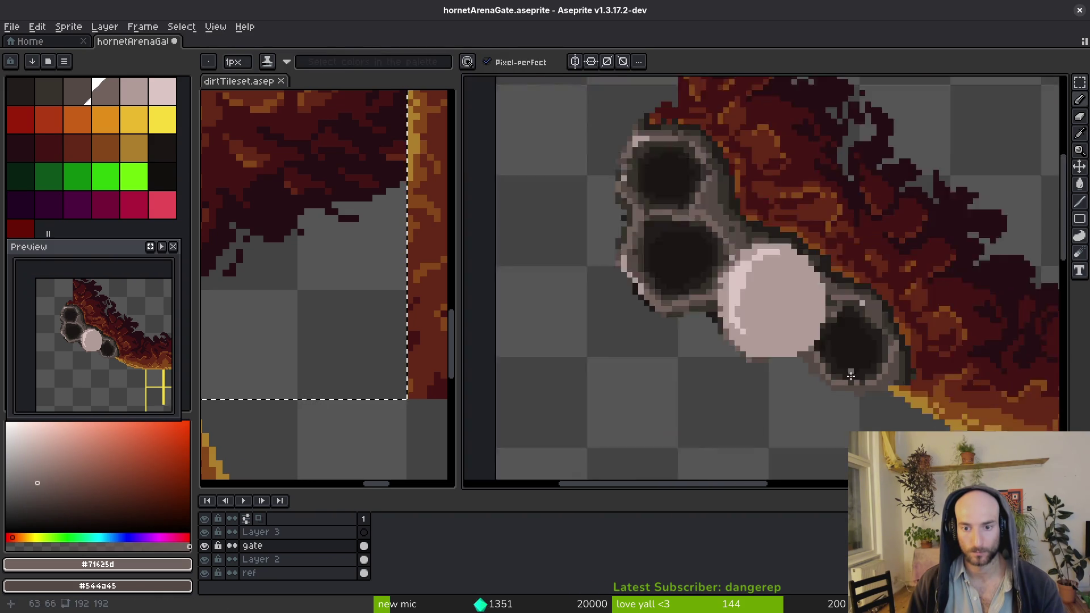
scroll(851, 375, up, 3)
alt+click(779, 312)
alt+click(754, 364)
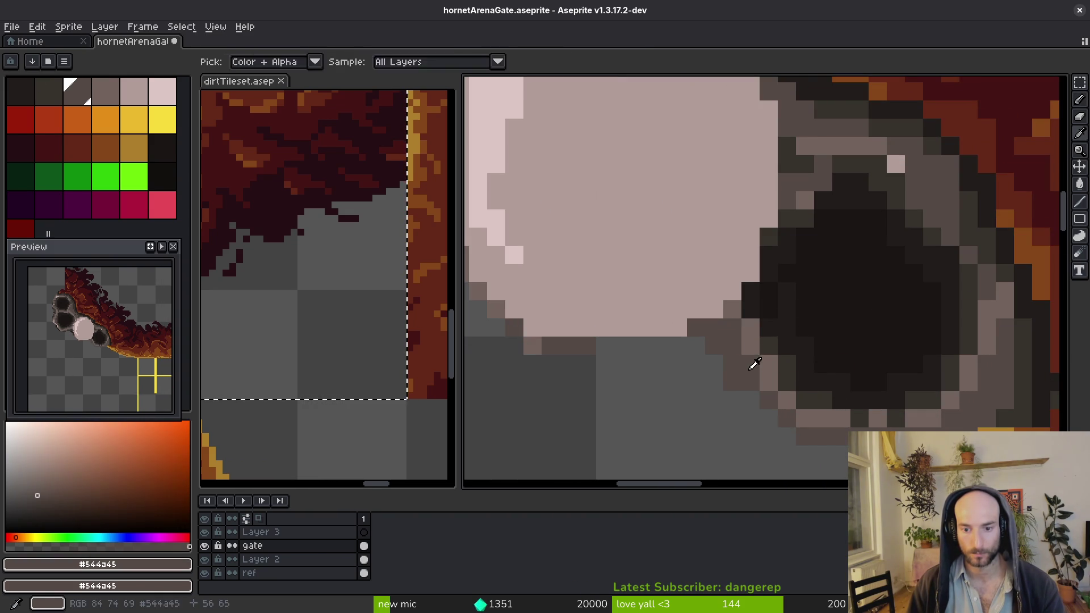
key(alt)
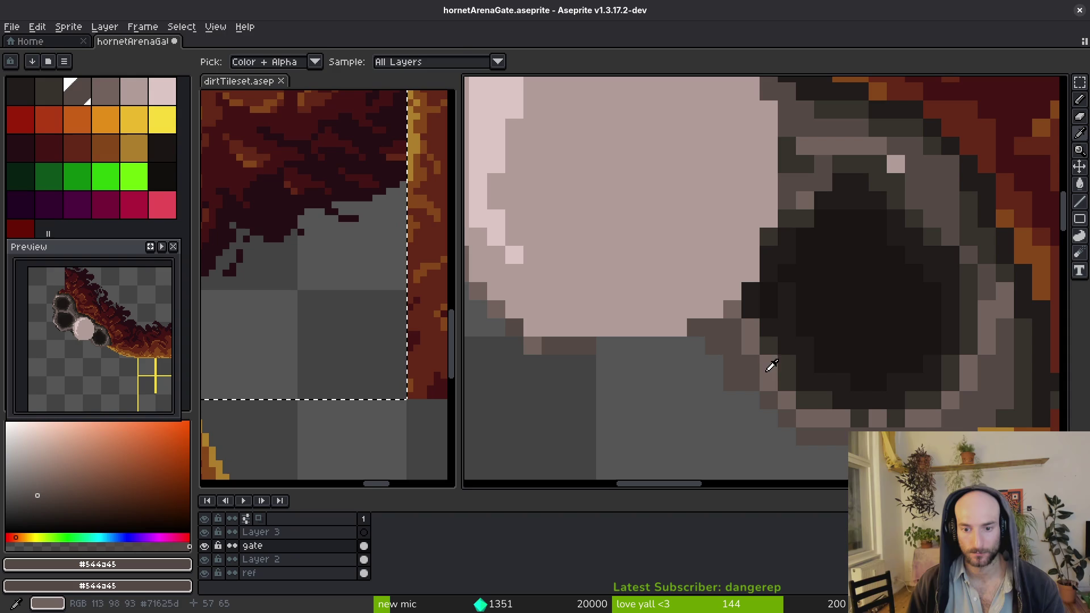
Erase a stray pixel below the larva and save the file
key(e)
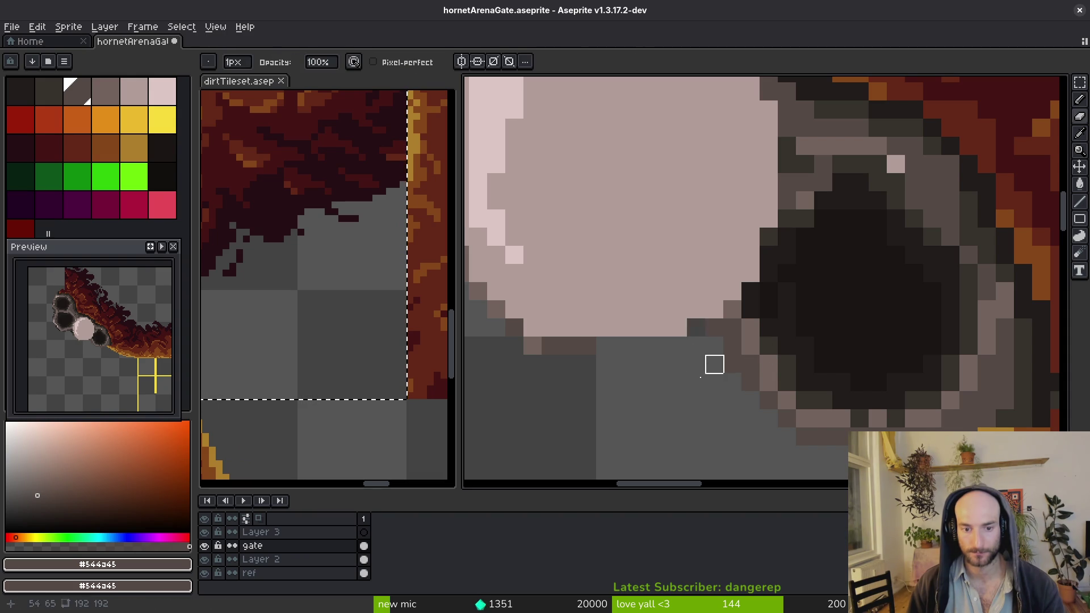
scroll(714, 364, left, 3)
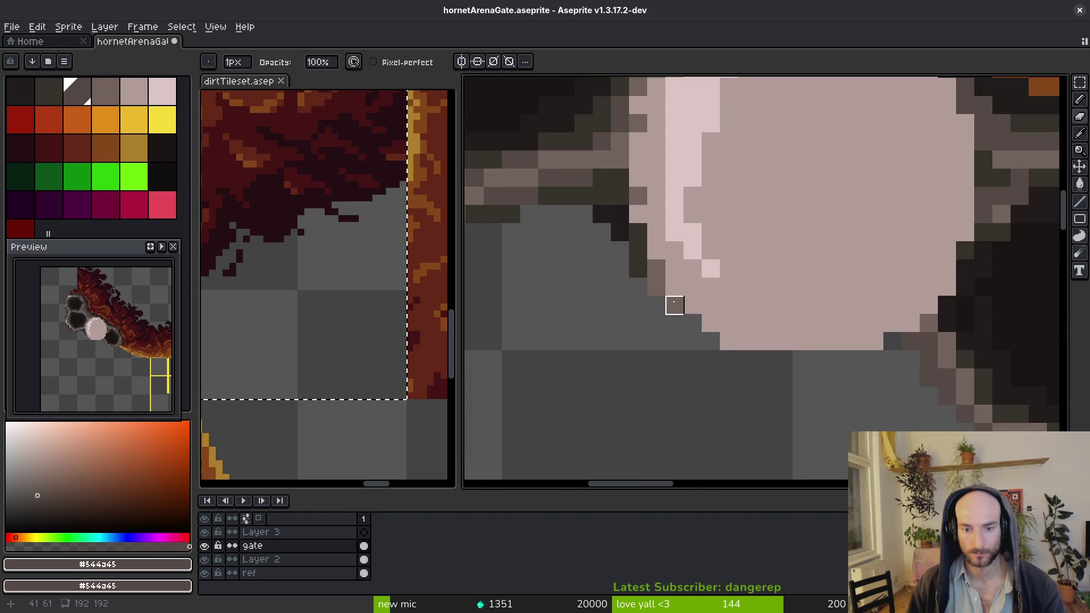
click(656, 287)
scroll(633, 309, down, 3)
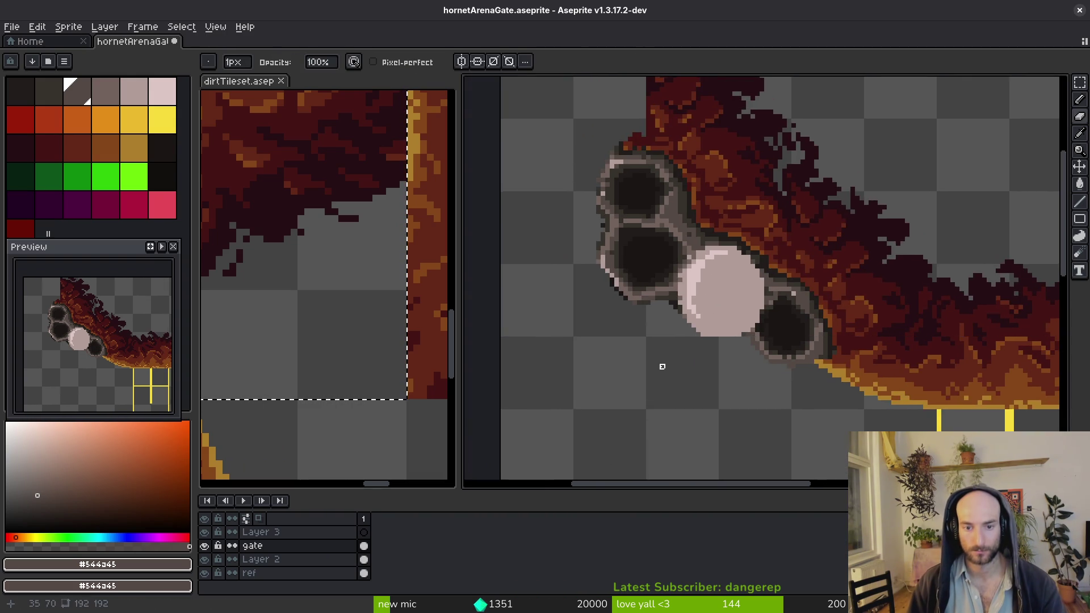
scroll(674, 292, up, 3)
key(ctrl+s)
Erase the two stray dark pixels on the hole's rim and pick light mauve #b19d99
scroll(710, 373, left, 3)
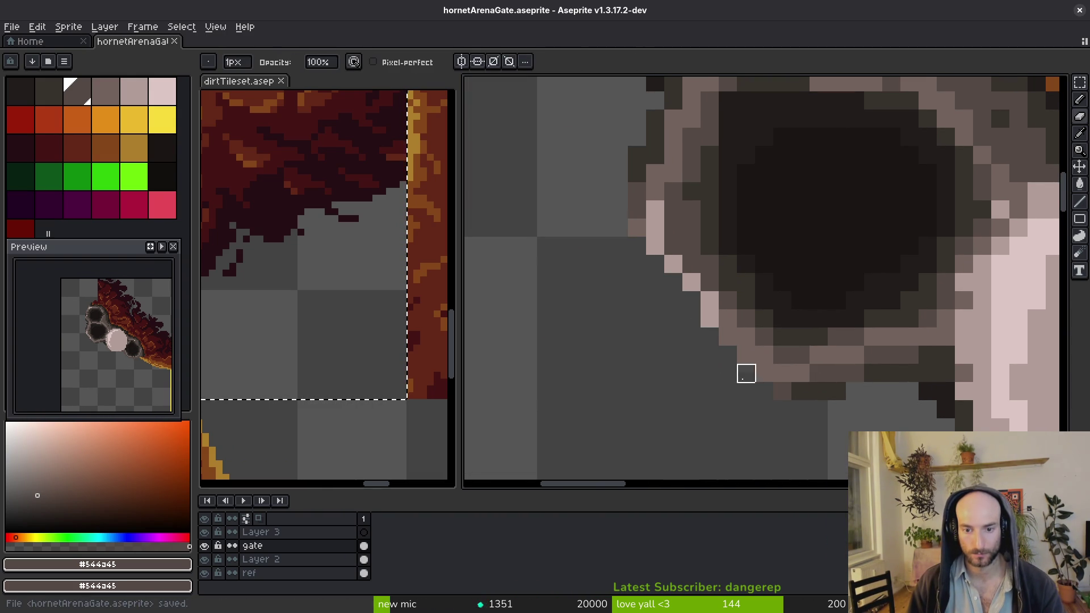
scroll(892, 426, up, 2)
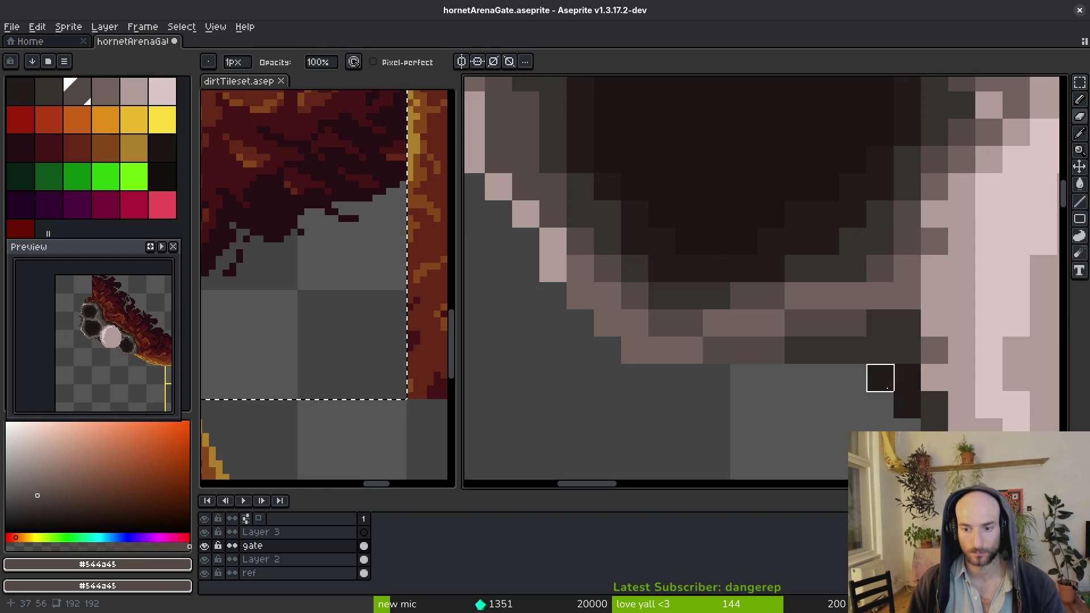
drag(887, 388, 899, 401)
scroll(908, 426, down, 3)
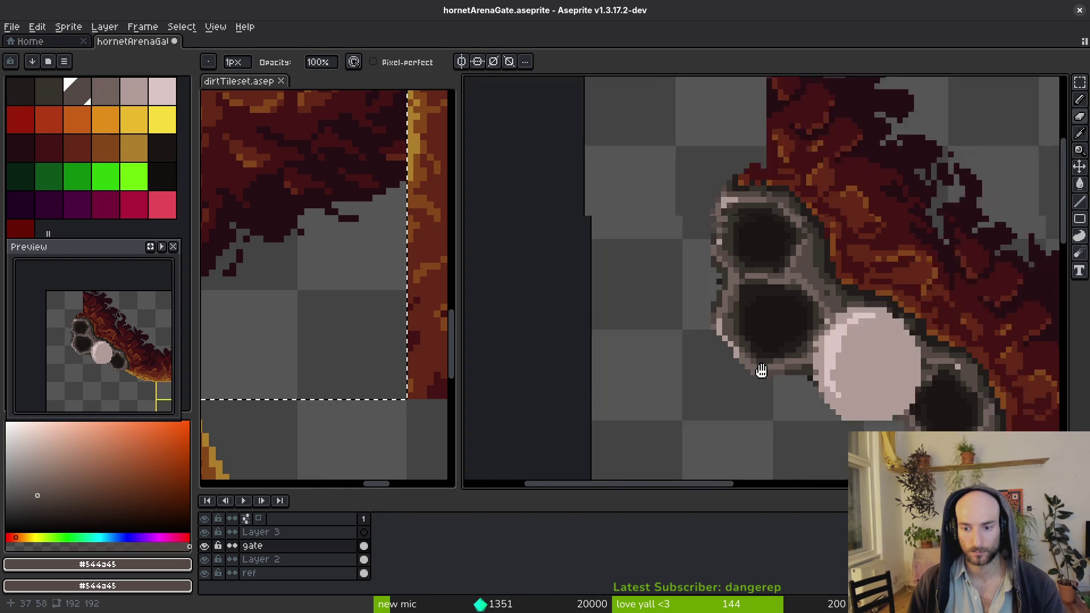
scroll(778, 339, up, 2)
alt+click(740, 303)
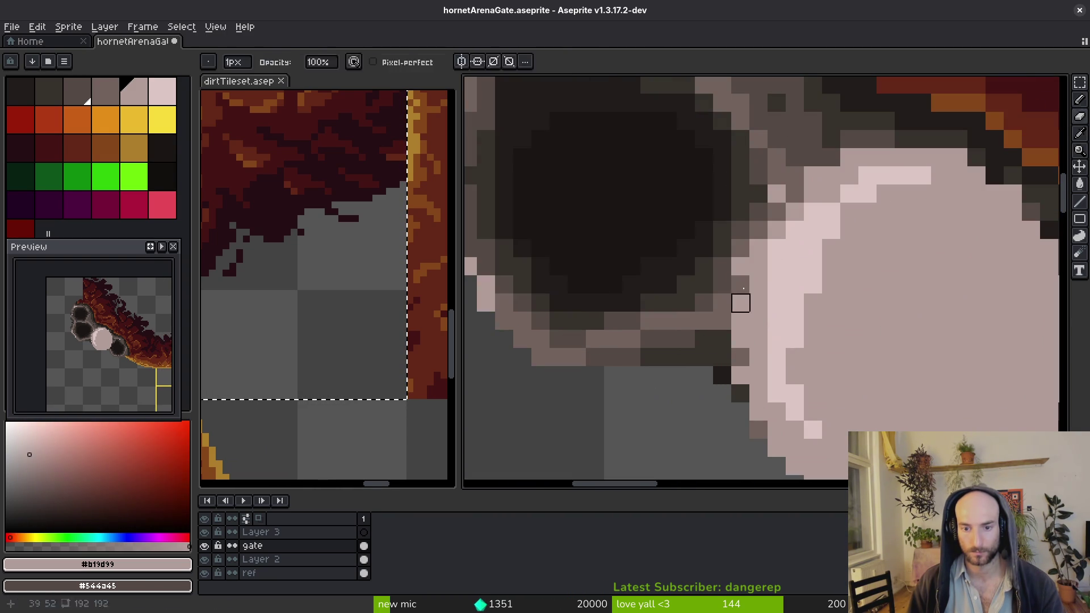
Pick the mid grey and light mauve from the canvas near the pink cell's upper edge
alt+click(747, 238)
drag(757, 266, 738, 314)
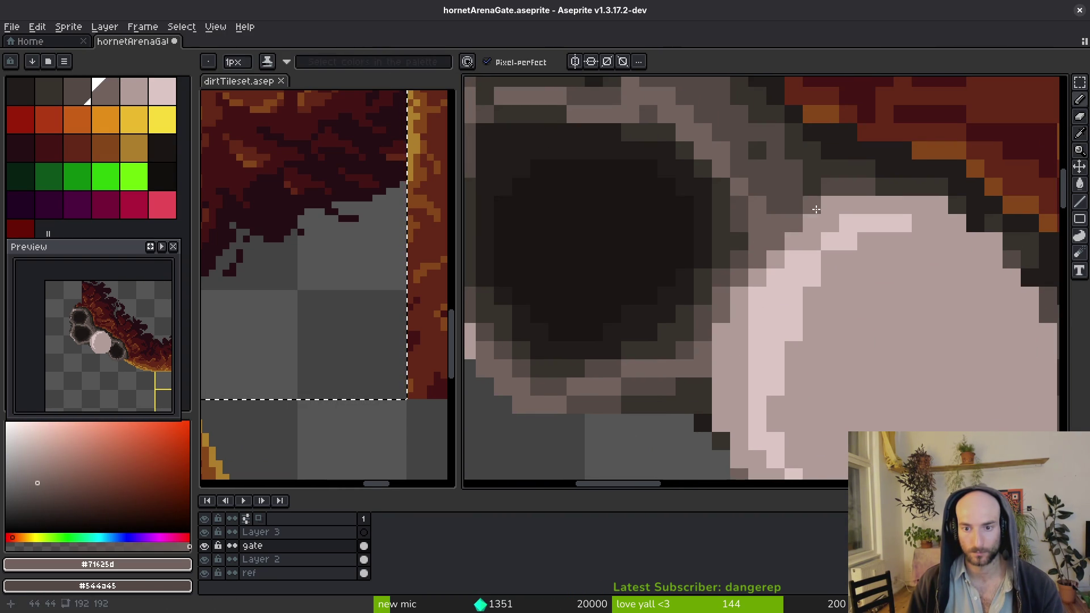
alt+click(791, 238)
scroll(763, 265, down, 2)
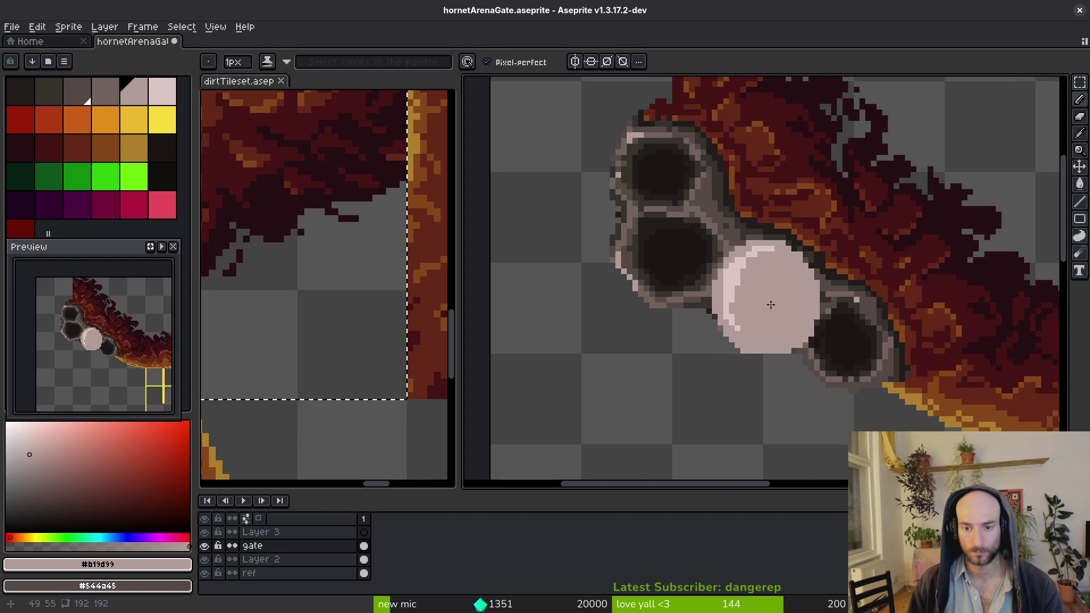
scroll(732, 358, up, 2)
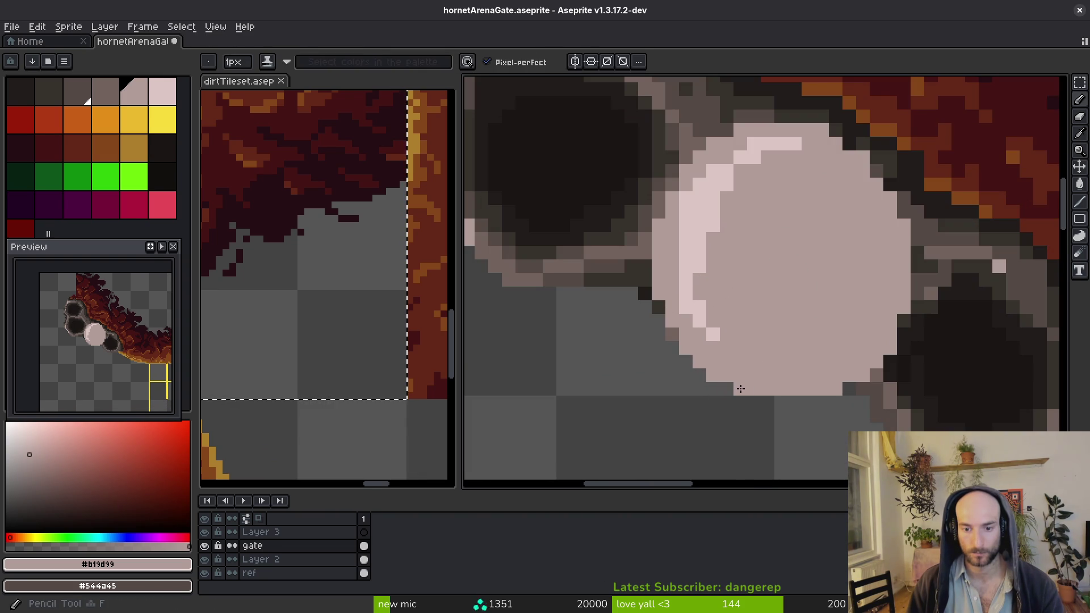
scroll(739, 376, right, 2)
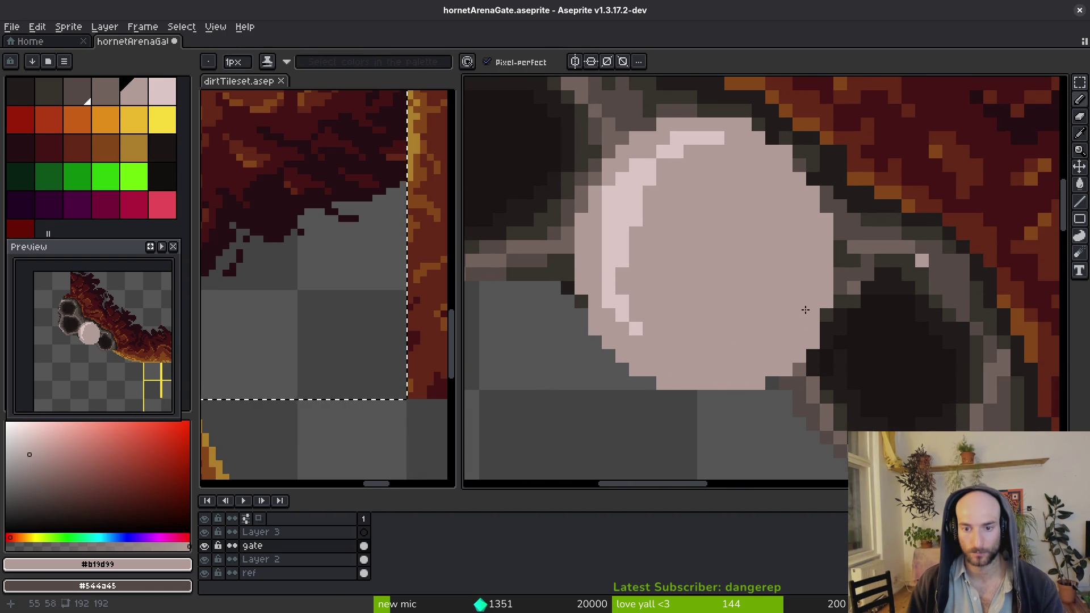
key(e)
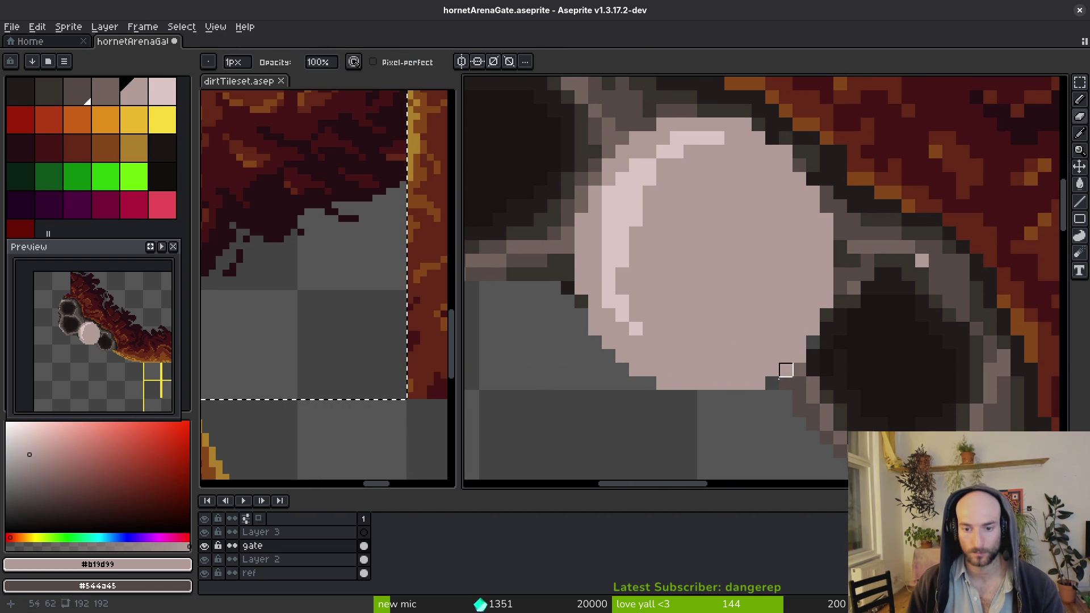
scroll(787, 367, down, 2)
scroll(794, 274, up, 3)
Paint #dcc6c5 highlight and #b19d99 mauve pixels along the pink cell's edge, then save
key(f)
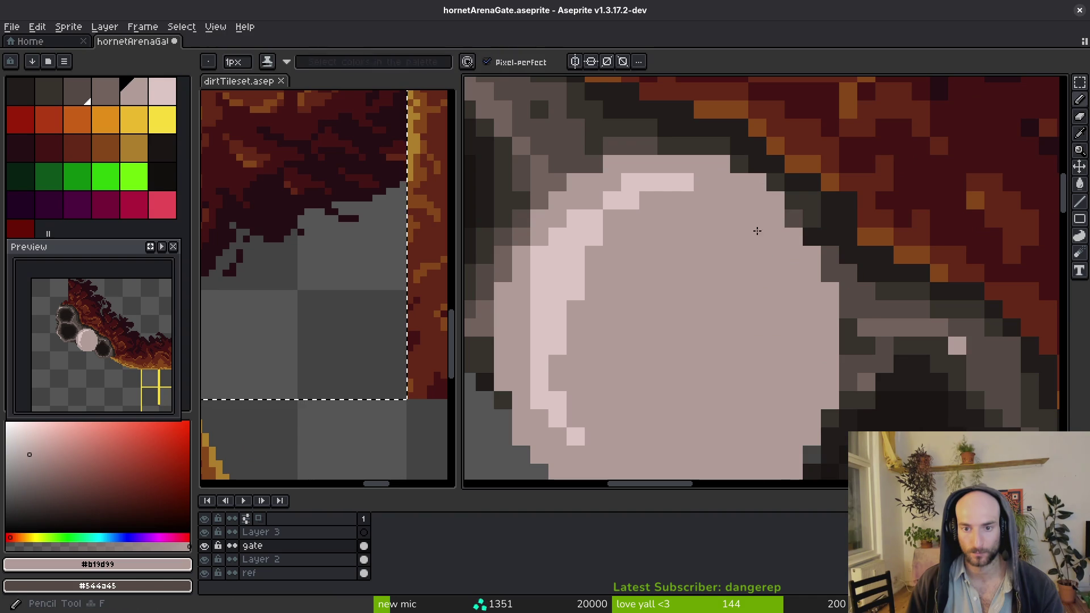
key(bracketright)
drag(607, 203, 606, 209)
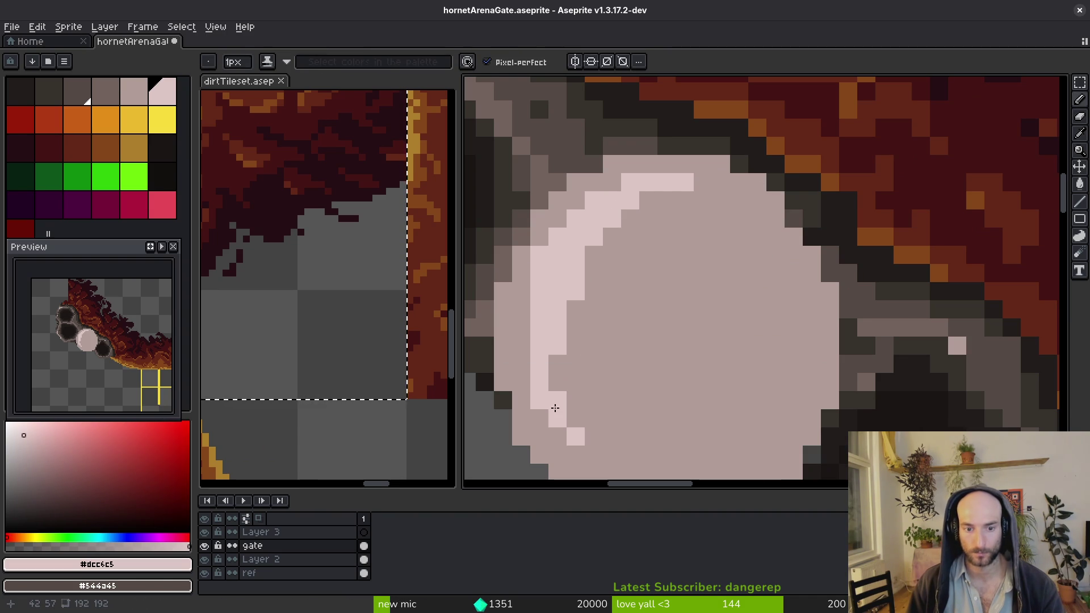
click(575, 398)
key(bracketleft)
click(584, 278)
click(559, 340)
key(bracketright)
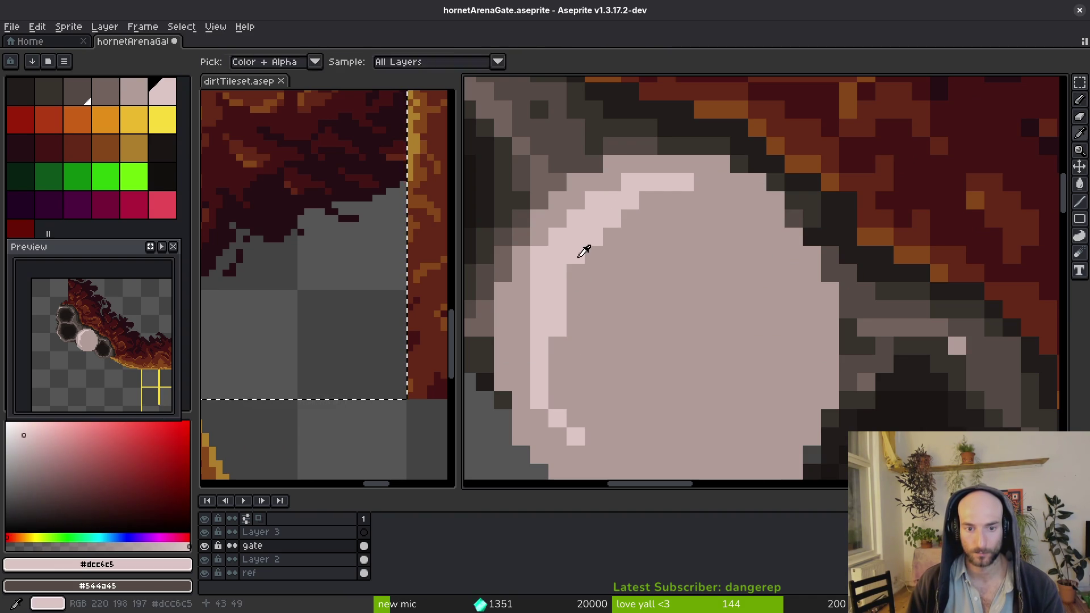
key(ctrl+s)
Sample the pink cell's base colour and the dark rim grey #544a45
scroll(608, 273, up, 2)
alt+click(539, 234)
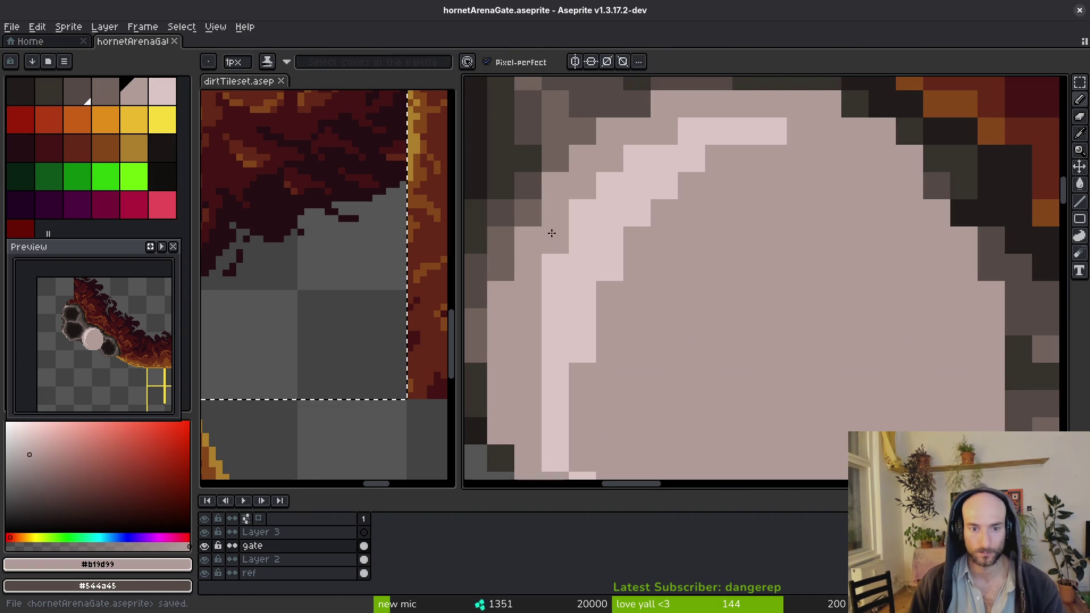
scroll(625, 287, down, 3)
scroll(625, 284, up, 3)
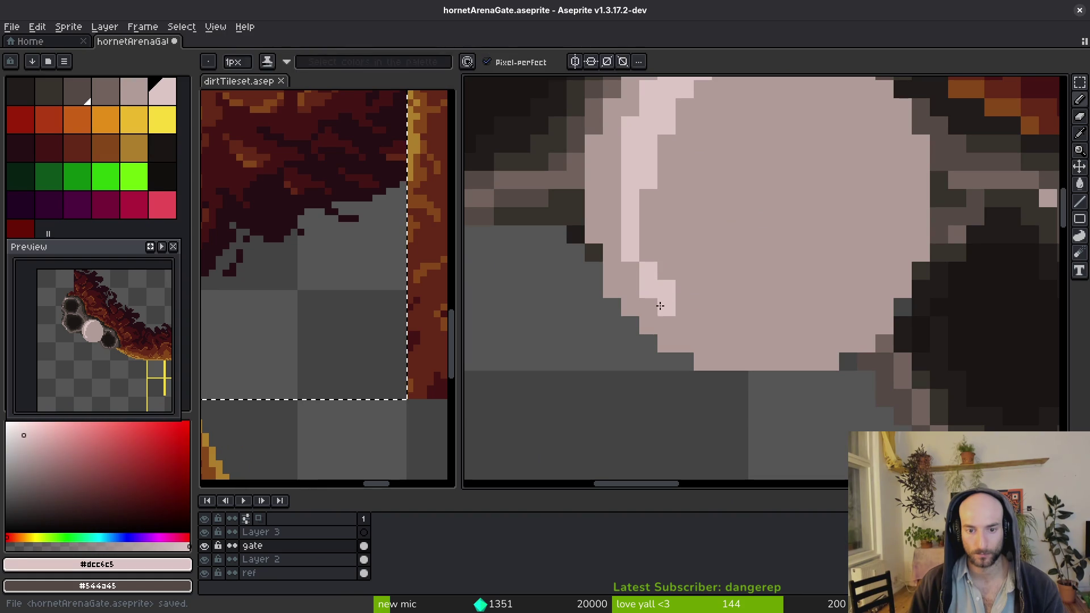
scroll(811, 352, down, 3)
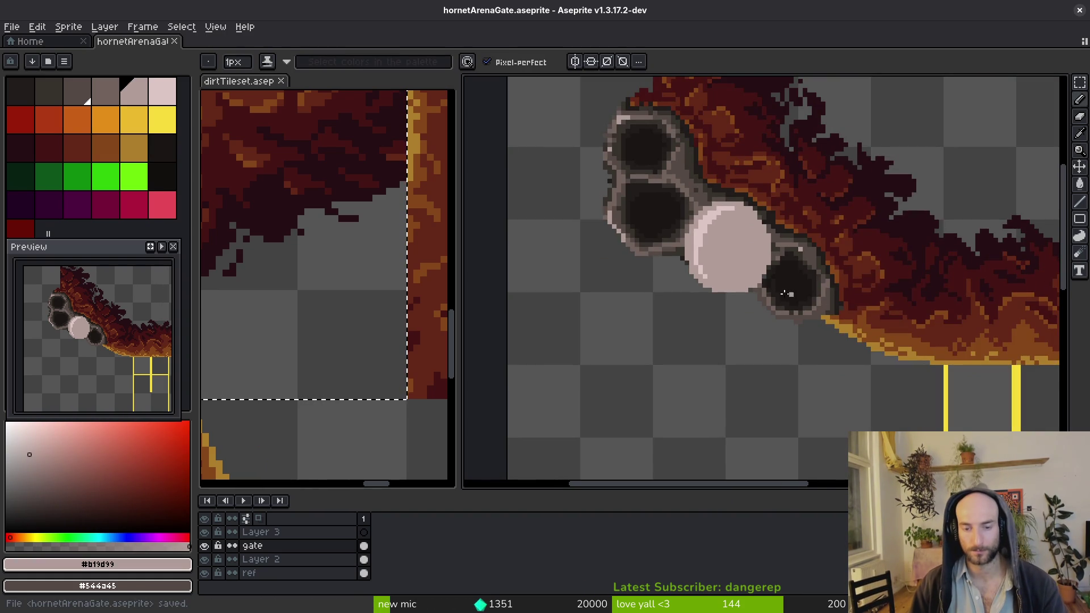
scroll(608, 196, up, 5)
key(alt)
alt+click(708, 338)
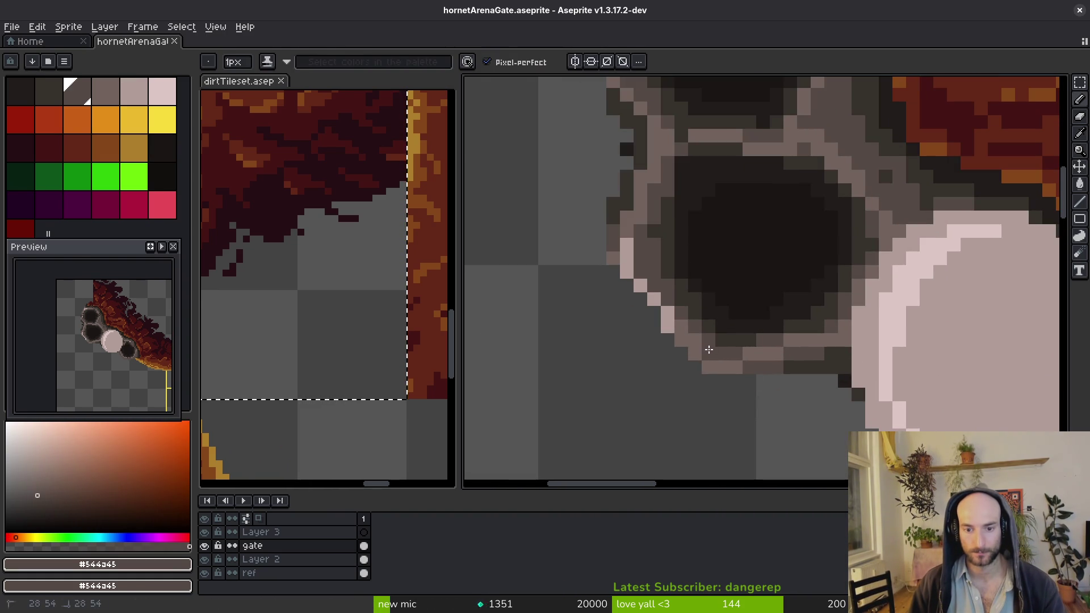
Sample light mauve #b19d99 and the dark shadow colour #36312c from the rims
alt+click(669, 316)
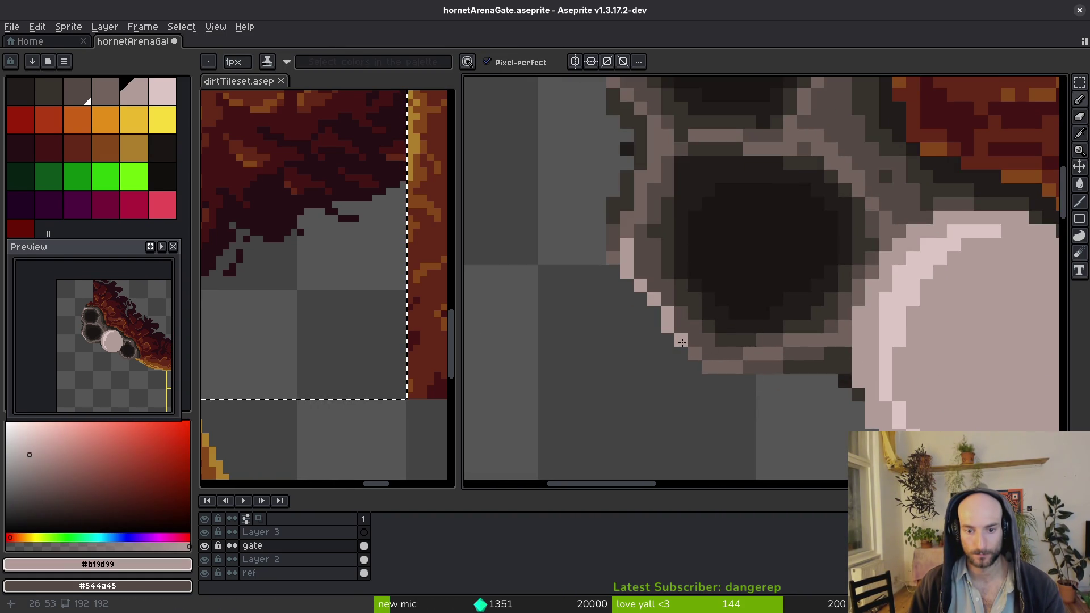
scroll(681, 289, down, 3)
scroll(694, 312, up, 3)
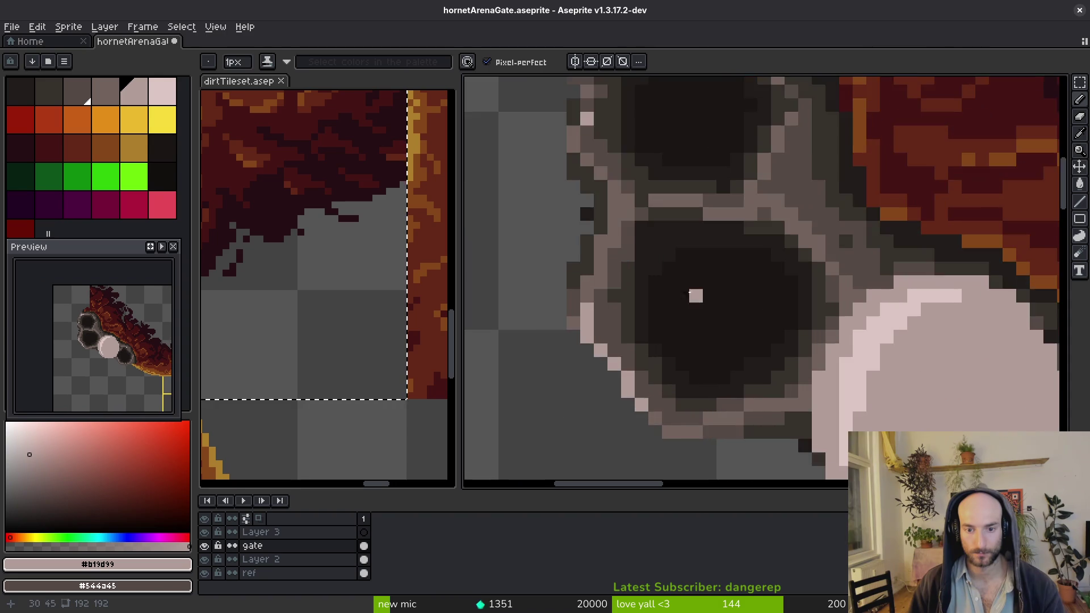
scroll(697, 295, down, 1)
key(alt)
alt+click(662, 248)
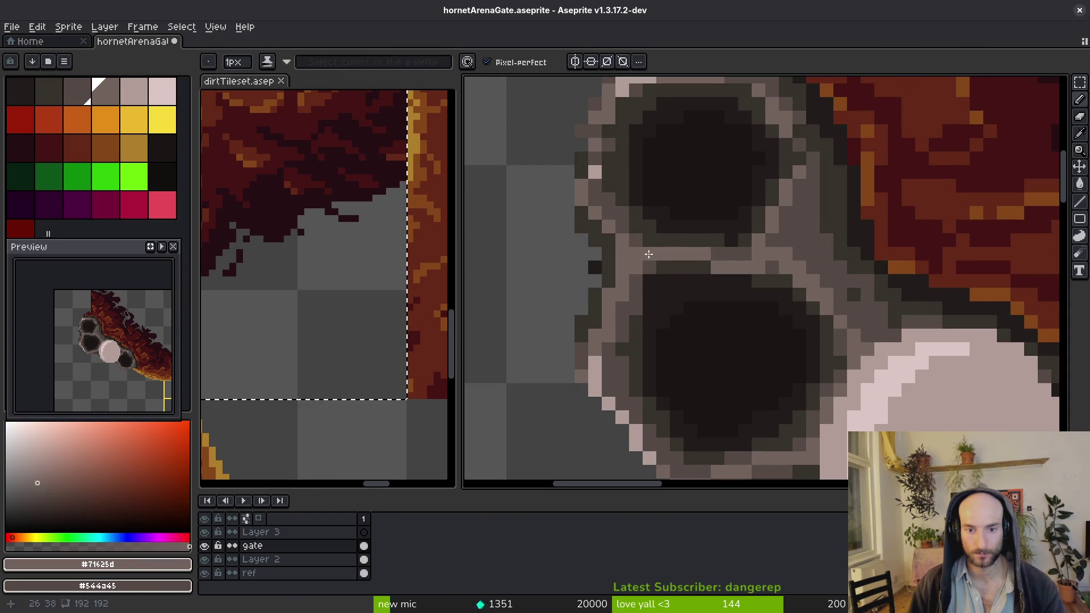
alt+click(623, 262)
key(e)
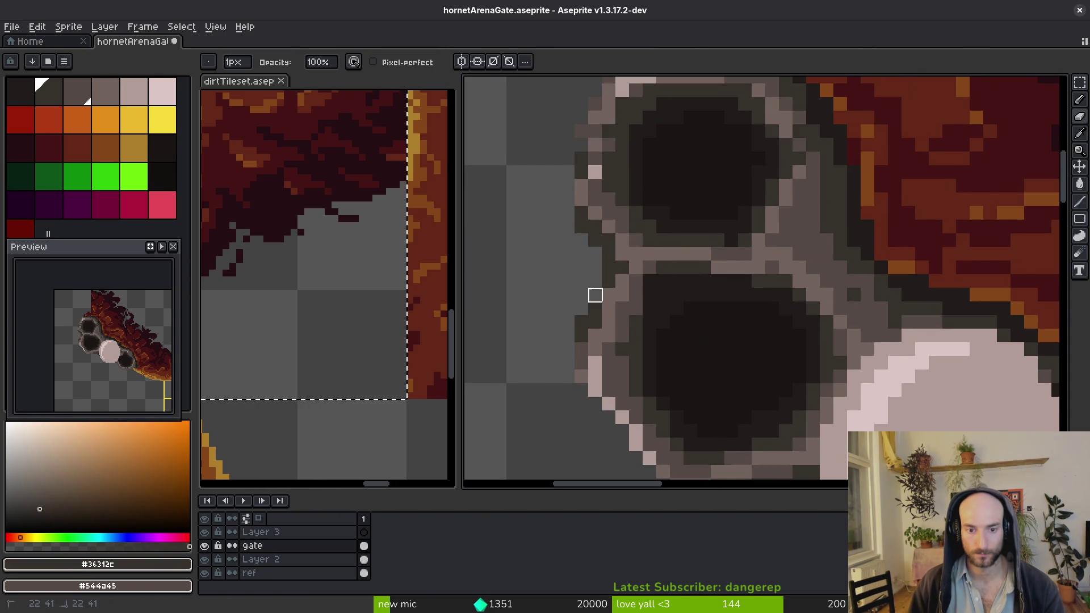
scroll(576, 272, up, 2)
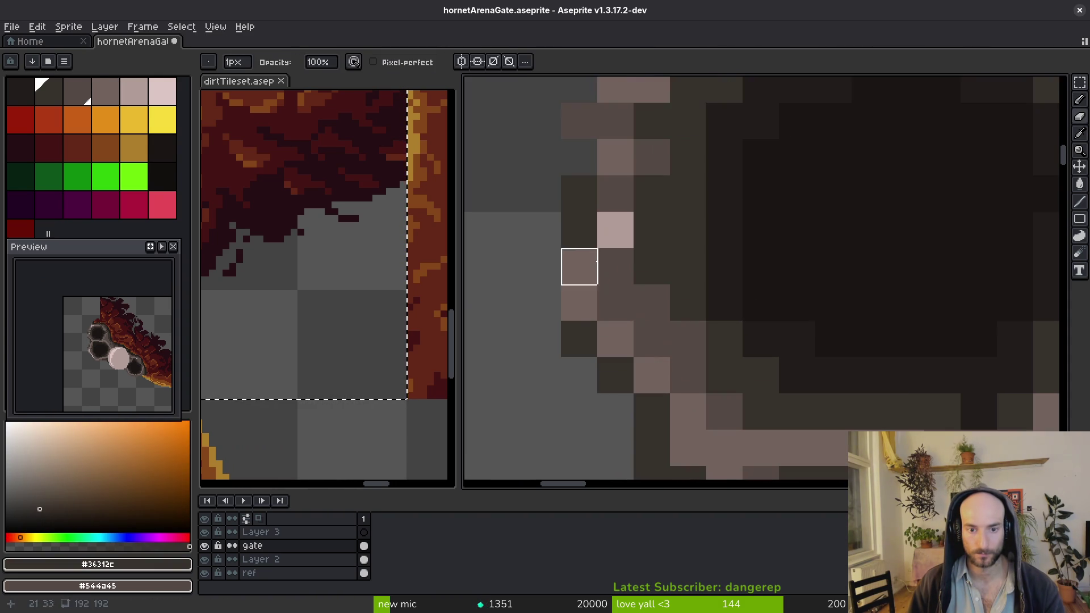
Paint pinkish pixels on the hole's left rim and dark #36312c pixels inside it
alt+click(577, 259)
scroll(596, 284, up, 1)
key(b)
click(571, 335)
click(571, 300)
click(607, 228)
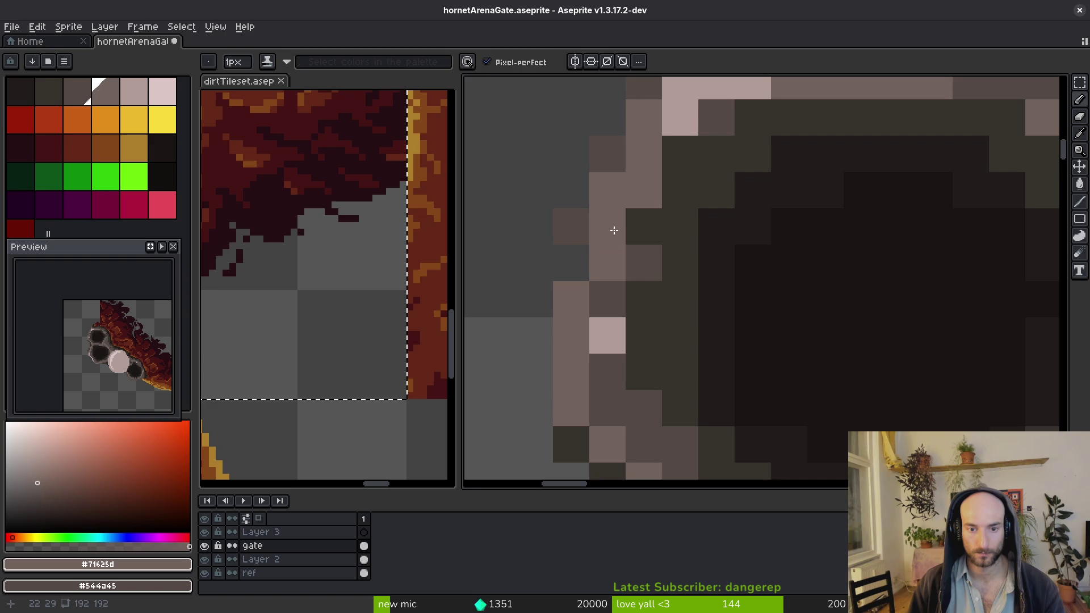
alt+click(657, 238)
click(624, 305)
click(644, 408)
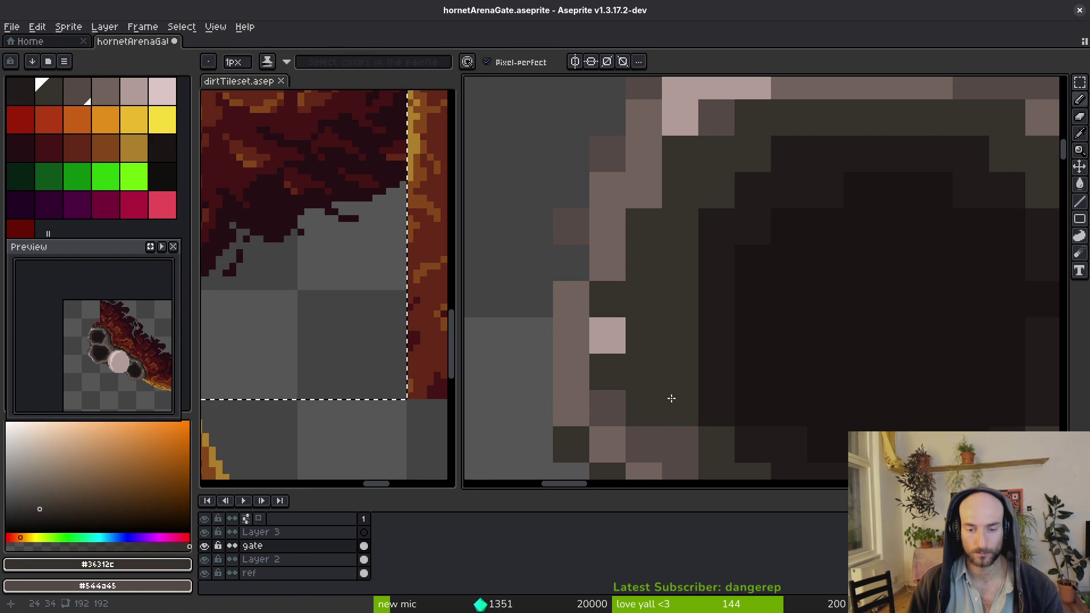
Paint near-black #201c1a pixels along the hole's left and top edges
scroll(608, 251, down, 3)
alt+click(672, 256)
drag(625, 233, 625, 188)
scroll(657, 353, down, 2)
mouse_move(649, 319)
mouse_down()
mouse_move(684, 244)
mouse_move(733, 182)
mouse_up()
scroll(690, 229, down, 2)
scroll(690, 229, up, 2)
Paint dark and mauve pixels on the rim using colours sampled nearby
alt+click(721, 217)
click(672, 239)
alt+click(687, 219)
click(639, 261)
right_click(639, 261)
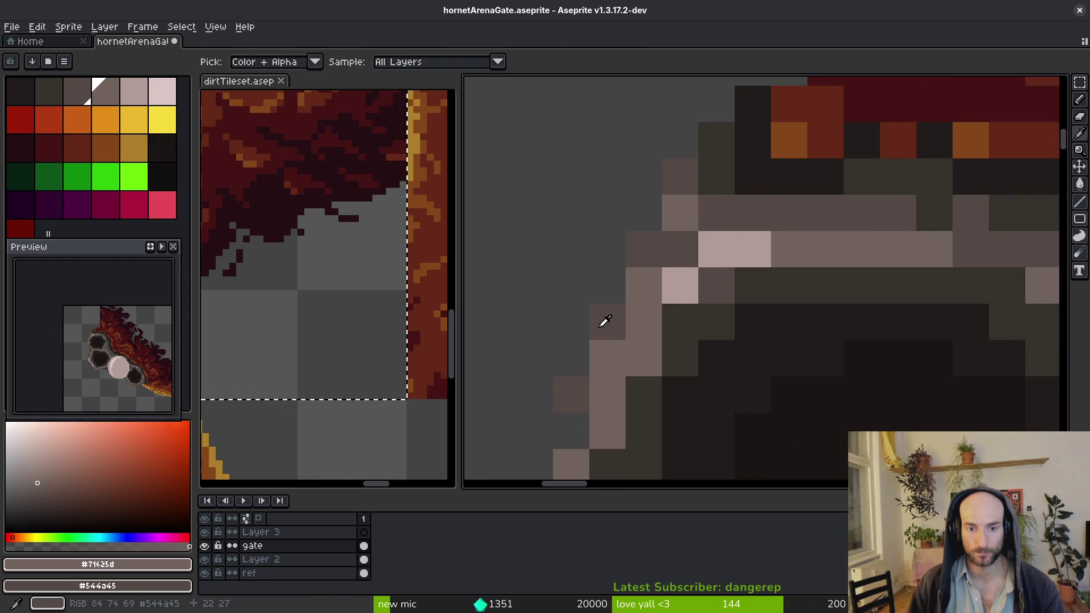
alt+click(601, 316)
Erase the stray pixels beside the hole's rim
key(e)
drag(567, 414, 599, 322)
scroll(694, 243, down, 2)
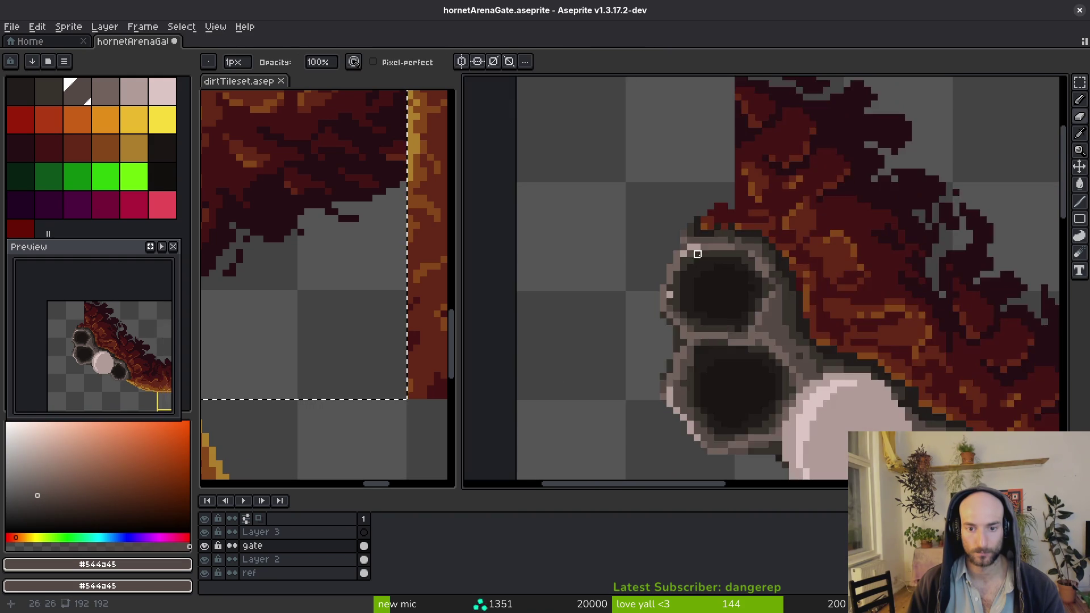
scroll(645, 329, up, 2)
scroll(620, 316, up, 1)
Paint a dark pixel on the rim, sample #36312c, and save the gate file
key(b)
click(609, 259)
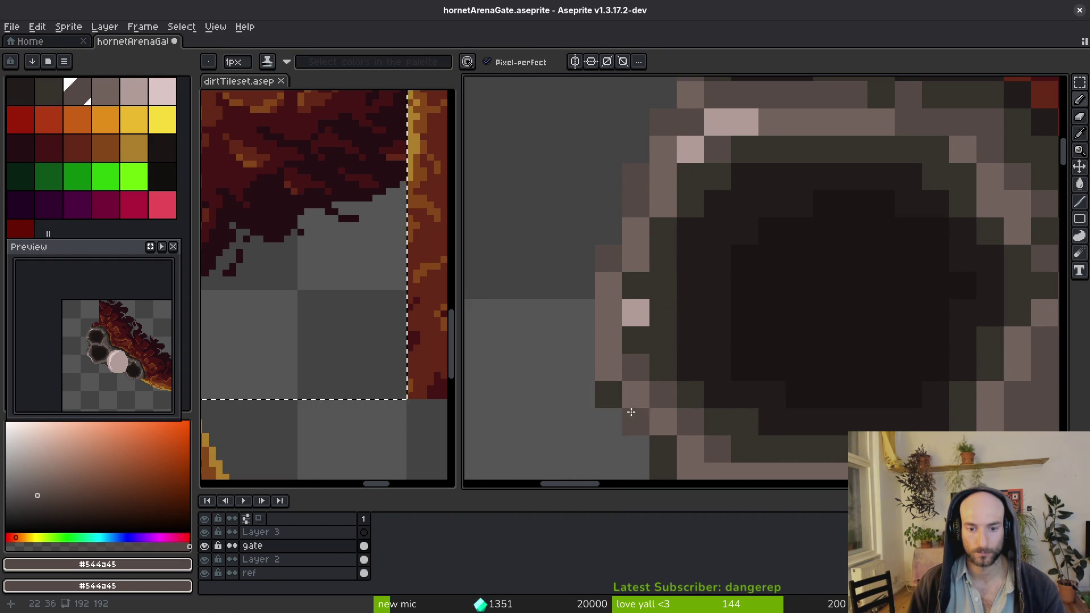
scroll(631, 414, down, 2)
scroll(616, 353, up, 2)
alt+click(616, 353)
key(ctrl+s)
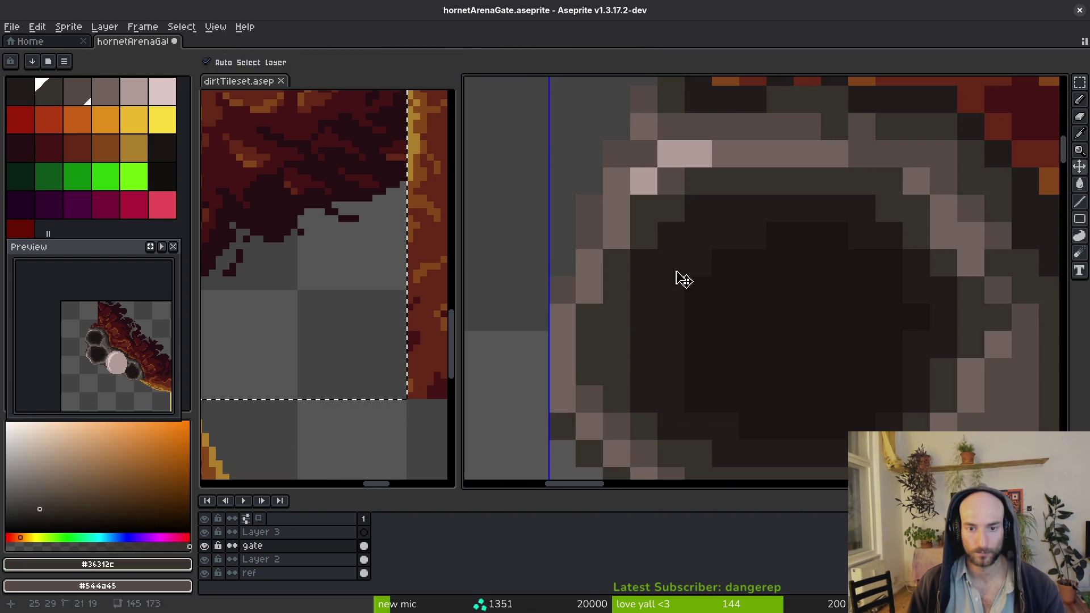
Fill gaps in the cell's ring with grey #544a45 and mid grey #71625d
scroll(668, 178, down, 2)
scroll(819, 218, up, 2)
alt+click(827, 166)
click(820, 223)
click(874, 251)
scroll(871, 255, down, 1)
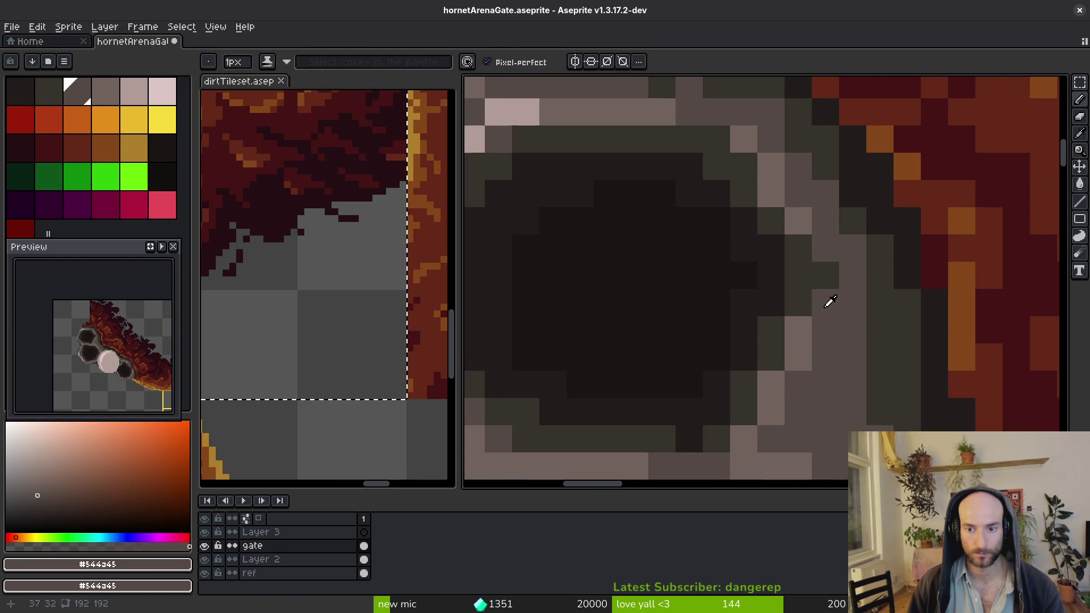
alt+click(829, 302)
click(813, 261)
Cover a stray light pixel on the ring's diagonal and darken a ring pixel with #36312c
scroll(840, 324, down, 2)
scroll(840, 323, up, 3)
scroll(835, 311, up, 1)
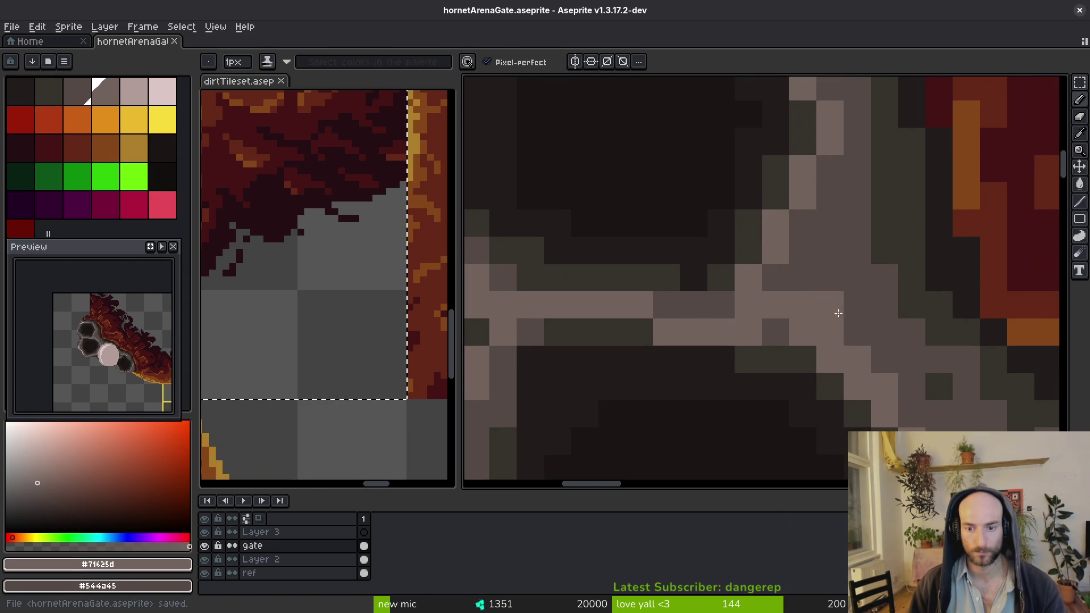
alt+click(806, 297)
key(ctrl+s)
click(885, 387)
scroll(875, 341, down, 1)
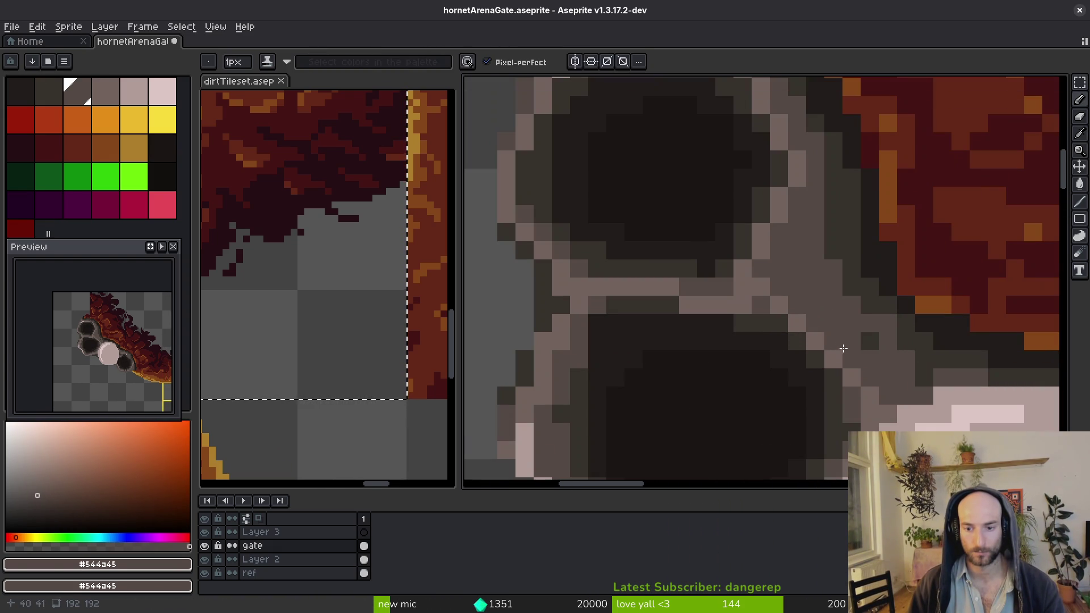
alt+click(844, 257)
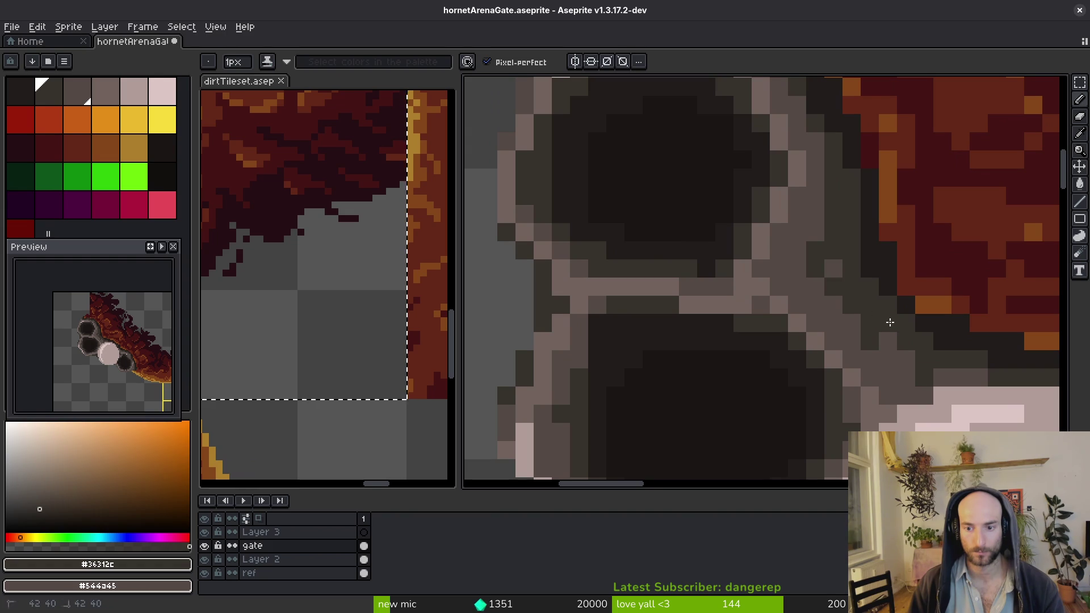
click(833, 268)
scroll(834, 268, down, 2)
scroll(812, 301, up, 1)
scroll(739, 352, up, 2)
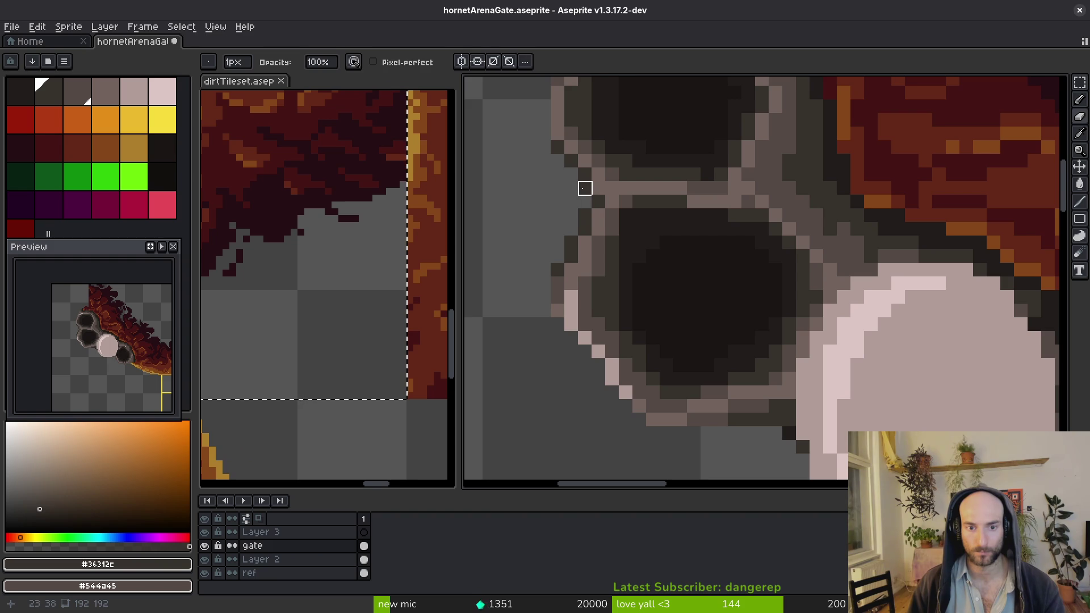
Sample the rim's grey colour and save the artwork again
key(e)
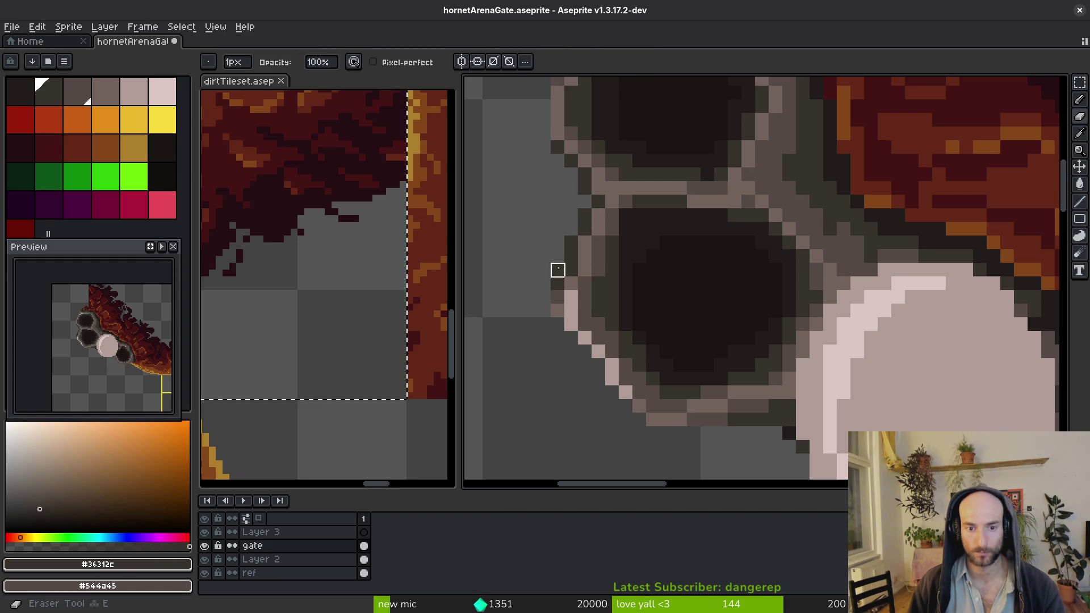
key(ctrl+s)
scroll(682, 284, down, 3)
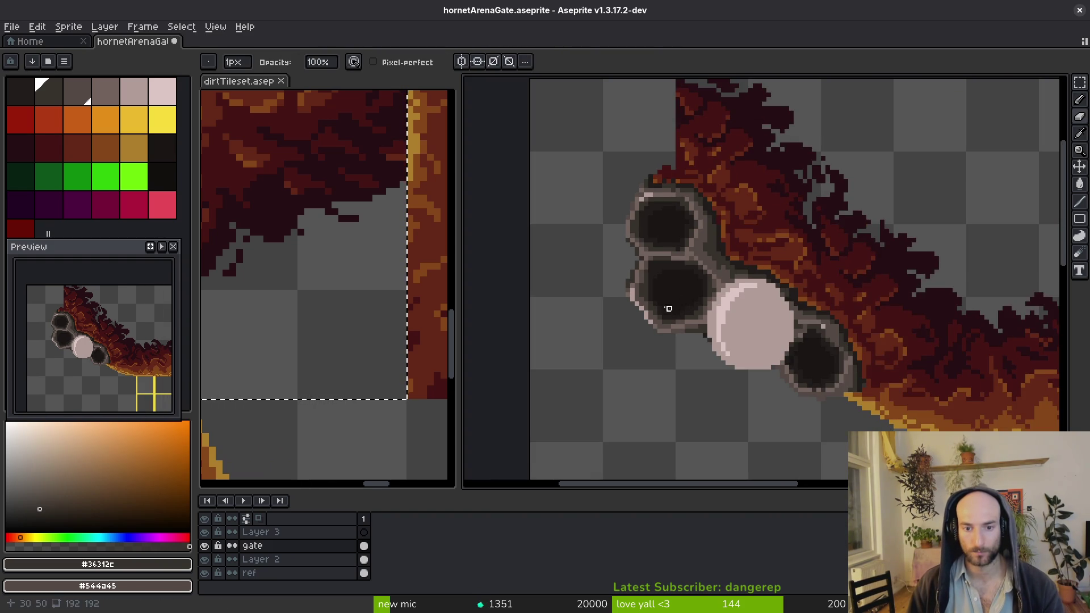
scroll(636, 278, up, 3)
alt+click(608, 285)
key(b)
key(ctrl+s)
key(e)
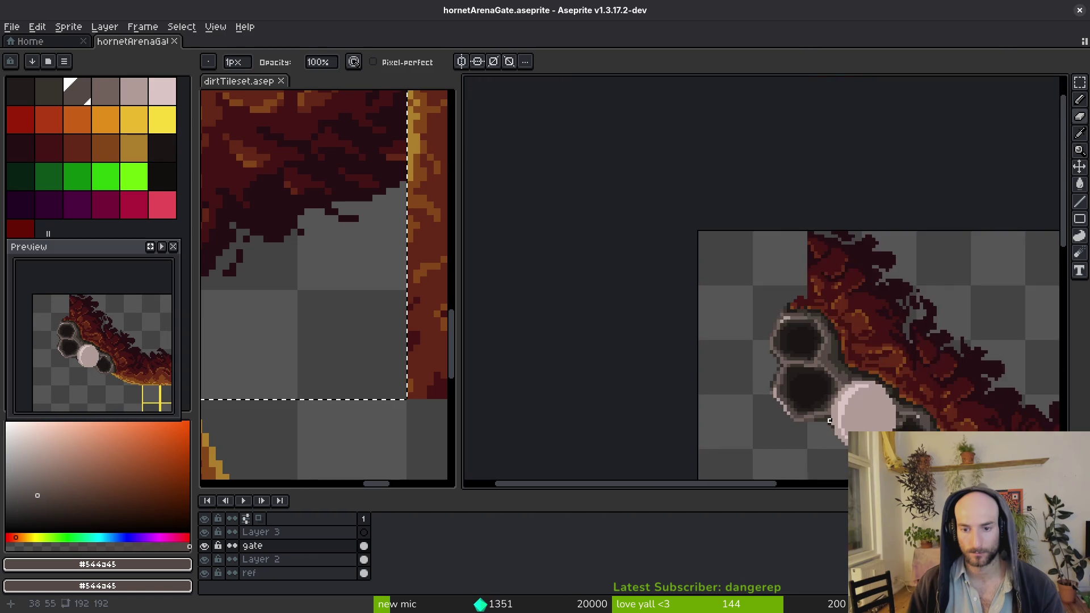
scroll(768, 363, down, 3)
scroll(775, 366, up, 5)
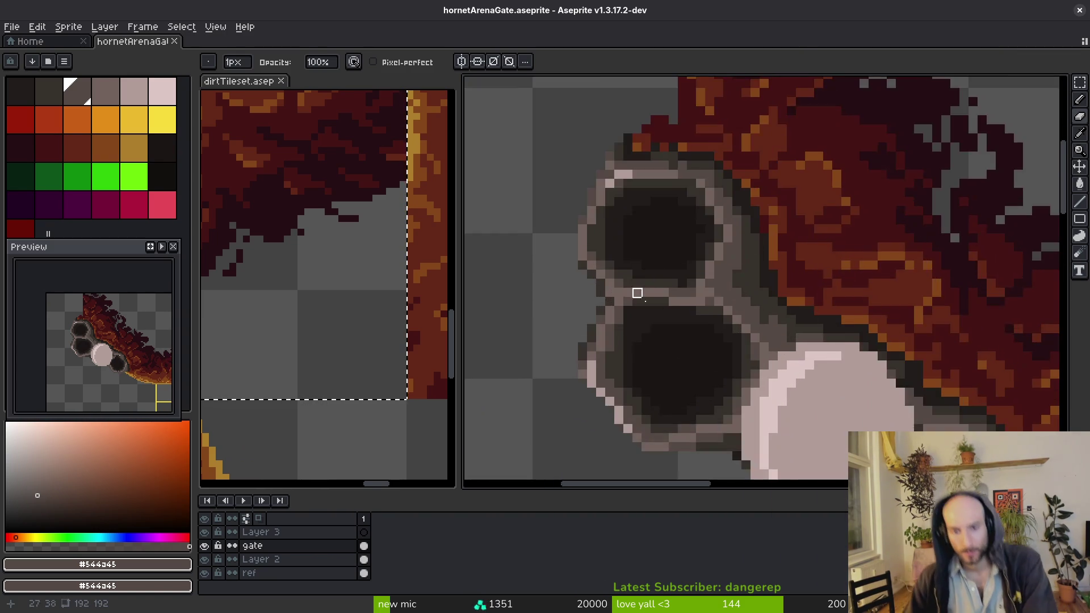
key(b)
Paint a light highlight row where two cells meet, darken part of it, and save
alt+click(750, 261)
drag(675, 235, 776, 238)
alt+click(774, 292)
drag(789, 278, 676, 275)
scroll(725, 297, down, 3)
scroll(756, 288, up, 2)
alt+click(784, 259)
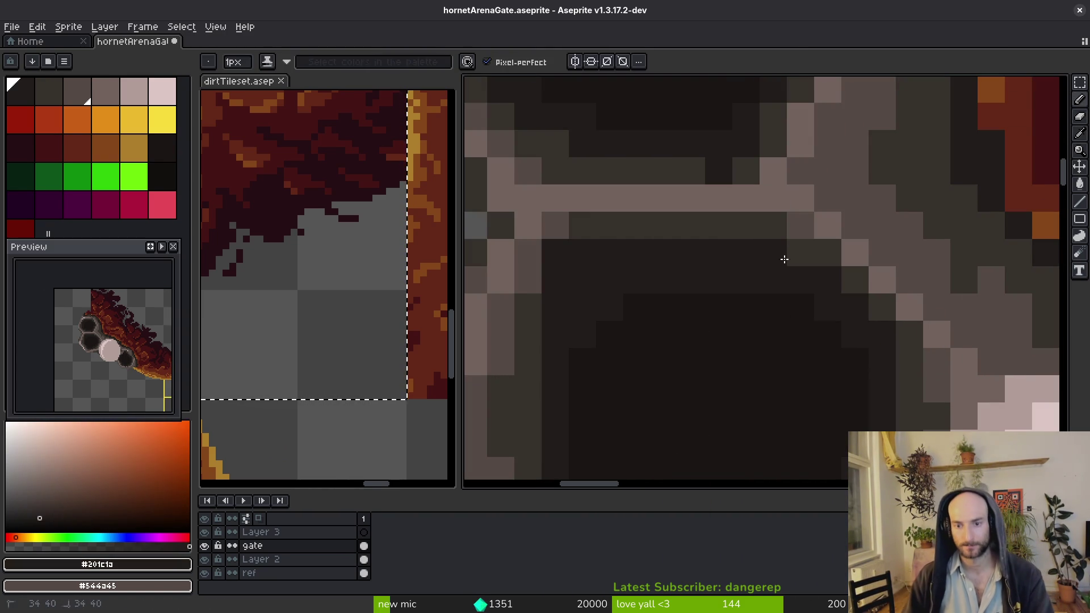
scroll(805, 283, down, 3)
key(ctrl+s)
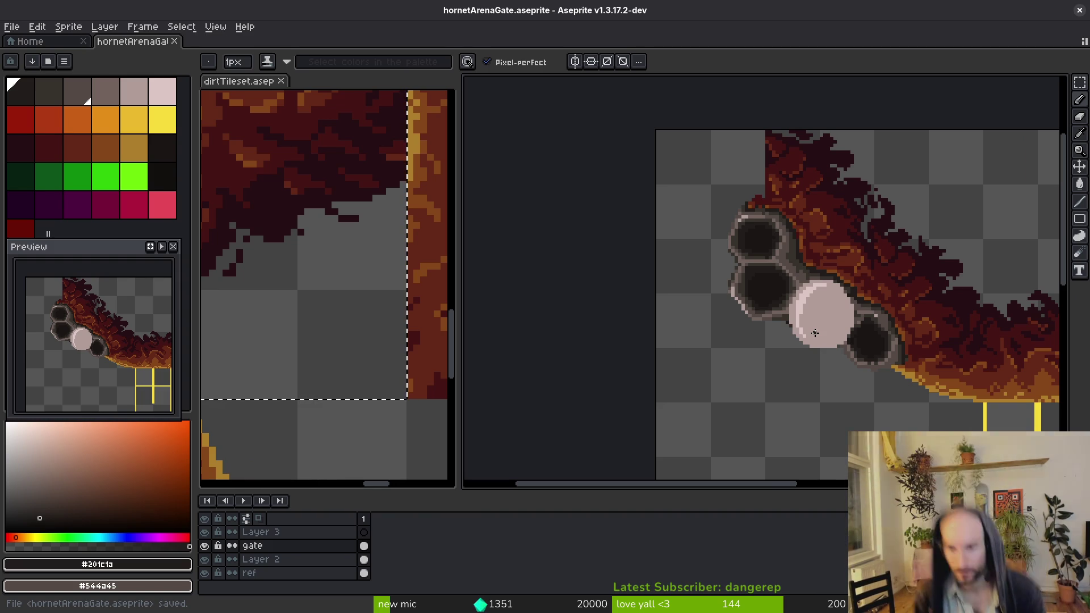
scroll(873, 322, up, 2)
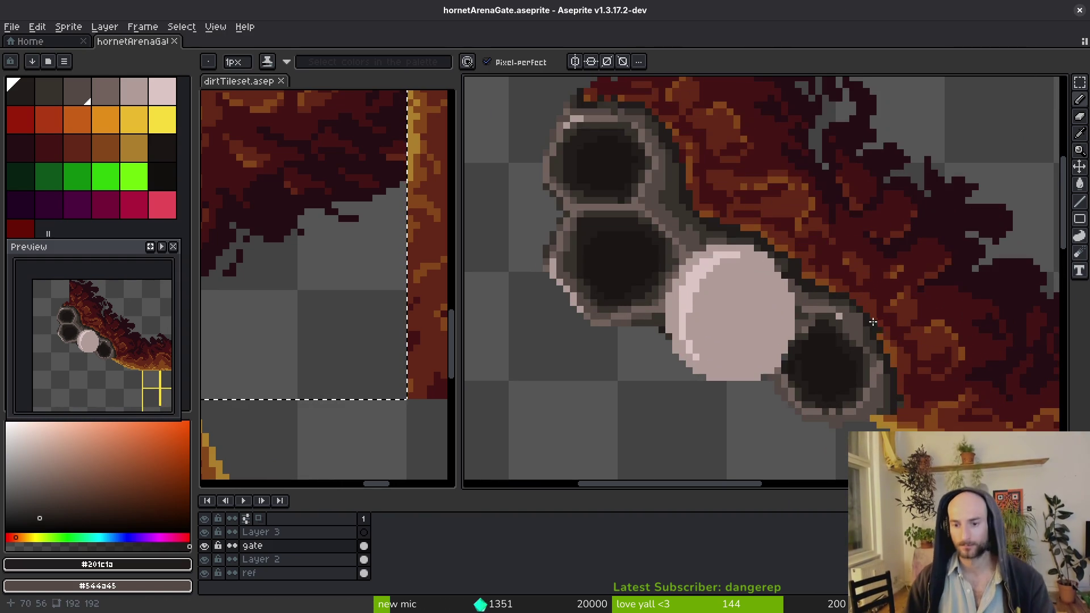
Darken the first comb hole's edge and paint a grey diagonal along its right rim
scroll(817, 314, up, 4)
alt+click(737, 252)
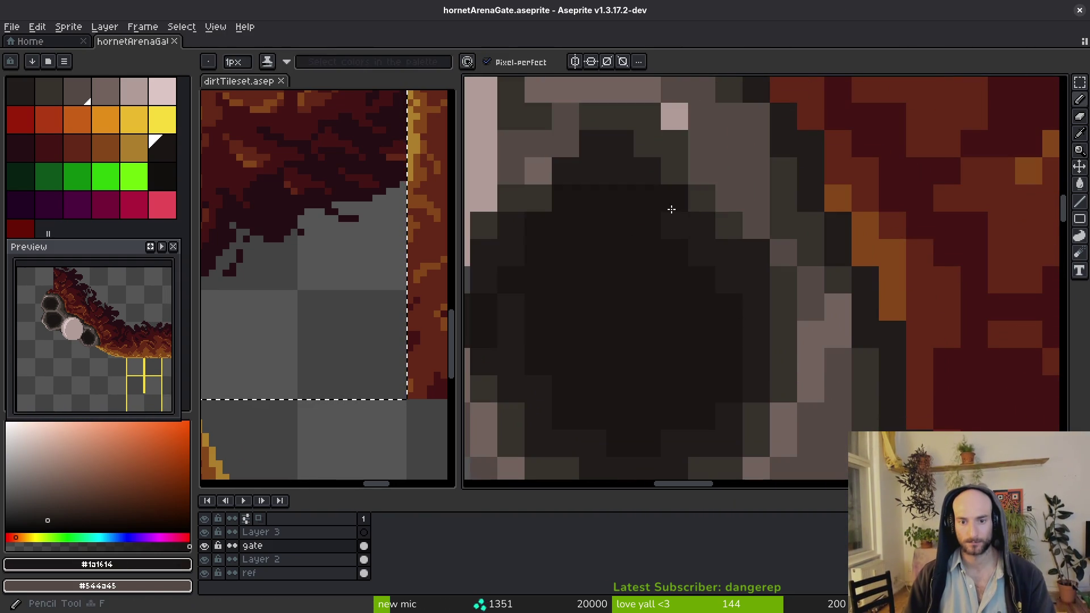
alt+click(768, 280)
click(681, 176)
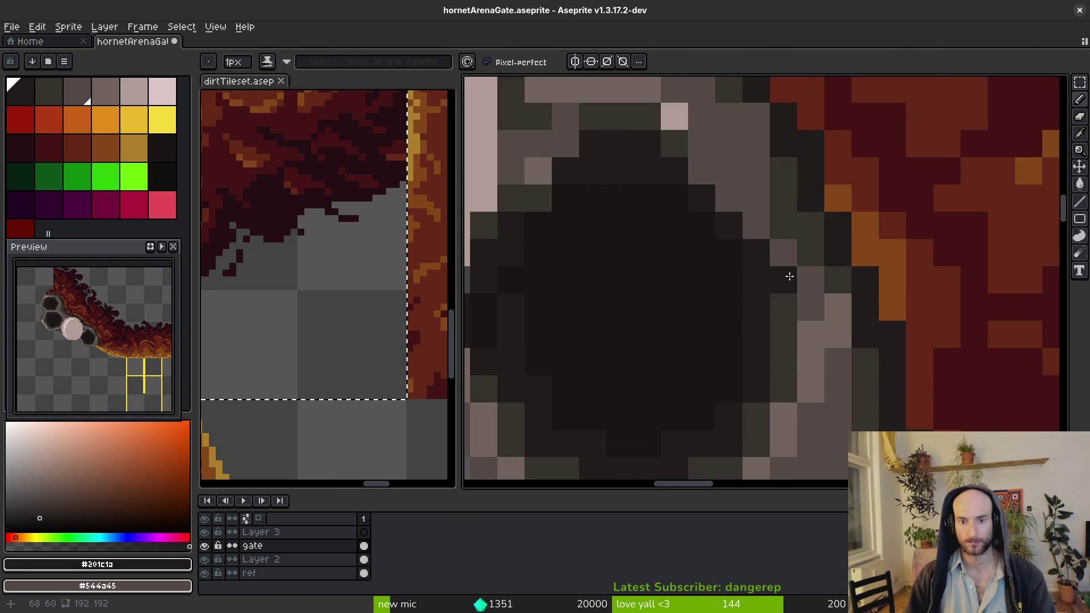
alt+click(785, 250)
drag(758, 226, 695, 155)
alt+click(777, 227)
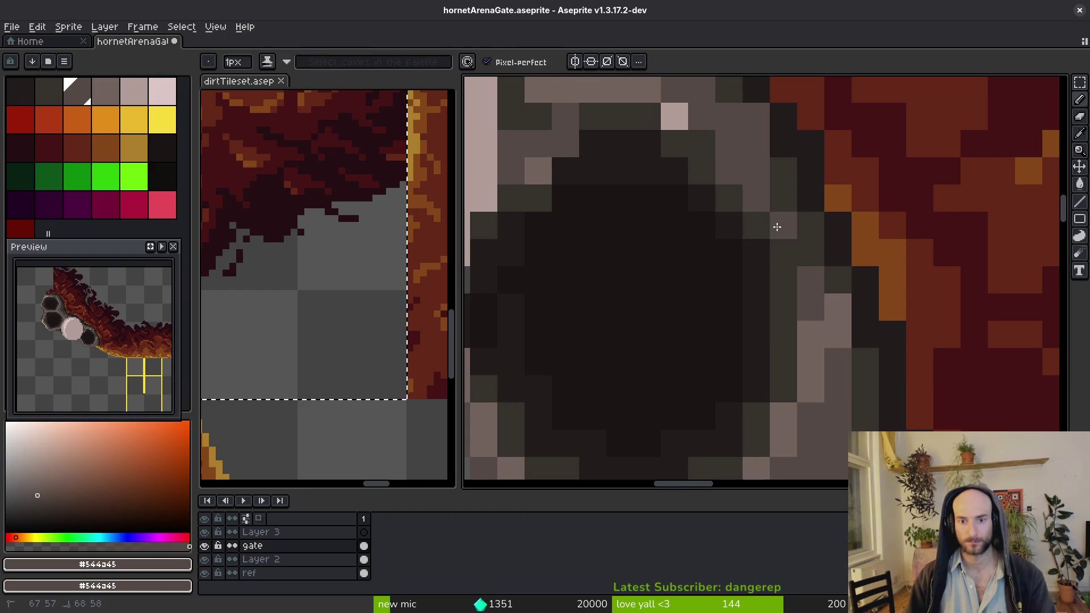
scroll(795, 206, up, 3)
alt+click(791, 243)
click(738, 190)
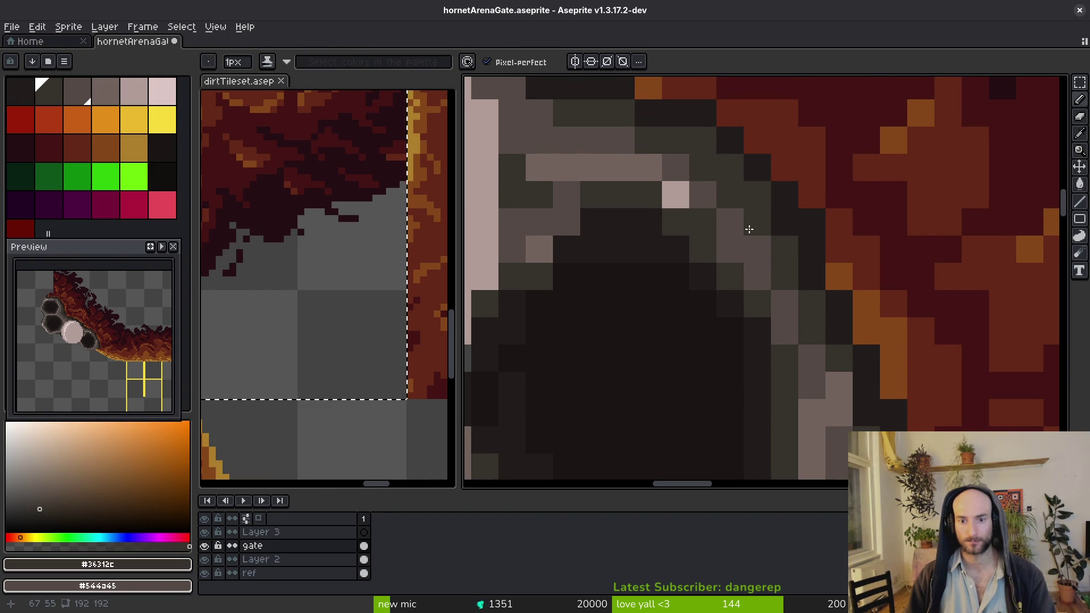
alt+click(708, 248)
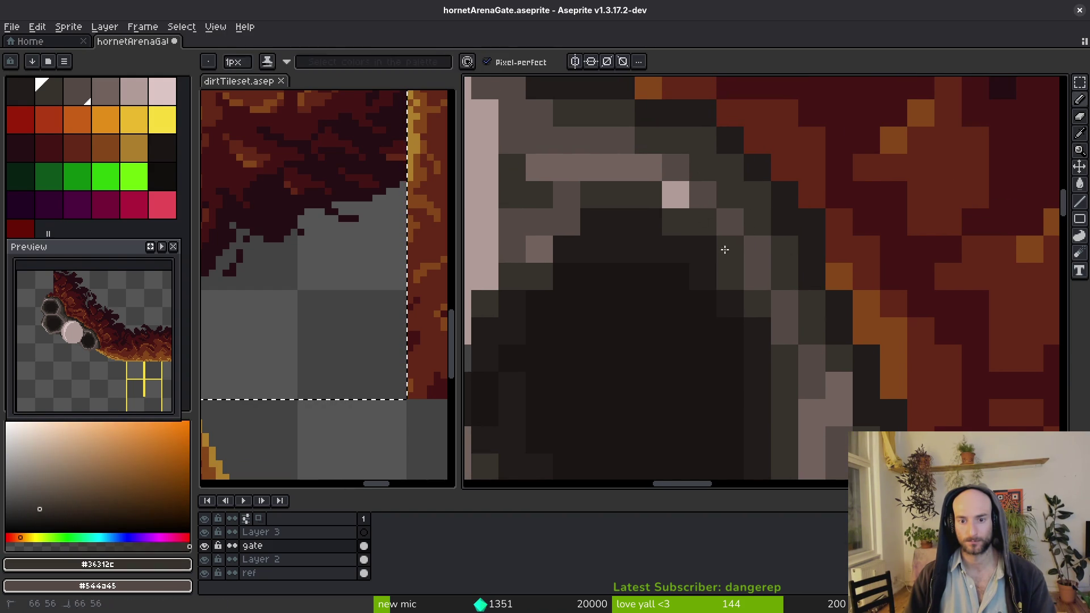
Darken the cell's inner edge with near-black and darker rim pixels, filling dark pixels inside
scroll(747, 337, down, 2)
key(alt)
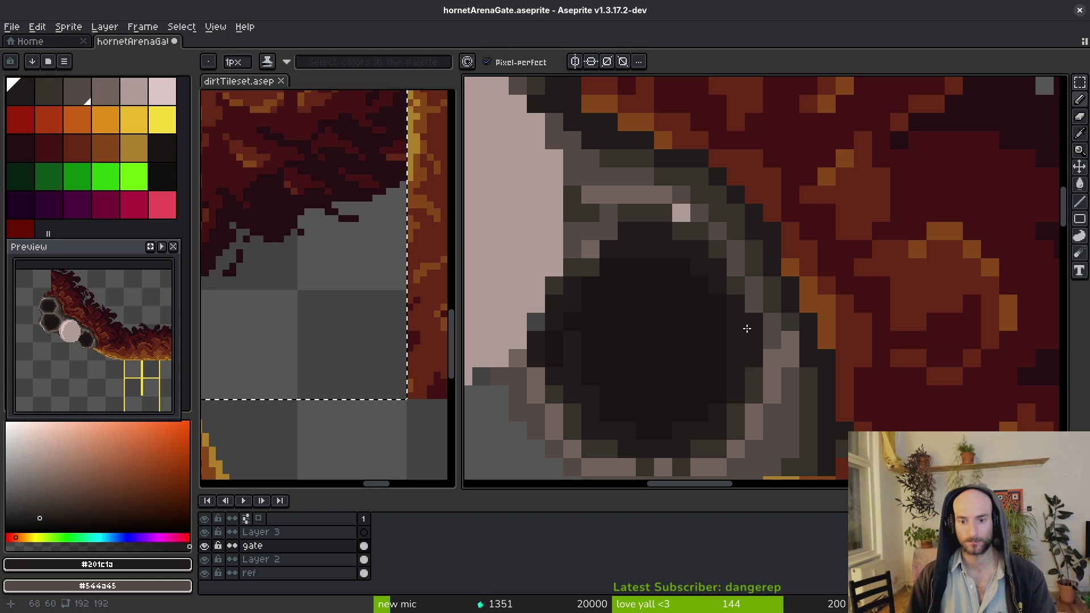
alt+click(752, 305)
alt+click(709, 314)
scroll(583, 381, left, 3)
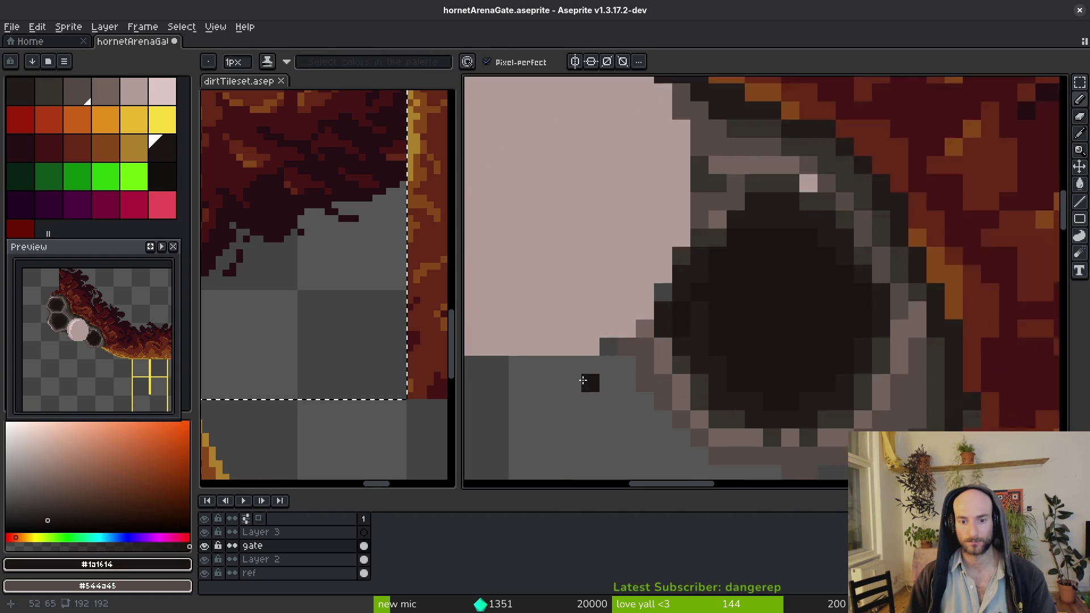
scroll(583, 381, up, 1)
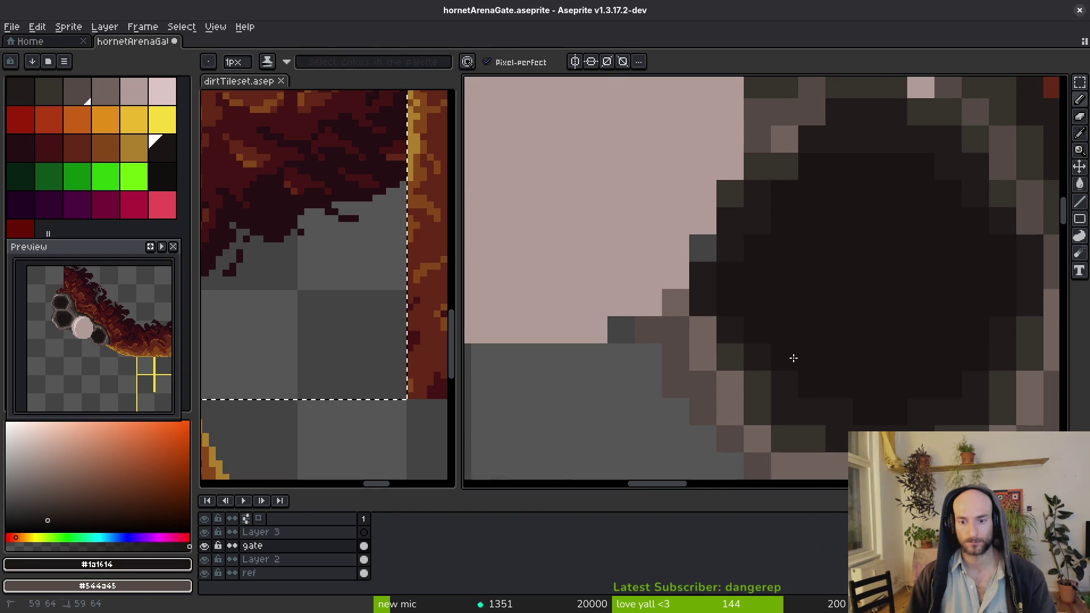
scroll(885, 386, down, 2)
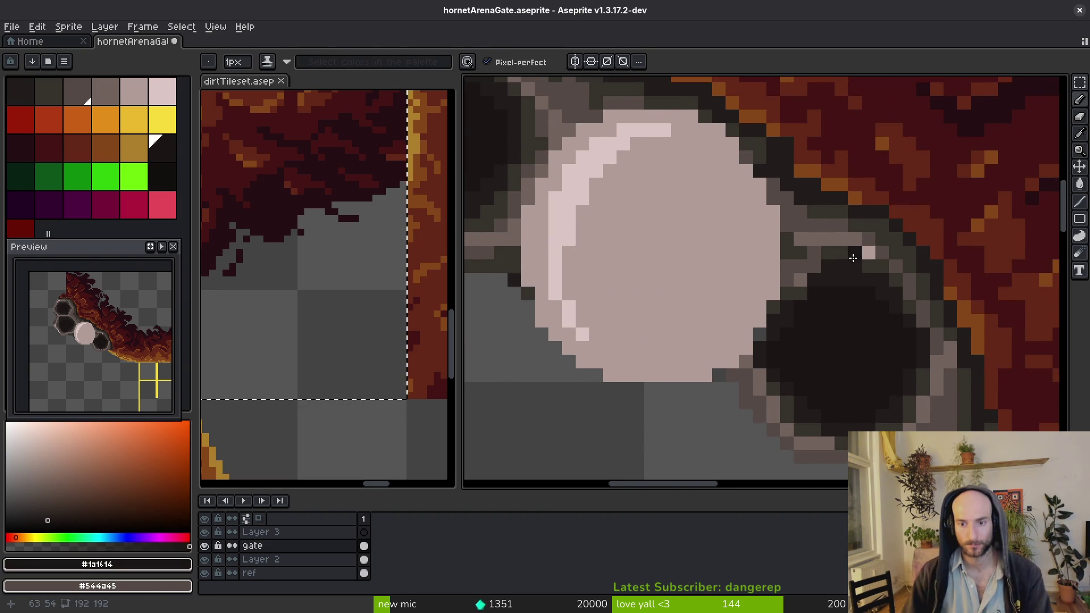
scroll(852, 250, up, 3)
alt+click(807, 243)
mouse_move(783, 269)
mouse_down()
mouse_move(743, 280)
mouse_move(752, 299)
mouse_up()
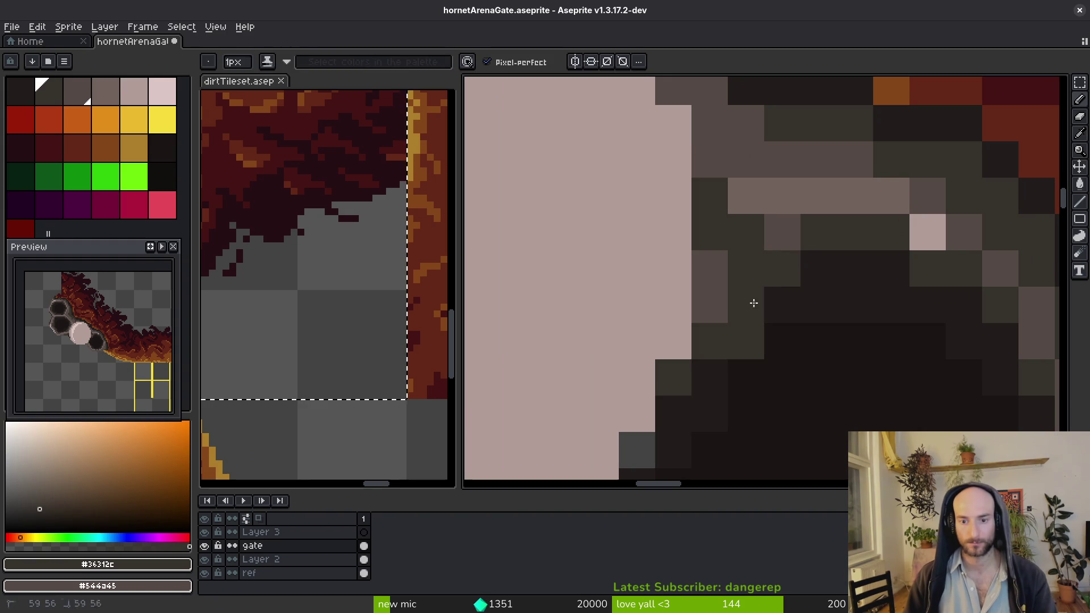
alt+click(820, 307)
click(745, 346)
click(789, 270)
Add grey rim pixels and a dark line along the rim of the cell beside the larva
click(758, 307)
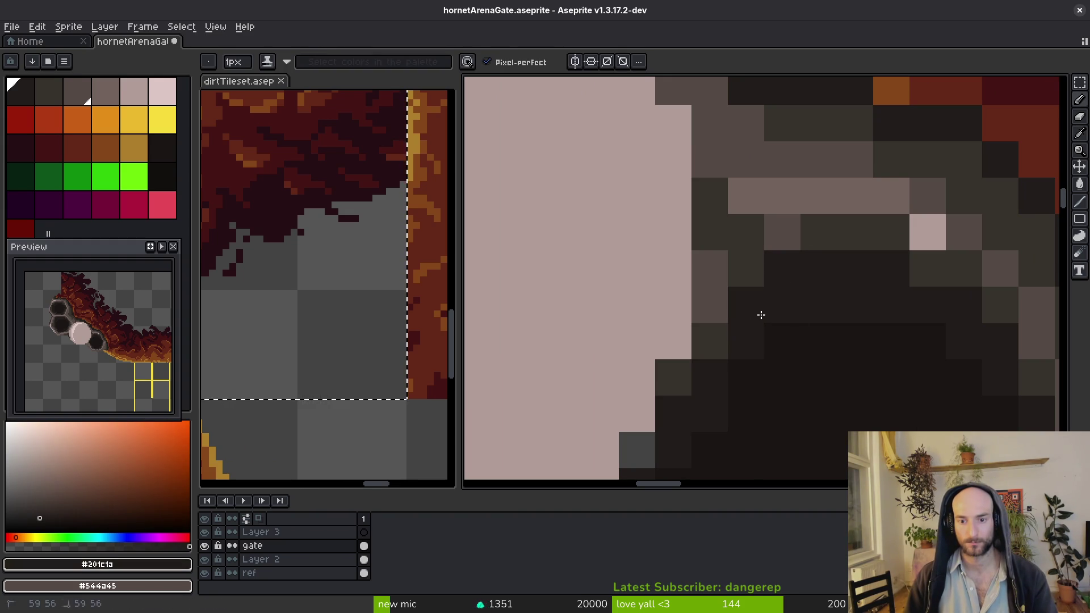
alt+click(778, 236)
click(744, 233)
click(710, 196)
scroll(895, 222, down, 2)
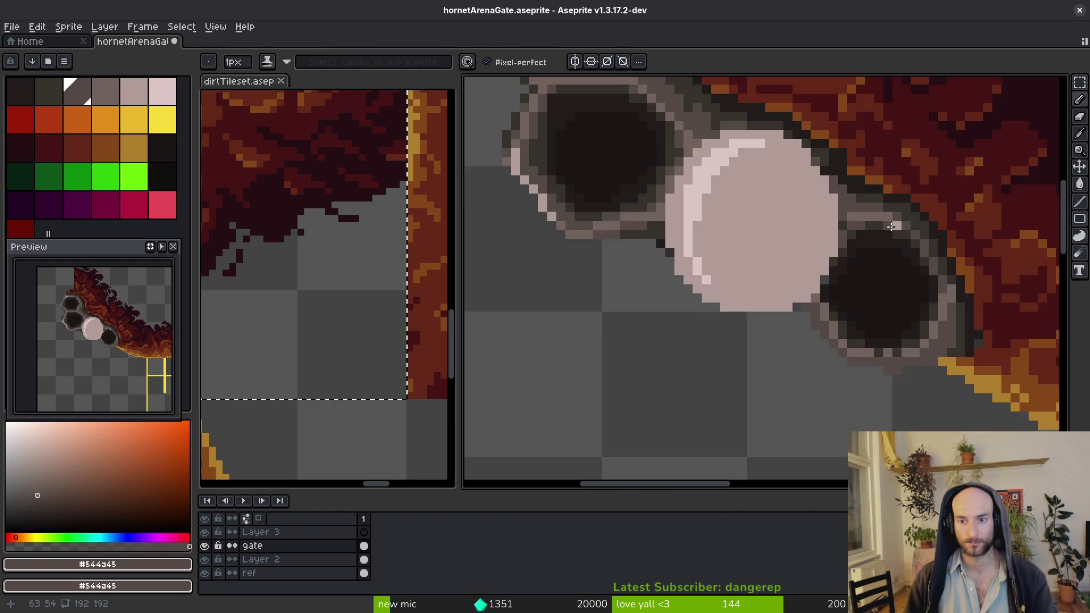
scroll(854, 246, up, 2)
alt+click(806, 215)
mouse_move(742, 191)
mouse_down()
mouse_move(633, 108)
mouse_move(697, 139)
mouse_up()
Save hornetArenaGate.aseprite with the reshaded comb cells
scroll(720, 179, down, 1)
scroll(733, 205, down, 2)
scroll(723, 170, up, 2)
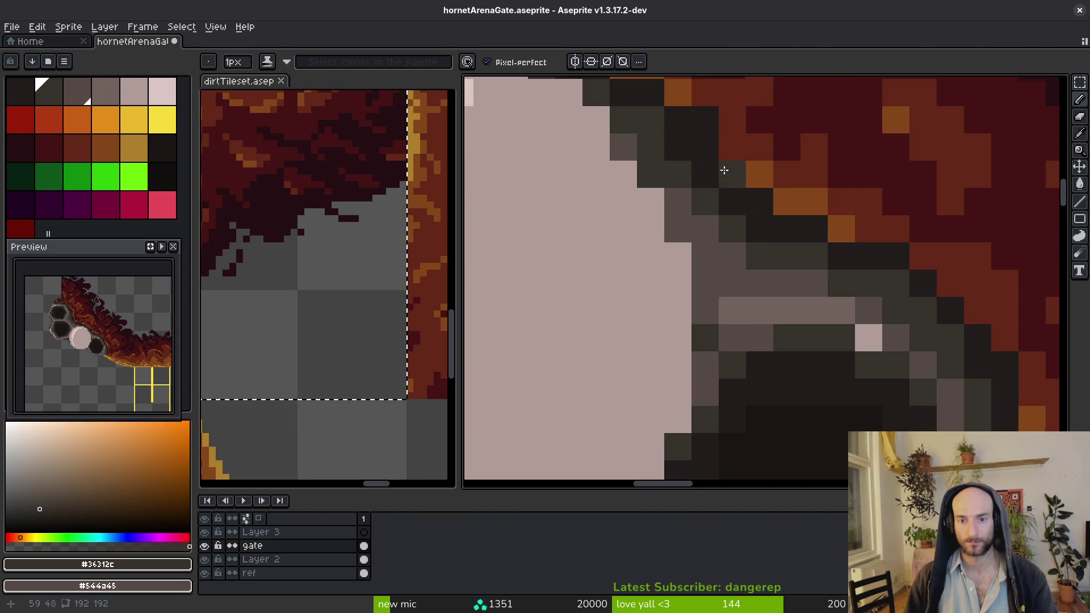
alt+click(728, 119)
scroll(709, 112, down, 2)
key(ctrl+s)
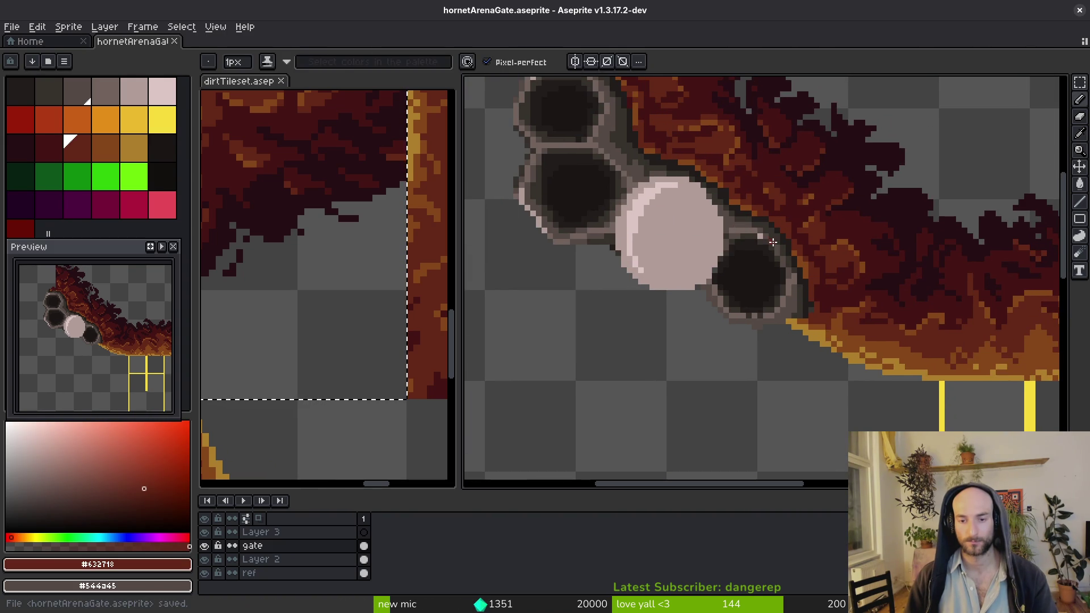
scroll(803, 337, up, 5)
alt+click(638, 267)
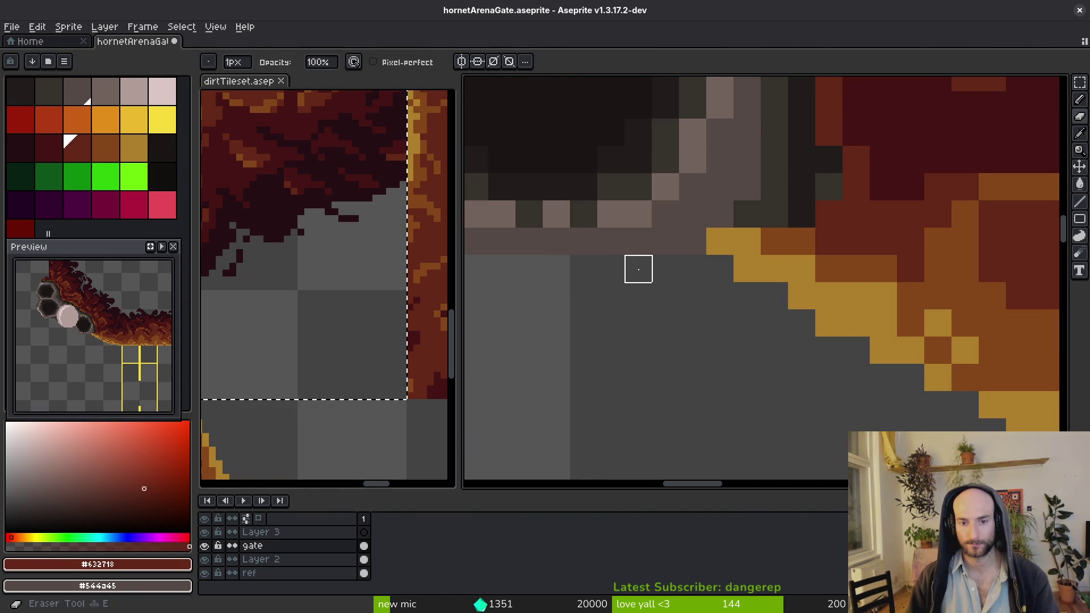
Add grey-brown pixels under the rim and replace a stray yellow pixel with rim grey
click(648, 262)
click(798, 354)
mouse_move(551, 263)
mouse_down()
mouse_move(724, 329)
mouse_move(717, 341)
mouse_up()
alt+click(950, 272)
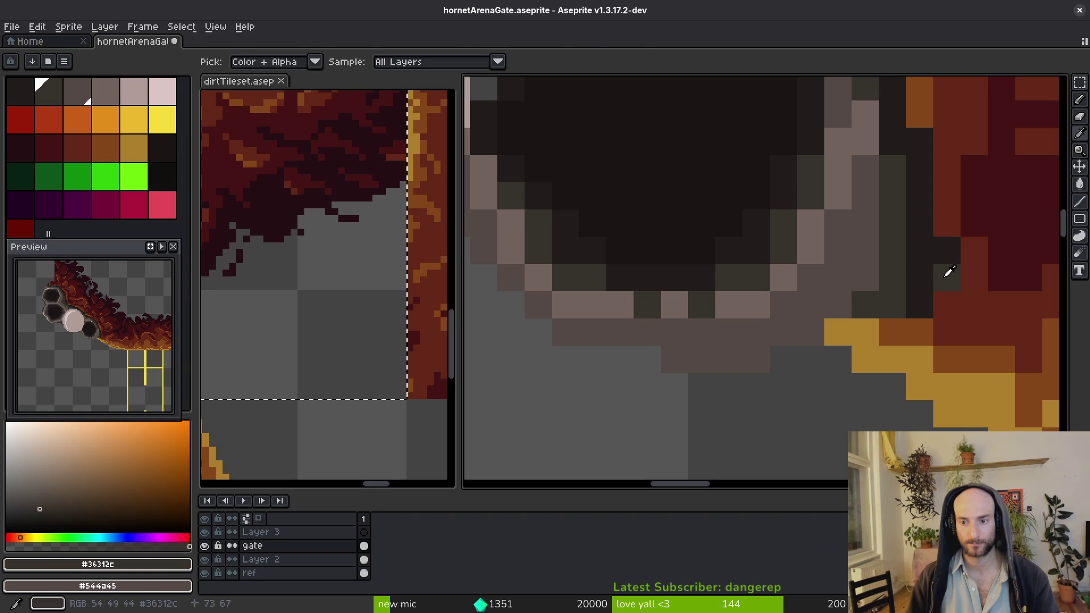
drag(924, 307, 842, 333)
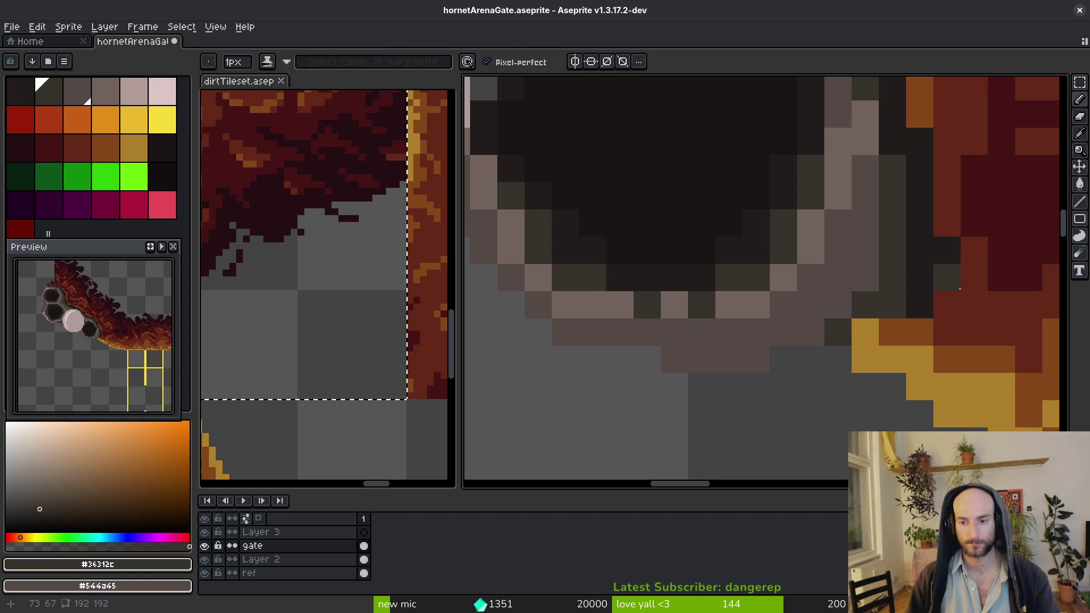
Paint dark pixels along the rim's base and save the file
key(e)
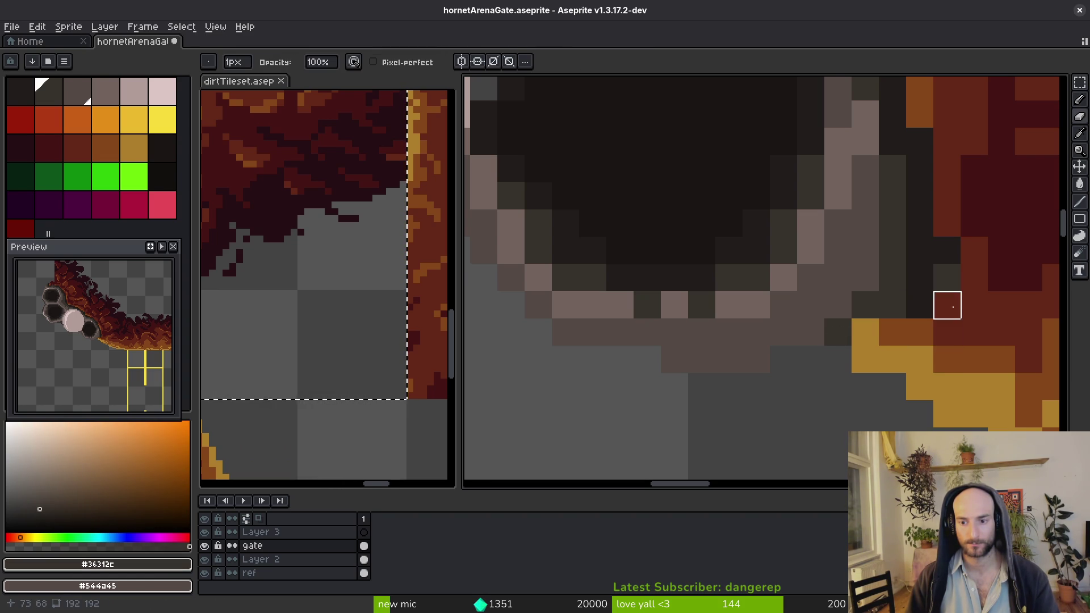
key(f)
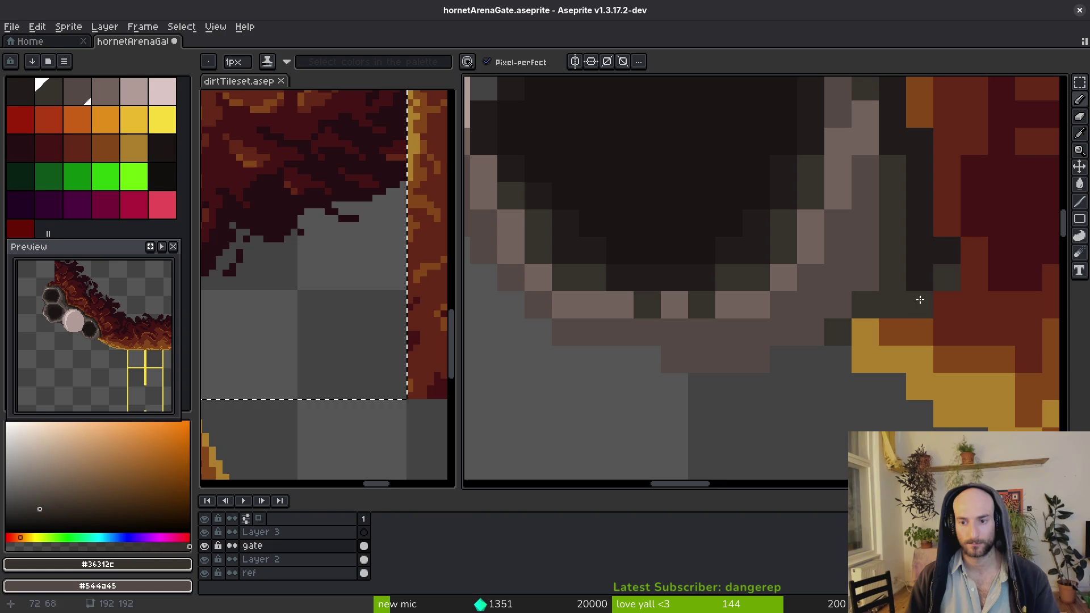
alt+click(929, 280)
drag(892, 305, 915, 324)
key(ctrl+s)
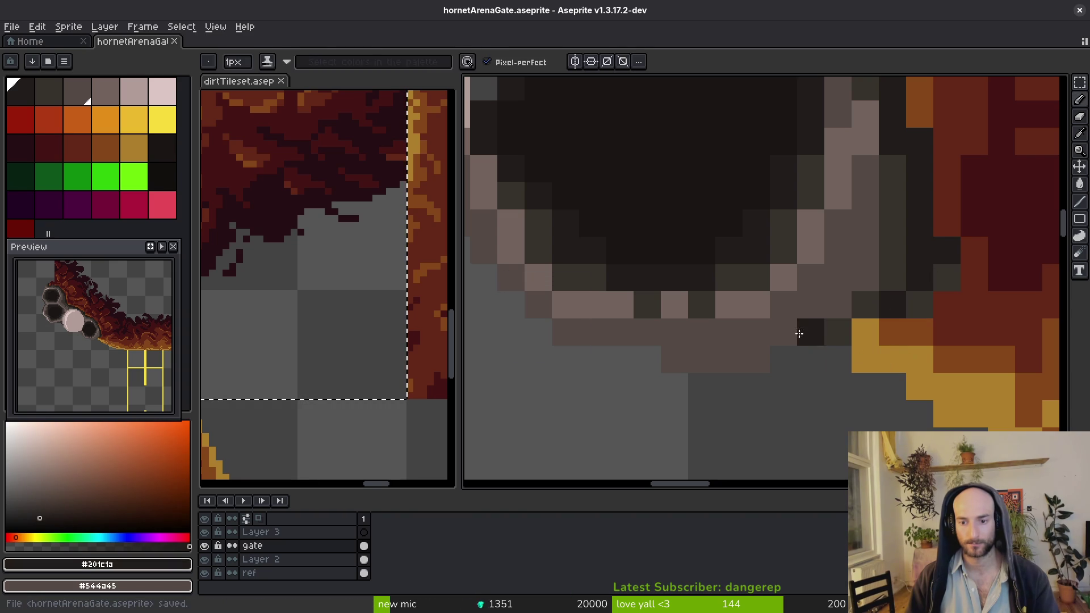
Add a dark pixel on the cell rim and save again
alt+click(841, 326)
click(763, 358)
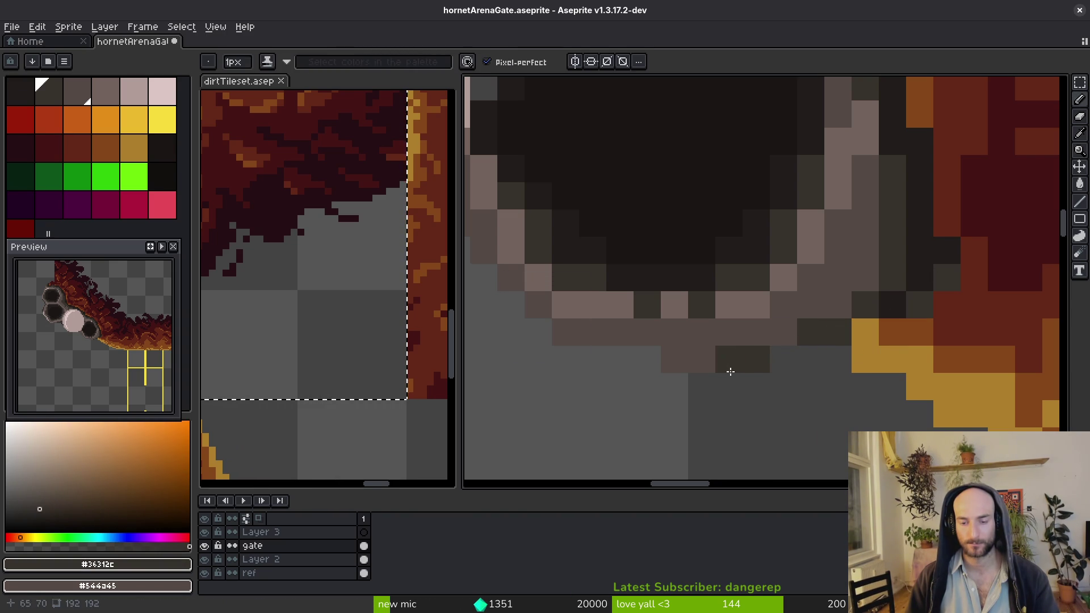
scroll(558, 331, down, 3)
key(ctrl+s)
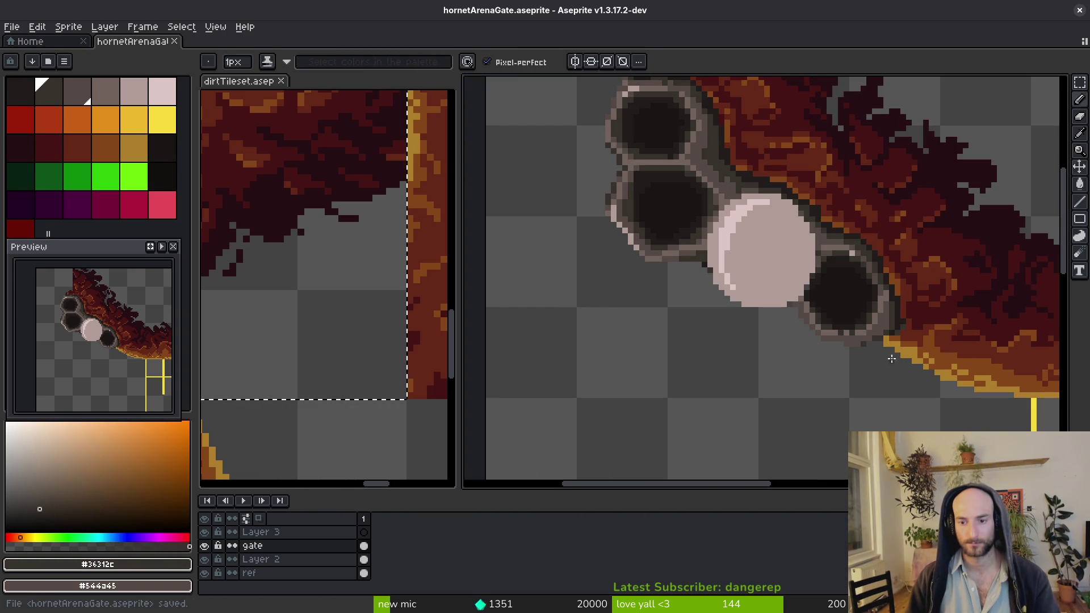
scroll(843, 267, up, 3)
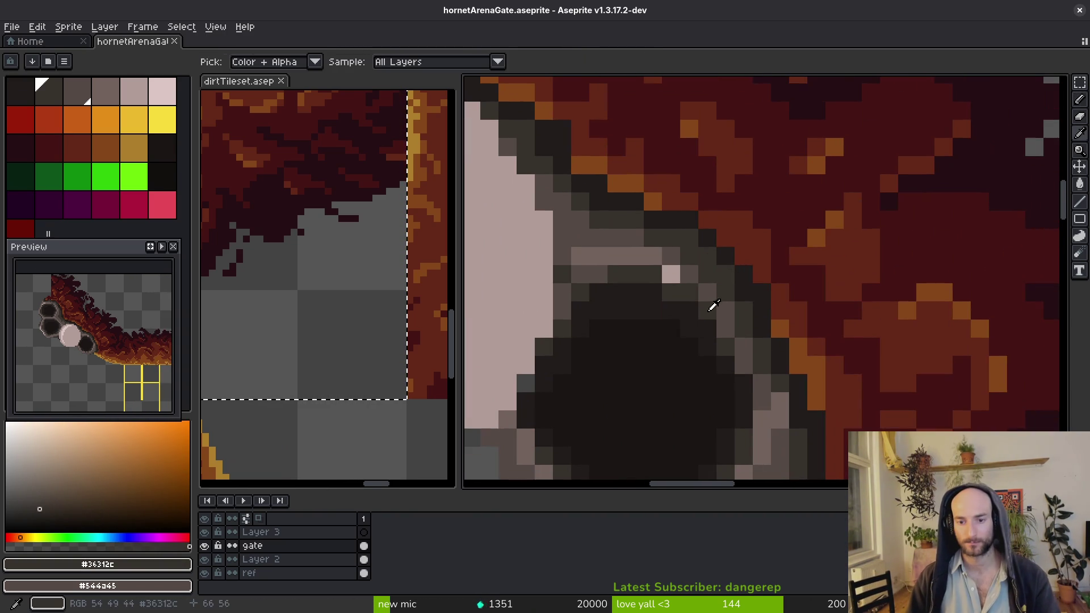
alt+click(671, 304)
scroll(674, 300, down, 4)
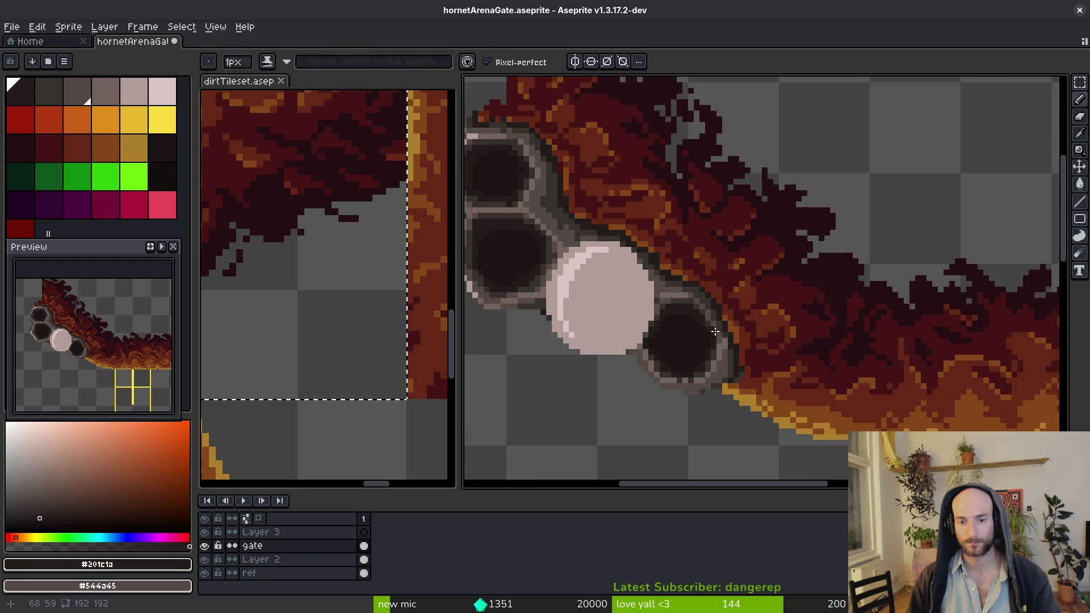
key(ctrl+s)
Paint two grey pixels on the cell rim and save hornetArenaGate.aseprite
scroll(711, 328, up, 4)
alt+click(662, 257)
scroll(680, 274, up, 3)
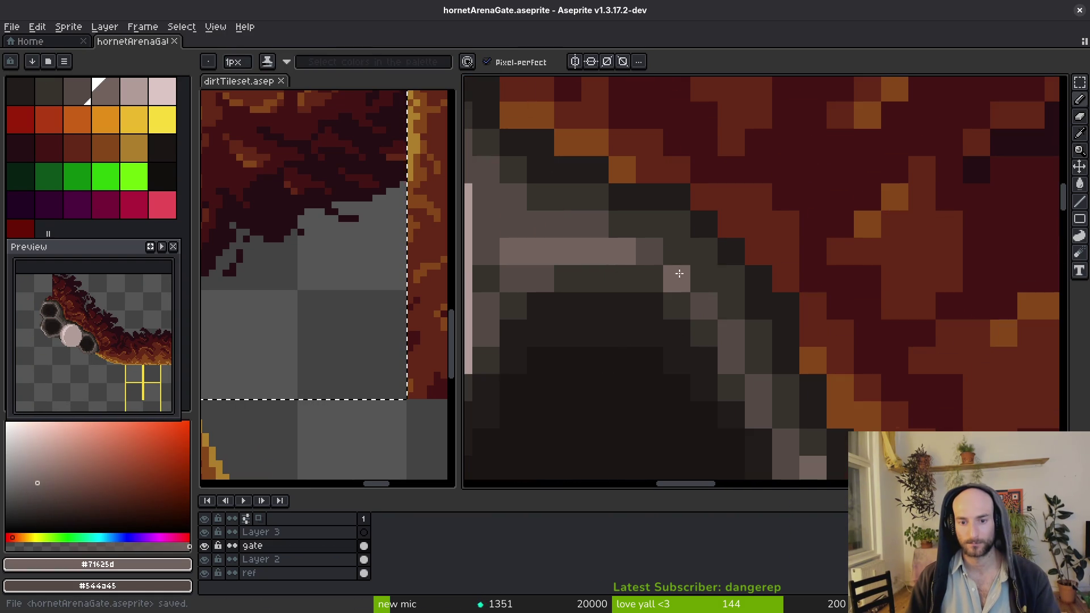
drag(732, 334, 759, 334)
scroll(759, 340, down, 4)
key(ctrl+s)
scroll(760, 357, up, 3)
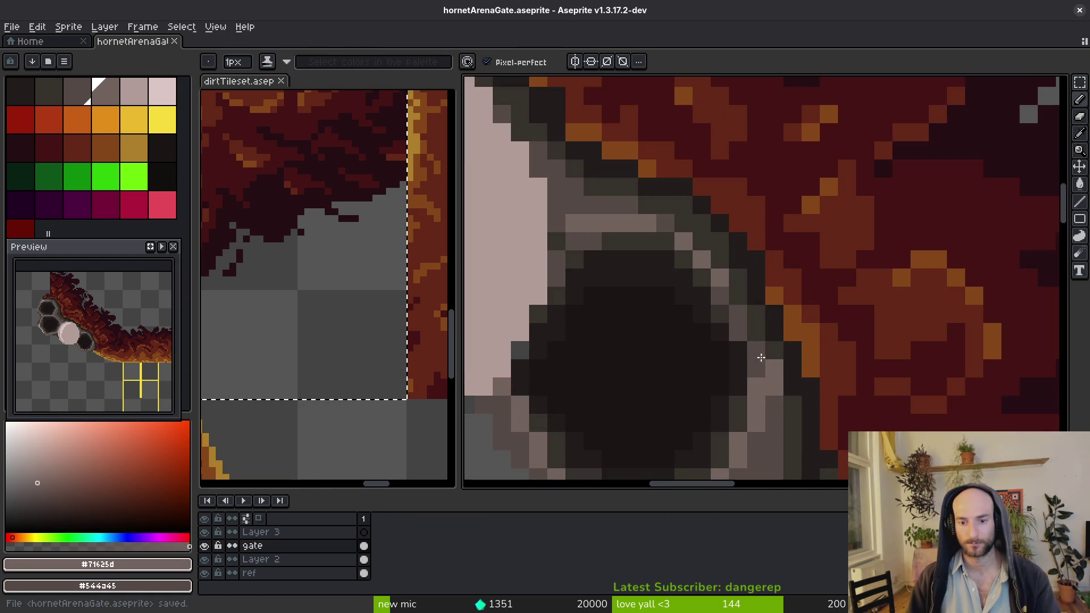
scroll(757, 322, down, 3)
scroll(753, 323, up, 3)
alt+click(750, 325)
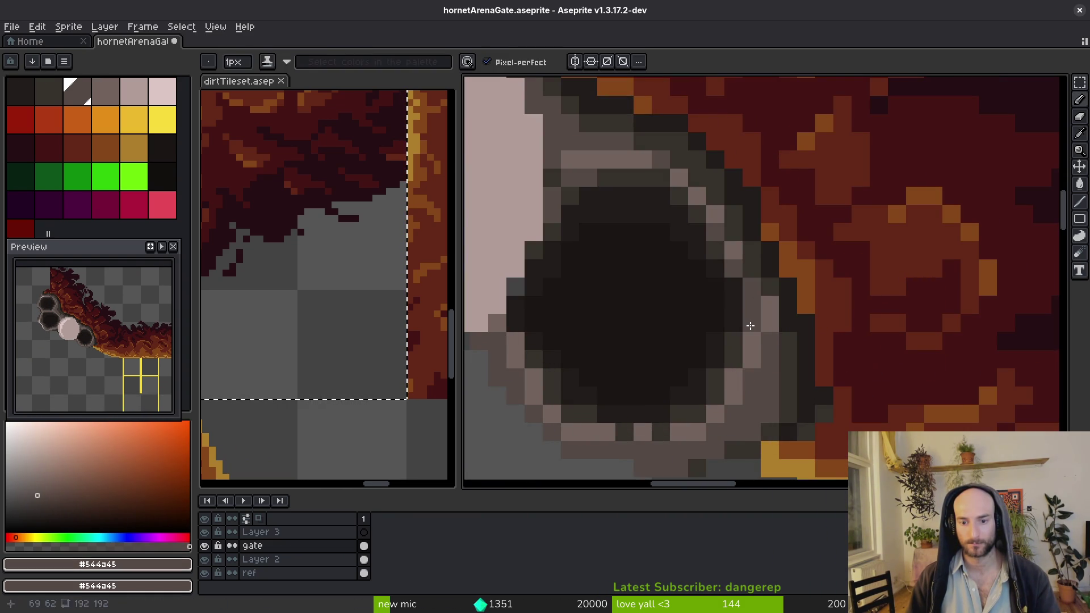
scroll(770, 313, down, 4)
key(ctrl+s)
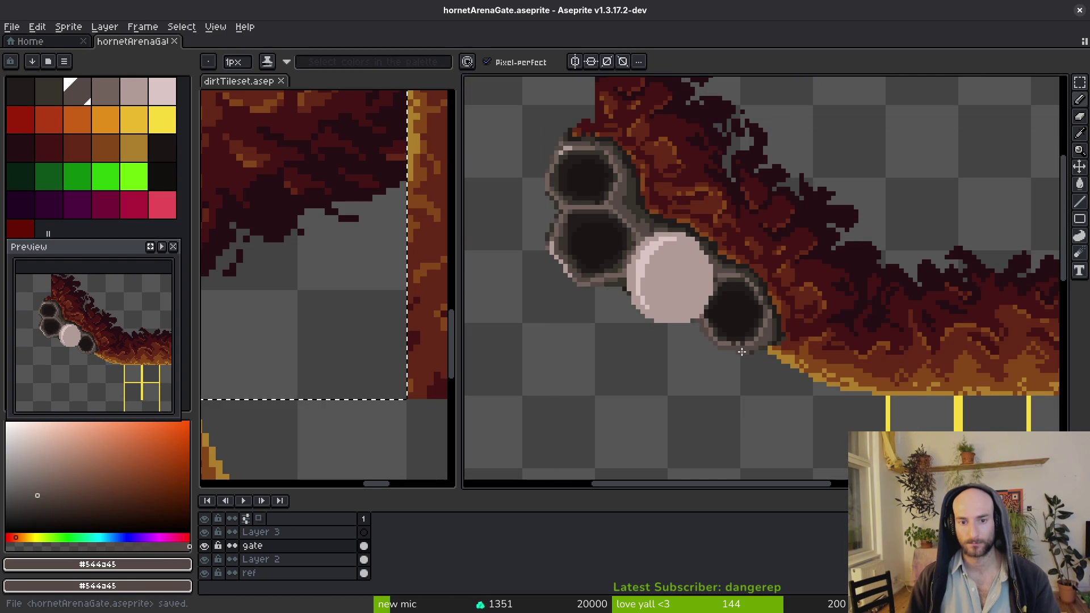
scroll(717, 274, down, 4)
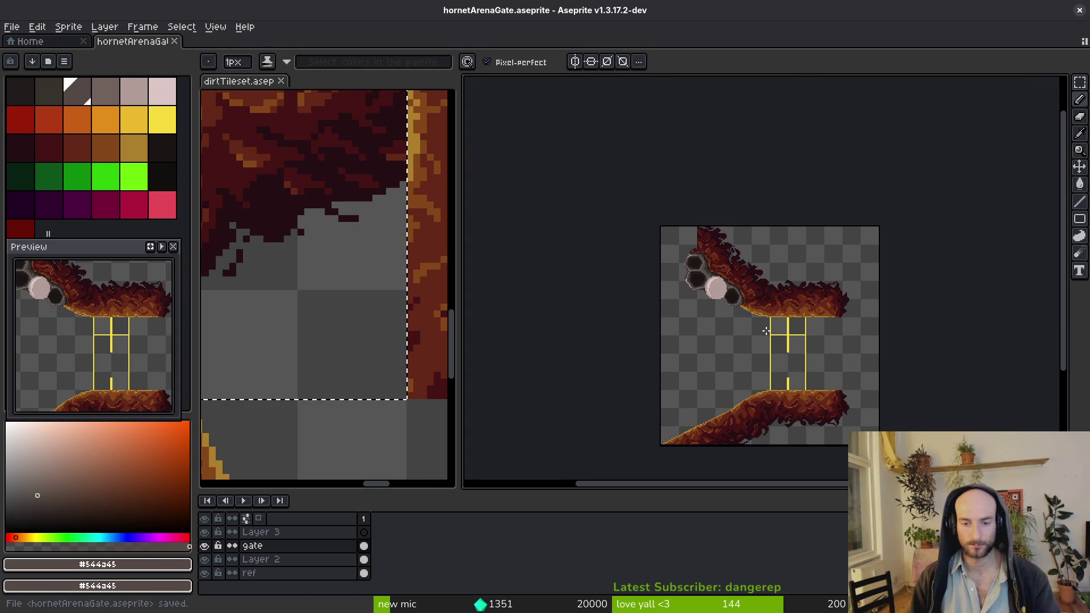
Save the gate sprite, then draw a freehand Lasso selection near the comb cells and deselect it
scroll(783, 322, up, 5)
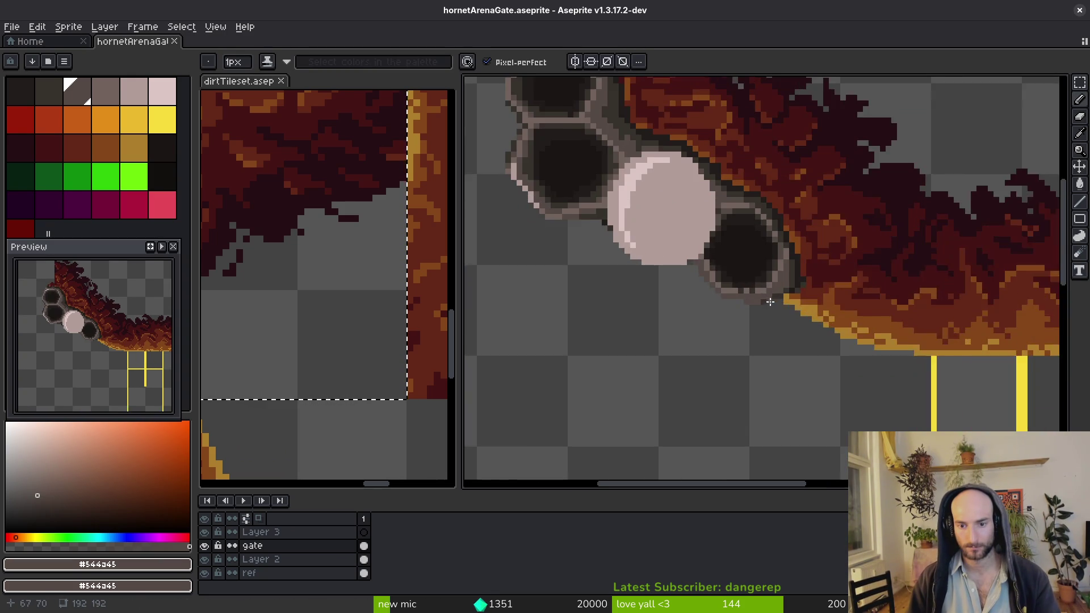
key(ctrl+s)
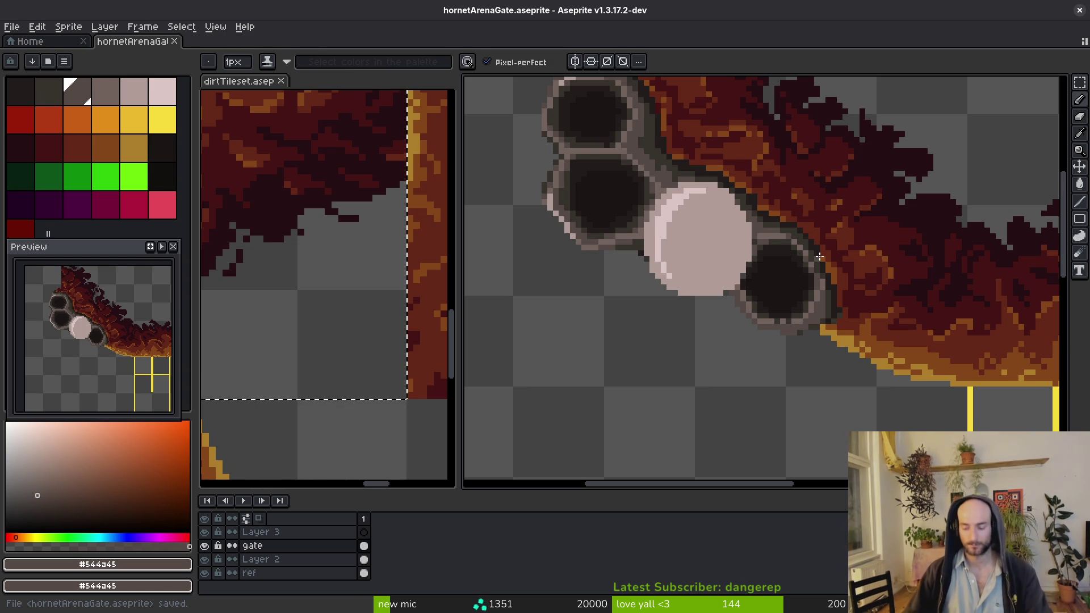
scroll(905, 344, down, 5)
scroll(966, 329, up, 3)
mouse_move(937, 329)
mouse_down()
mouse_move(945, 352)
mouse_move(1028, 420)
mouse_up()
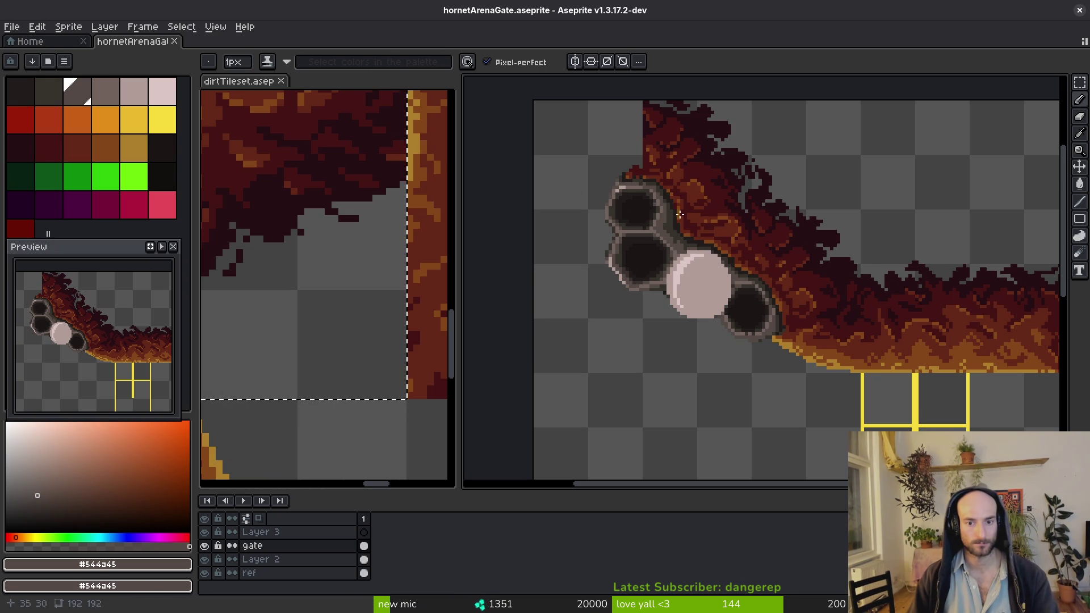
key(q)
mouse_move(750, 221)
mouse_down()
mouse_move(613, 160)
mouse_move(835, 353)
mouse_up()
key(ctrl+d)
Save the gate sprite once more and switch to the Home start page
scroll(714, 288, up, 2)
key(ctrl+s)
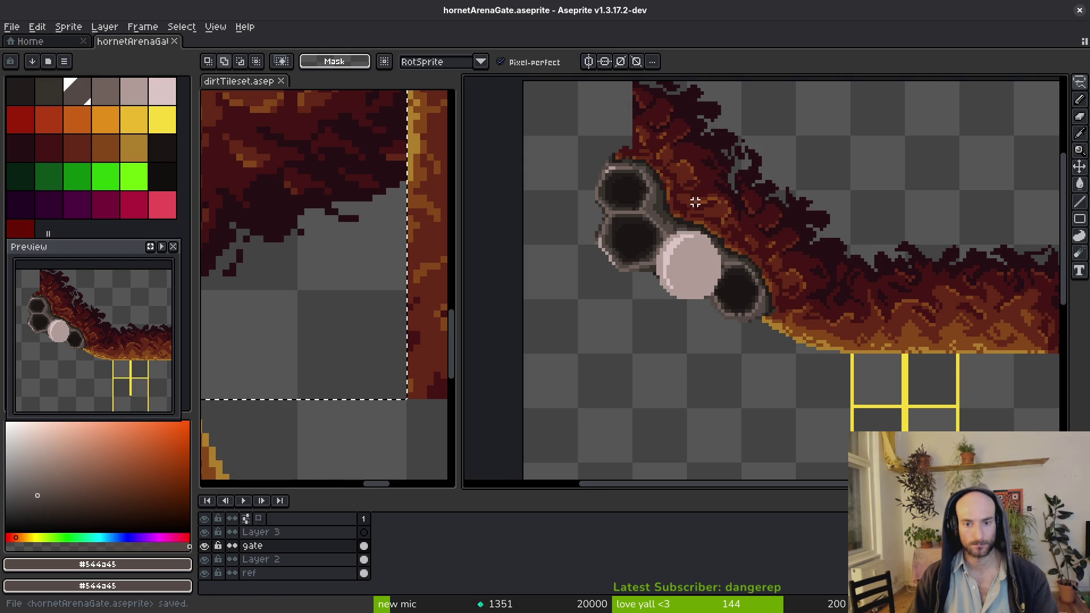
scroll(695, 202, down, 4)
click(31, 42)
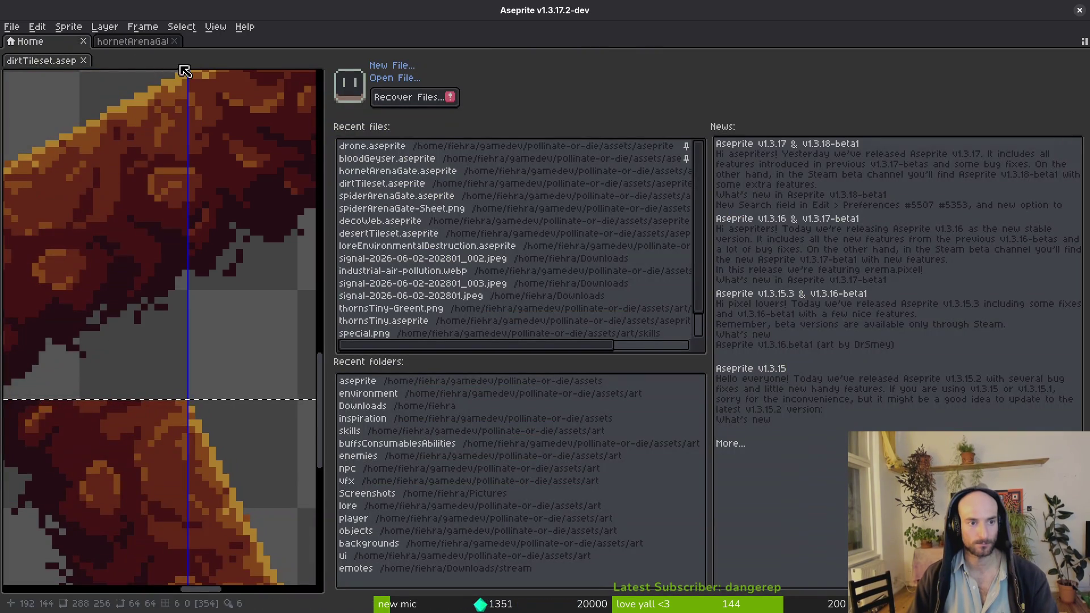
Open hornetNest.aseprite from the File menu
key(ctrl+Tab)
click(11, 26)
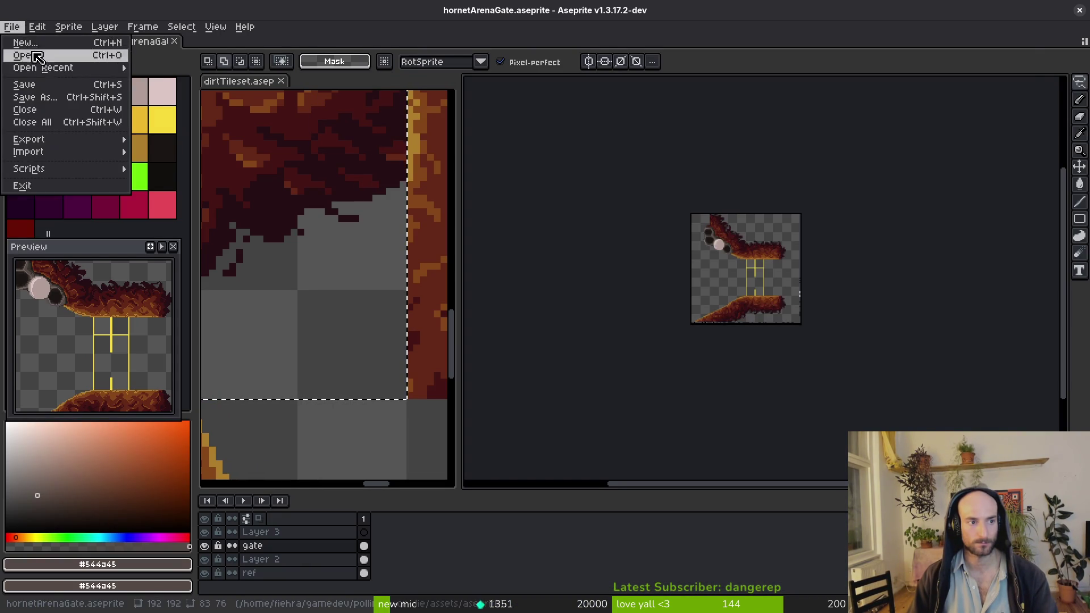
click(37, 56)
scroll(697, 282, down, 15)
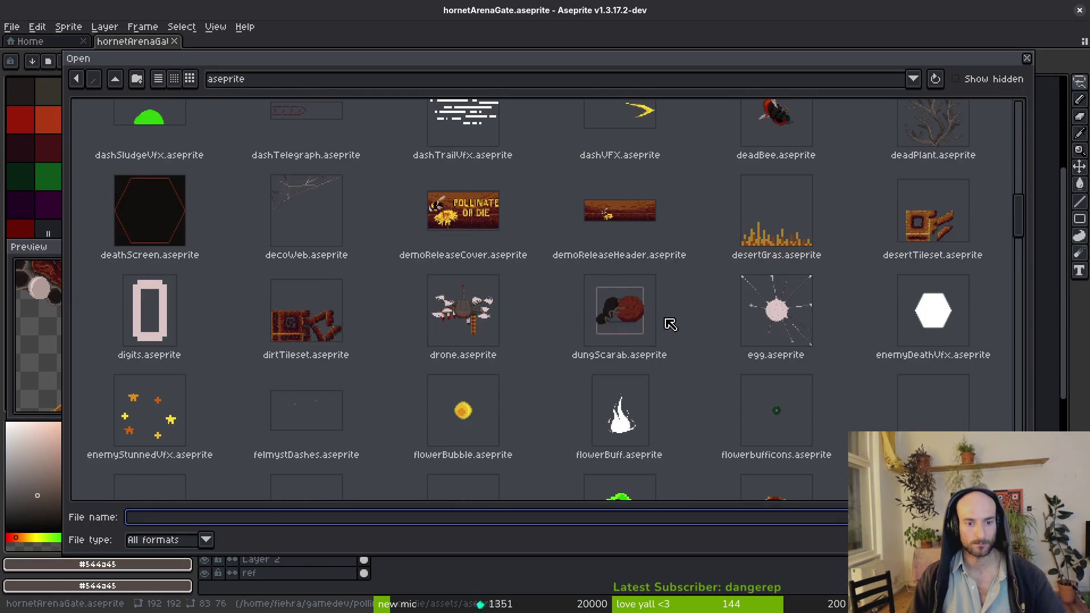
click(99, 409)
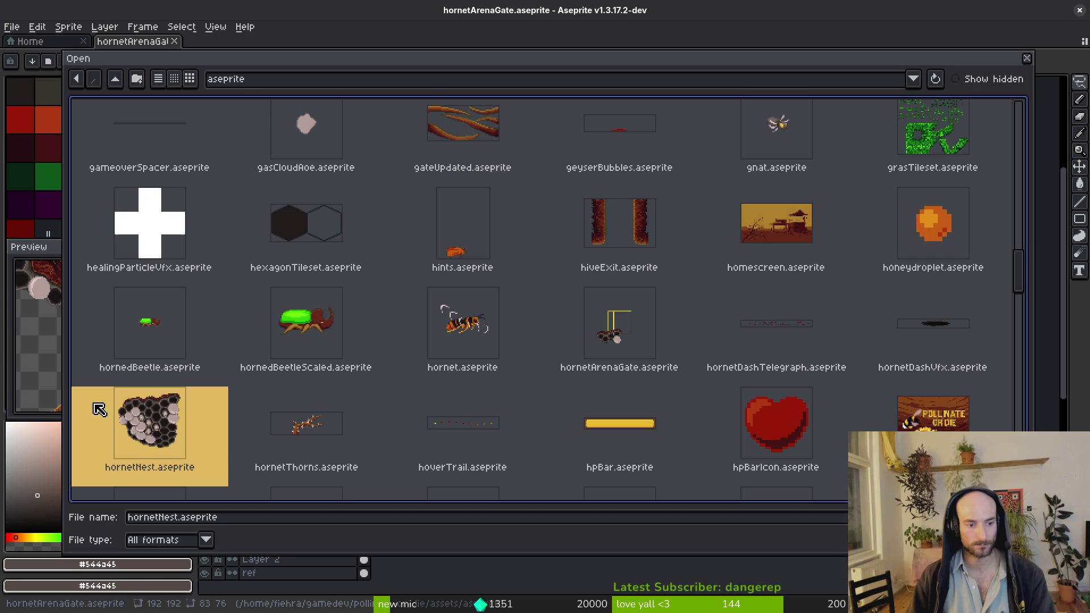
key(Return)
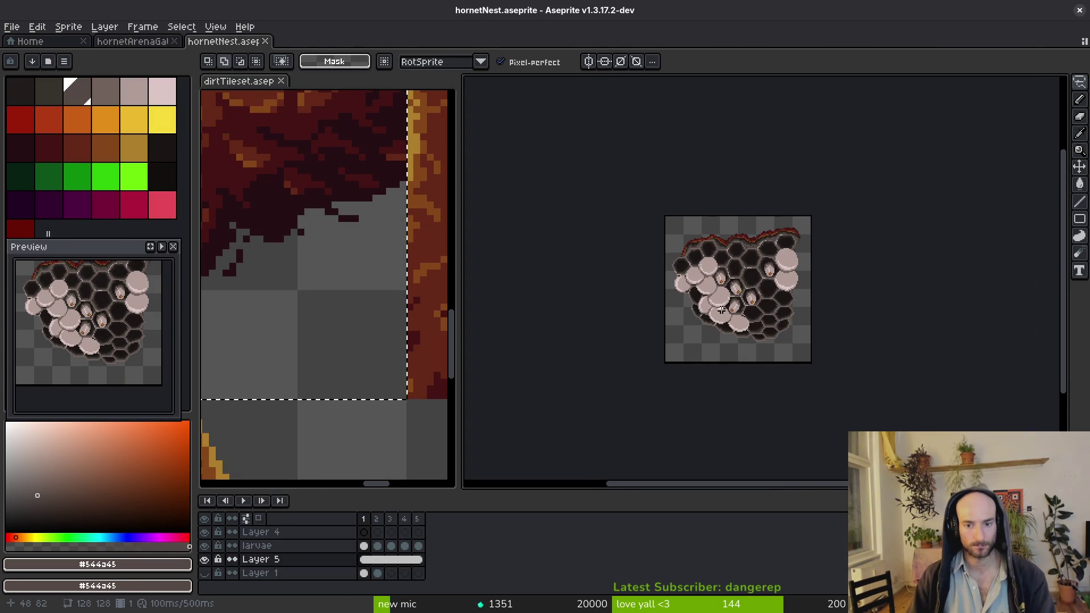
scroll(591, 319, up, 4)
scroll(824, 302, up, 3)
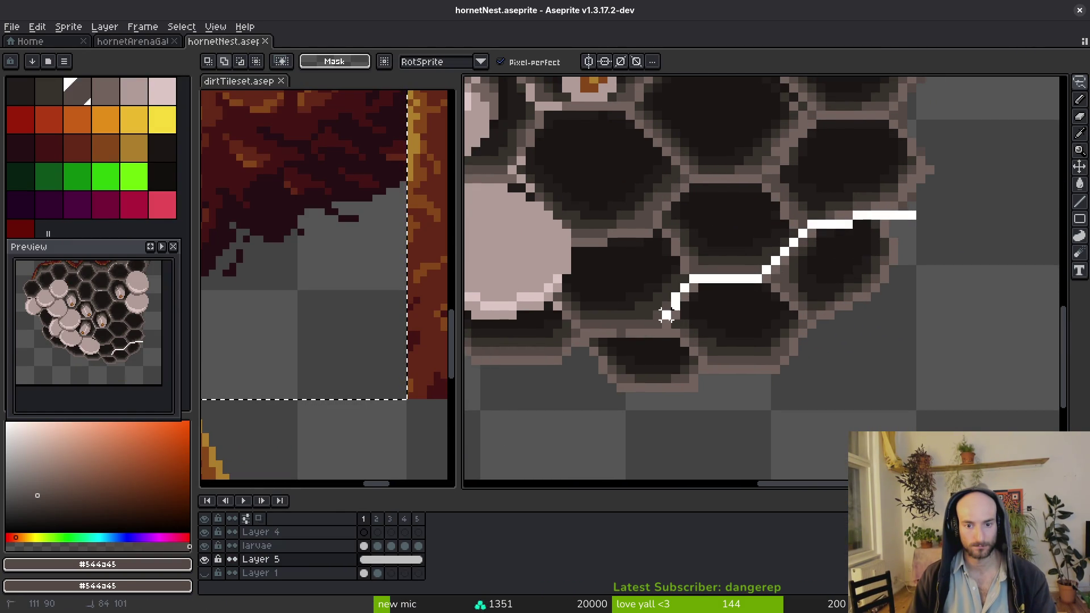
Lasso a group of comb cells in the nest and paste them back in place
mouse_move(611, 402)
mouse_down()
mouse_move(937, 218)
mouse_move(937, 238)
mouse_up()
scroll(937, 239, down, 1)
key(ctrl+d)
key(ctrl+v)
key(Return)
Paste the clipboard into the nest sprite, shift it up-left, then cancel the paste
click(142, 42)
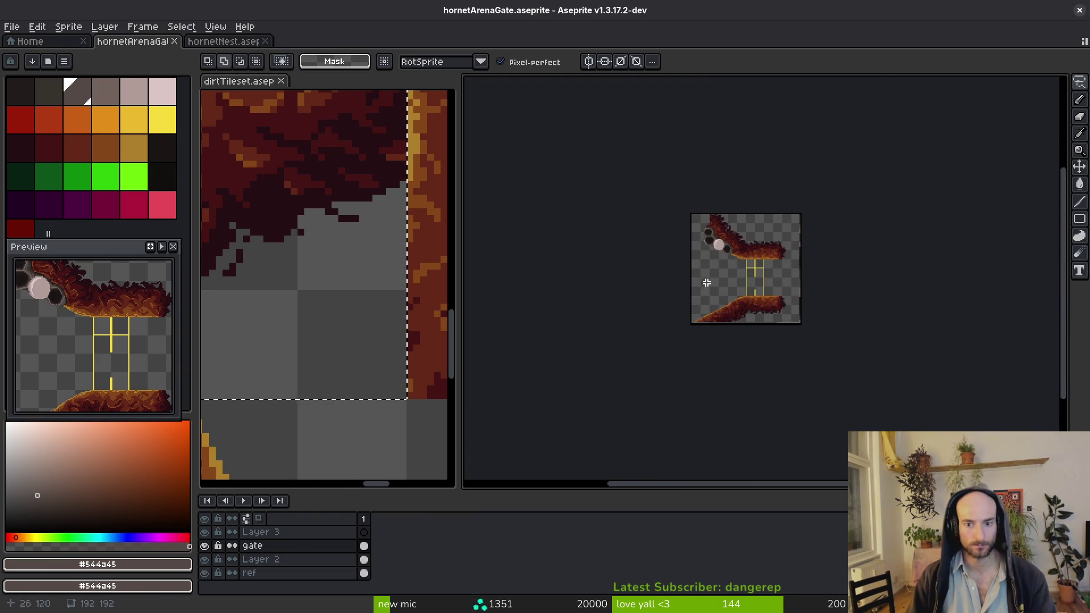
scroll(711, 278, up, 4)
scroll(750, 264, down, 4)
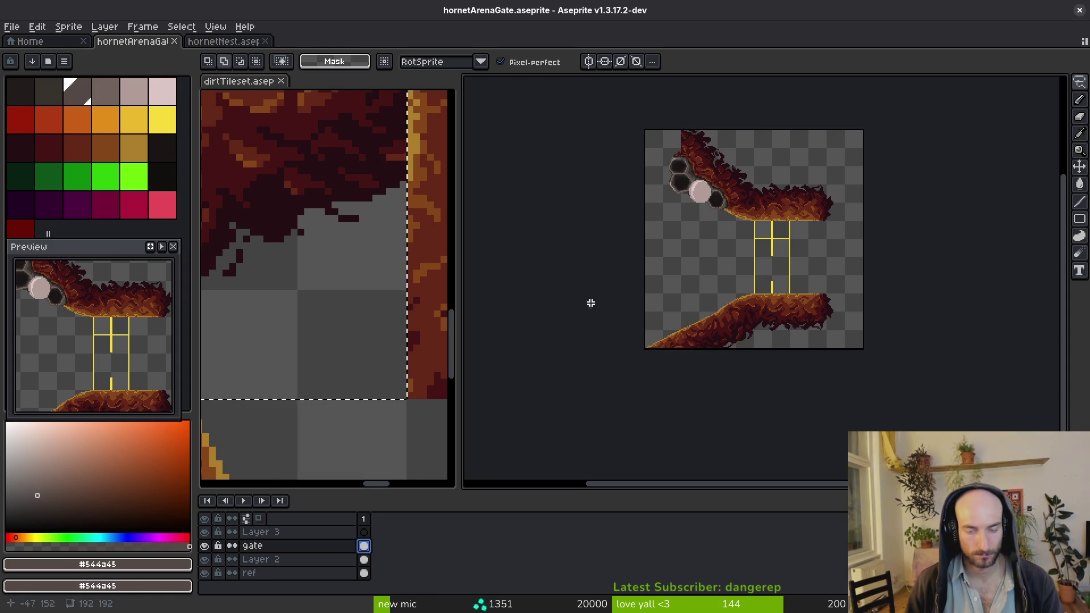
key(ctrl+Tab)
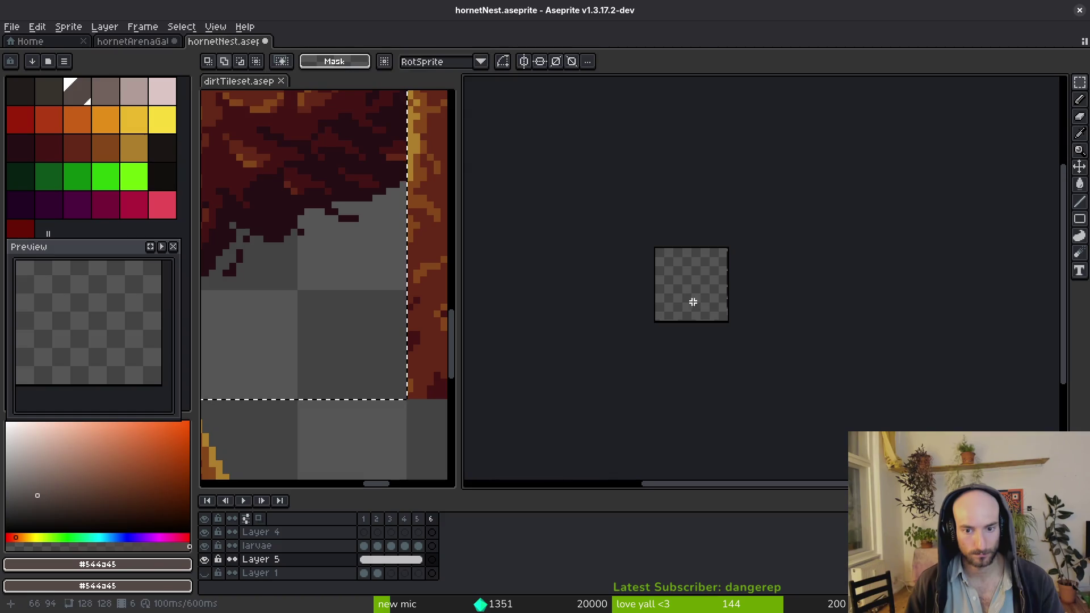
key(ctrl+v)
scroll(718, 306, up, 3)
mouse_move(707, 307)
mouse_down()
mouse_move(754, 346)
mouse_move(714, 312)
mouse_move(638, 309)
mouse_move(707, 287)
mouse_move(689, 261)
mouse_up()
key(Escape)
key(ctrl+s)
Undo the stray frame and the gate's cut, save the gate, select all, and show CopyQ history
key(ctrl+z)
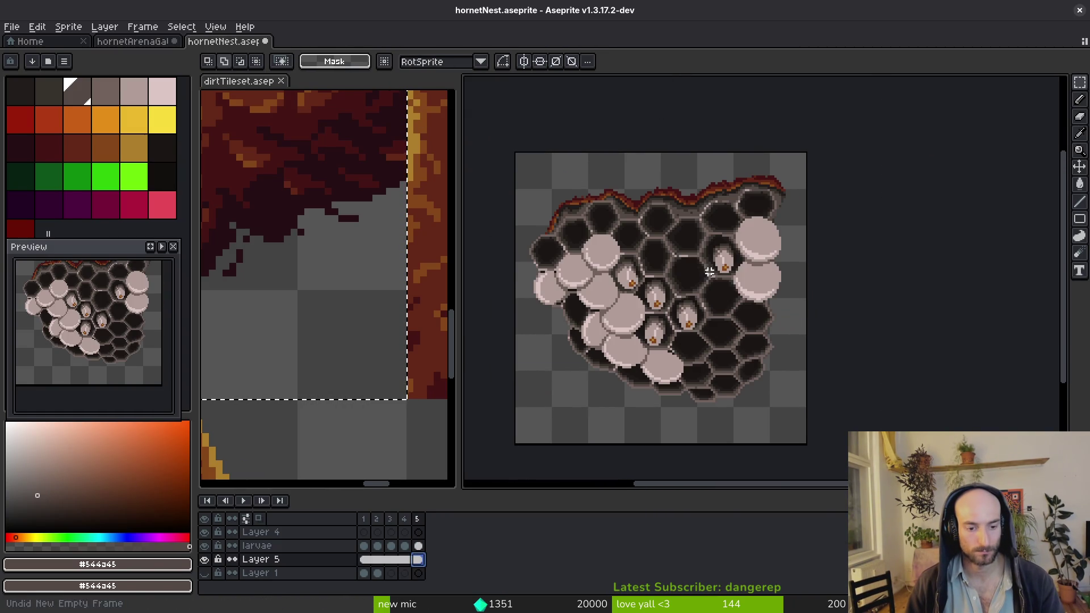
click(137, 42)
key(ctrl+z)
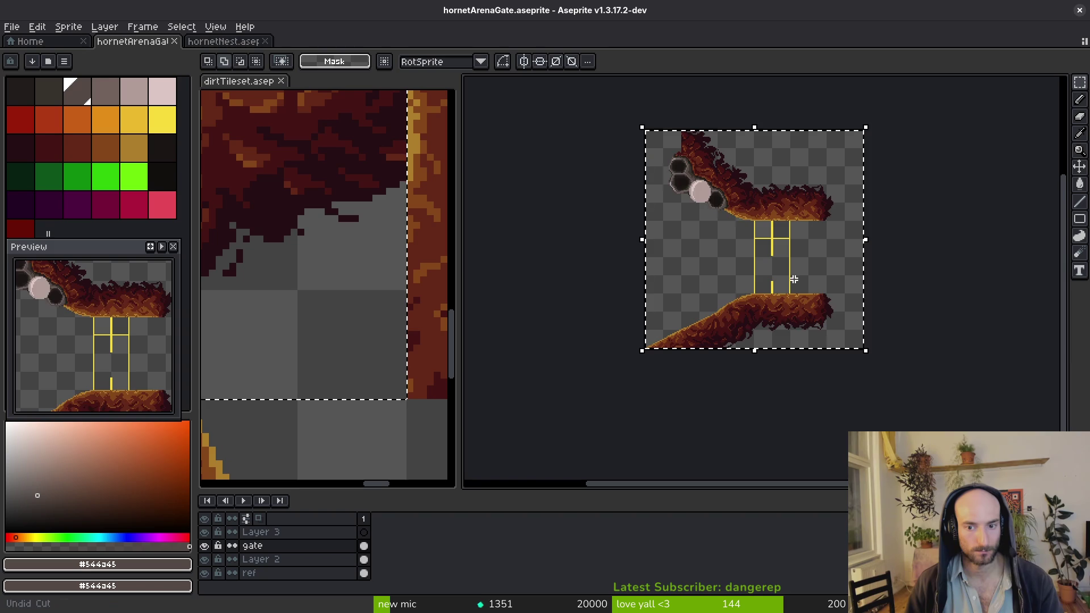
key(ctrl+d)
key(ctrl+s)
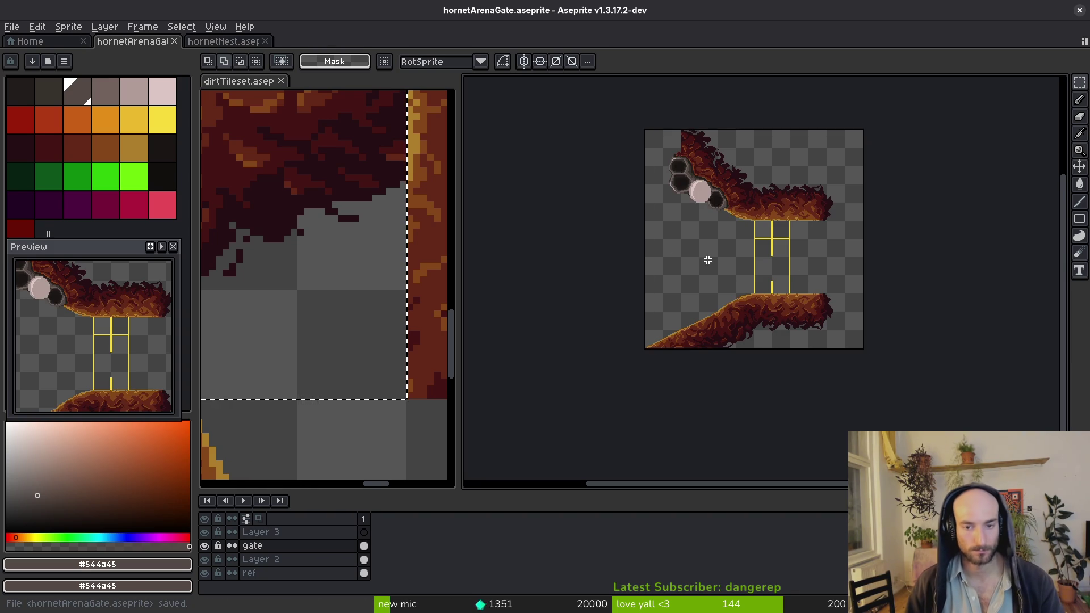
scroll(753, 266, up, 3)
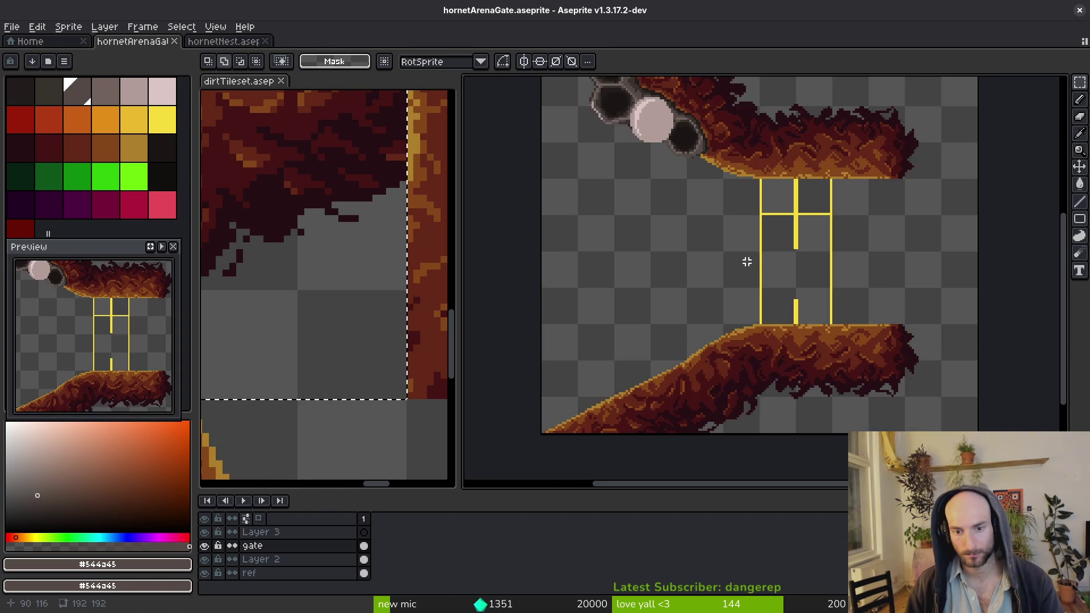
key(ctrl+a)
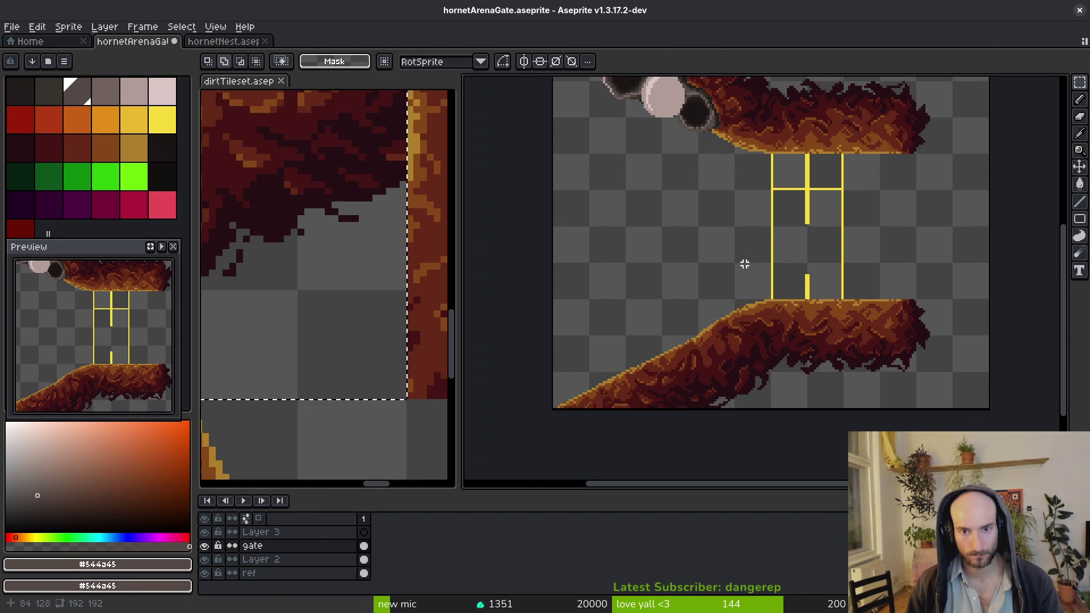
key(alt+v)
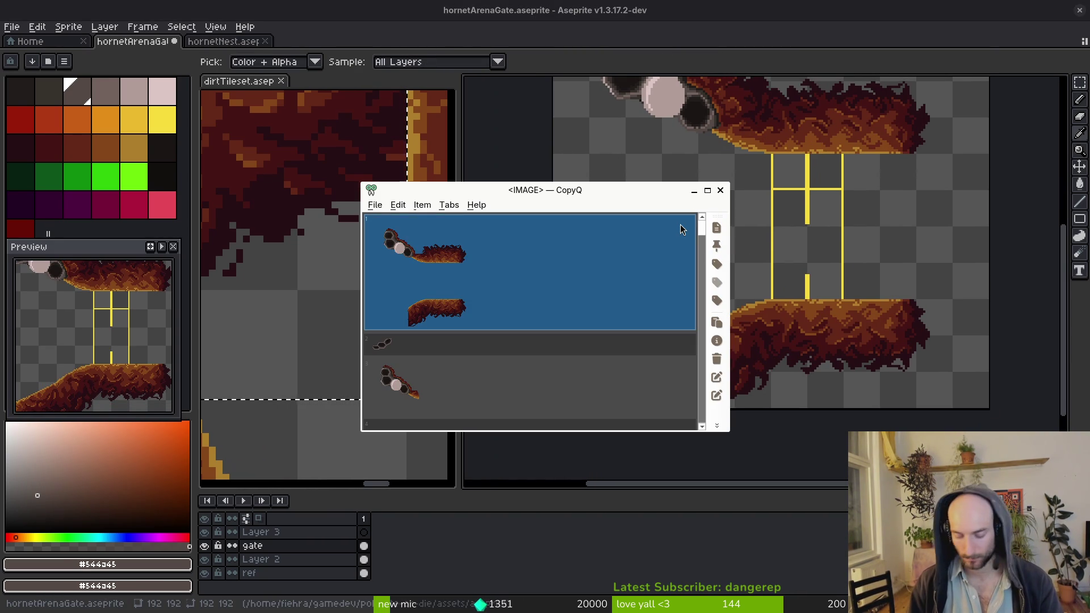
Paste the small dark piece from CopyQ onto the lower dirt ledge, discard it, then Alt+Tab away
key(Down)
key(Down)
key(Down)
key(Up)
key(Up)
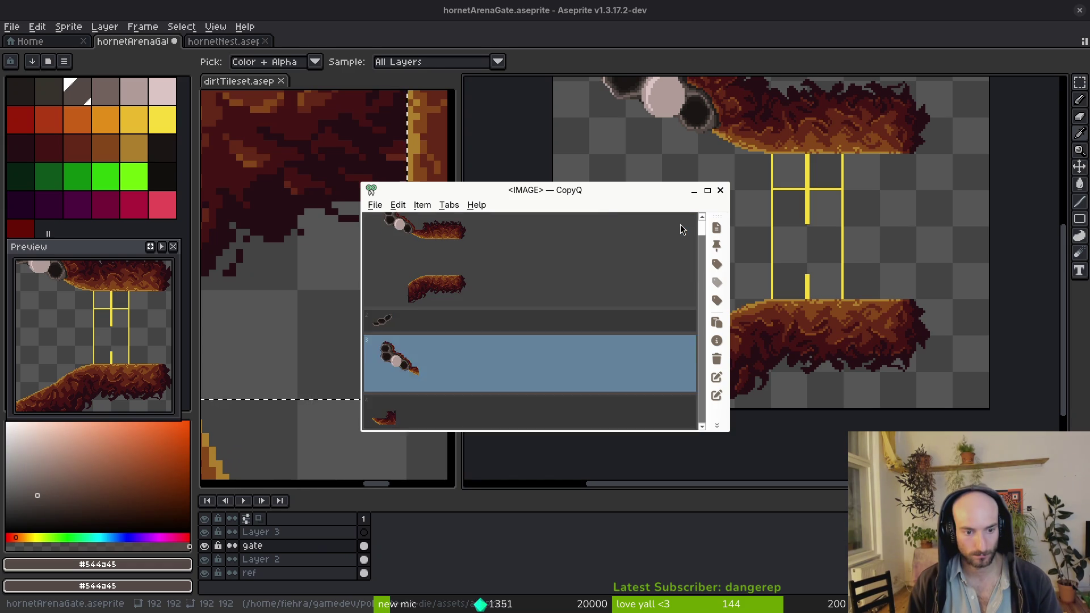
key(Return)
mouse_move(784, 255)
mouse_down()
mouse_move(725, 288)
mouse_move(738, 299)
mouse_move(724, 321)
mouse_move(824, 299)
mouse_move(925, 305)
mouse_move(871, 287)
mouse_move(906, 175)
mouse_move(900, 195)
mouse_up()
key(Escape)
key(alt+Tab)
key(alt+Tab)
In hornetNest, lasso a honeycomb chunk at the top right, cut it, then undo to keep the nest intact
click(221, 41)
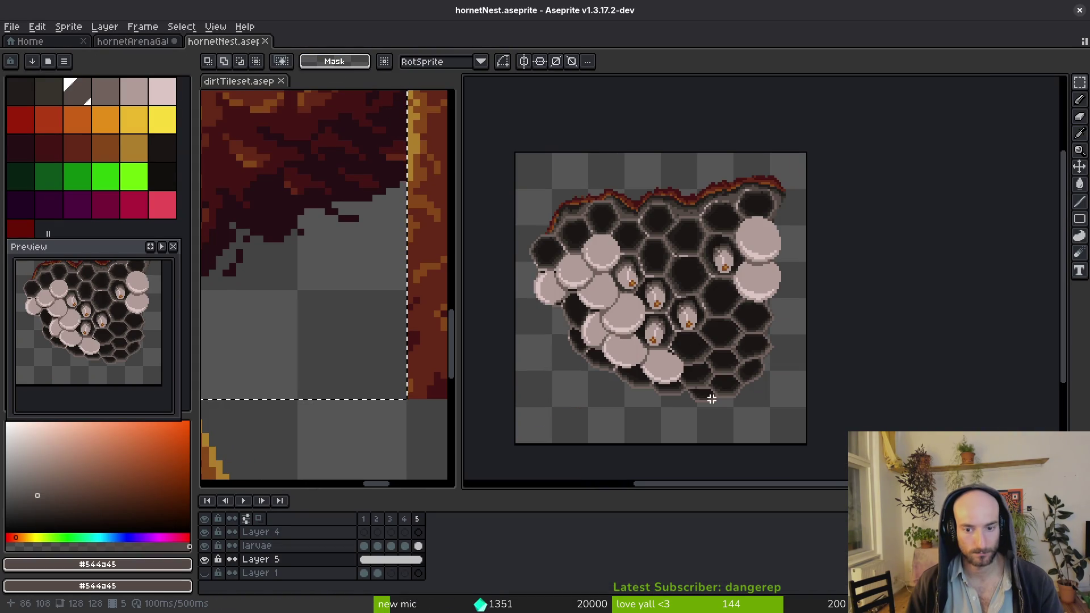
scroll(665, 250, left, 3)
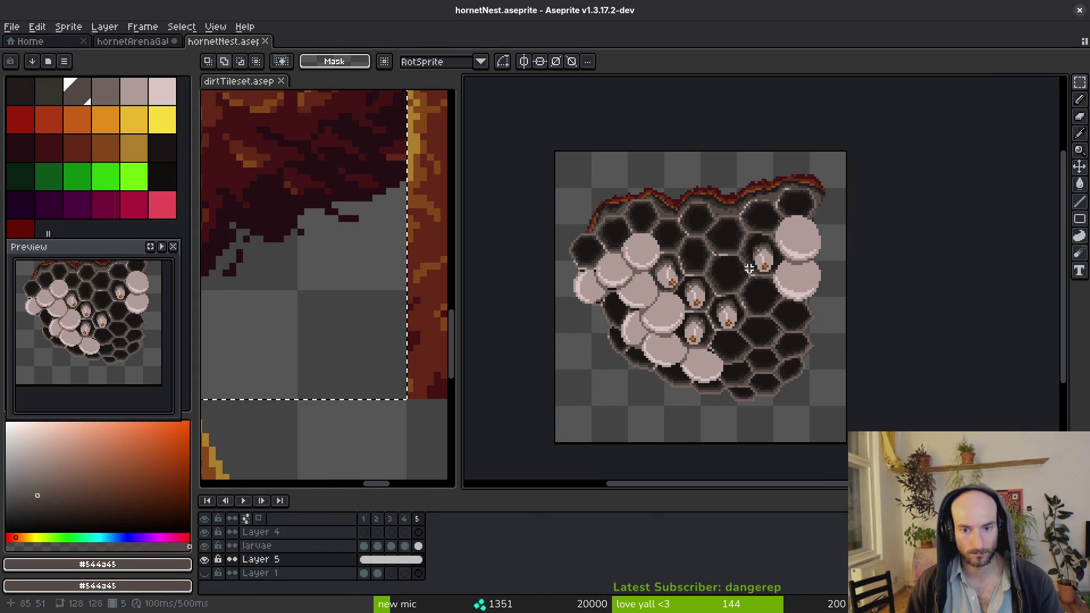
scroll(776, 209, left, 1)
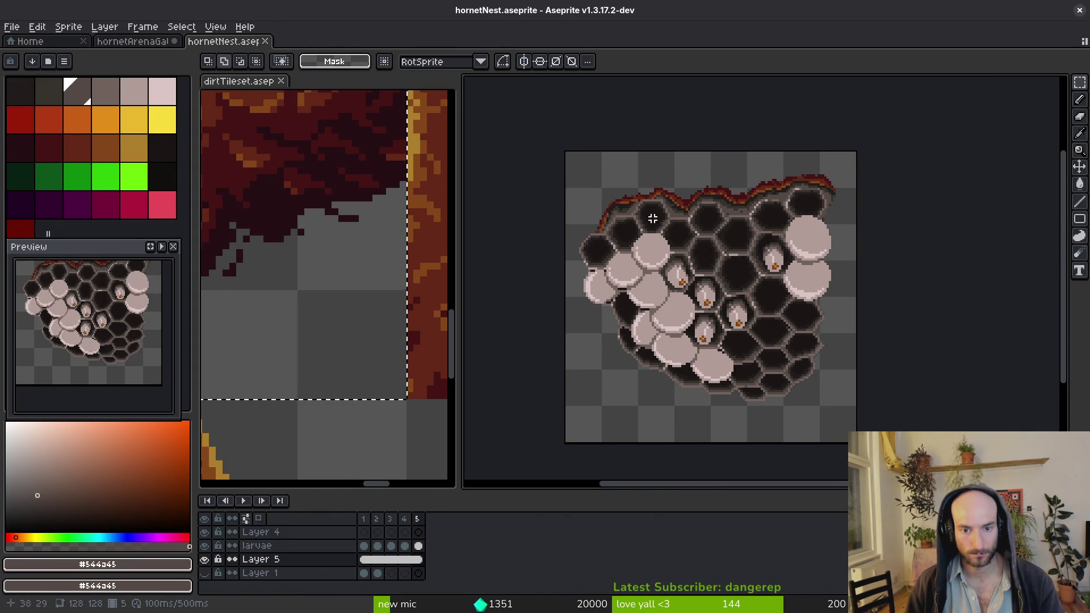
scroll(647, 221, left, 1)
scroll(850, 178, up, 3)
key(shift+w)
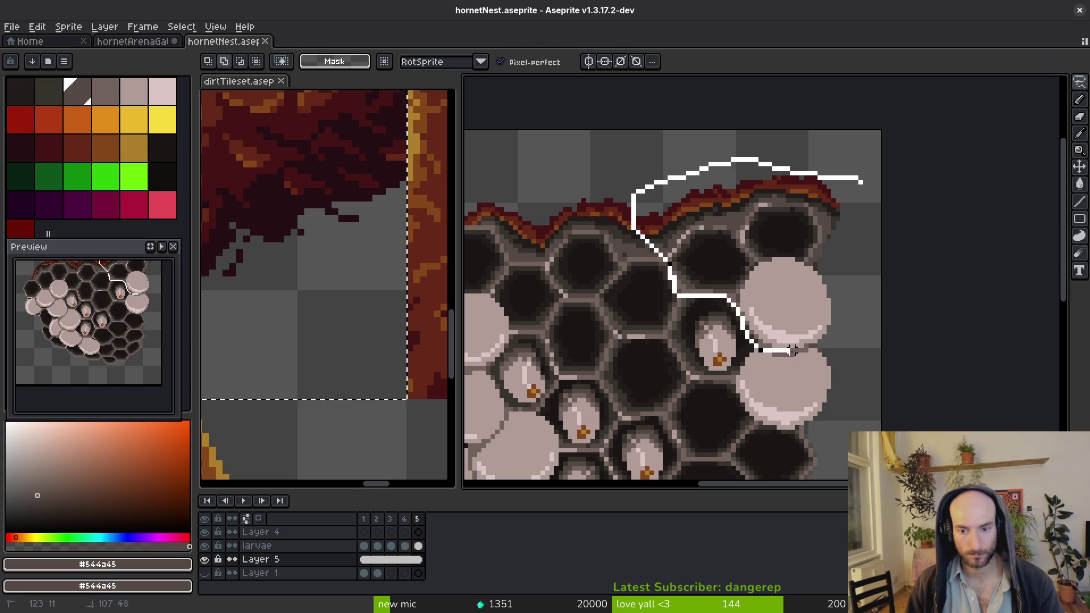
drag(838, 329, 861, 182)
key(Delete)
key(ctrl+z)
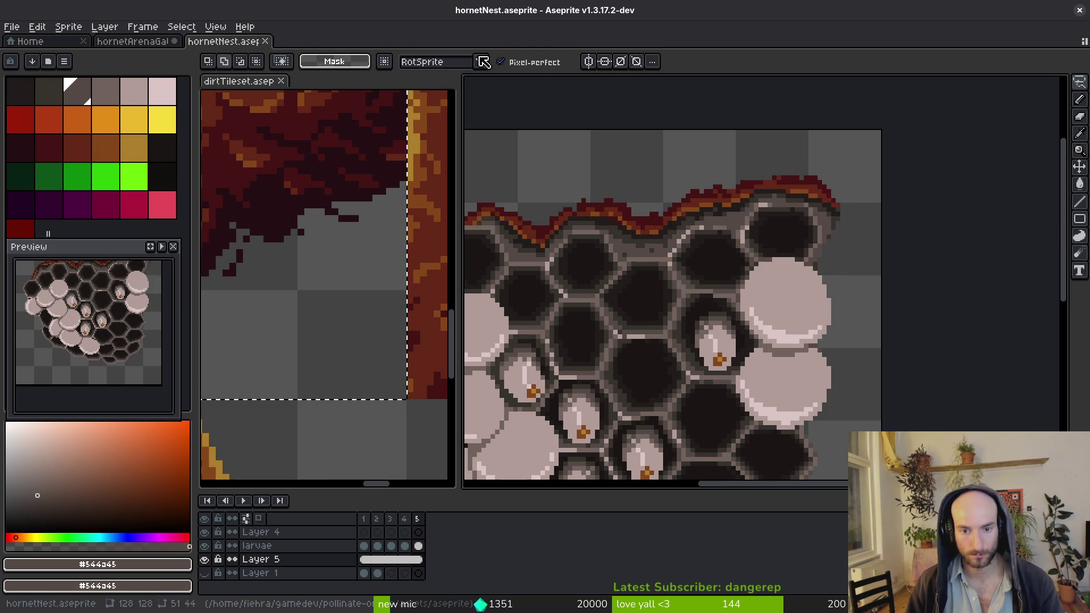
Paste the chunk into the arena gate and try rotating it onto the ledge tip, then cancel placement
click(146, 42)
key(ctrl+v)
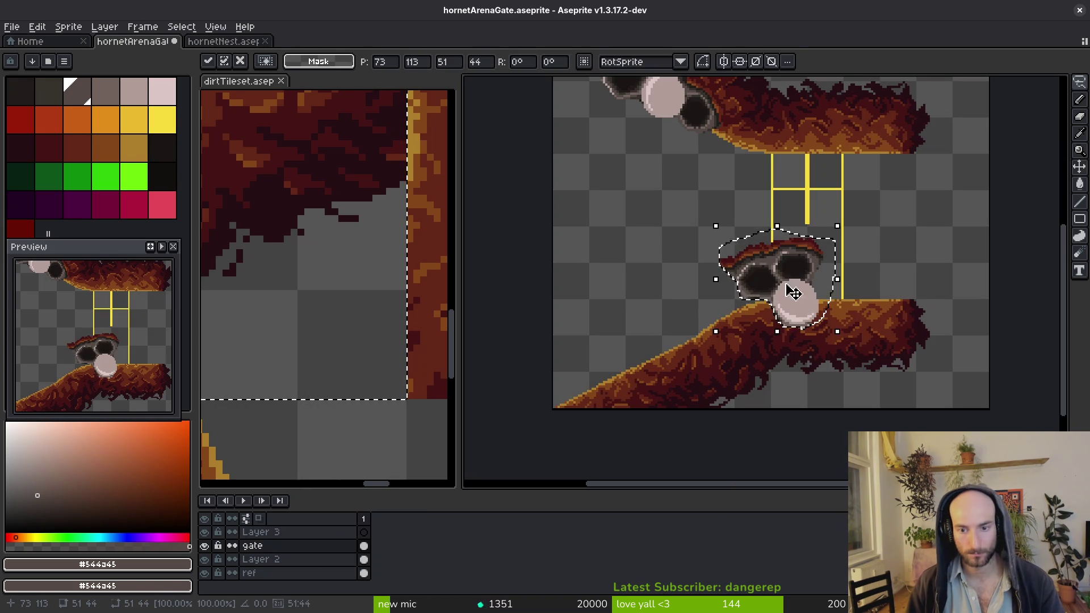
mouse_move(803, 299)
mouse_down()
mouse_move(767, 295)
mouse_move(852, 280)
mouse_move(778, 287)
mouse_move(929, 293)
mouse_move(718, 323)
mouse_move(694, 347)
mouse_move(693, 226)
mouse_move(689, 323)
mouse_up()
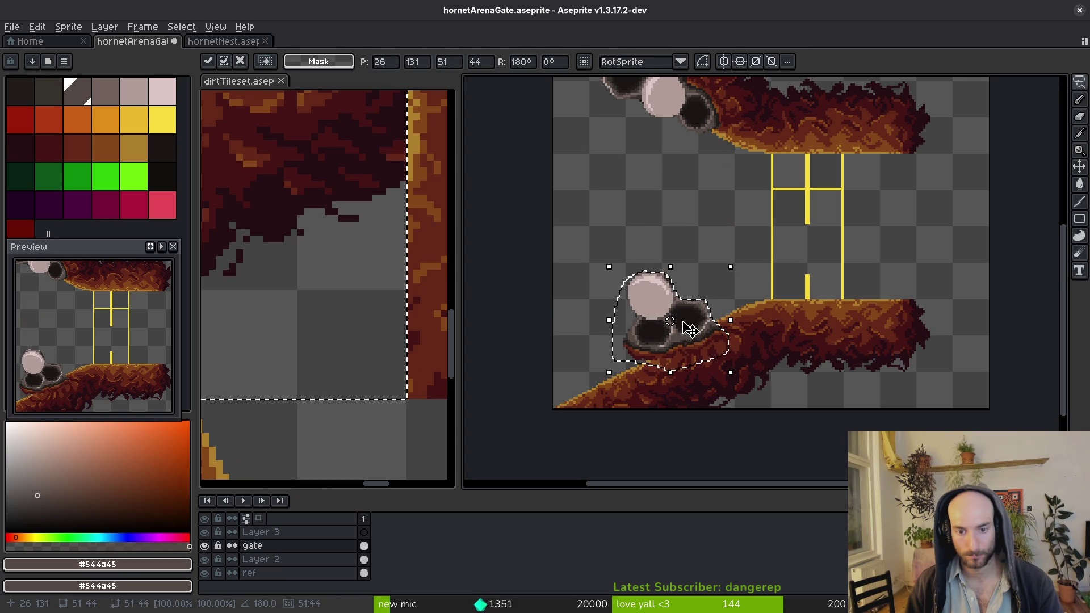
key(Escape)
scroll(744, 303, up, 3)
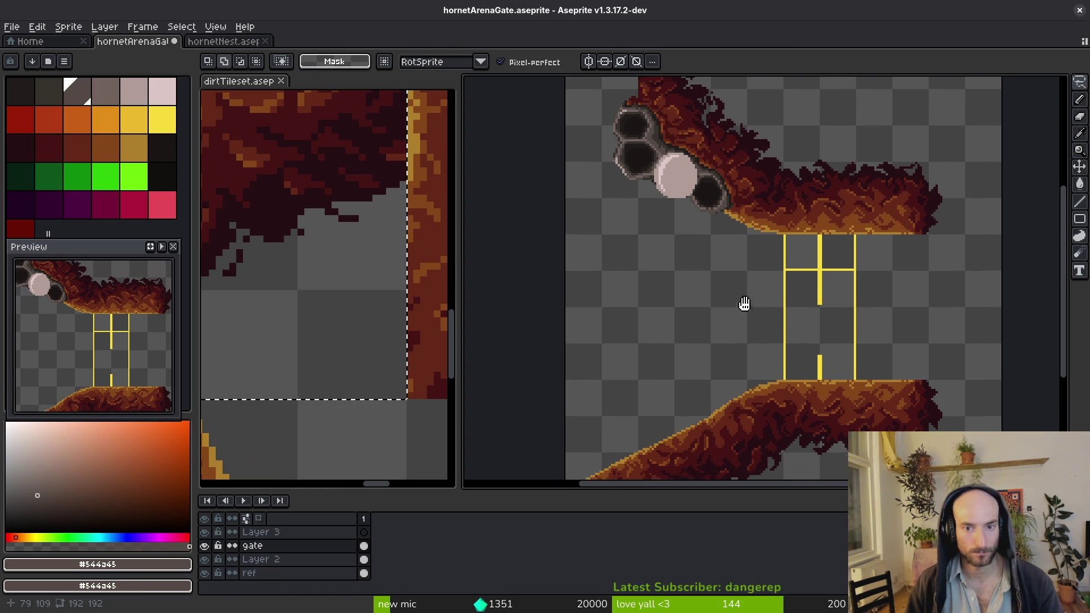
scroll(758, 303, down, 3)
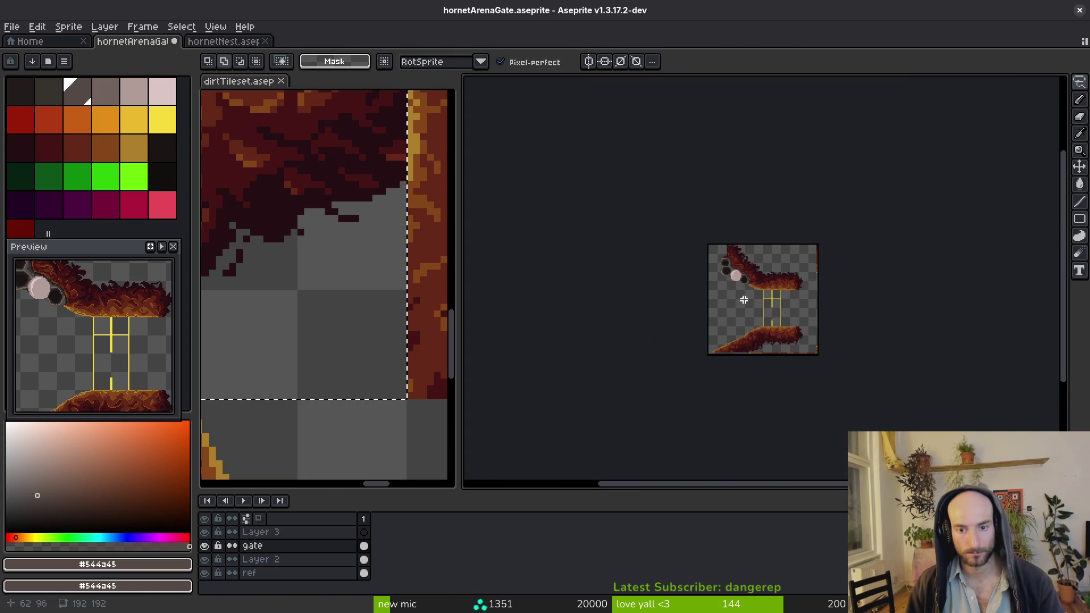
scroll(744, 300, up, 3)
Back in hornetNest, lasso the two top-right cells, cut them, and undo the cut
click(242, 42)
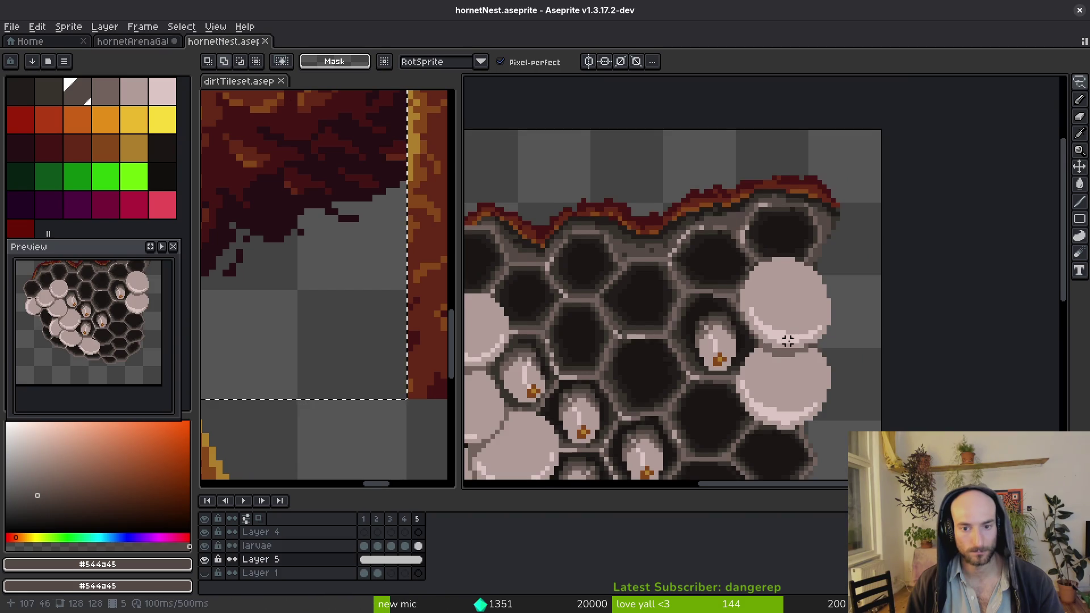
scroll(835, 212, left, 1)
drag(880, 168, 690, 235)
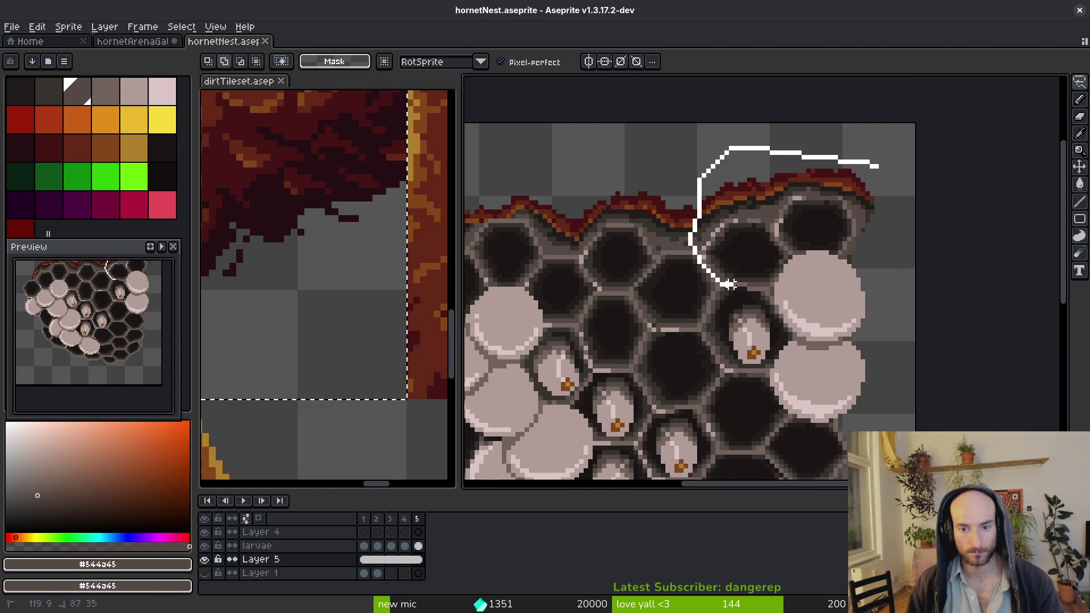
drag(870, 191, 872, 190)
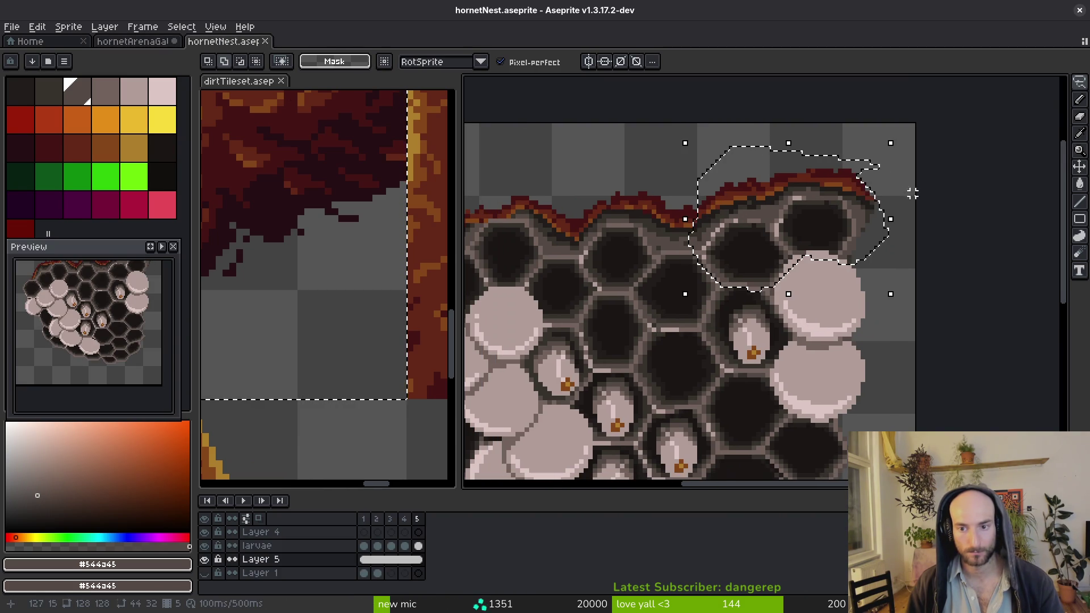
key(ctrl+x)
key(ctrl+z)
Paste the two cells into the gate under the upper ledge above the bars, commit, and save
click(141, 41)
key(ctrl+v)
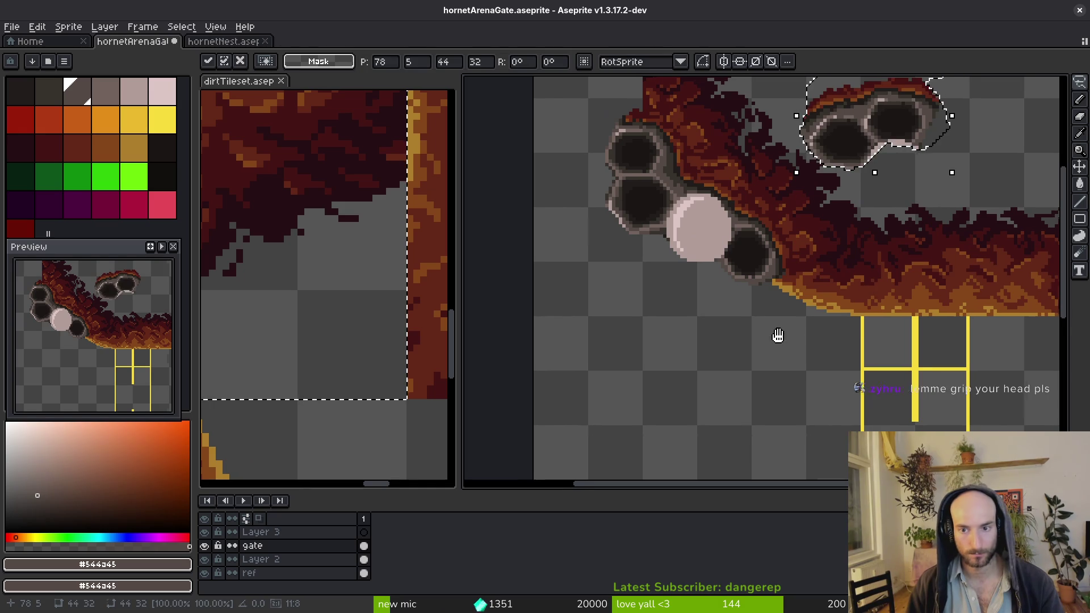
mouse_move(803, 207)
mouse_down()
mouse_move(828, 297)
mouse_move(922, 294)
mouse_move(887, 298)
mouse_up()
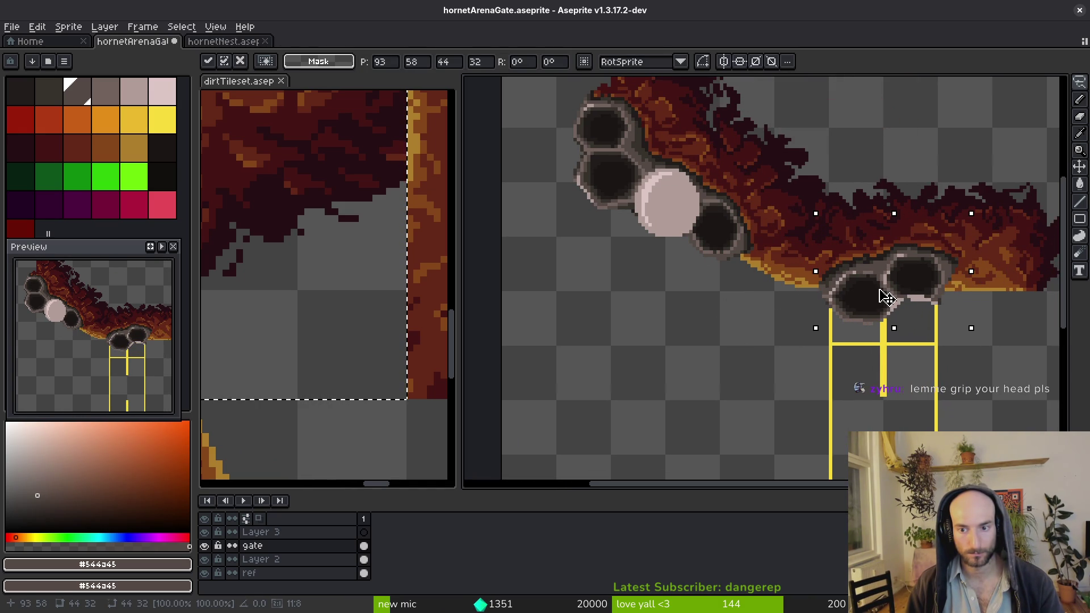
scroll(890, 301, right, 2)
key(Return)
key(ctrl+s)
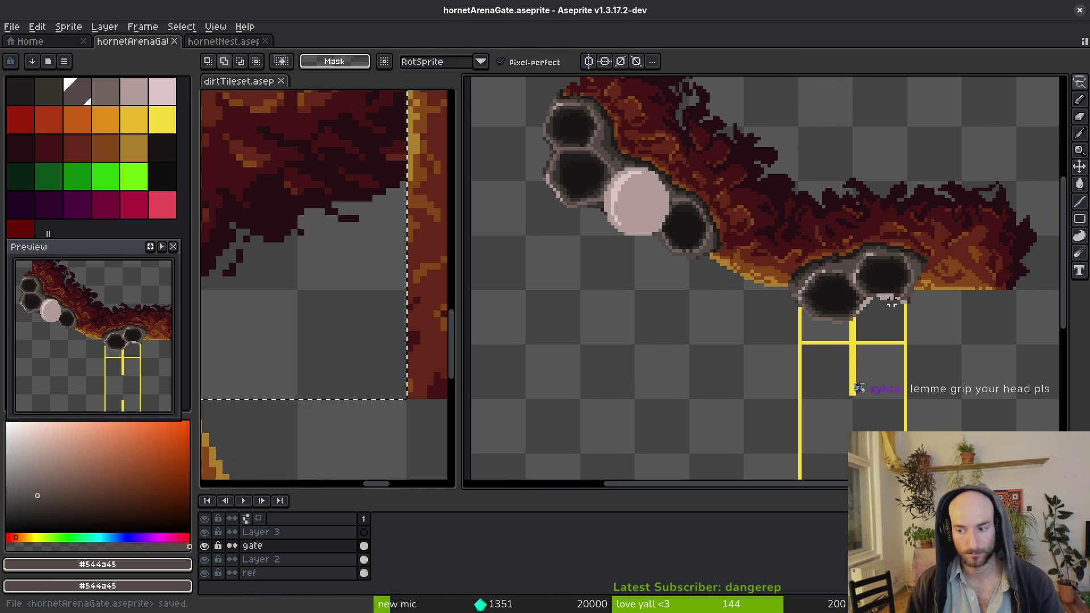
scroll(905, 343, up, 4)
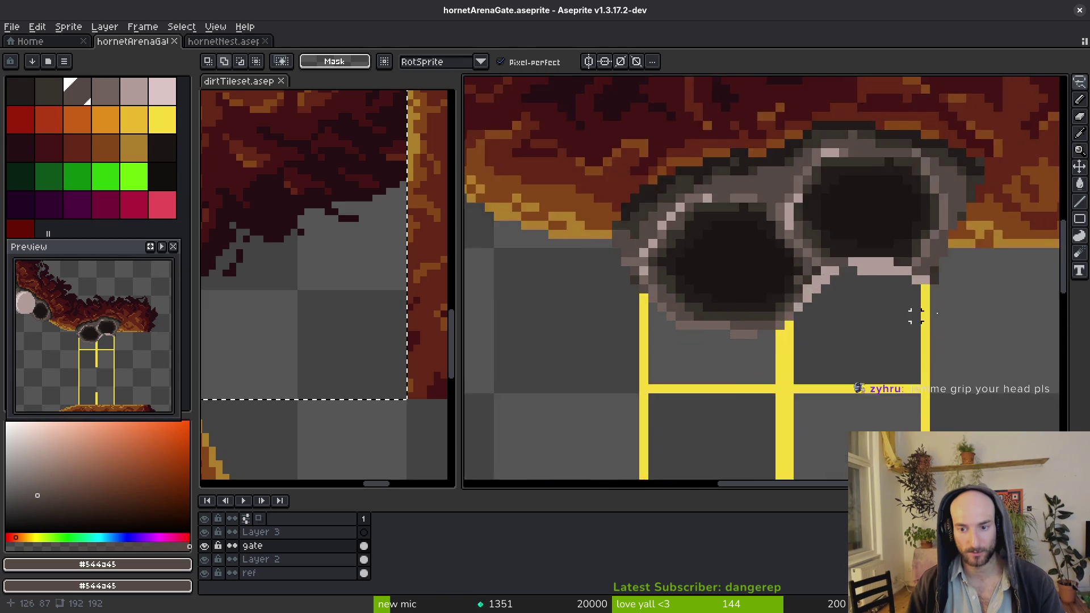
With the Pencil, darken the pink row under the cell with #36312c and add pink #b19d99 rim pixels
key(b)
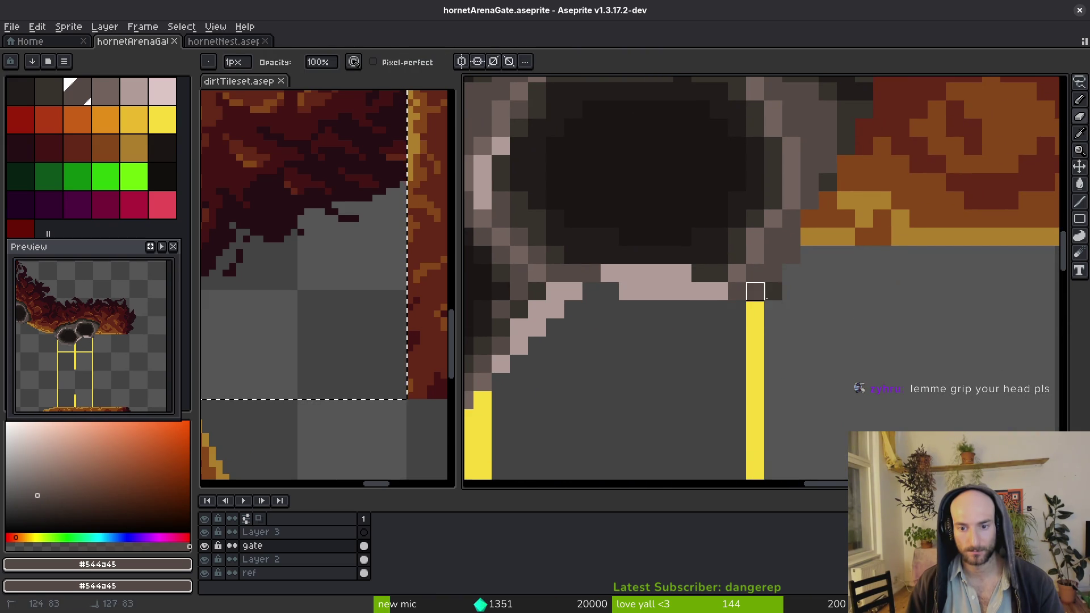
alt+click(699, 267)
drag(687, 273, 625, 273)
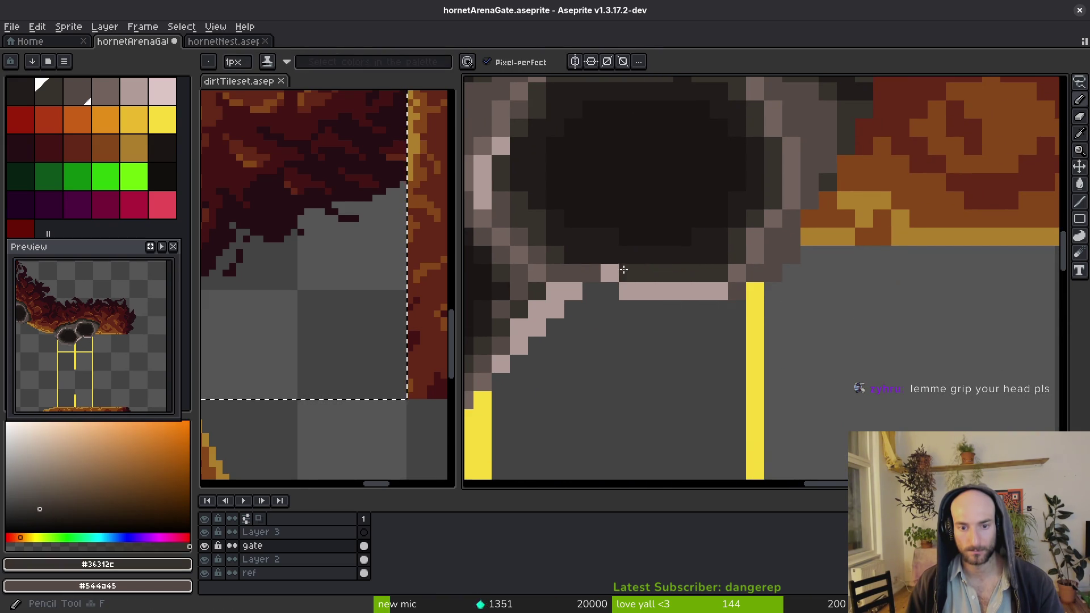
scroll(684, 317, down, 3)
scroll(760, 378, up, 2)
alt+click(656, 293)
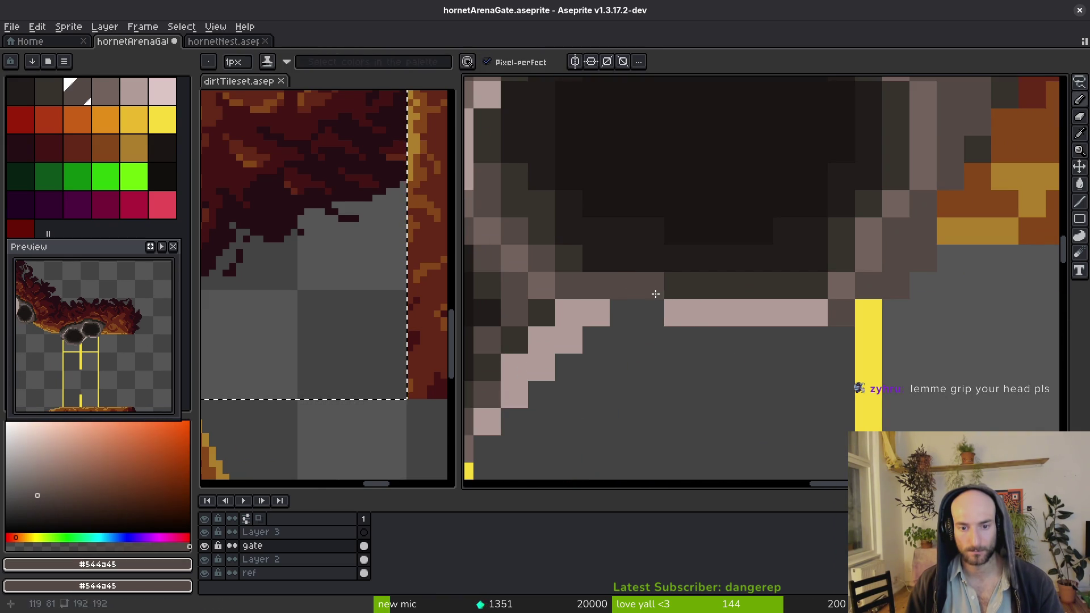
alt+click(678, 313)
click(651, 313)
click(624, 313)
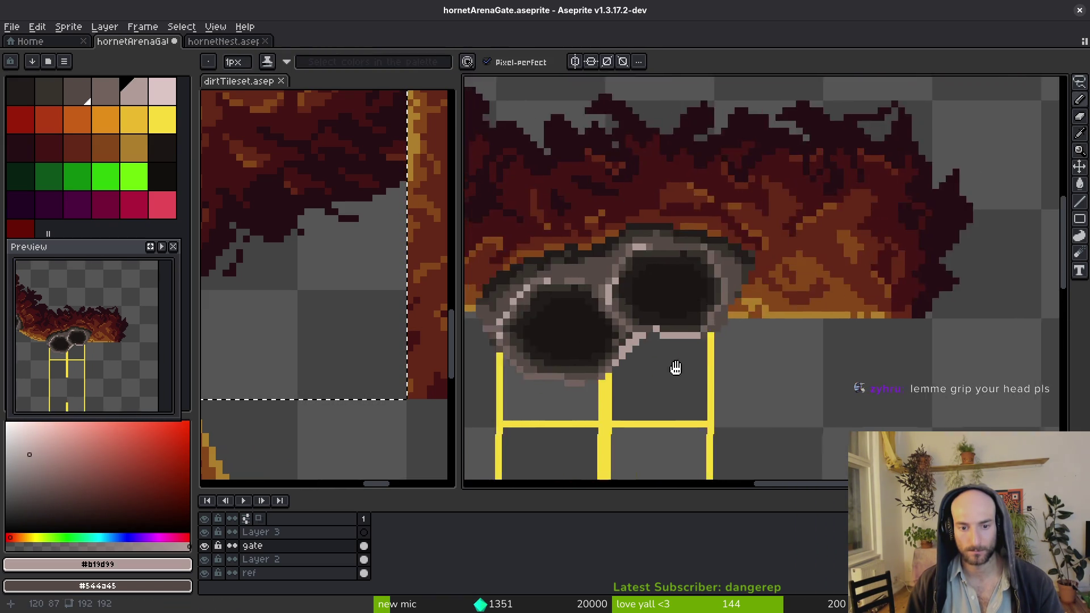
Paint a mid-grey #71625d diagonal over the pink edge pixels
scroll(782, 373, down, 3)
scroll(782, 373, up, 2)
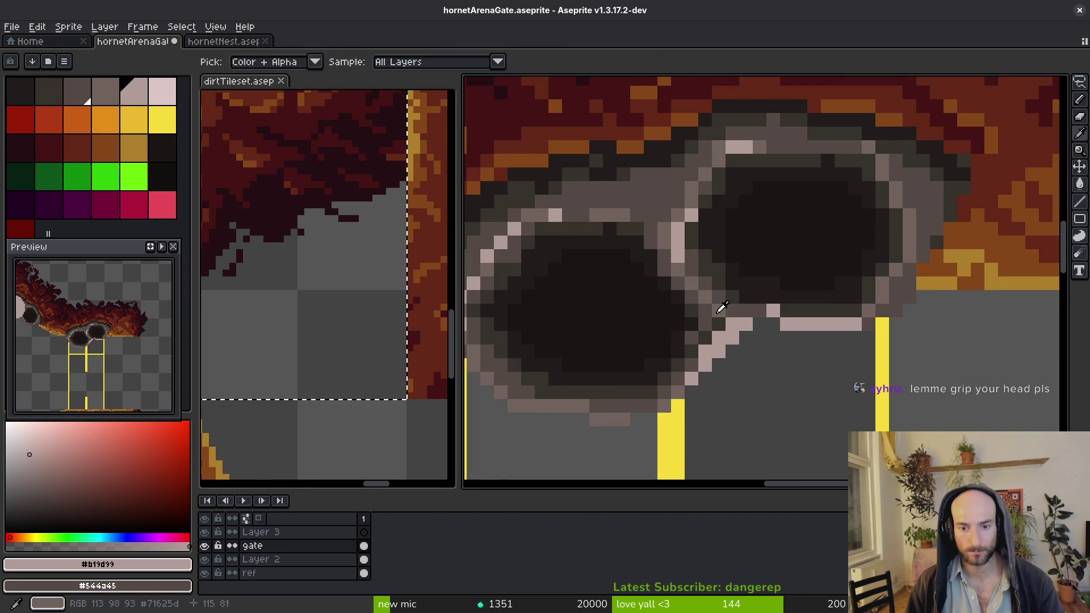
alt+click(729, 328)
scroll(729, 328, up, 2)
drag(730, 327, 684, 388)
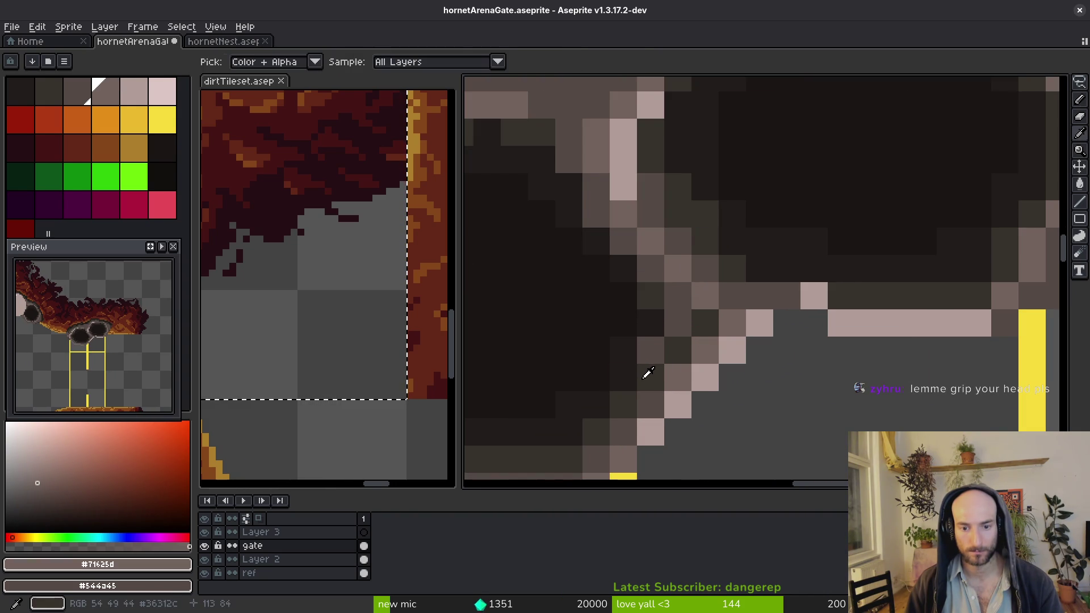
Paint a dark #201c1a pixel inside the cell edge and save the gate file
alt+click(652, 357)
alt+click(654, 348)
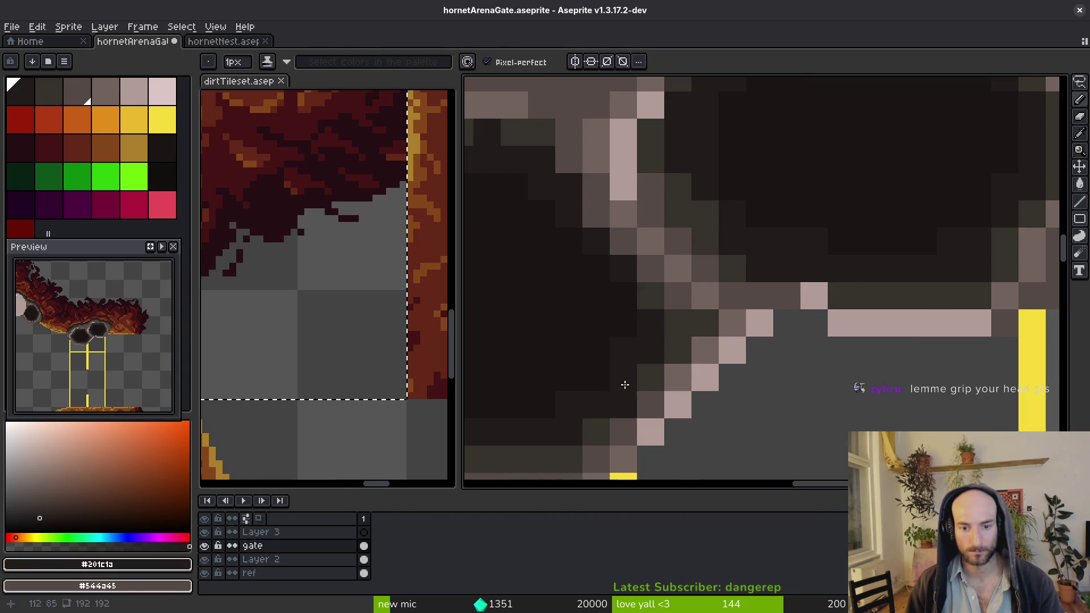
key(ctrl+z)
click(673, 319)
alt+click(606, 309)
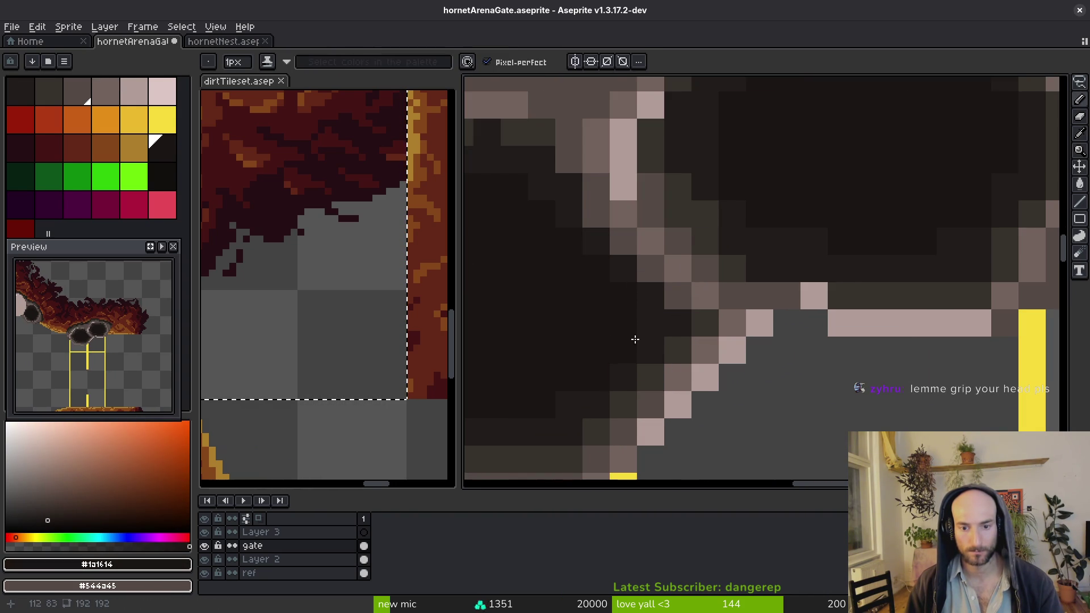
scroll(578, 383, down, 3)
key(ctrl+s)
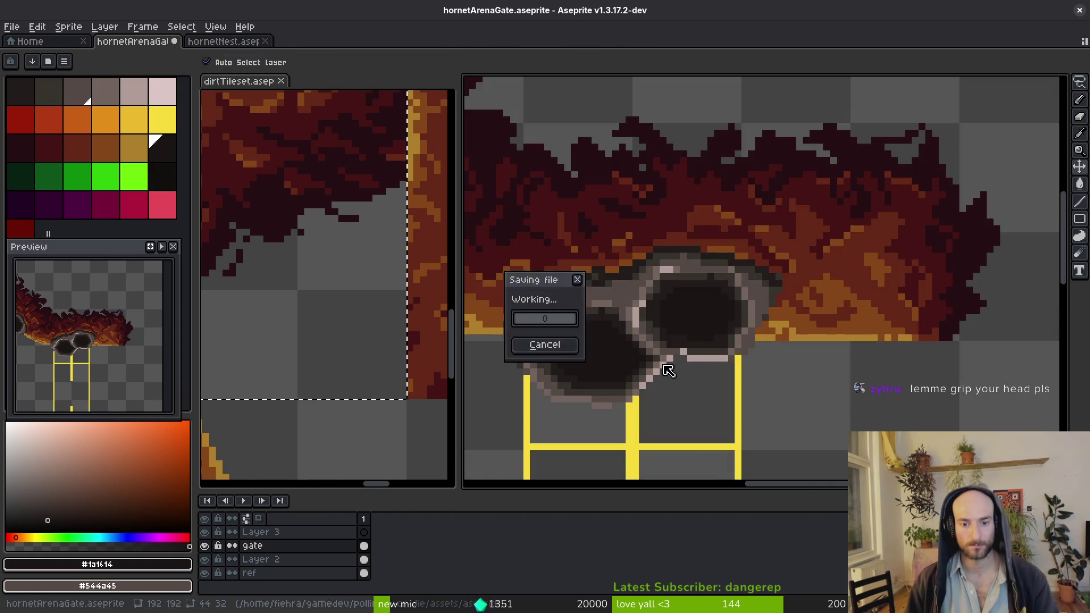
scroll(640, 344, up, 4)
Paint dark #201c1a pixels along the cell's inner edge and save again
alt+click(680, 327)
drag(693, 327, 587, 212)
alt+click(552, 255)
scroll(665, 361, down, 3)
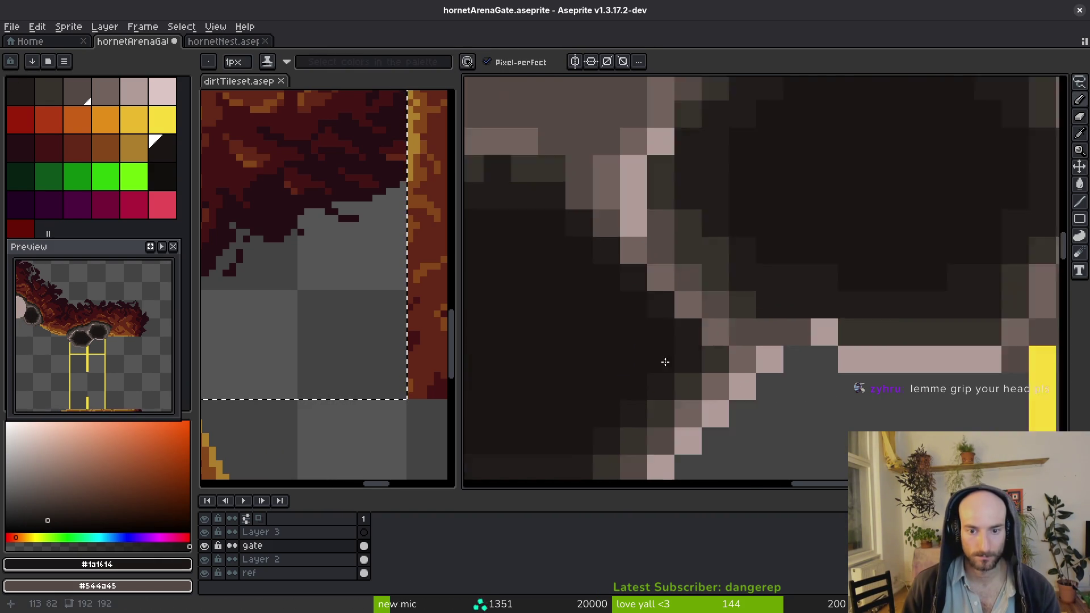
key(ctrl+s)
drag(736, 342, 690, 371)
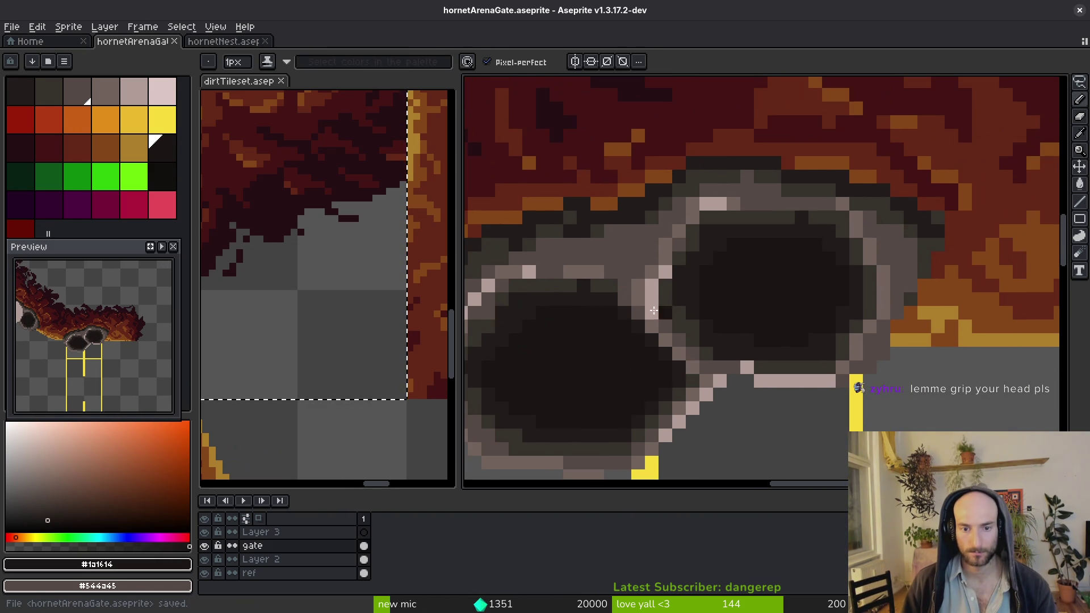
alt+click(611, 280)
key(ctrl+s)
Lasso an area around the grafted cells, then clear the selection
scroll(659, 307, down, 3)
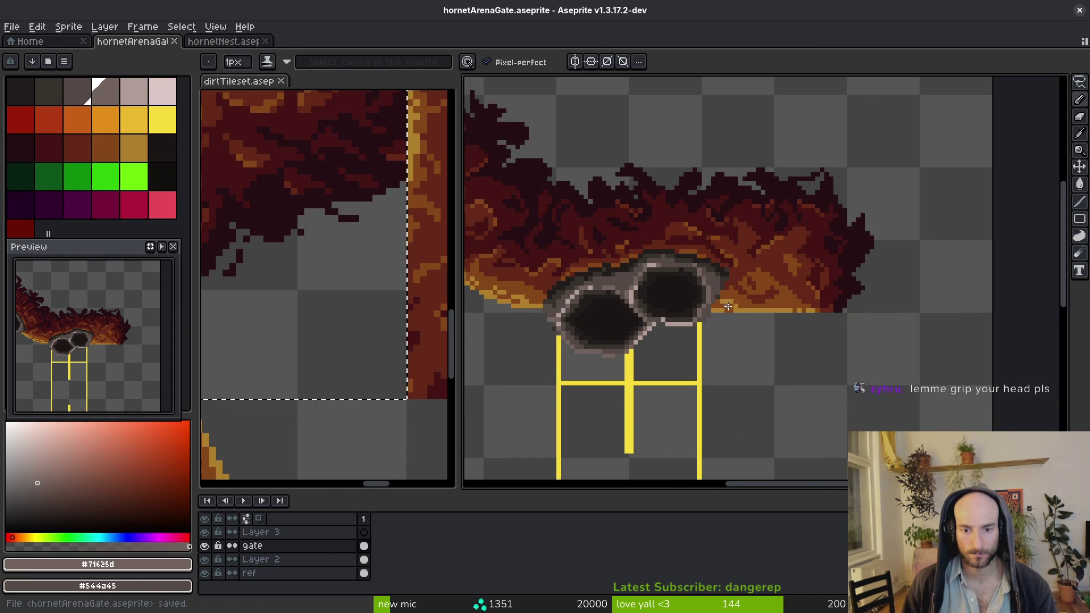
scroll(728, 307, down, 2)
drag(728, 307, 799, 307)
key(q)
mouse_move(785, 252)
mouse_down()
mouse_move(712, 246)
mouse_move(799, 369)
mouse_move(807, 259)
mouse_up()
key(ctrl+d)
scroll(780, 275, up, 2)
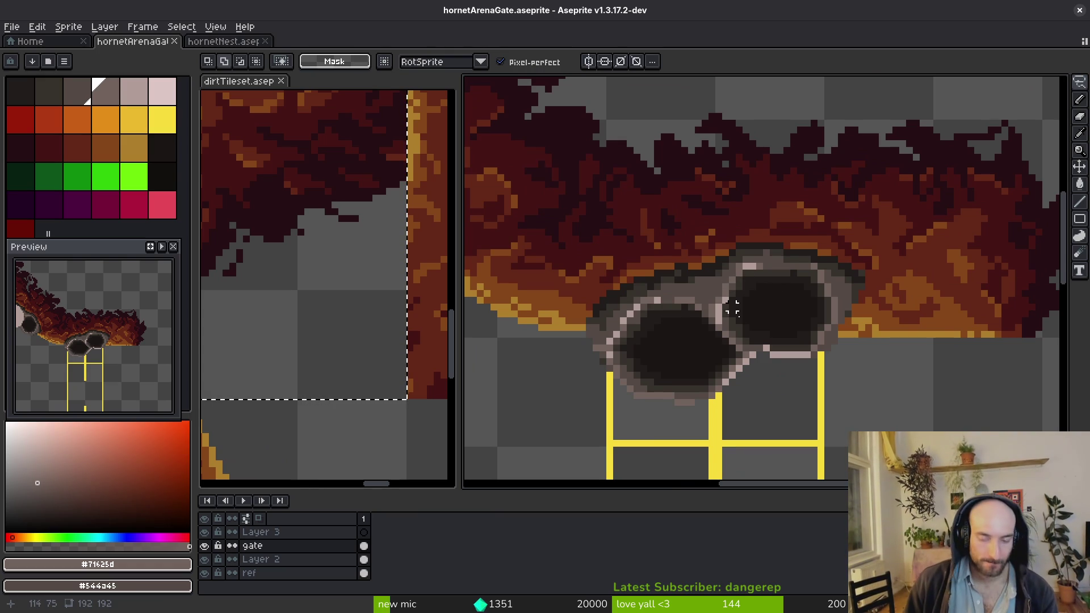
key(shift+w)
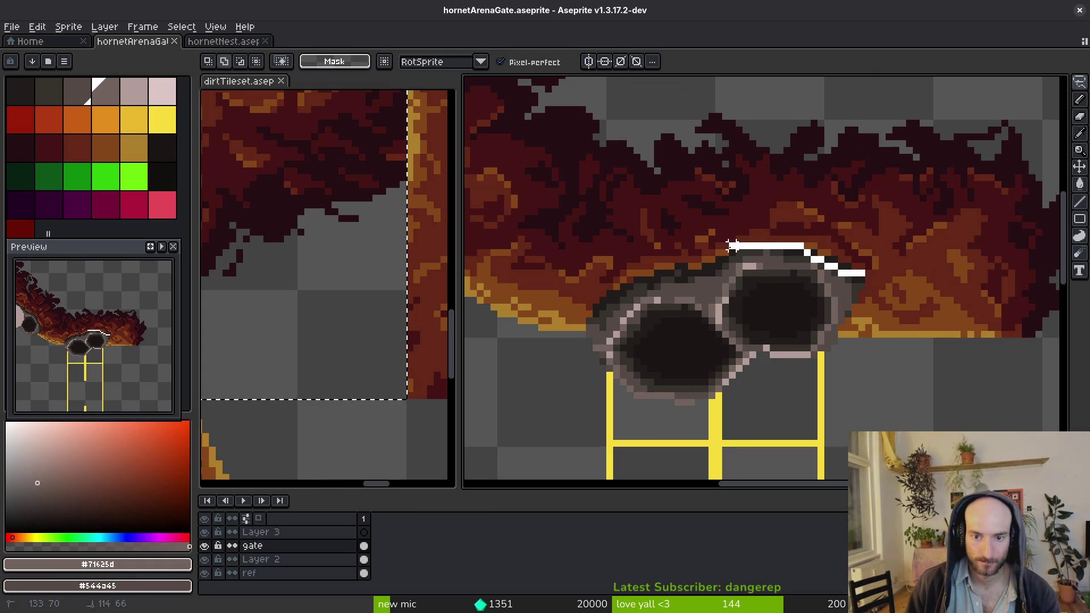
Lasso and clear around the comb cells, undo and redo the paste, then nudge the cells right and down over the gate
drag(589, 319, 794, 430)
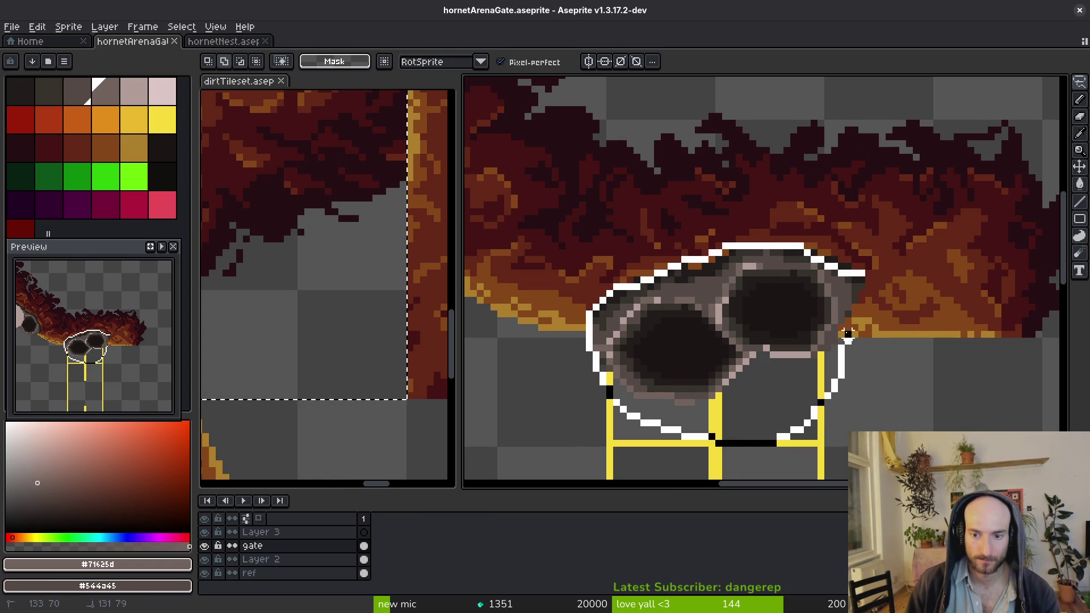
drag(846, 334, 856, 302)
key(Delete)
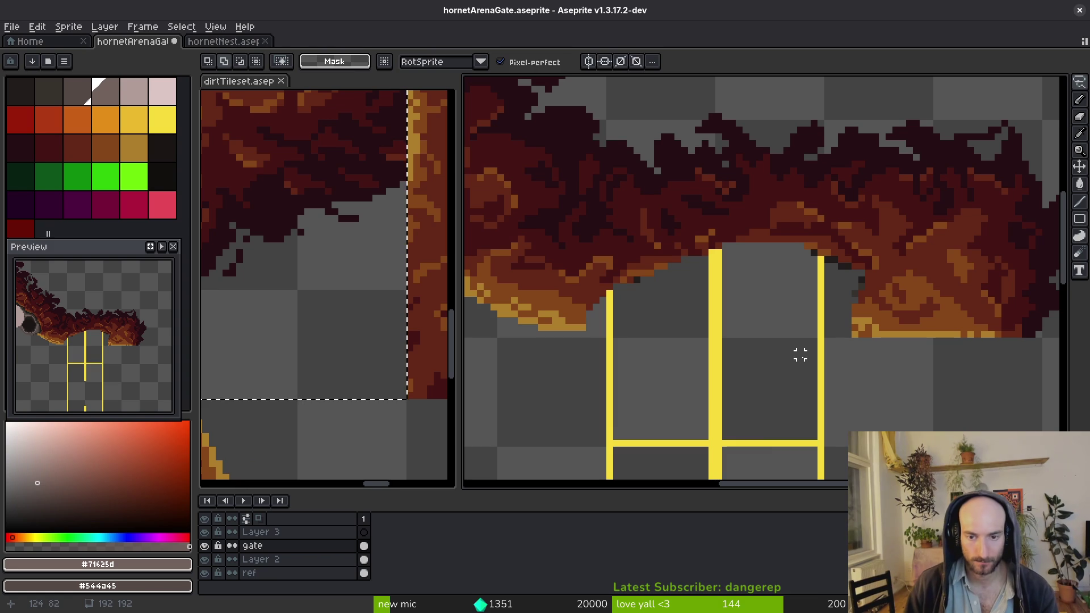
key(ctrl+z)
key(ctrl+z)
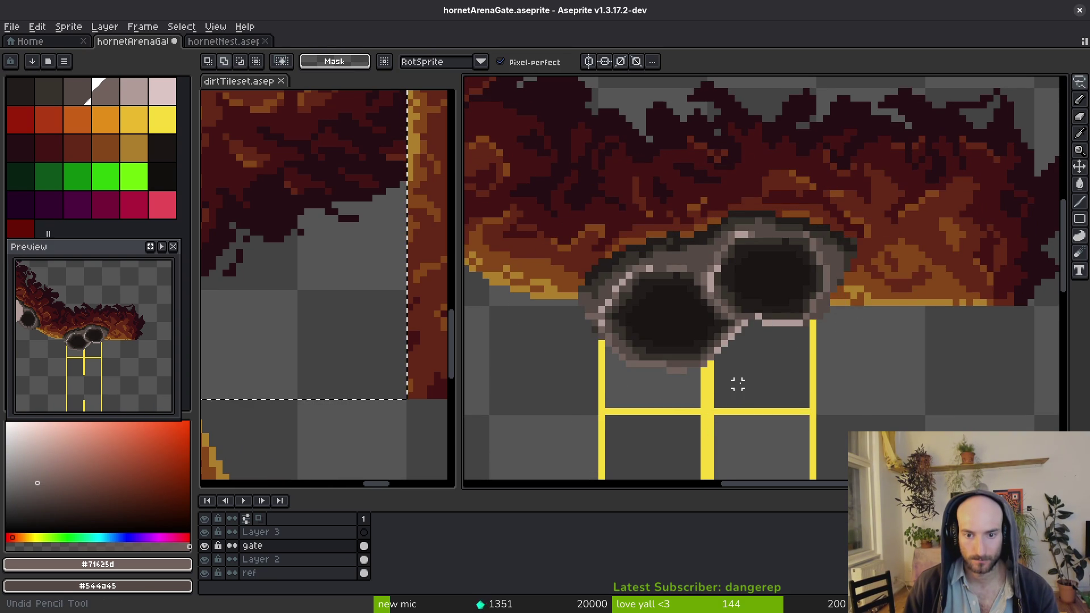
key(ctrl+z)
key(ctrl+y)
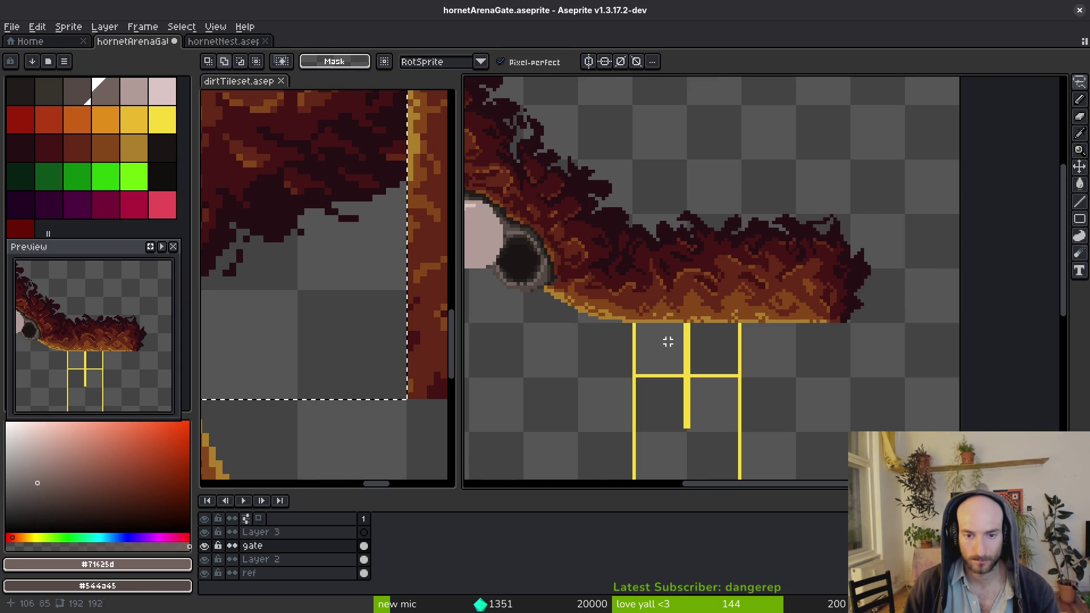
key(ctrl+z)
key(ctrl+y)
scroll(690, 329, up, 2)
mouse_move(707, 313)
mouse_down()
mouse_move(725, 336)
mouse_move(732, 318)
mouse_move(718, 324)
mouse_move(720, 313)
mouse_move(759, 320)
mouse_up()
key(b)
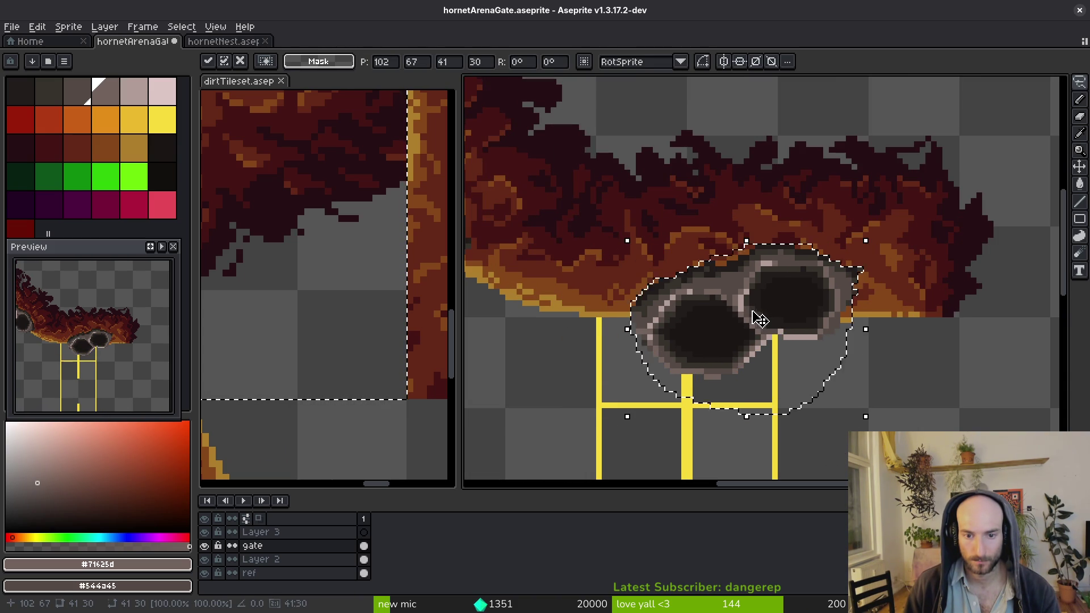
Sample the gold colour from the ledge edge and save the gate file
scroll(840, 317, up, 5)
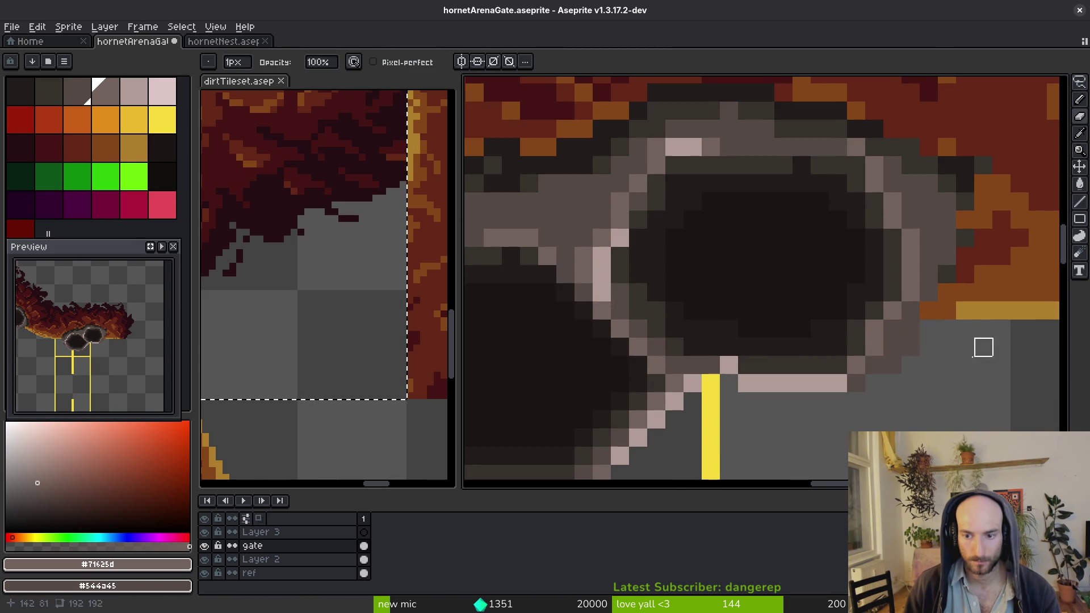
scroll(909, 335, right, 3)
alt+click(785, 327)
scroll(794, 327, down, 5)
key(ctrl+s)
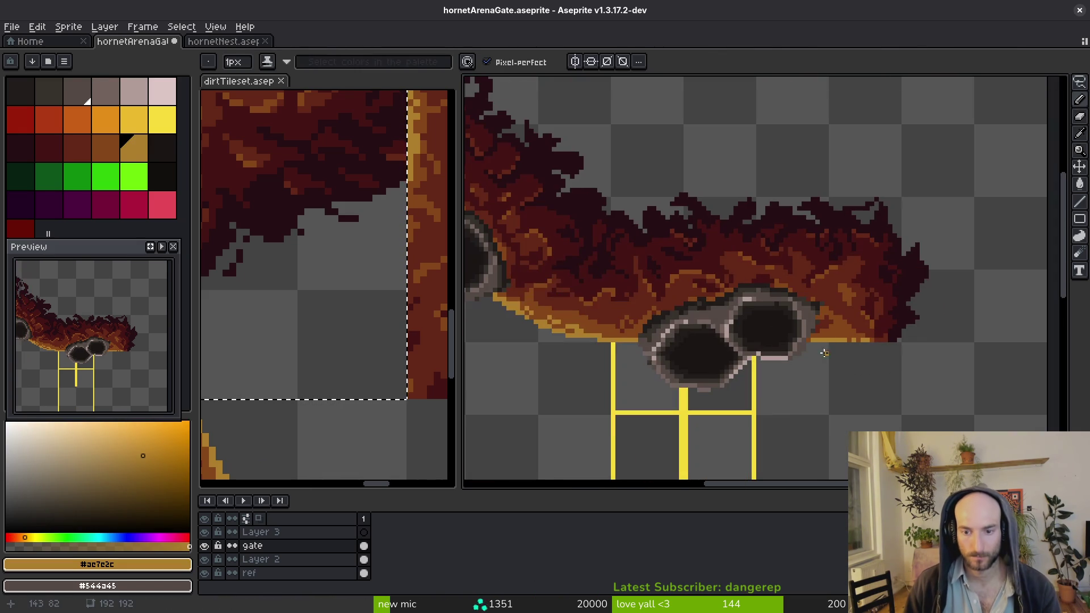
Repaint stray cell-edge pixels with the darker grey #544a45 and save
scroll(794, 380, up, 5)
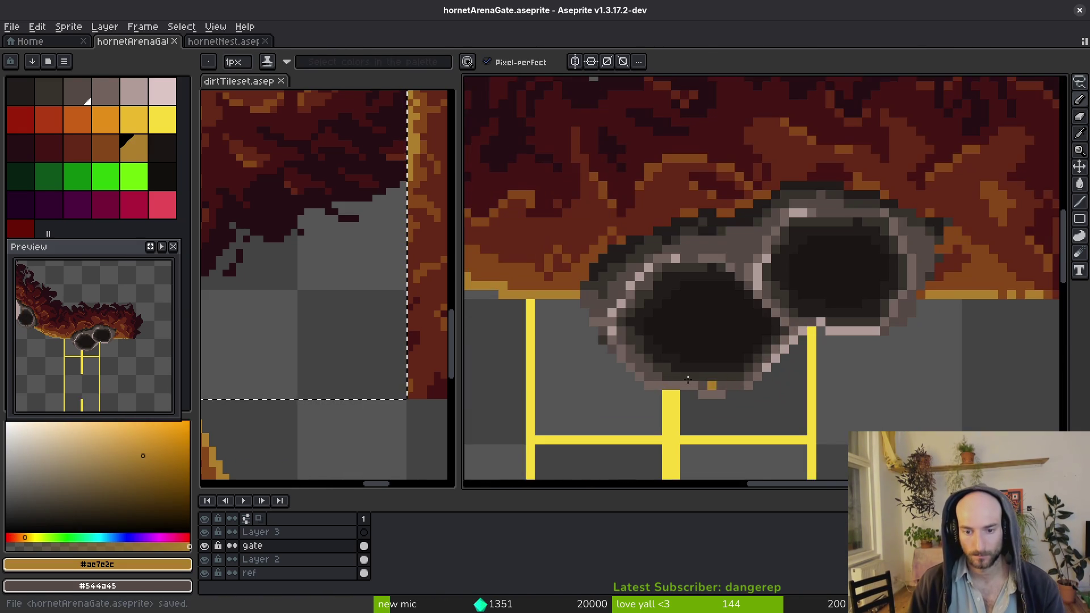
alt+click(611, 210)
alt+click(627, 257)
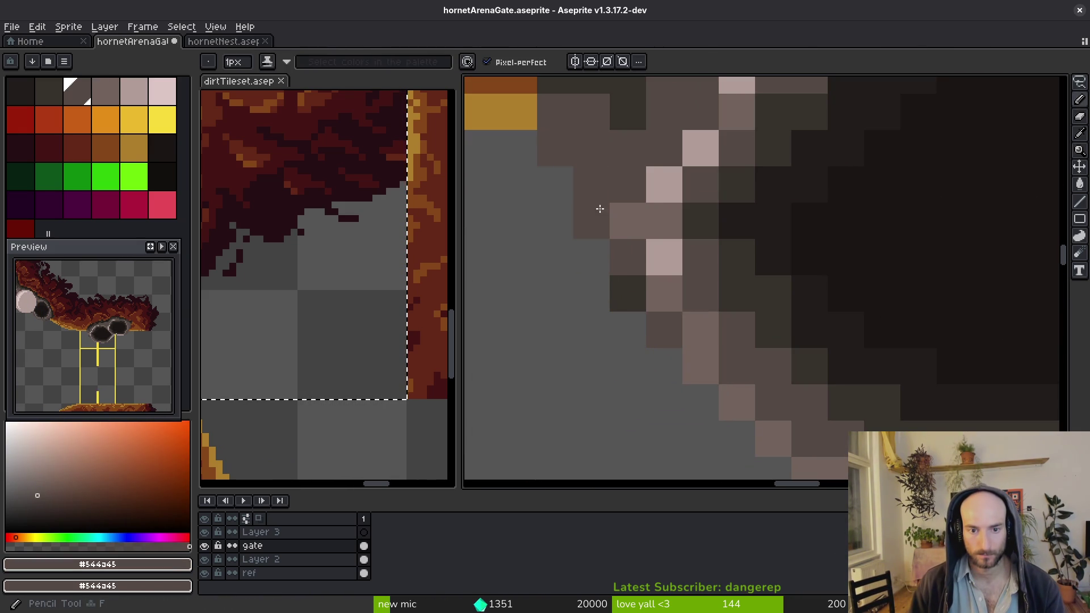
click(629, 221)
click(628, 293)
scroll(674, 321, down, 2)
scroll(660, 314, up, 2)
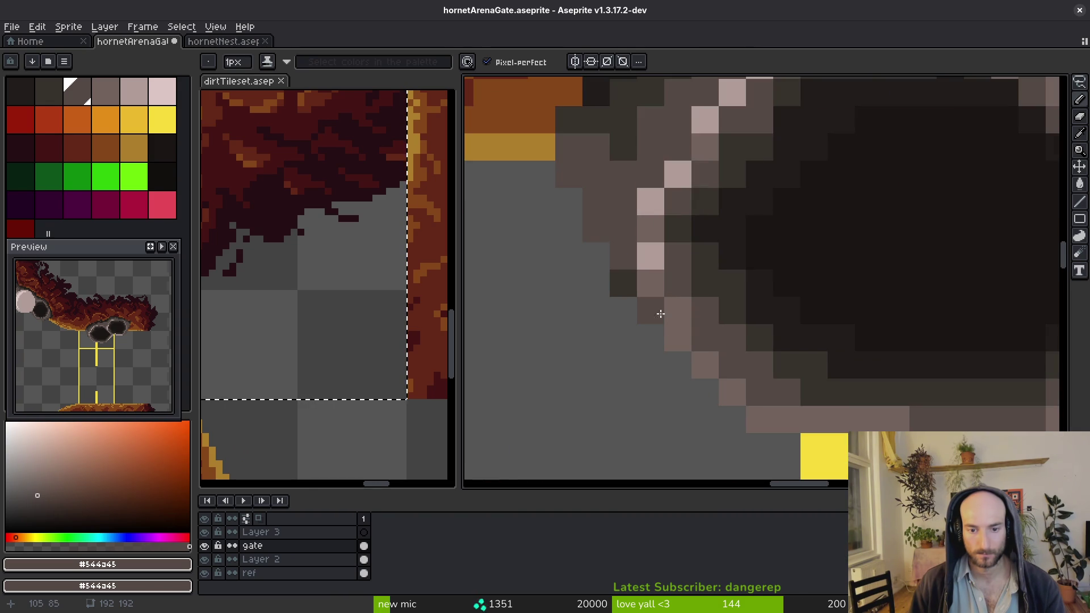
scroll(641, 275, down, 2)
key(ctrl+s)
scroll(664, 291, up, 2)
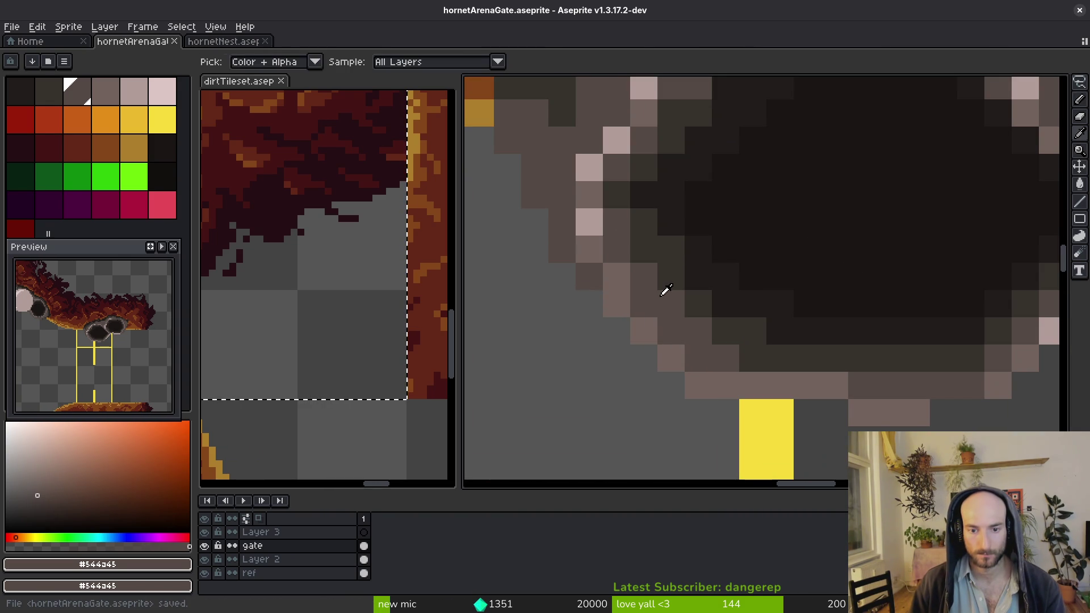
Darken two lower-left cell-edge pixels with #36312c, sample the hole's near-black tones, and save
alt+click(651, 252)
click(671, 302)
click(699, 329)
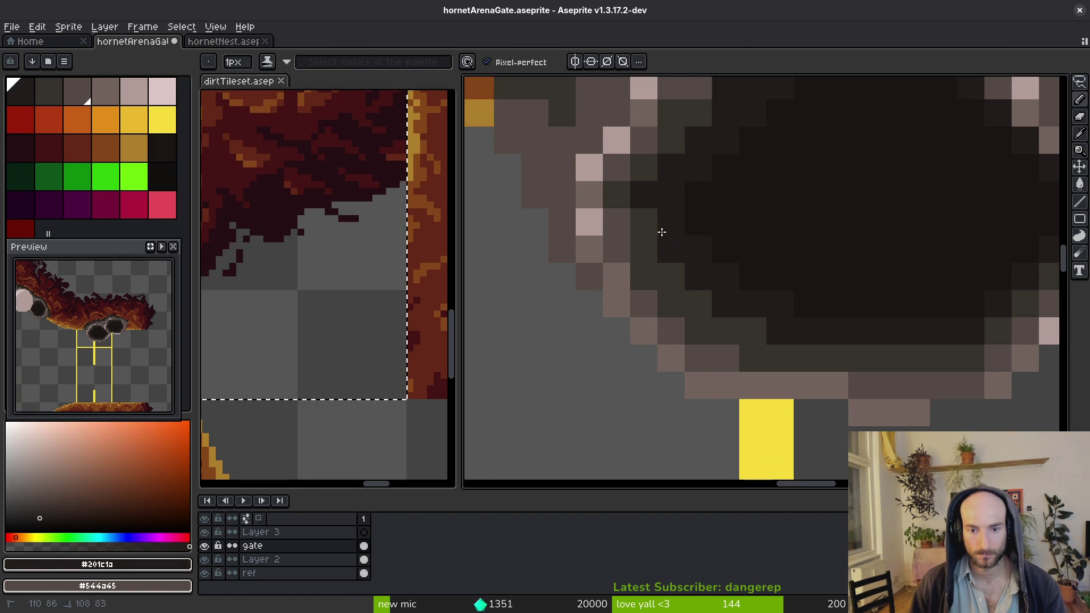
scroll(656, 229, down, 3)
scroll(700, 270, up, 3)
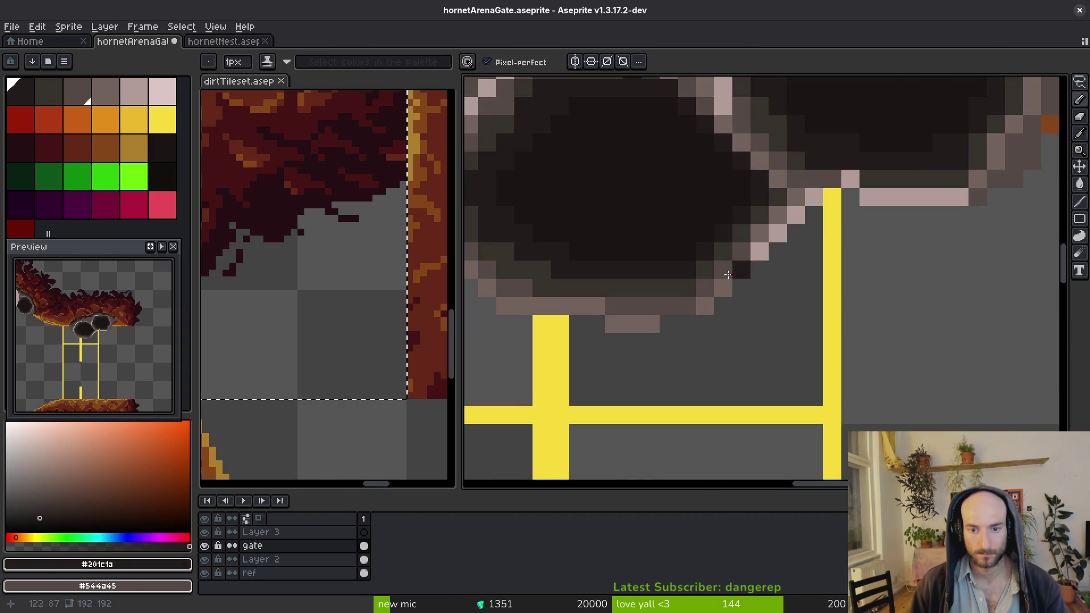
alt+click(669, 380)
alt+click(616, 329)
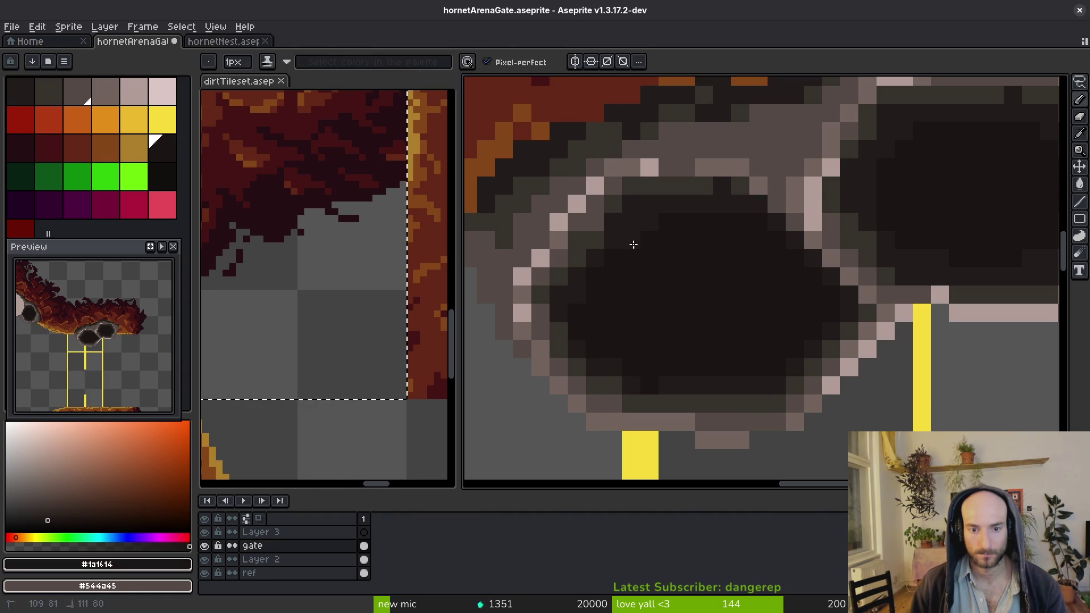
scroll(675, 297, down, 3)
scroll(706, 309, up, 1)
key(ctrl+s)
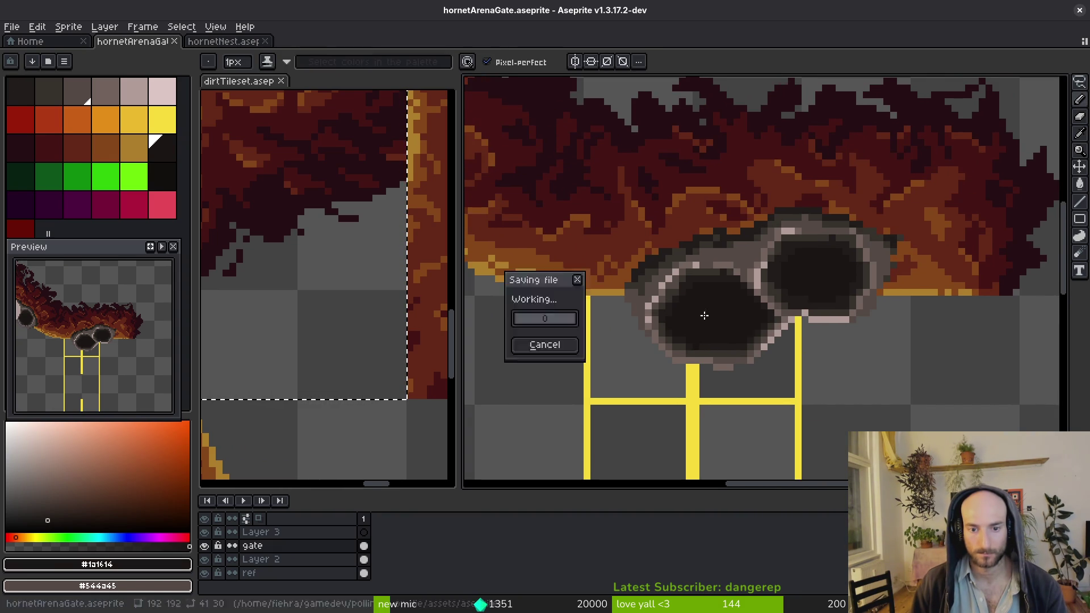
scroll(903, 242, up, 2)
Sample the dark red dirt and dark grey #36312c rim colours, then save the gate file
key(e)
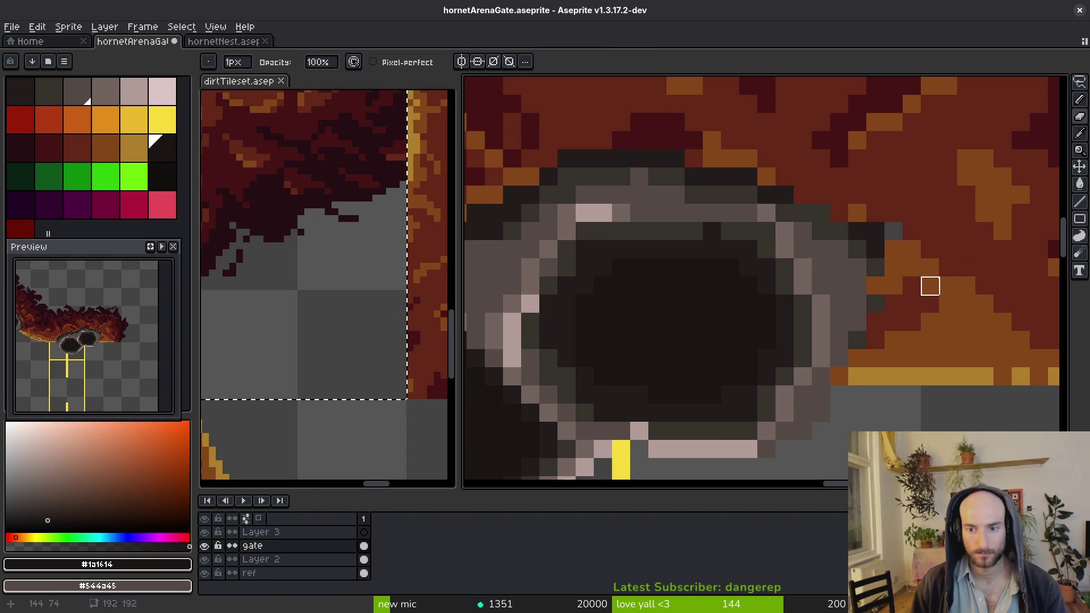
key(b)
alt+click(926, 224)
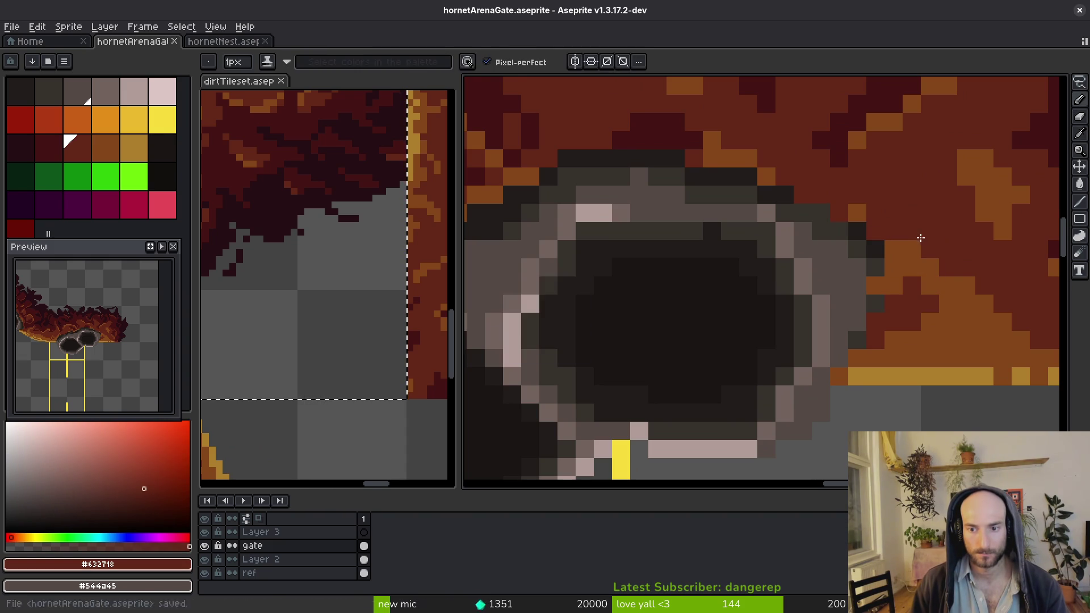
alt+click(877, 239)
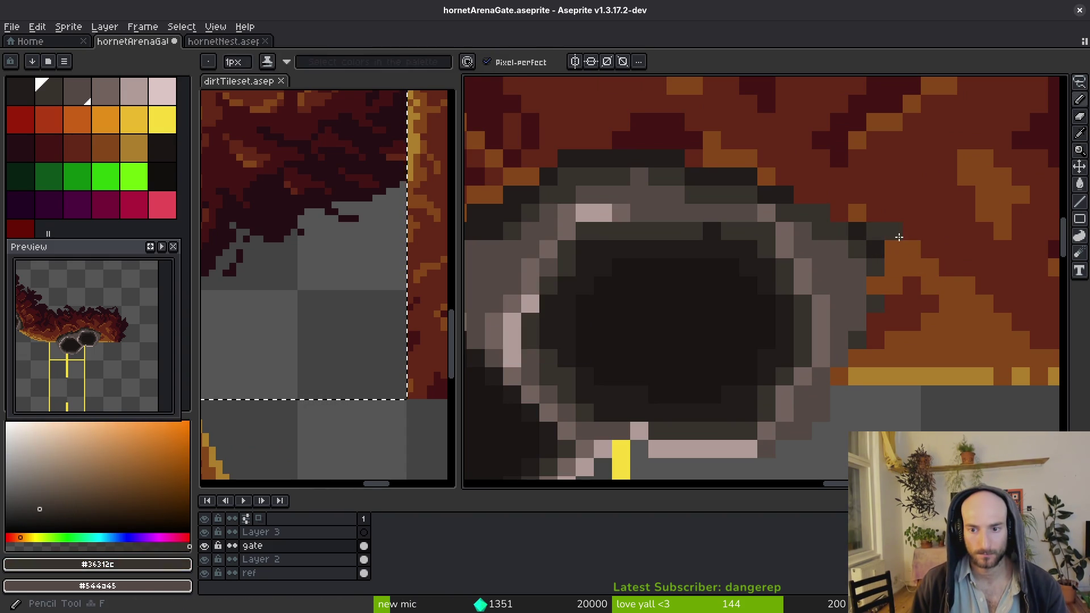
scroll(899, 237, down, 5)
key(ctrl+s)
scroll(875, 301, down, 1)
scroll(830, 314, down, 4)
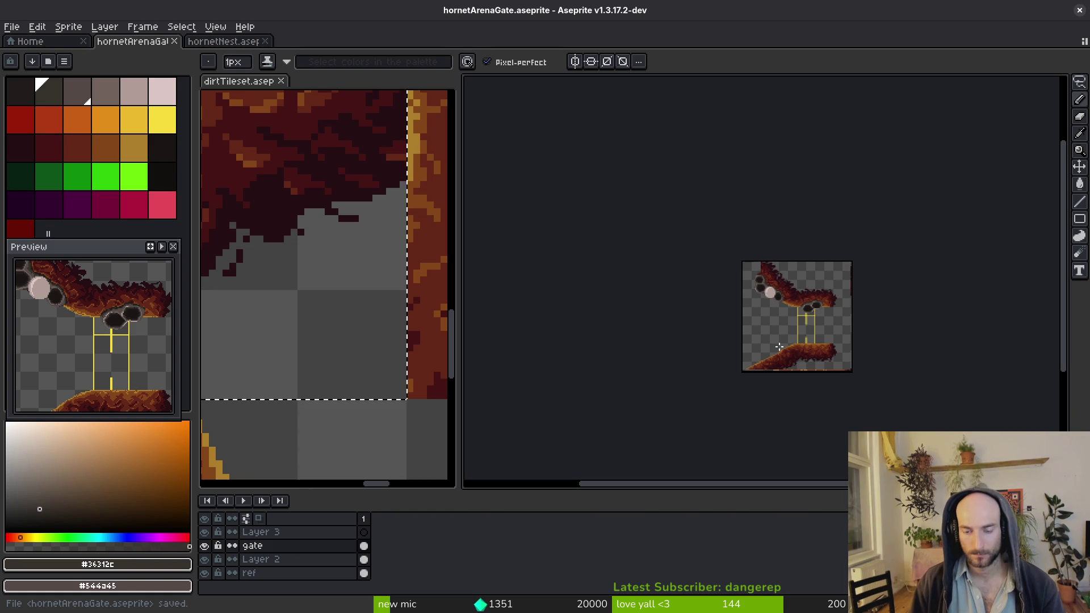
Add a new frame, link the gate cels across frames 1–4, and save
scroll(771, 347, up, 5)
key(ctrl+s)
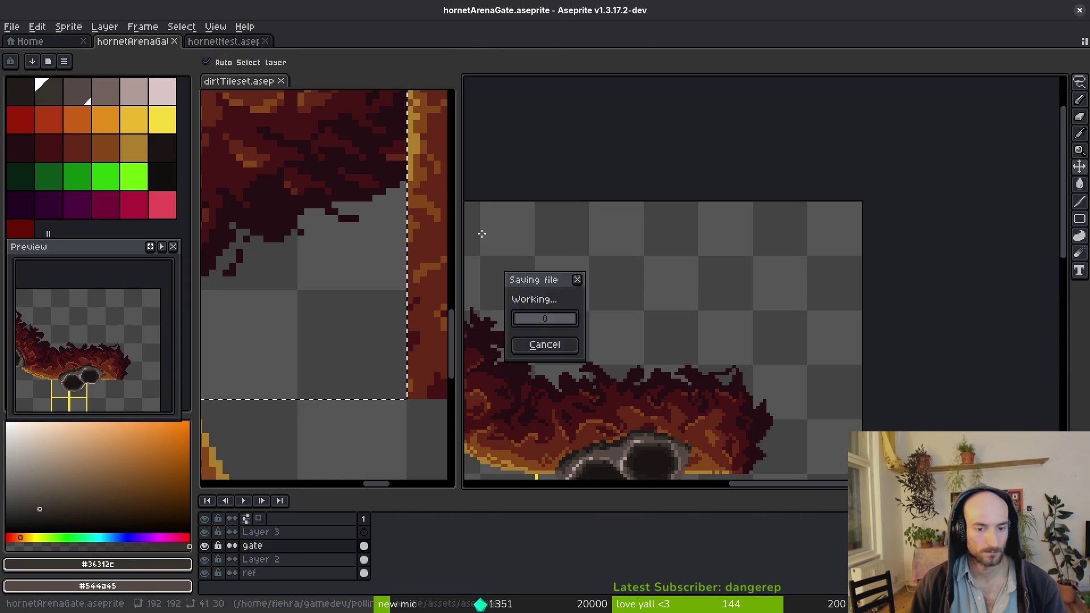
key(alt+n)
key(alt+n)
key(alt+n)
click(364, 560)
mouse_move(364, 573)
mouse_down()
mouse_move(404, 573)
mouse_move(405, 545)
mouse_up()
right_click(364, 546)
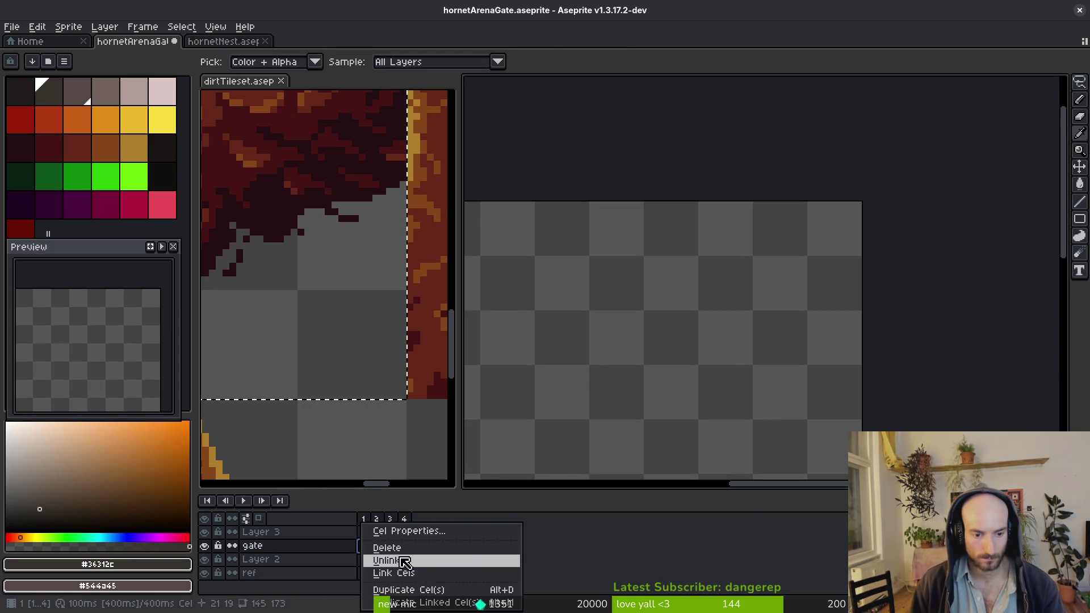
click(426, 573)
key(ctrl+s)
Rename Layer 3 to 'larva'
scroll(776, 301, down, 2)
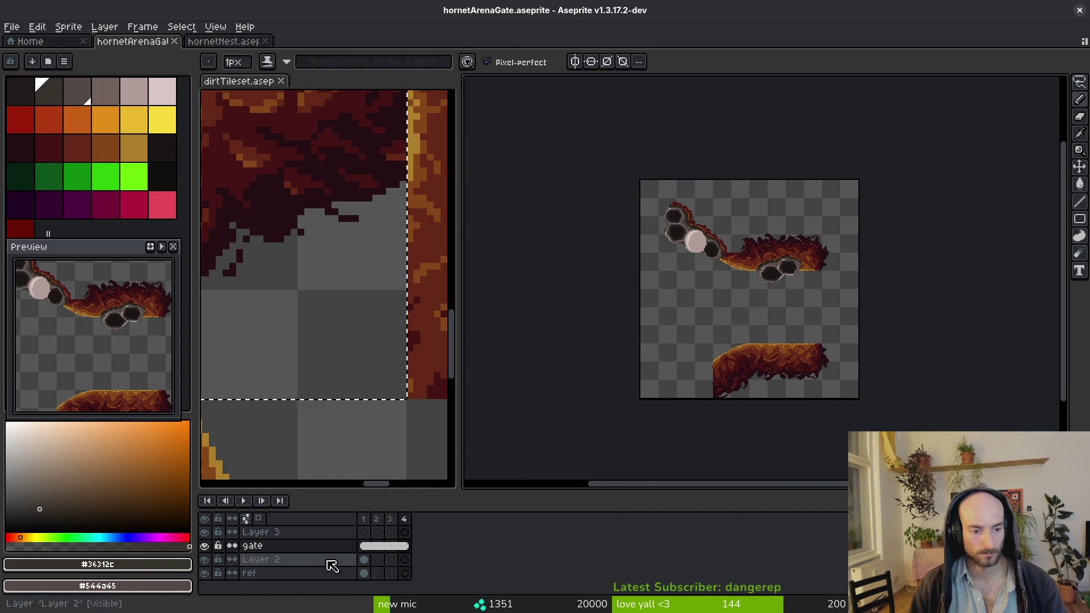
click(370, 547)
click(368, 534)
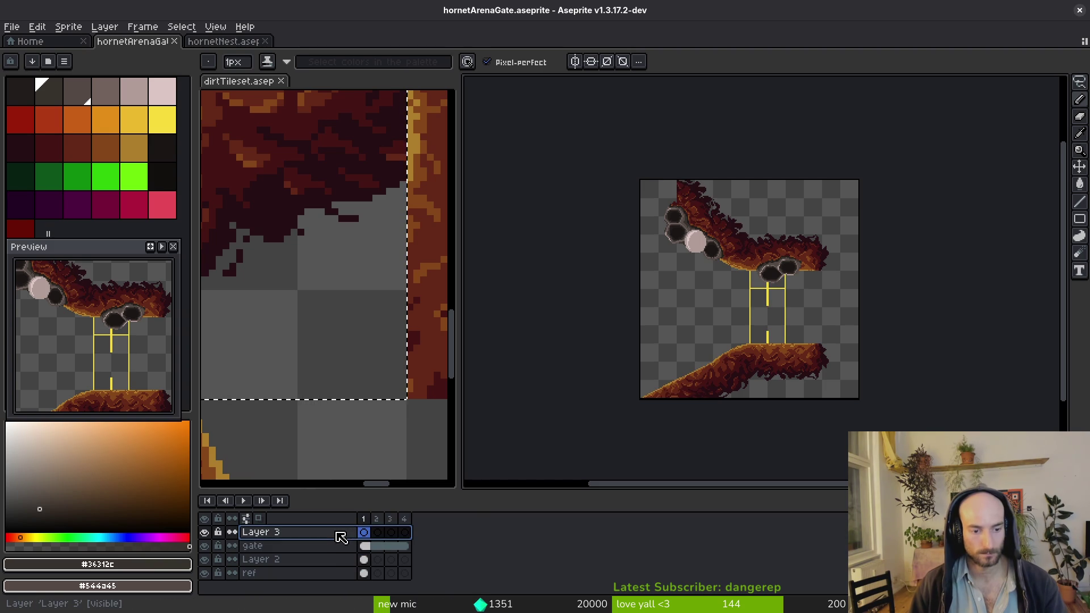
double_click(341, 537)
text(larva)
key(Return)
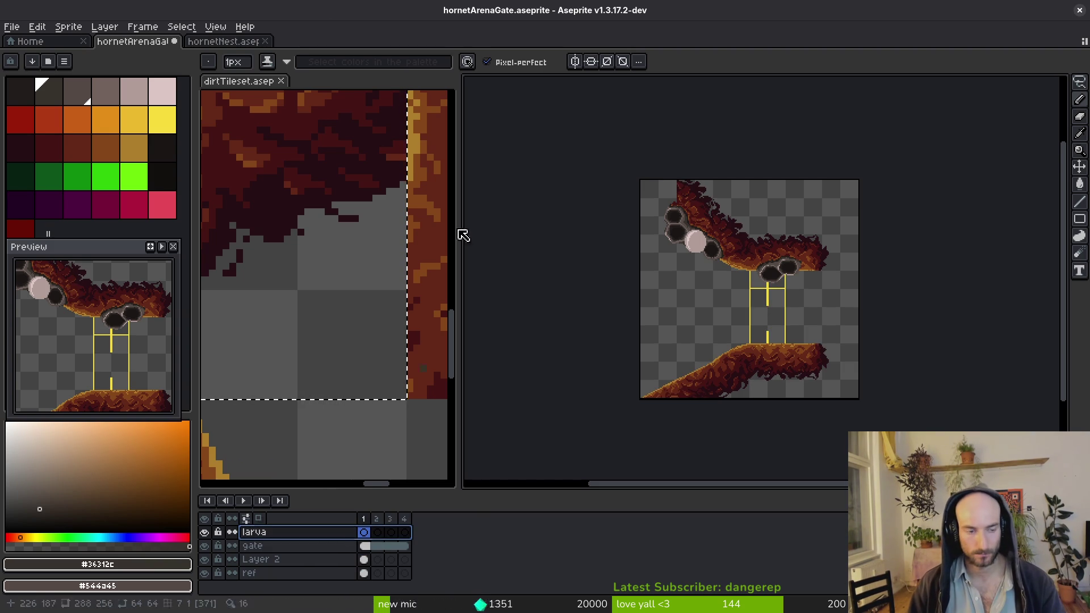
In hornetNest, rectangle-select a larva cell and go to frame 1 of the larvae layer
click(227, 41)
key(m)
scroll(738, 219, up, 1)
drag(714, 177, 813, 299)
click(365, 548)
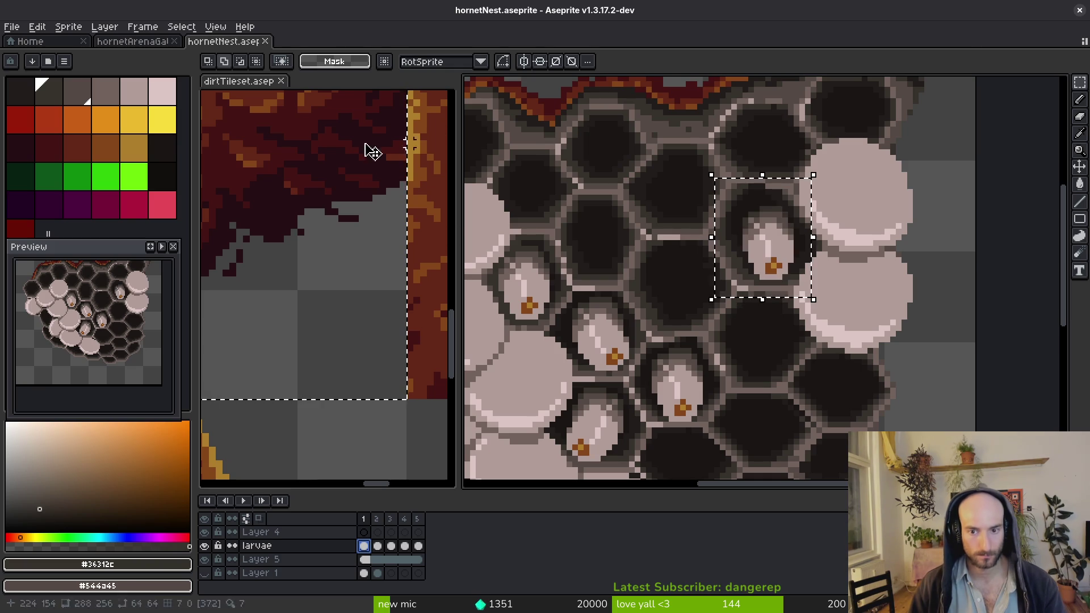
Paste the copied nest larva into the gate's left comb cell, nudge it lower, and save
click(158, 42)
key(ctrl+v)
scroll(750, 258, up, 5)
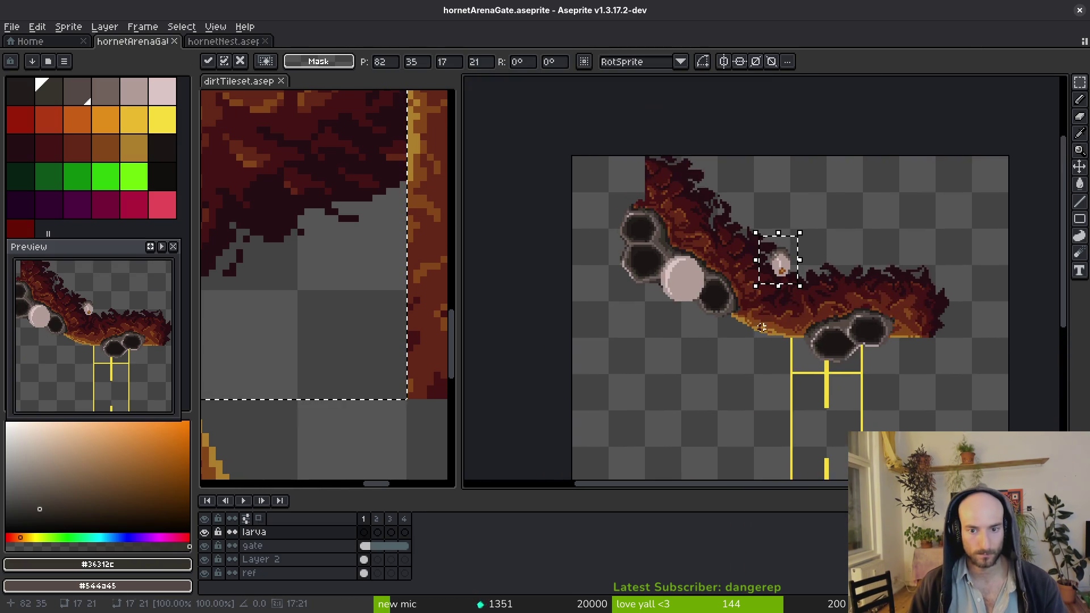
mouse_move(749, 263)
mouse_down()
mouse_move(630, 352)
mouse_move(750, 358)
mouse_move(594, 297)
mouse_move(606, 292)
mouse_up()
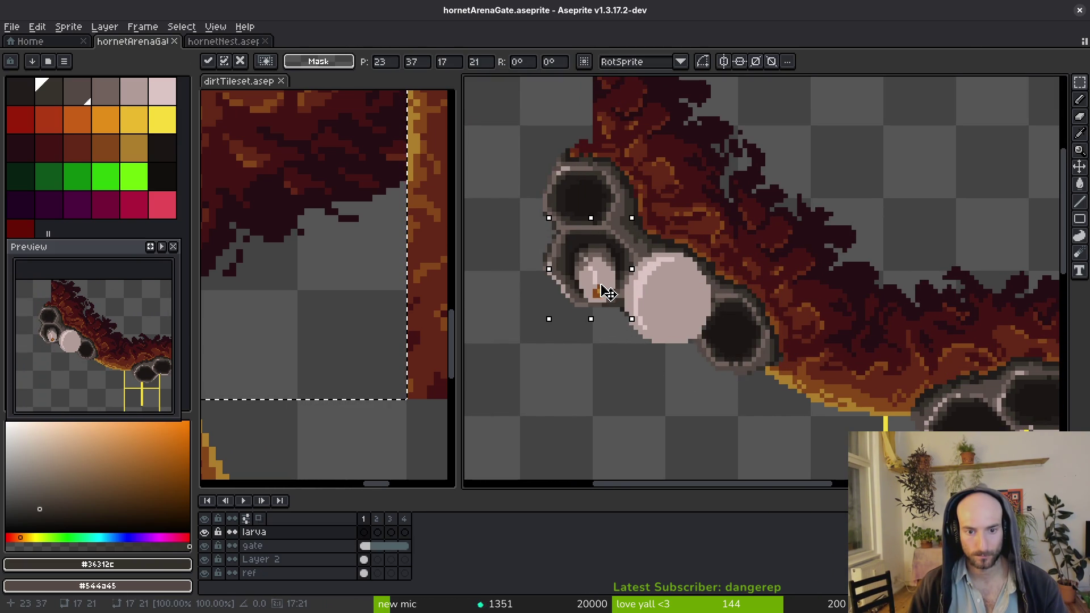
click(649, 242)
scroll(608, 275, up, 3)
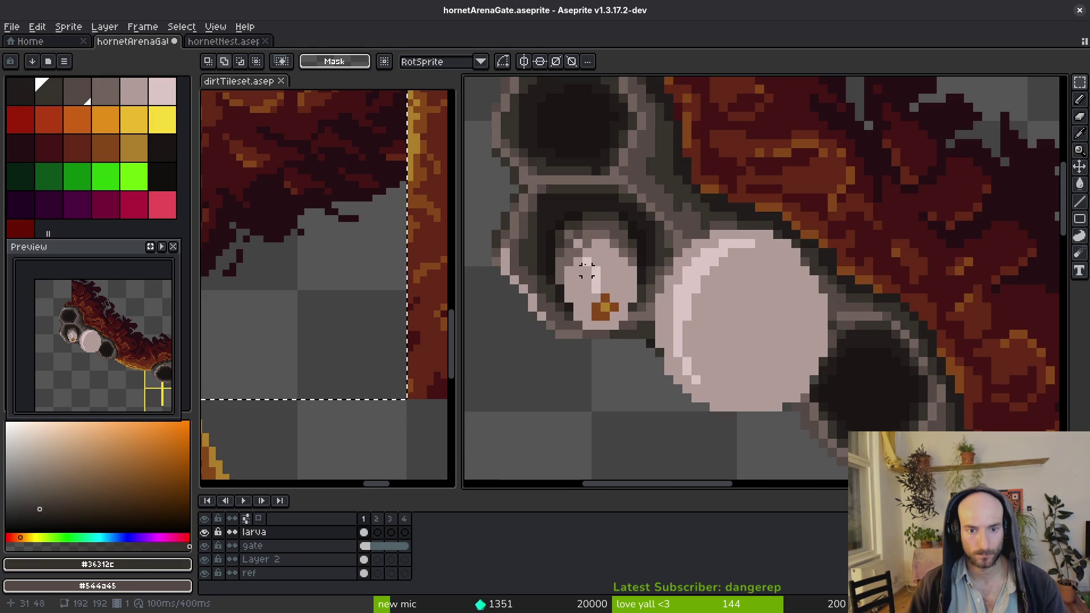
drag(541, 207, 662, 363)
drag(608, 301, 609, 310)
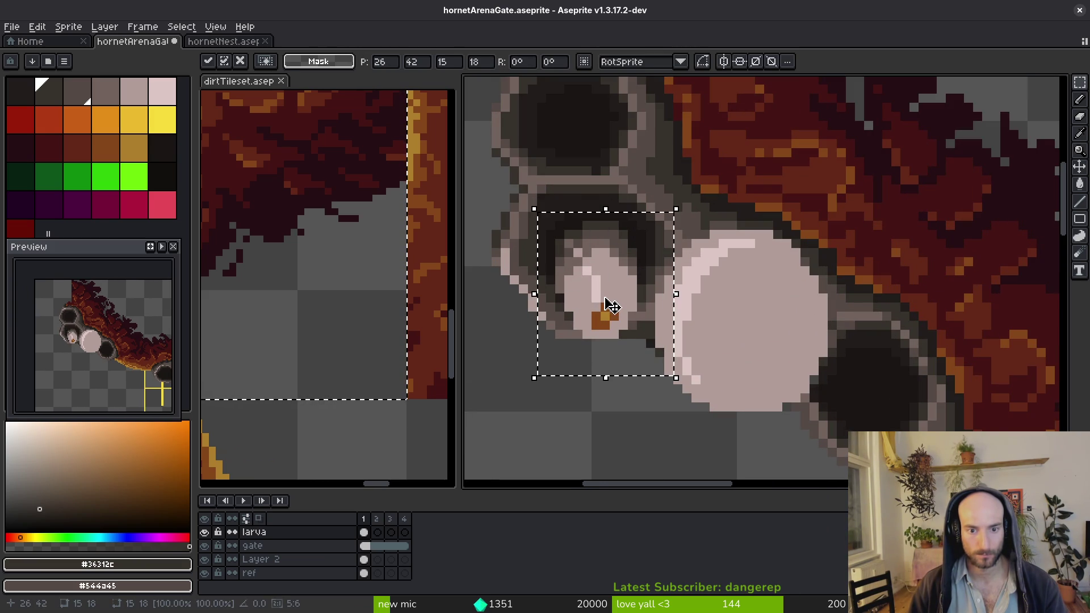
key(ctrl+s)
Take the top-right larva from nest frame 3 and paste it onto the gate's comb cell in frame 2
key(ctrl+Tab)
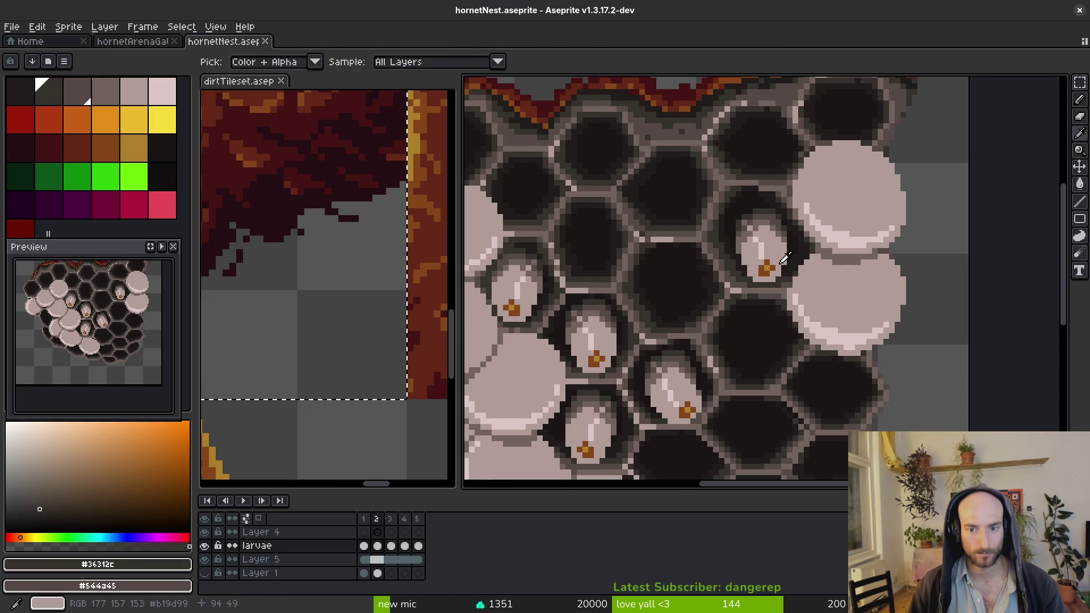
key(Right)
drag(706, 195, 846, 335)
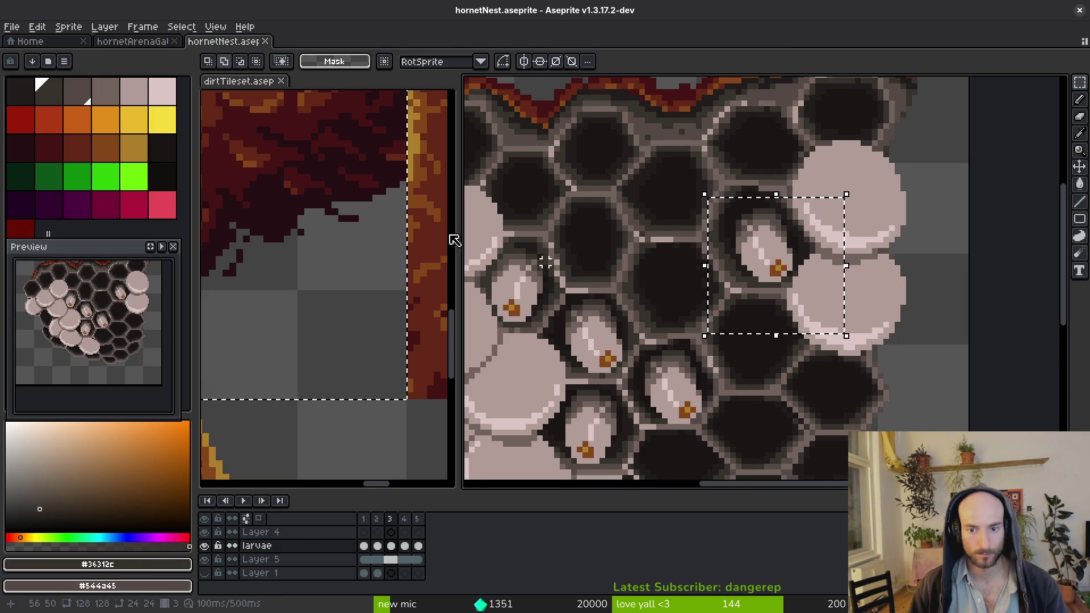
click(110, 42)
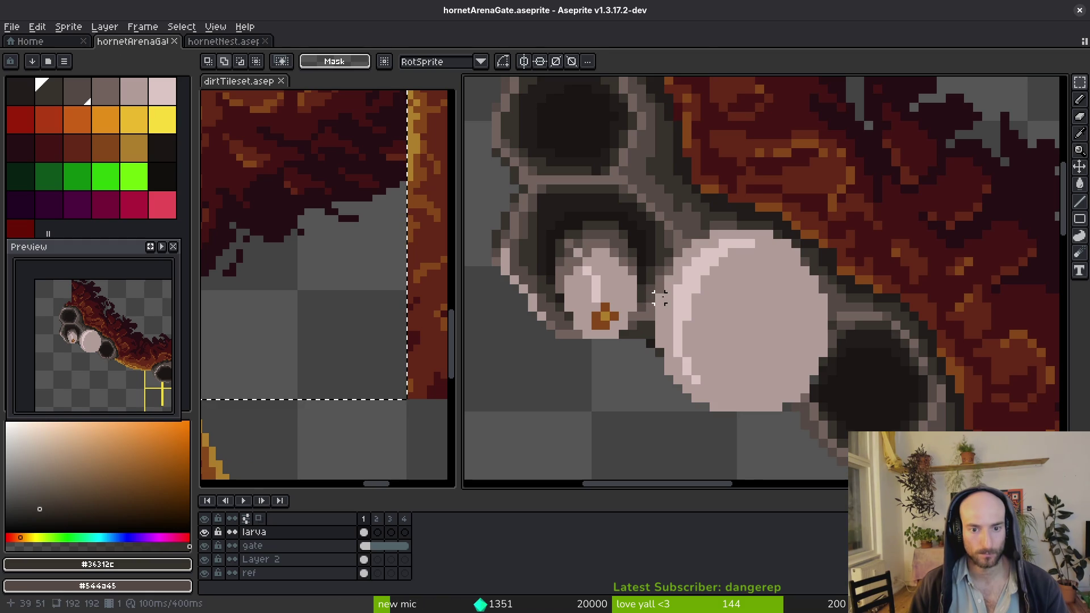
key(Right)
key(ctrl+v)
drag(755, 287, 606, 312)
key(Return)
key(alt)
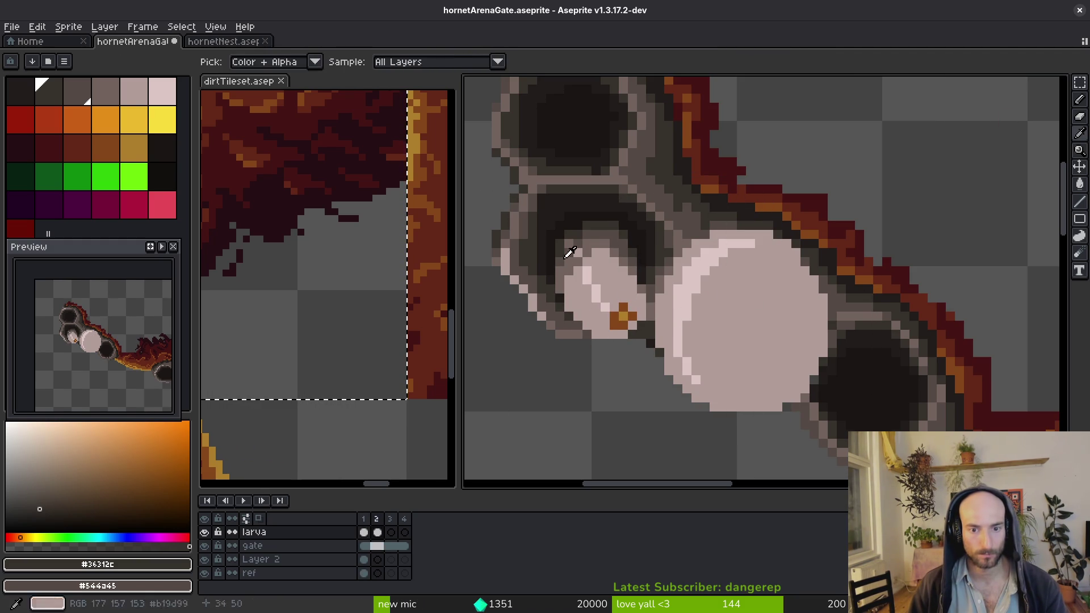
Play the hornet nest animation for comparison, then save the arena gate file
click(222, 41)
key(Return)
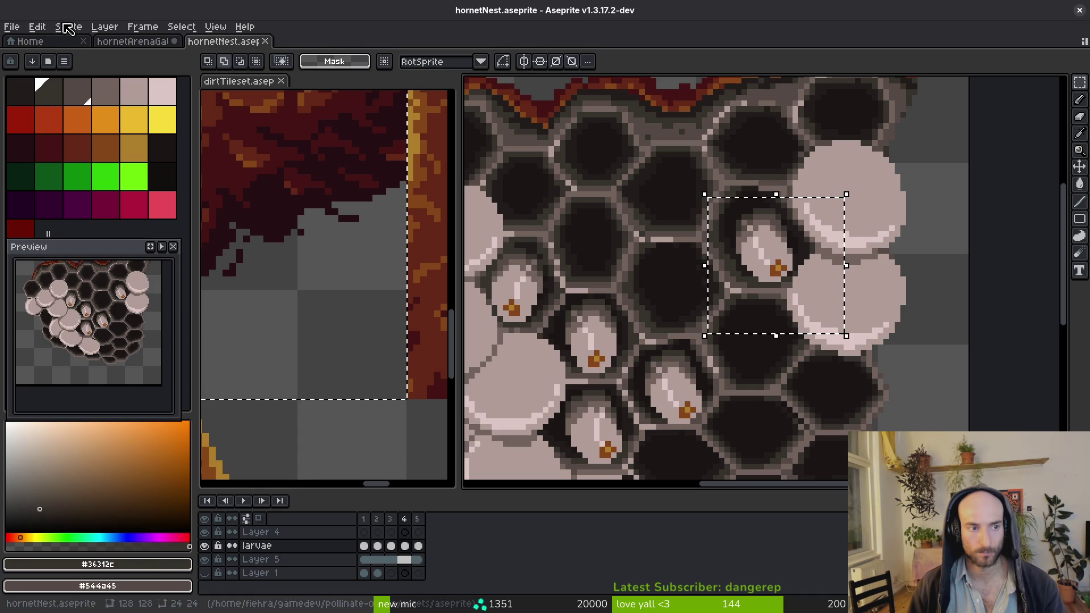
click(132, 42)
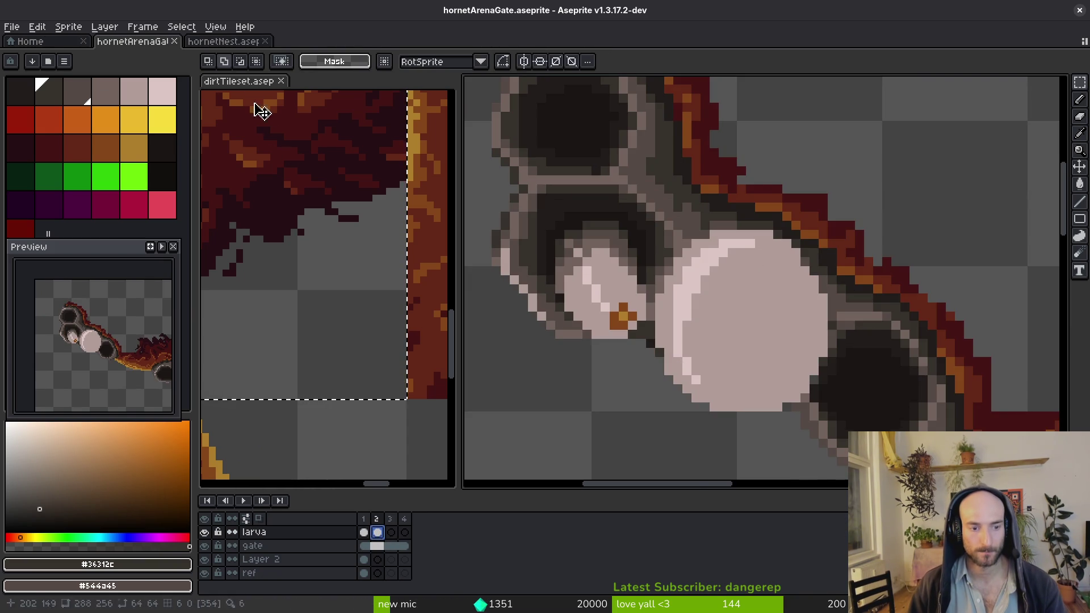
key(ctrl+Tab)
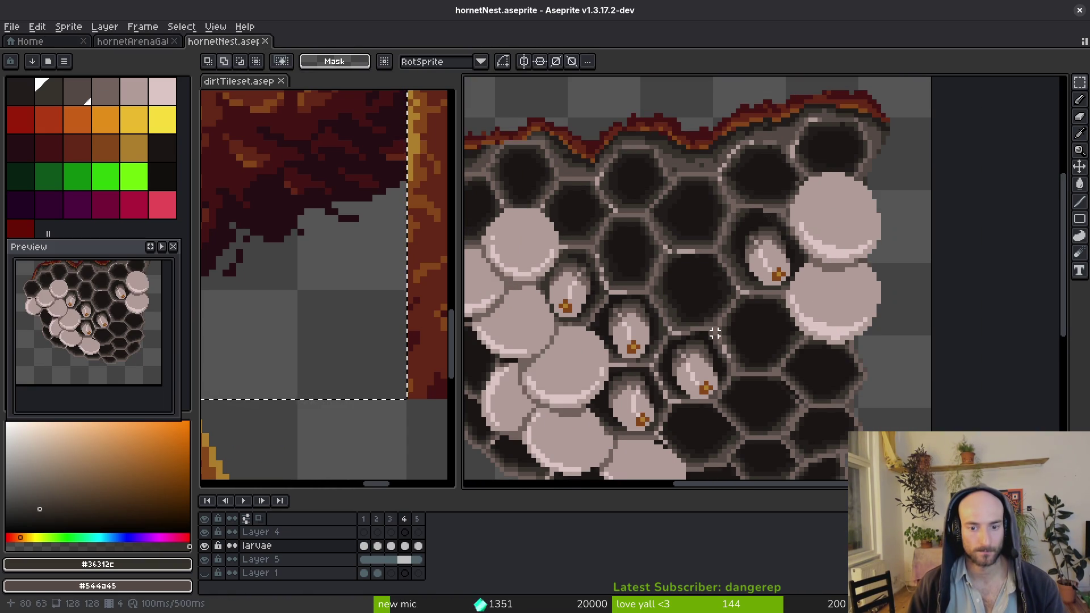
key(i)
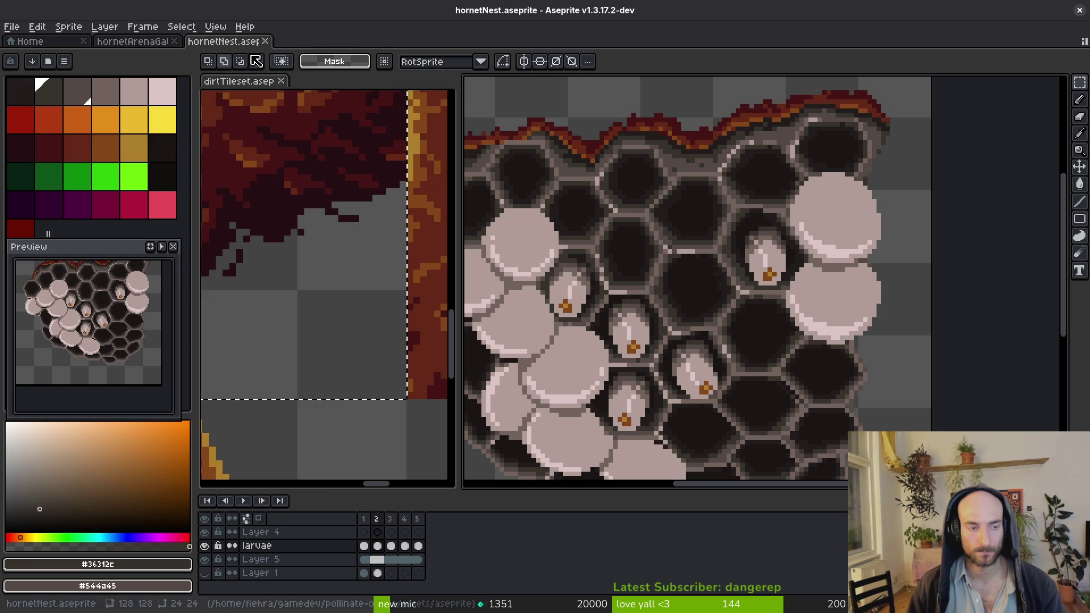
click(132, 42)
key(ctrl+s)
Review the gate frames, copy the frame 1 larva into frame 4, and add an empty frame 5
scroll(754, 307, right, 2)
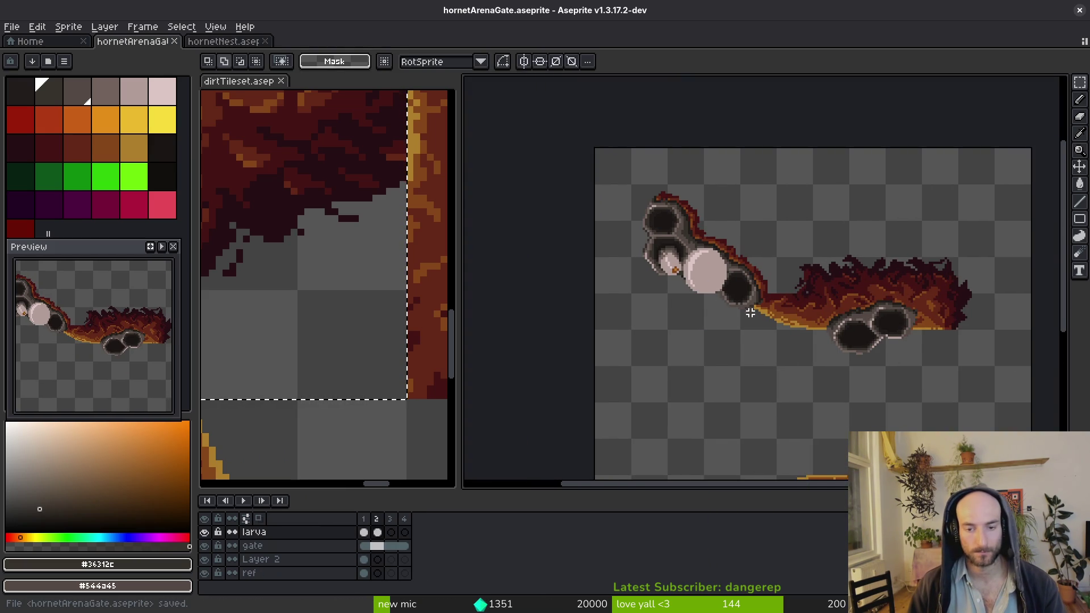
scroll(739, 322, up, 2)
key(i)
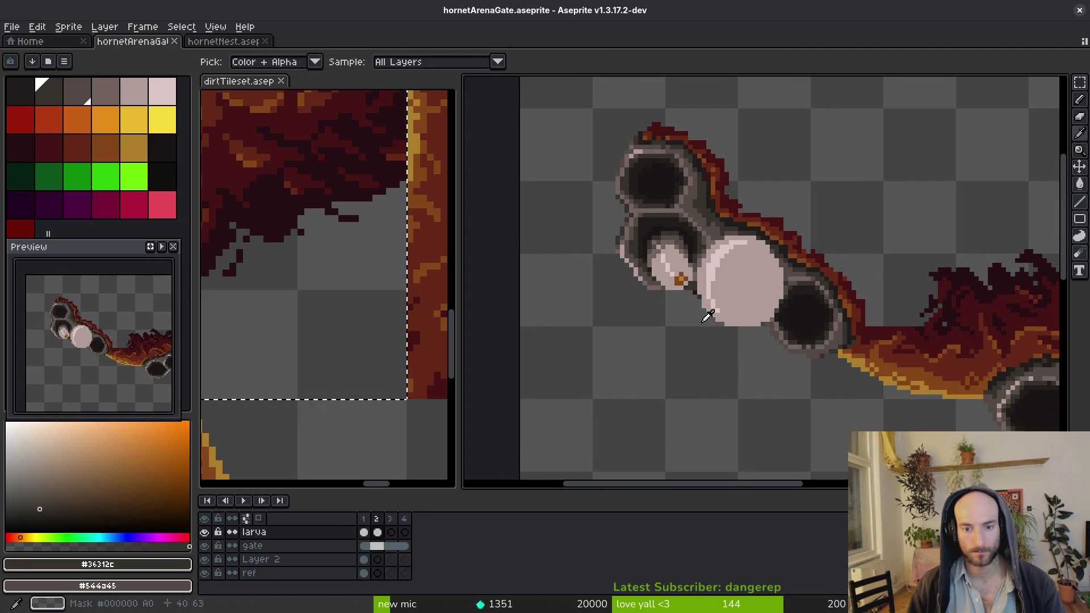
click(382, 544)
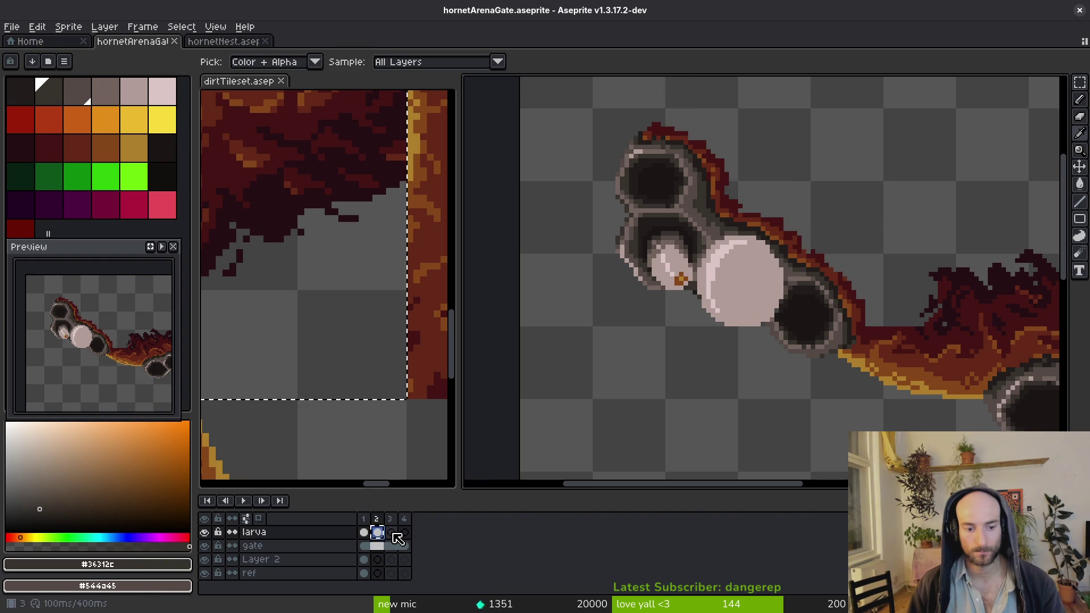
click(391, 533)
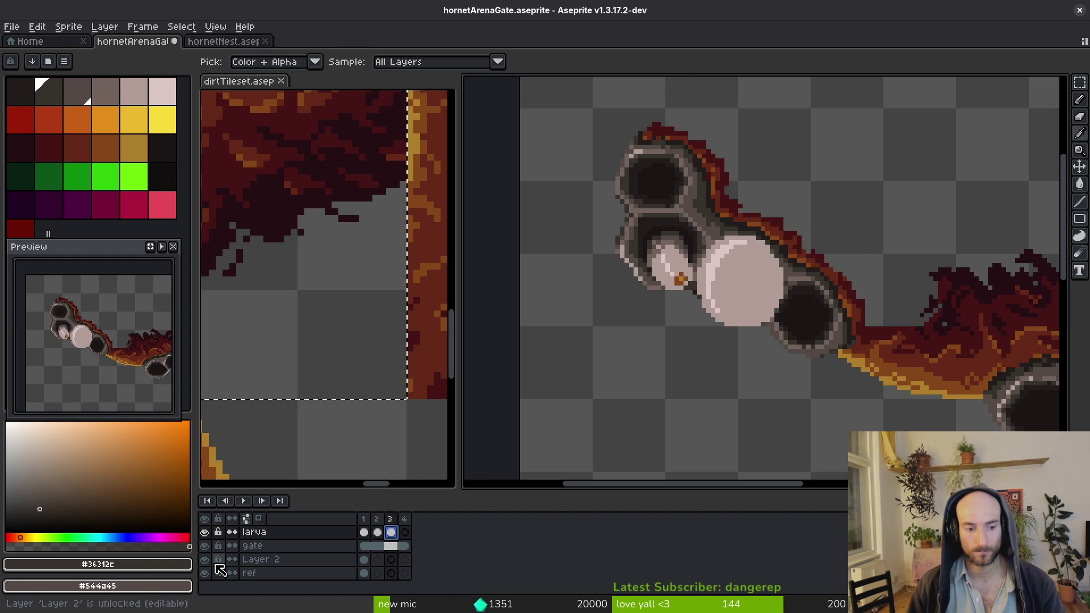
key(Home)
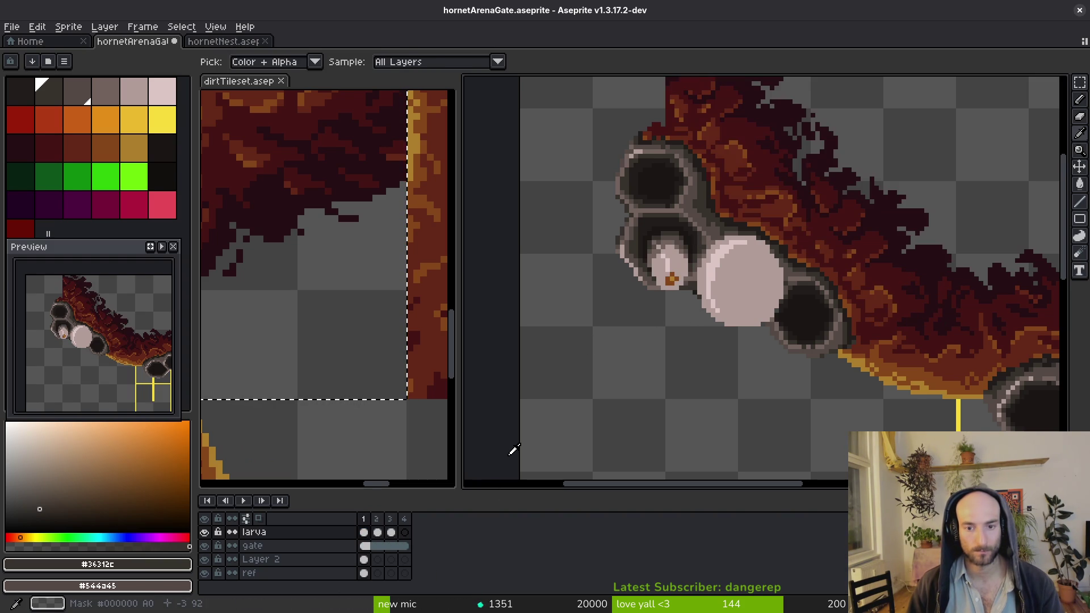
key(End)
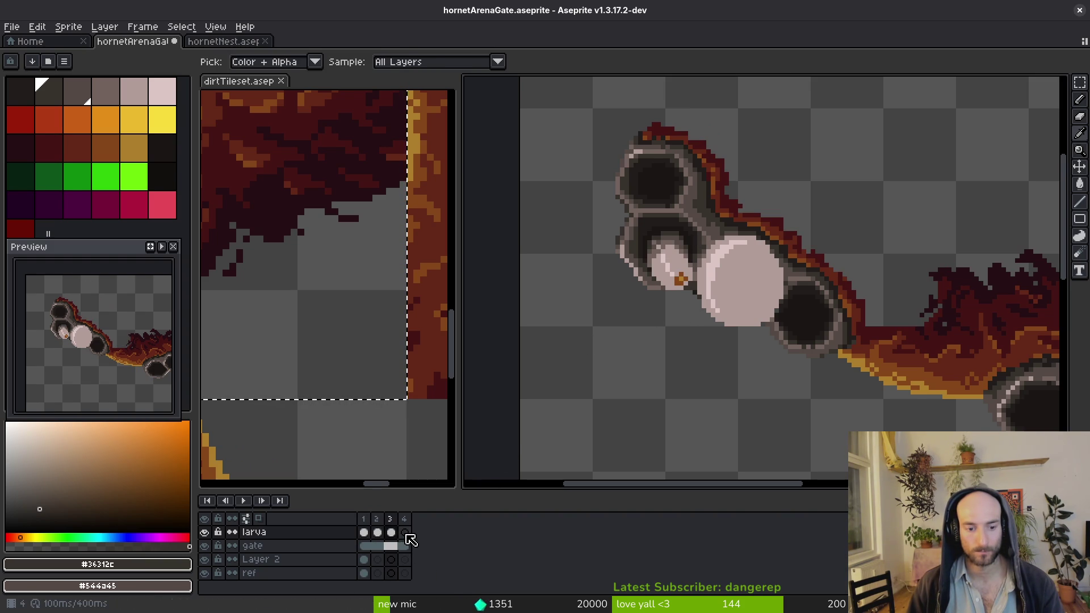
drag(366, 534, 414, 534)
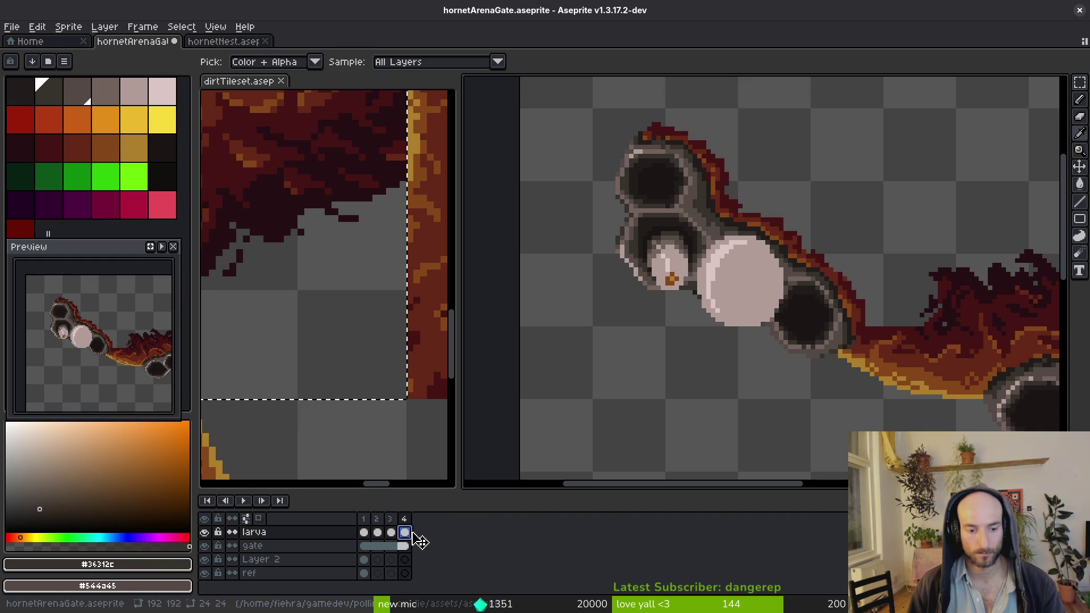
key(alt+shift+n)
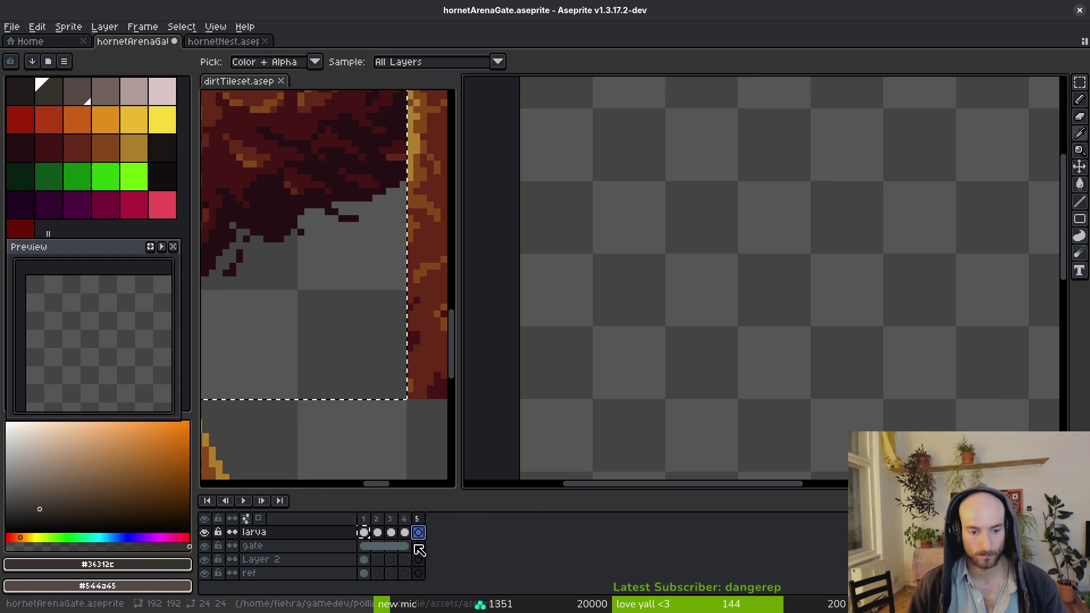
Unlink the larva cels across frames 1–5, link larva frames 2 and 3, and save
mouse_move(418, 533)
mouse_down()
mouse_move(364, 532)
mouse_move(382, 540)
mouse_up()
right_click(405, 532)
click(445, 567)
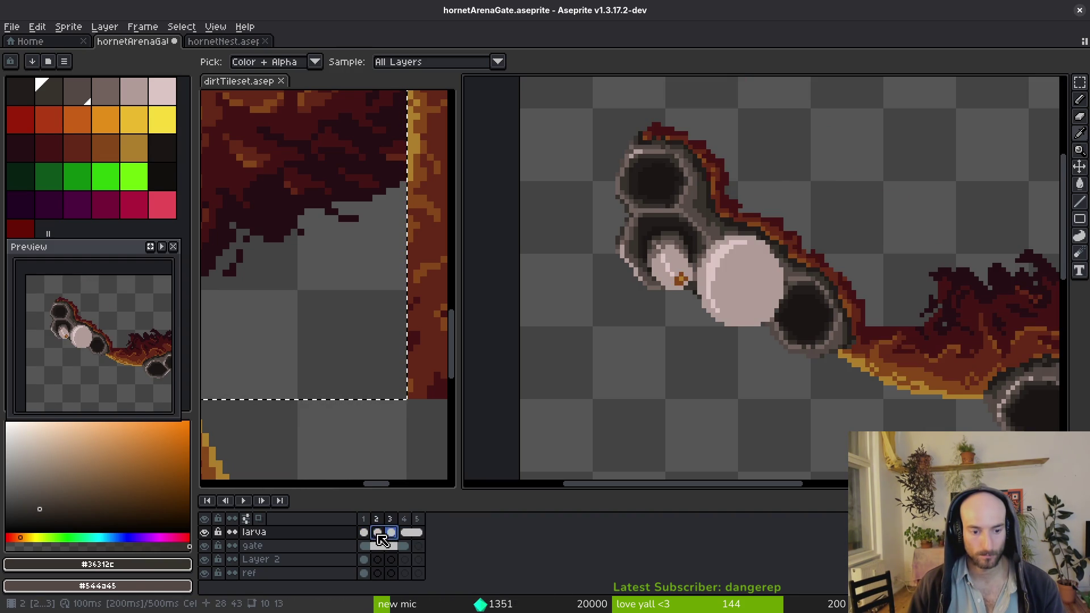
right_click(379, 534)
click(397, 575)
key(ctrl+s)
Link Layer 2's gate cels across frames 1–5 into one cel and save the file
click(414, 558)
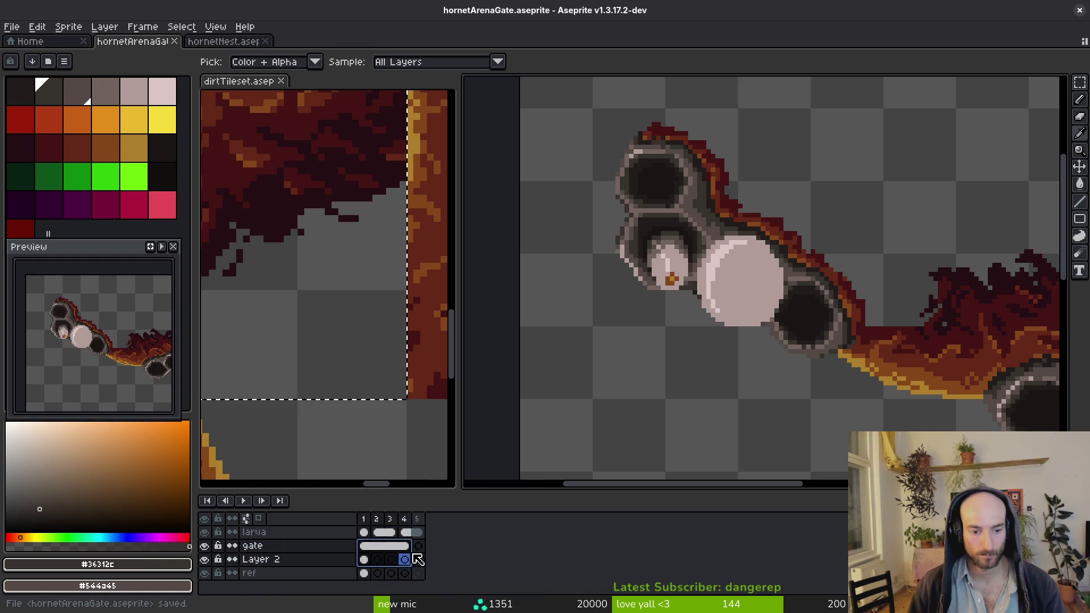
drag(364, 546, 416, 545)
right_click(403, 546)
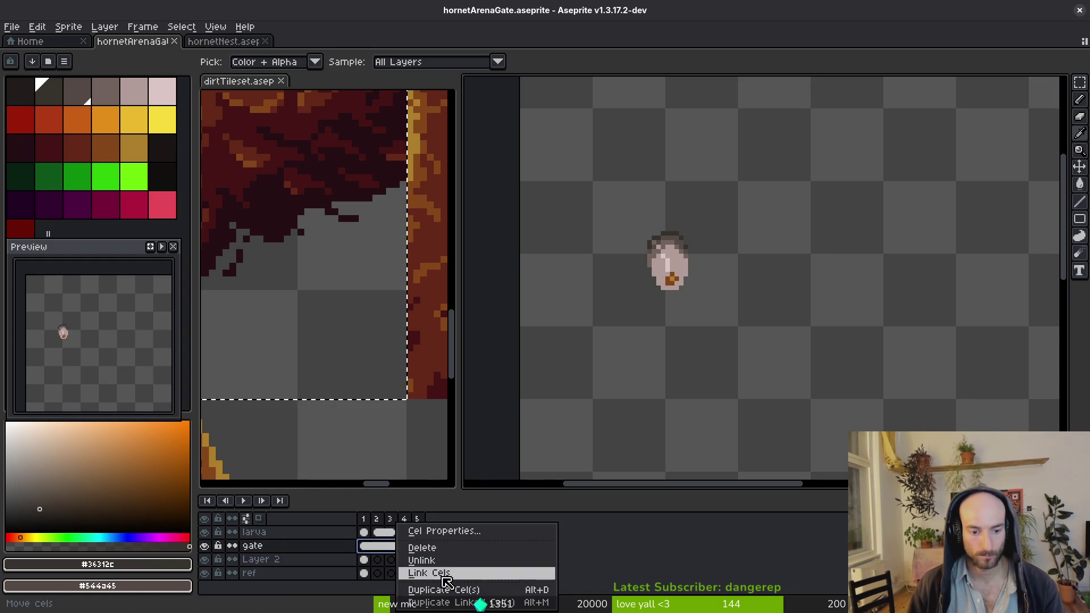
click(415, 576)
key(m)
scroll(640, 384, down, 5)
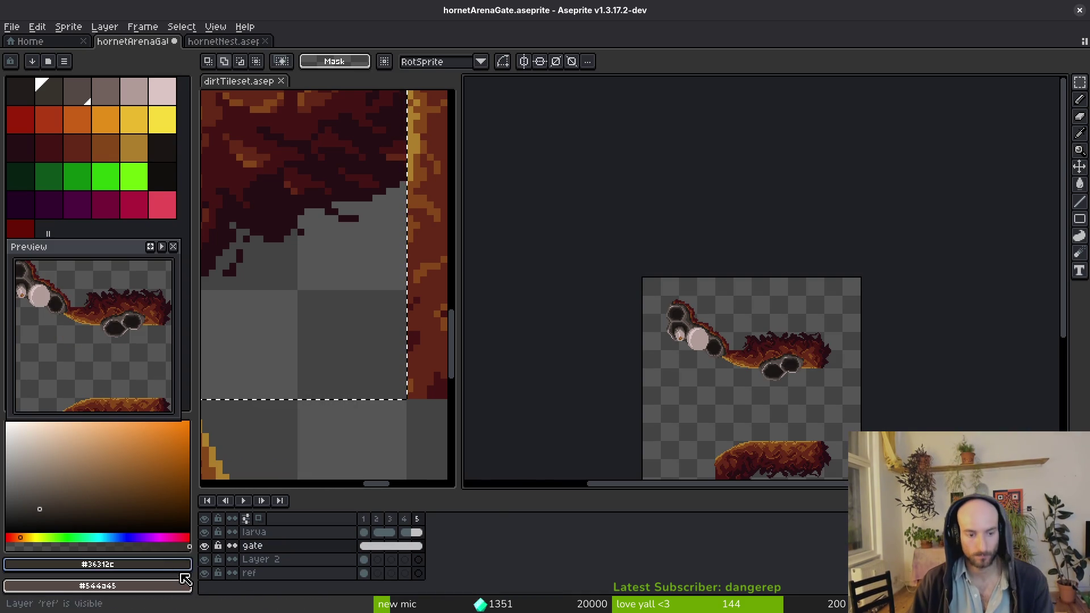
scroll(738, 347, down, 1)
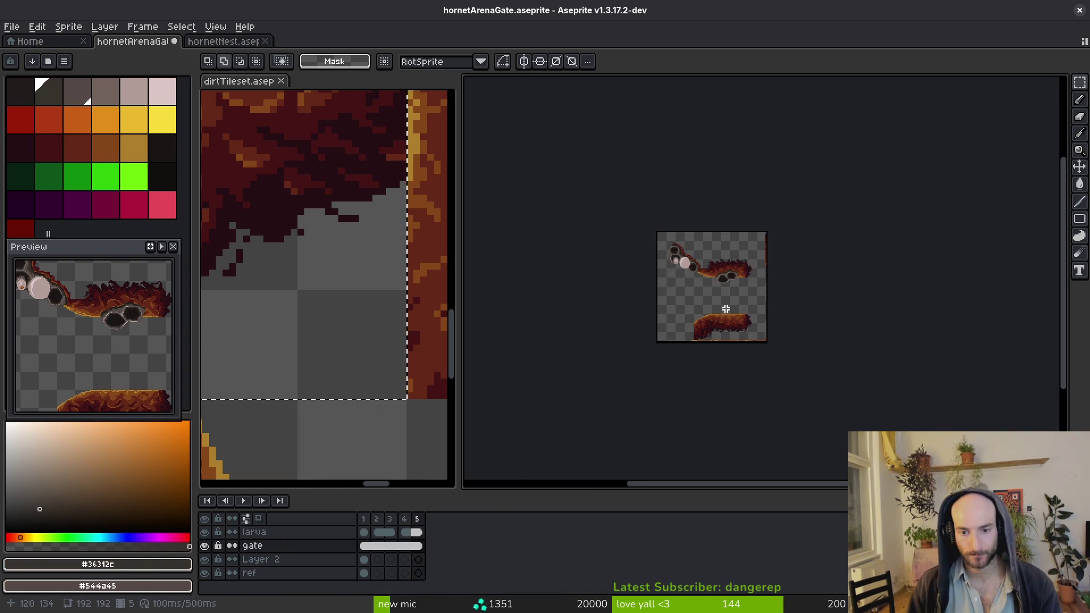
key(ctrl+s)
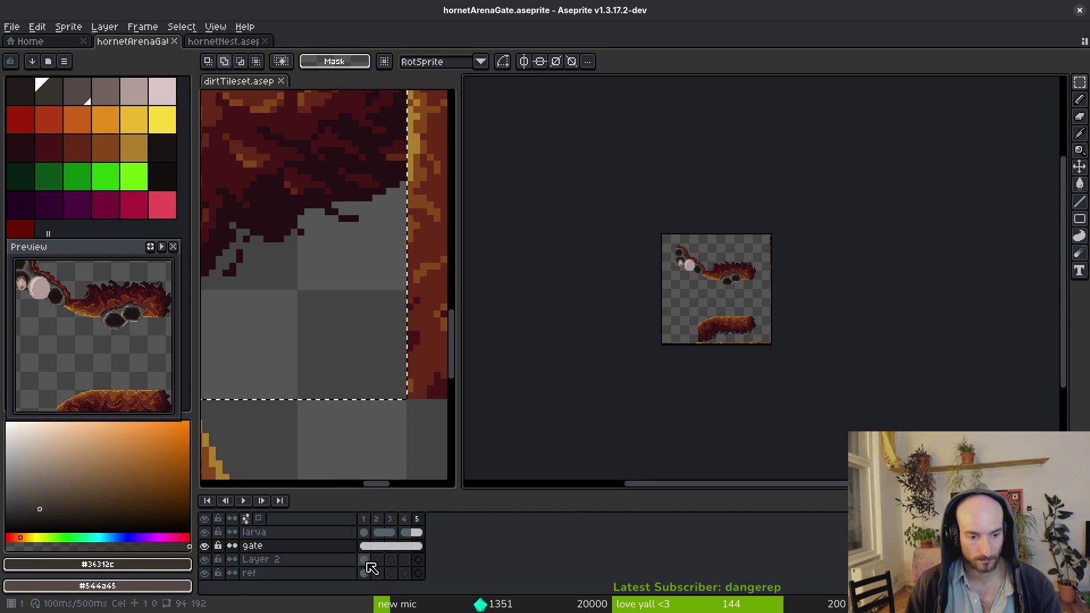
On Layer 2's frame 1 cel, start a freehand lasso selection in the upper dirt area
click(365, 561)
scroll(704, 311, up, 5)
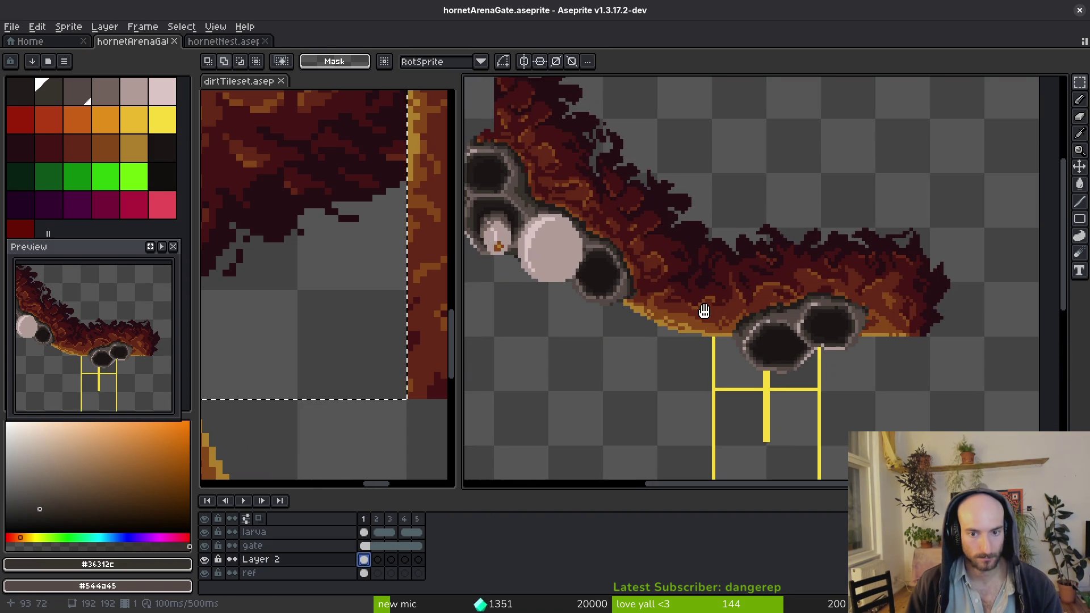
scroll(704, 312, down, 2)
scroll(681, 279, up, 1)
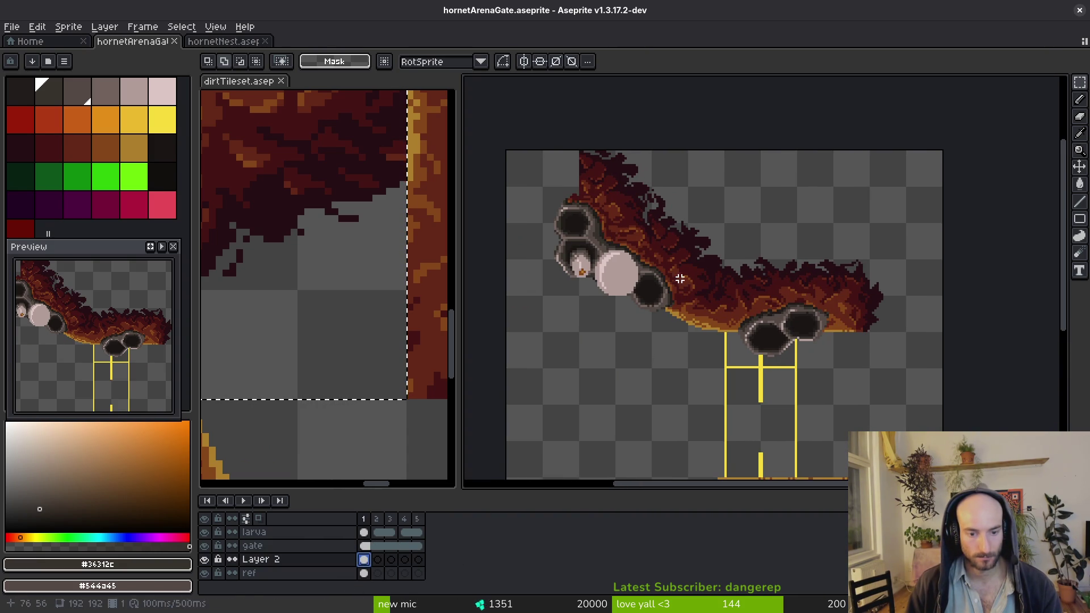
key(shift+w)
drag(773, 217, 691, 190)
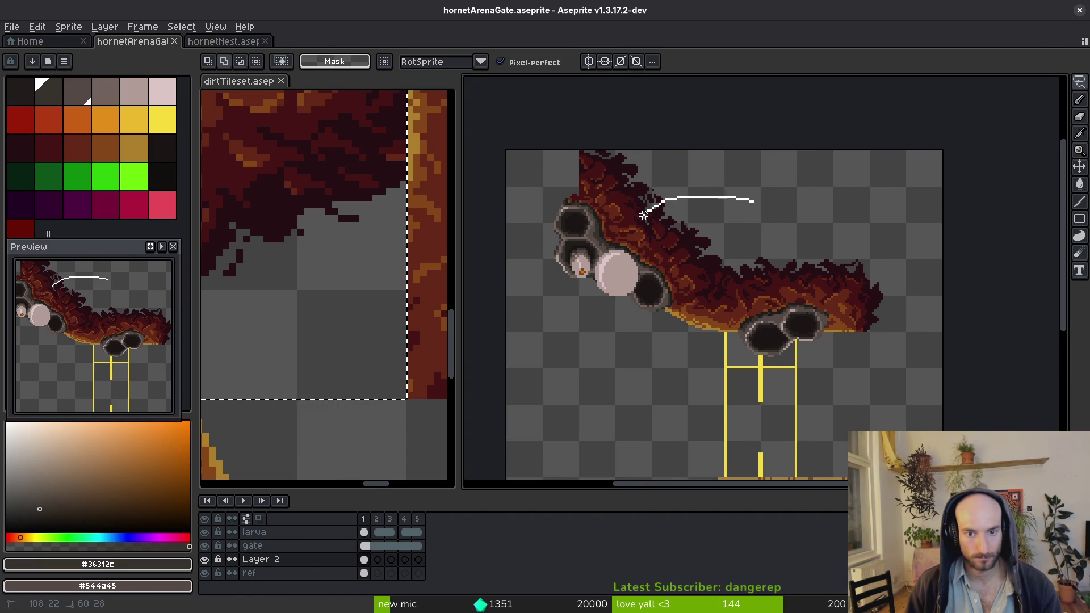
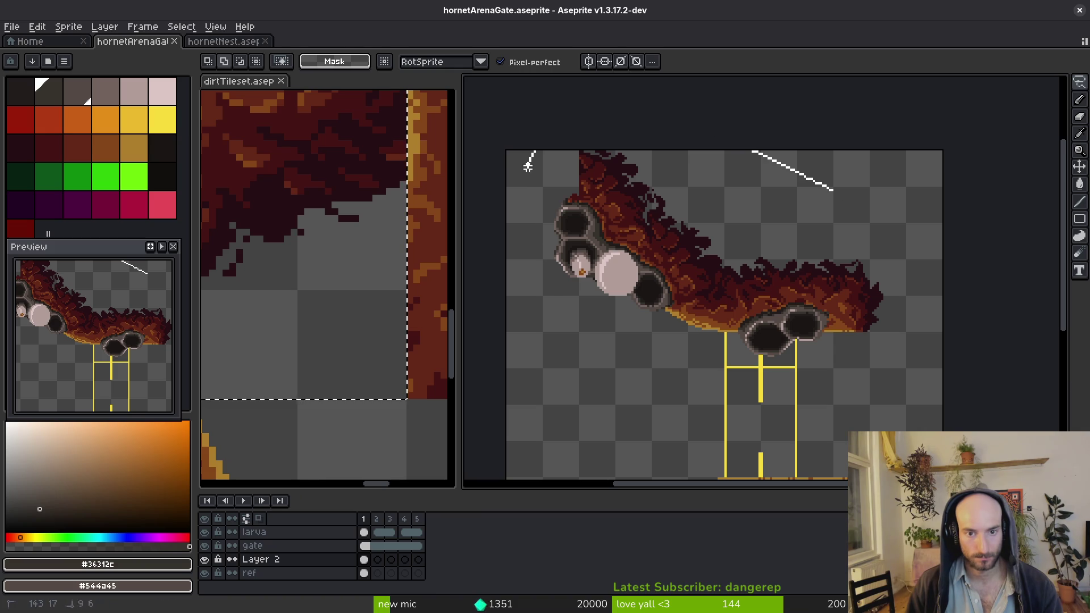
Select the upper fire ledge with its pods on the gate layer, test a transform, then deselect
drag(997, 358, 720, 214)
scroll(750, 255, down, 5)
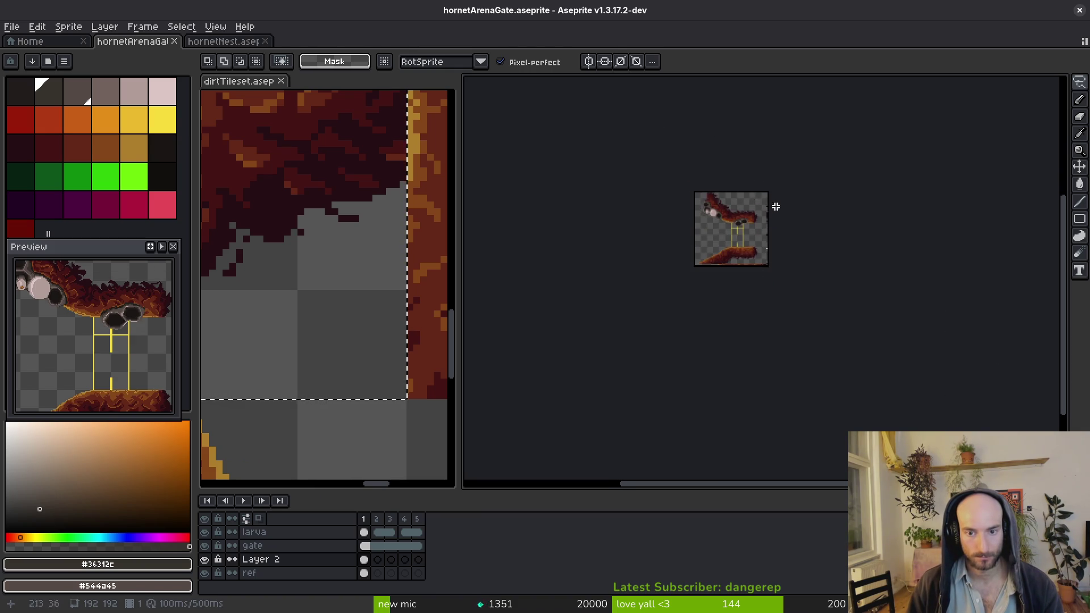
scroll(776, 207, up, 1)
scroll(718, 168, up, 4)
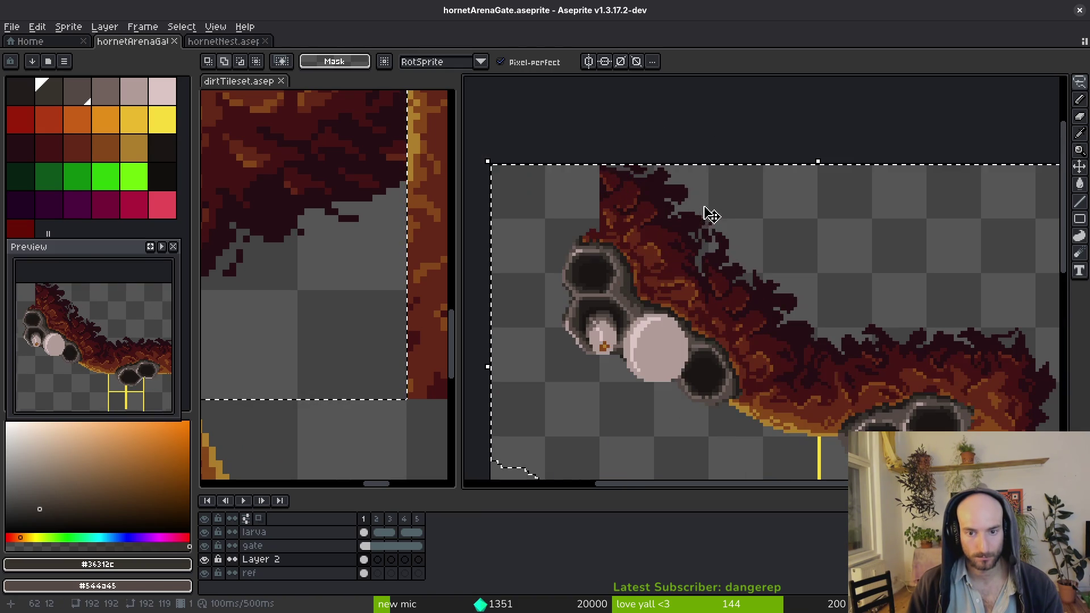
scroll(708, 236, down, 1)
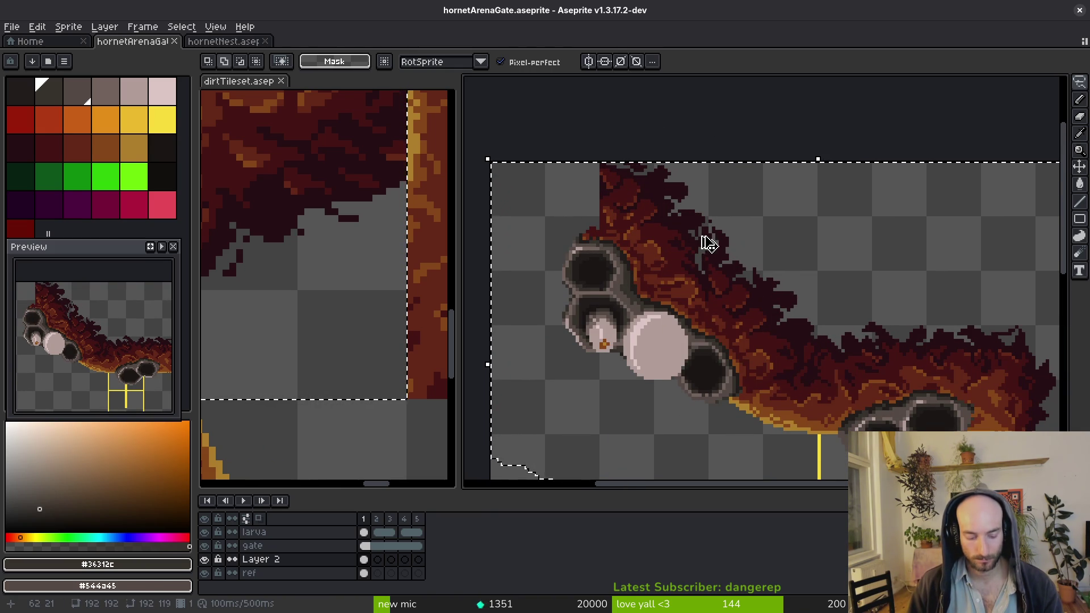
scroll(773, 275, down, 2)
scroll(775, 271, right, 2)
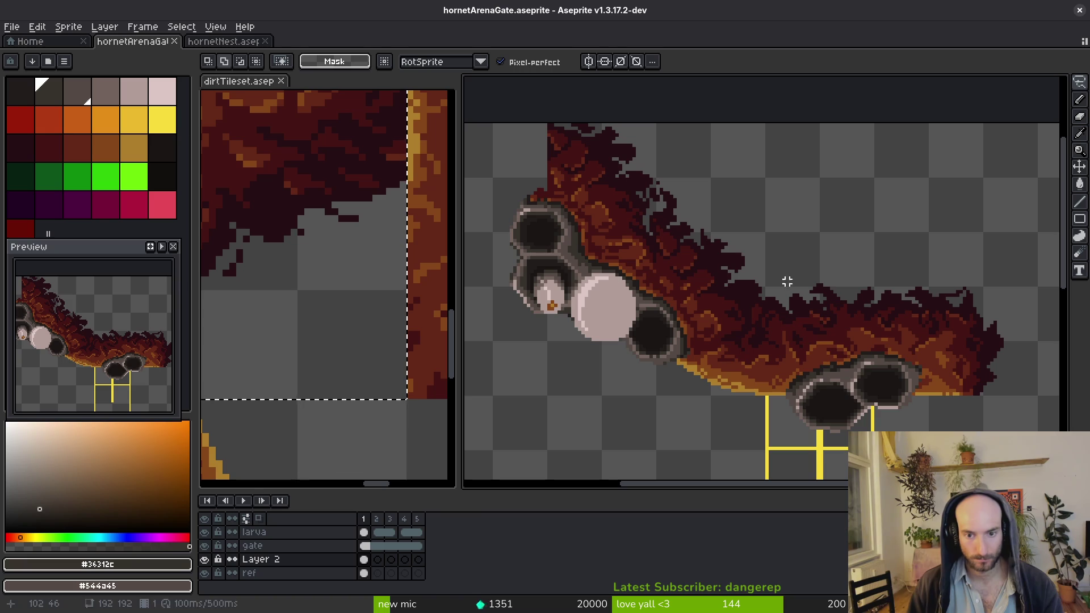
drag(596, 287, 595, 313)
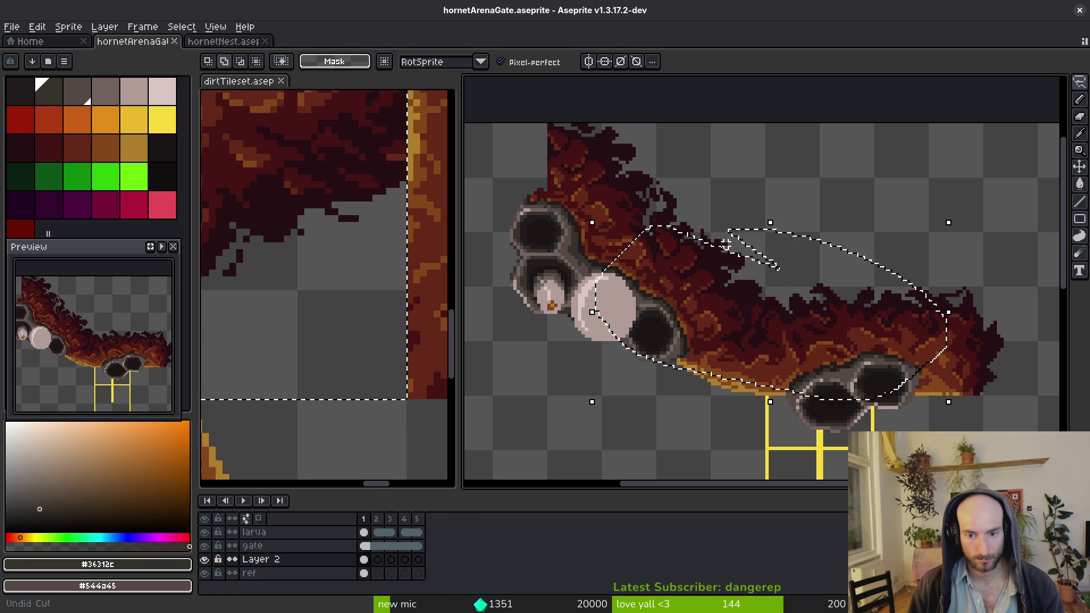
click(366, 547)
key(ctrl+t)
key(Return)
key(ctrl+d)
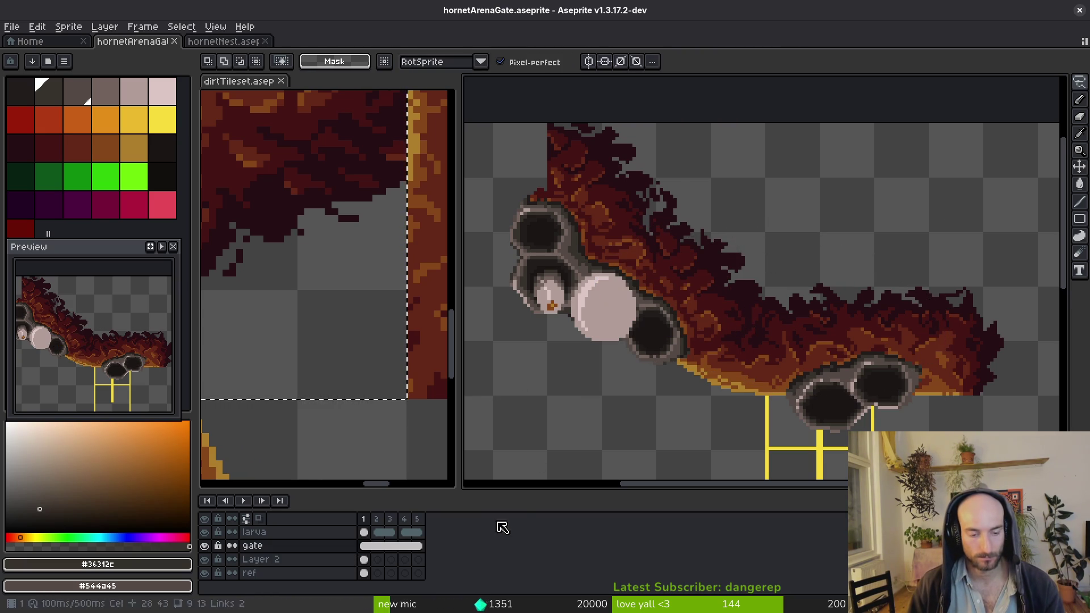
Return to the gate layer with the selection tool and zoom the canvas to 200%
key(i)
click(486, 455)
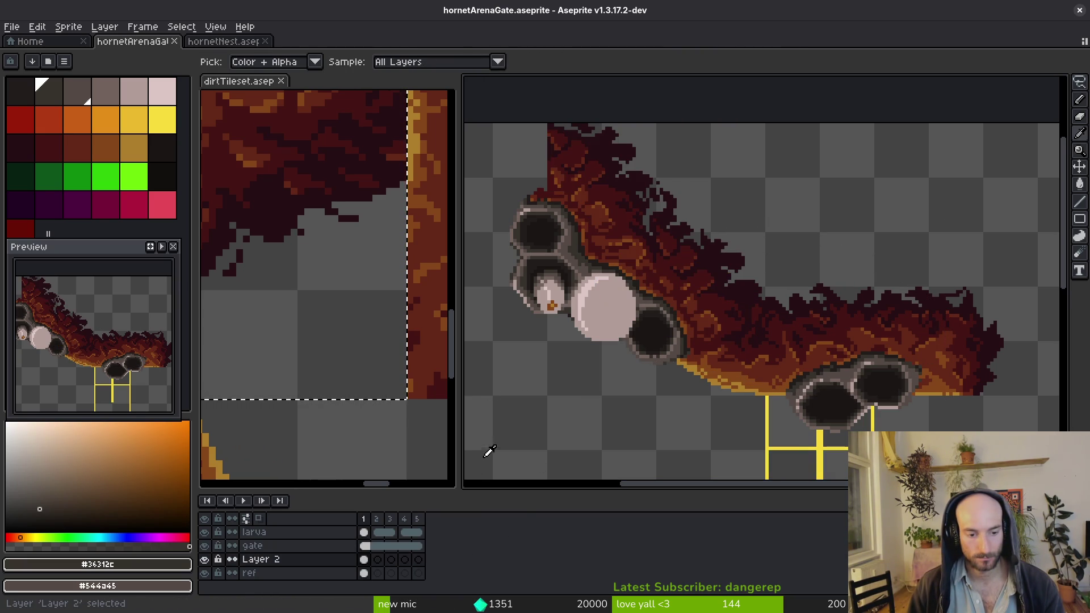
key(Up)
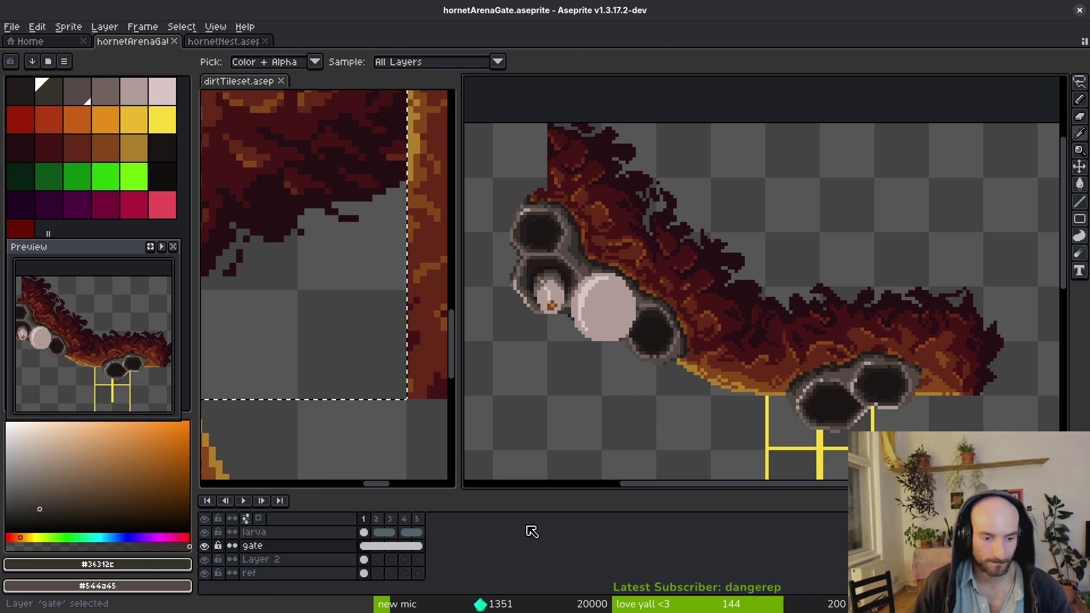
key(m)
key(1)
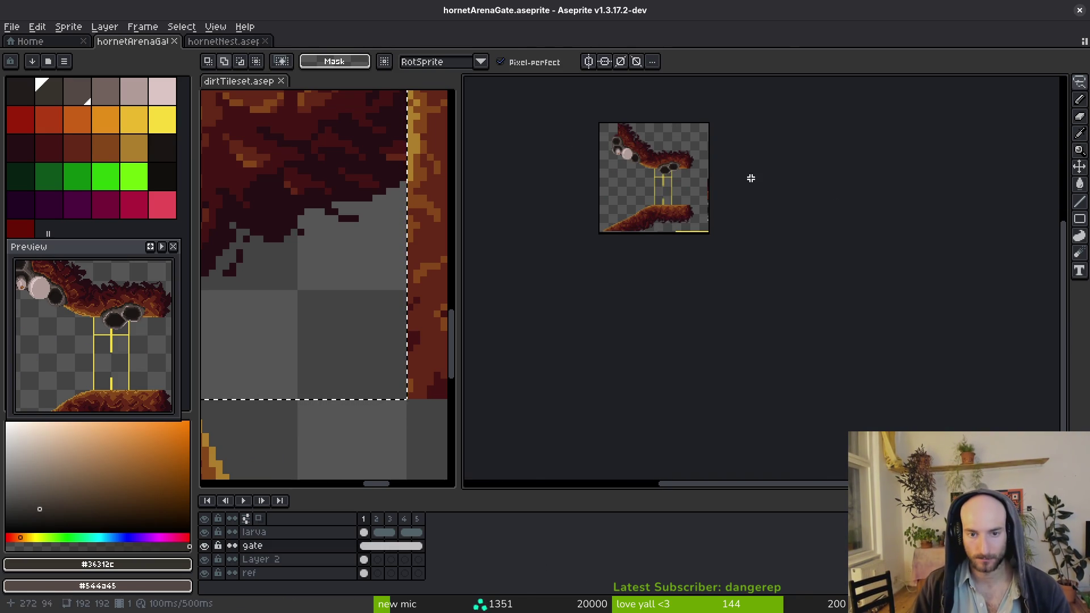
key(2)
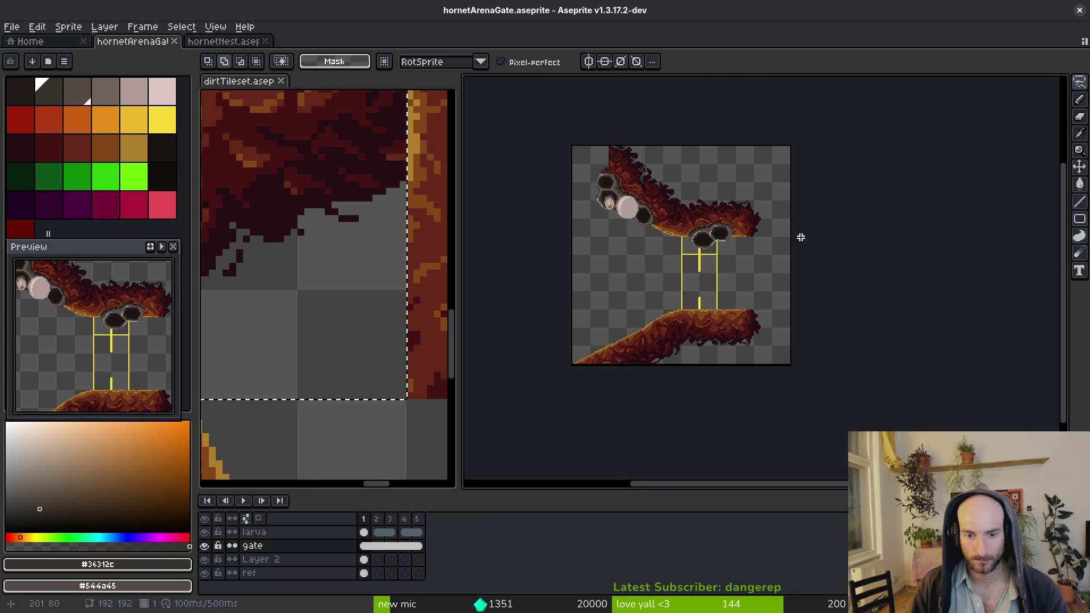
Select the upper-left hive pod with the egg, delete it, then restore it with undo
scroll(676, 336, up, 1)
scroll(670, 333, down, 1)
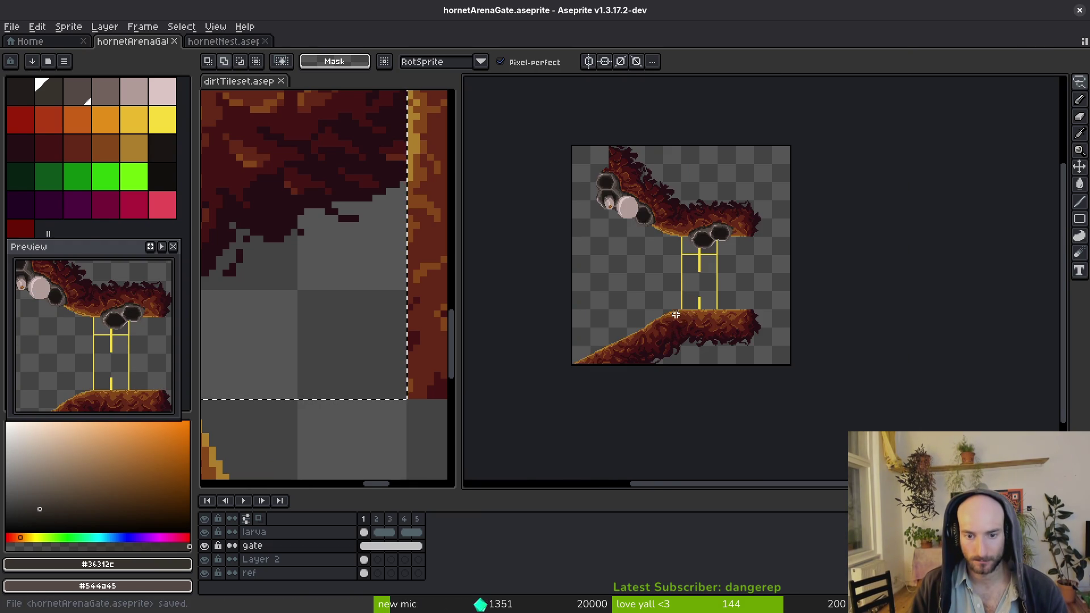
scroll(675, 316, up, 2)
scroll(647, 280, down, 2)
scroll(656, 284, up, 1)
scroll(644, 221, down, 1)
drag(640, 262, 669, 216)
key(Delete)
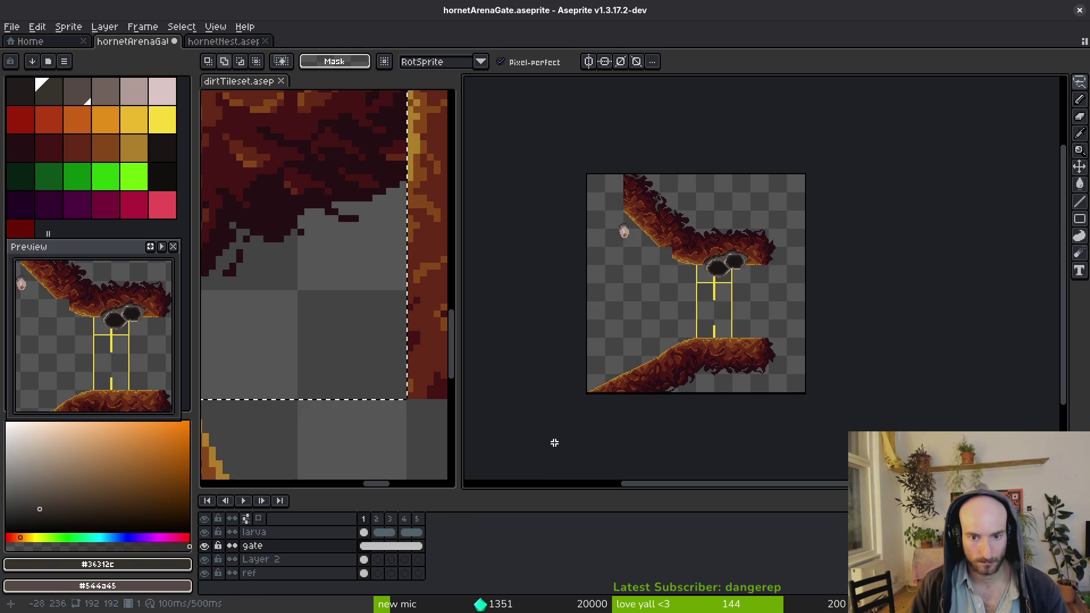
key(ctrl+z)
Try moving the selected hive pod, then undo it back to its original position and deselect
scroll(580, 398, up, 2)
mouse_move(619, 318)
mouse_down()
mouse_move(652, 288)
mouse_move(687, 223)
mouse_move(699, 304)
mouse_move(736, 395)
mouse_move(707, 306)
mouse_move(693, 394)
mouse_move(708, 409)
mouse_move(744, 384)
mouse_move(689, 319)
mouse_up()
scroll(693, 307, up, 2)
key(Return)
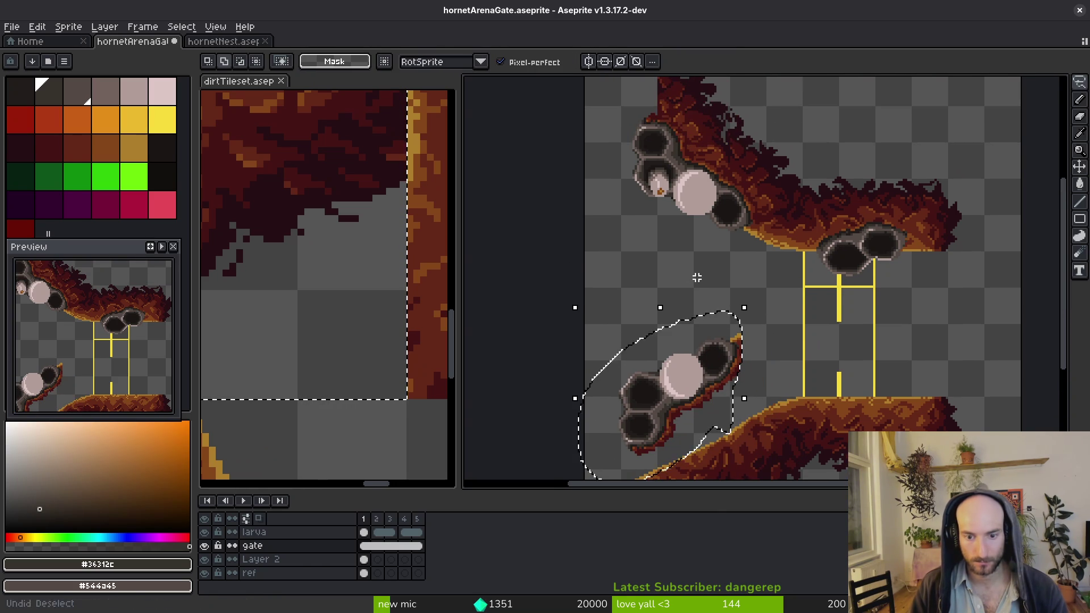
key(ctrl+z)
key(ctrl+d)
Test moving the double hive down-left onto the lower ledge rotated about 34°, then undo it
scroll(893, 232, up, 1)
mouse_move(917, 208)
mouse_down()
mouse_move(879, 207)
mouse_move(905, 312)
mouse_move(945, 250)
mouse_up()
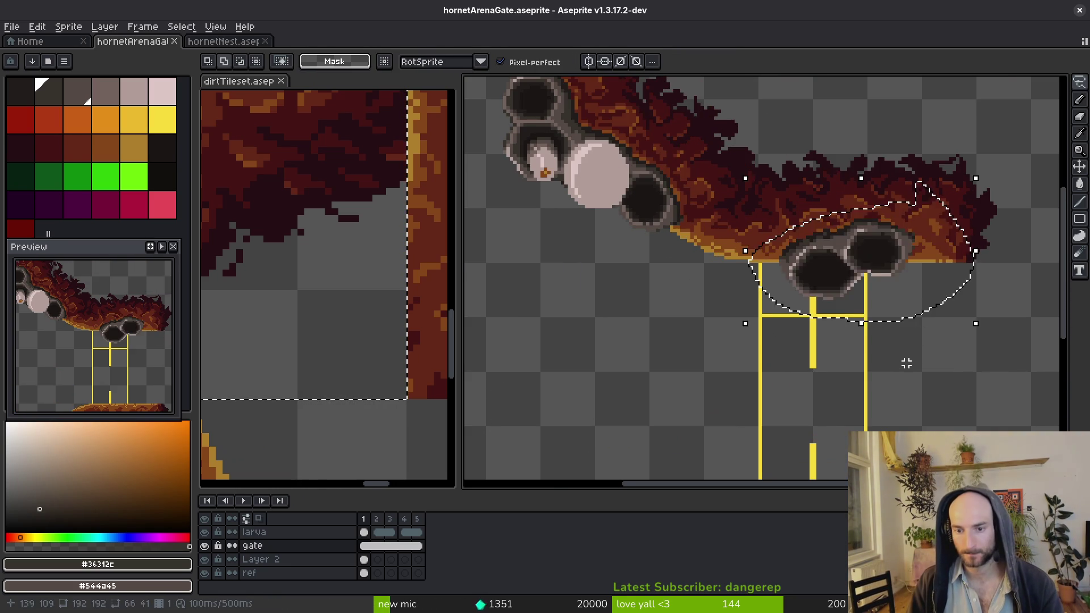
scroll(905, 365, down, 5)
key(ctrl+t)
mouse_move(857, 154)
mouse_down()
mouse_move(689, 280)
mouse_move(697, 308)
mouse_up()
scroll(745, 285, left, 3)
mouse_move(799, 222)
mouse_down()
mouse_move(746, 142)
mouse_move(723, 158)
mouse_up()
mouse_move(704, 278)
mouse_down()
mouse_move(706, 385)
mouse_move(742, 353)
mouse_up()
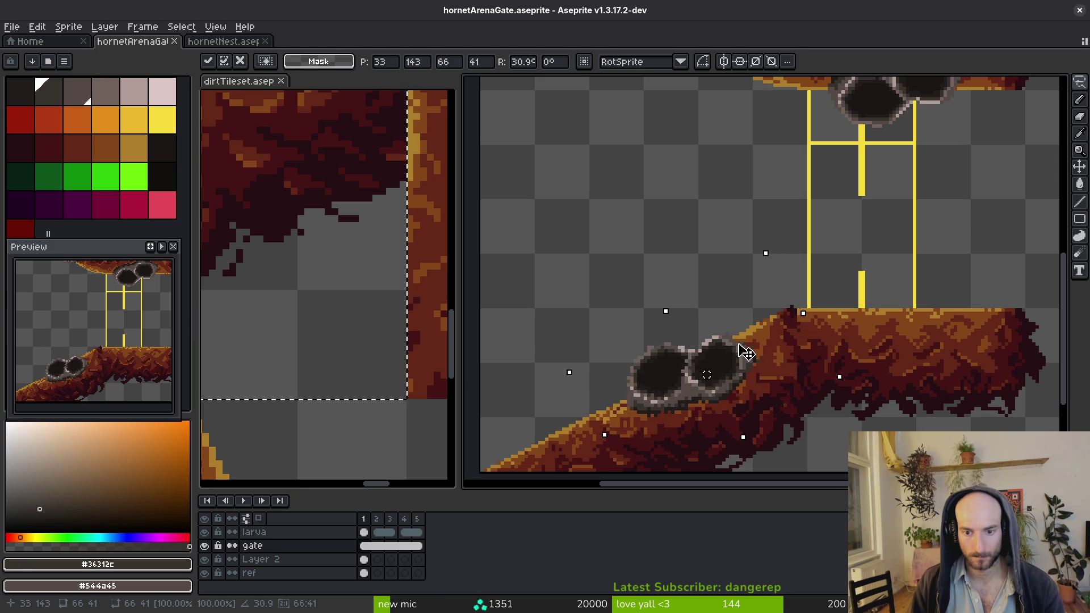
key(ctrl+z)
key(ctrl+z)
key(ctrl+z)
Place a copy of the double hive, tilted about 28.6°, on the lower ground slope and commit
scroll(699, 210, up, 2)
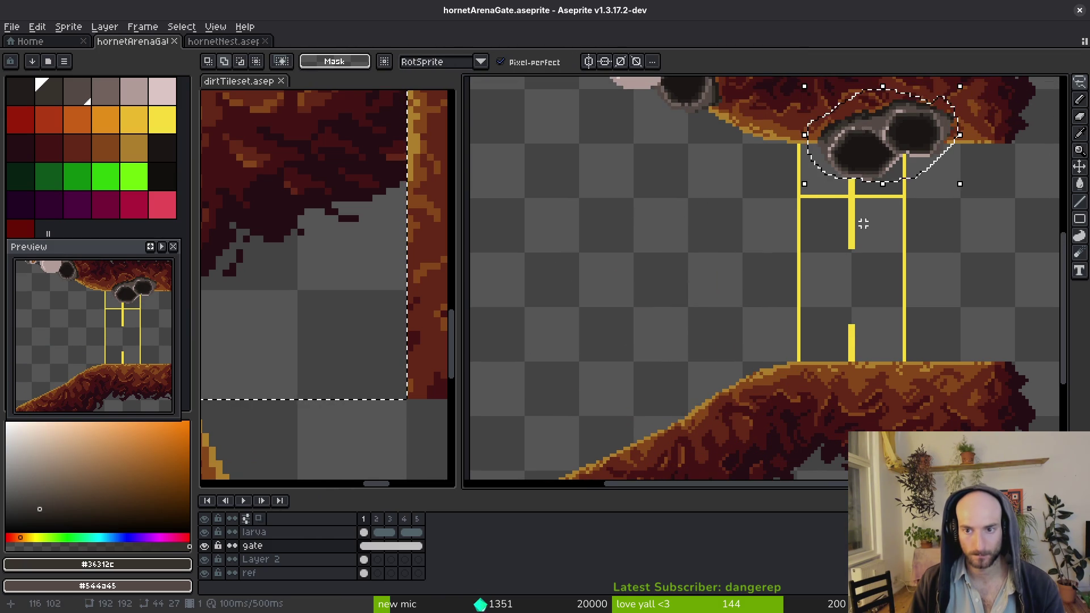
scroll(937, 159, down, 1)
drag(880, 130, 658, 284)
mouse_move(718, 308)
mouse_down()
mouse_move(686, 318)
mouse_move(738, 248)
mouse_move(745, 260)
mouse_move(716, 221)
mouse_up()
mouse_move(688, 307)
mouse_down()
mouse_move(689, 382)
mouse_move(729, 371)
mouse_up()
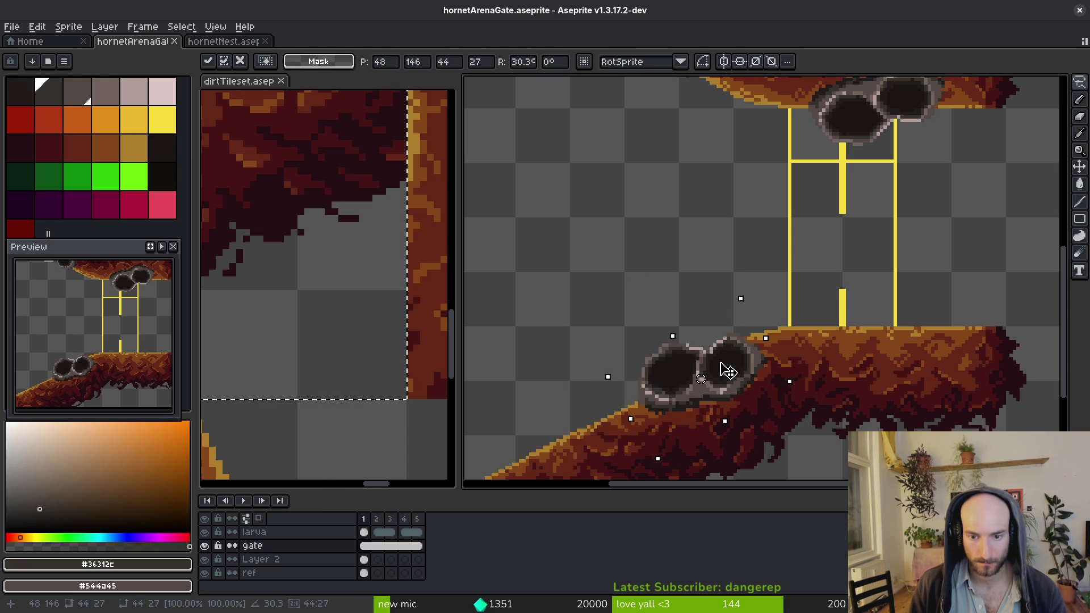
key(Return)
scroll(732, 355, down, 4)
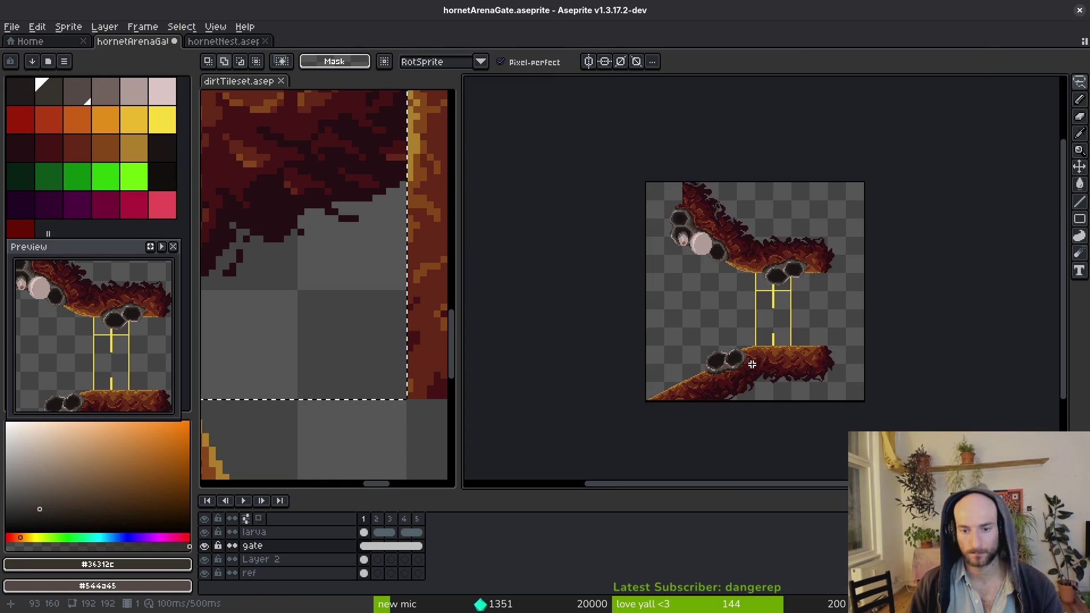
Sample the hole and rim colours #1a1614, #b19d99 and #71625d and touch up rim pixels
scroll(752, 364, up, 6)
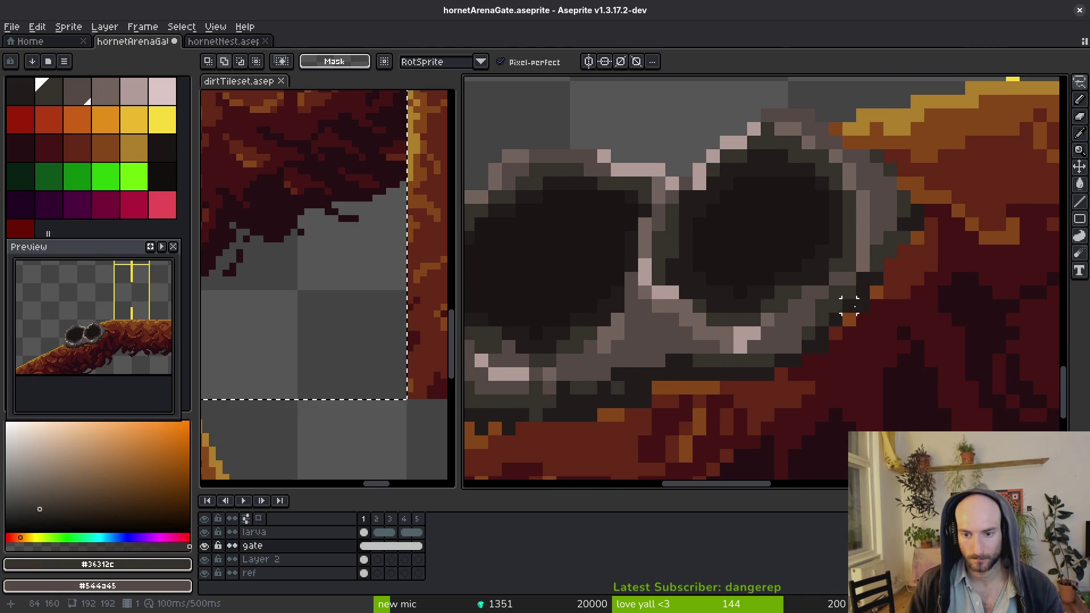
scroll(752, 275, up, 2)
alt+click(760, 218)
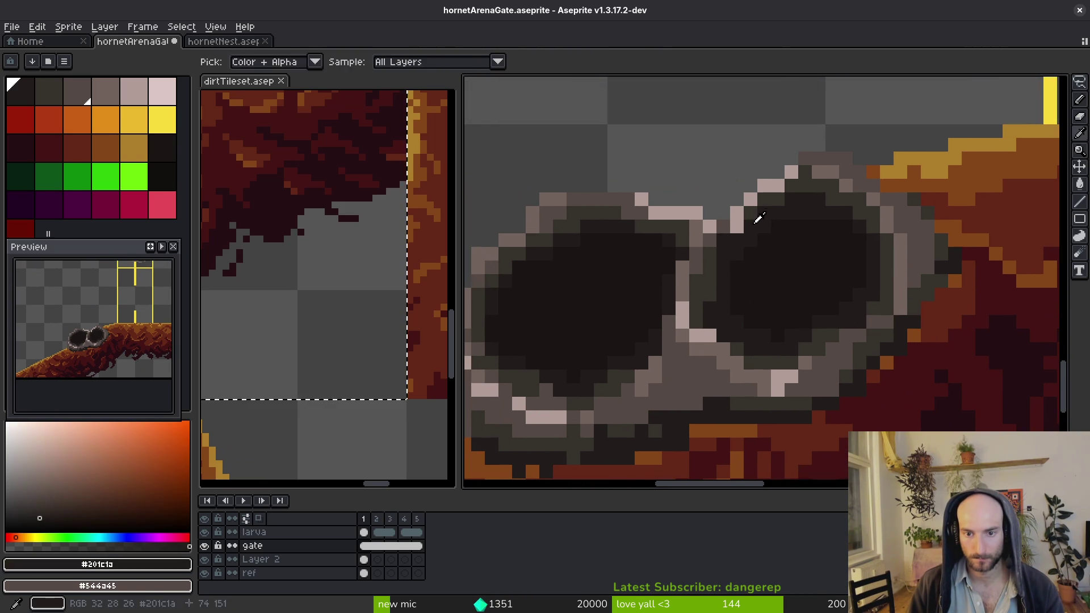
alt+click(736, 226)
click(736, 253)
alt+click(765, 255)
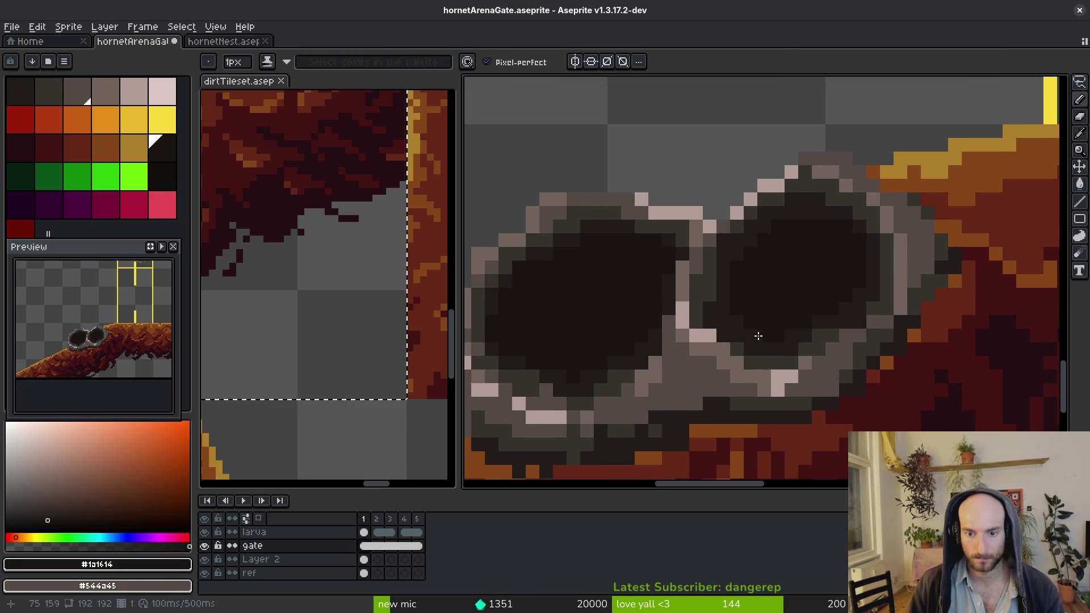
alt+click(727, 355)
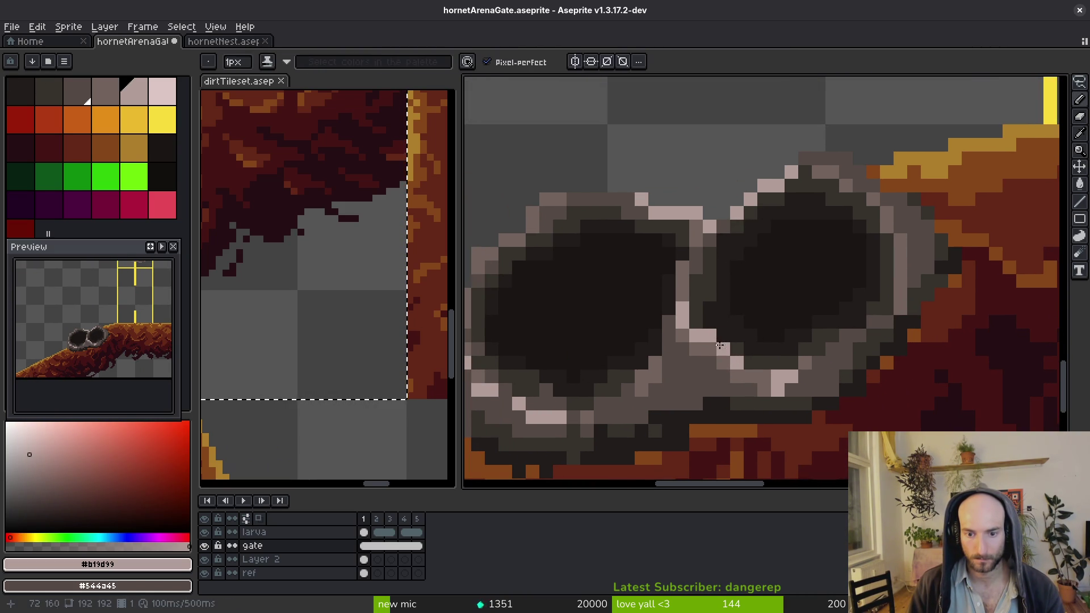
key(alt)
alt+click(705, 350)
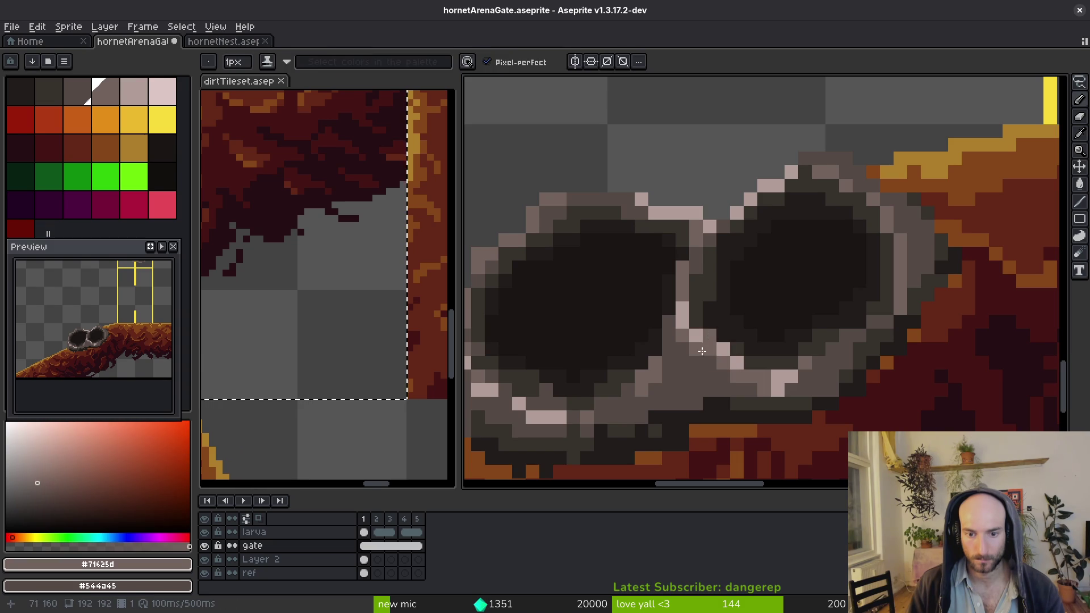
key(alt)
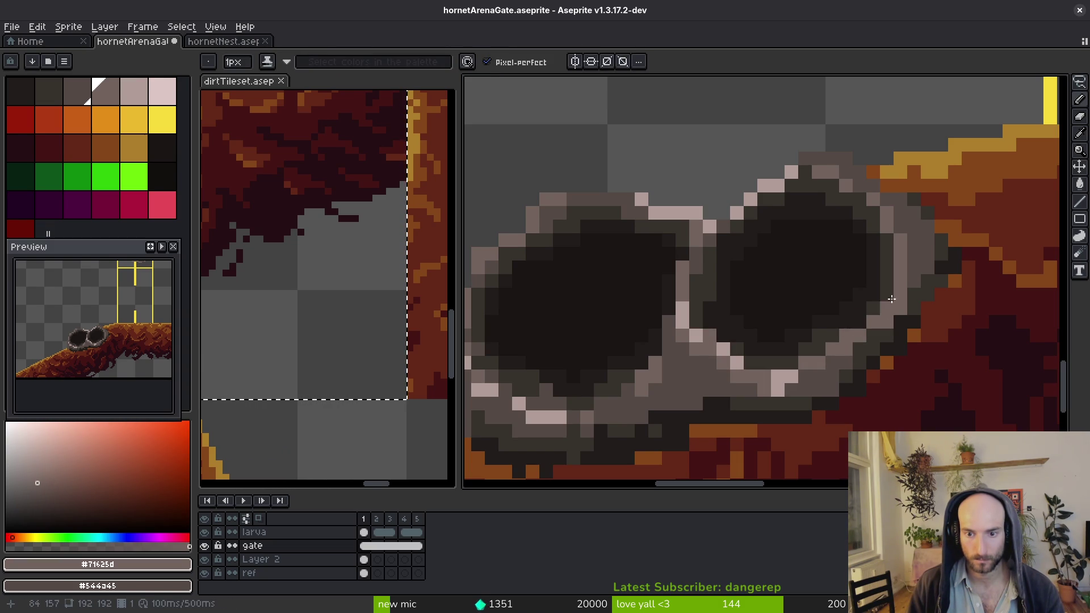
Paint a short light grey stroke on the rim and shade it with darker grey #544a45
drag(887, 241, 892, 313)
alt+click(898, 312)
alt+click(877, 309)
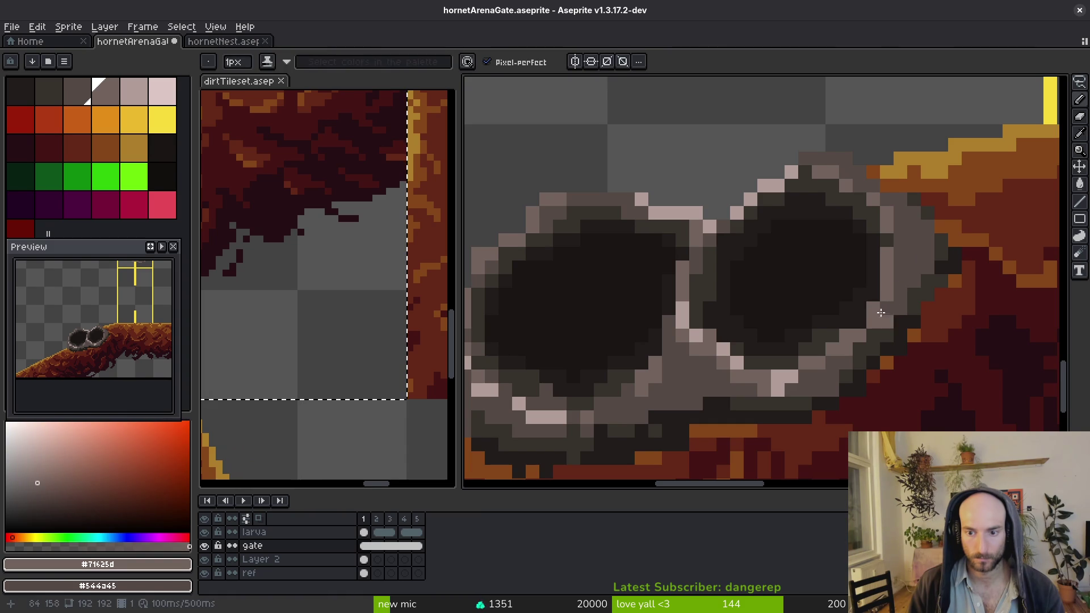
scroll(880, 313, down, 3)
scroll(872, 273, up, 3)
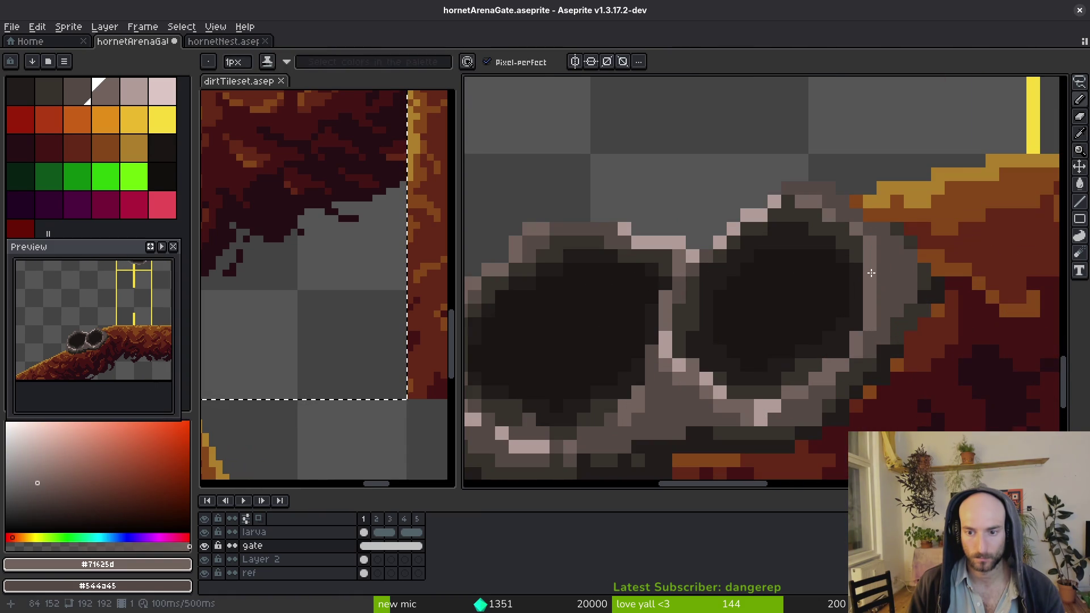
alt+click(861, 237)
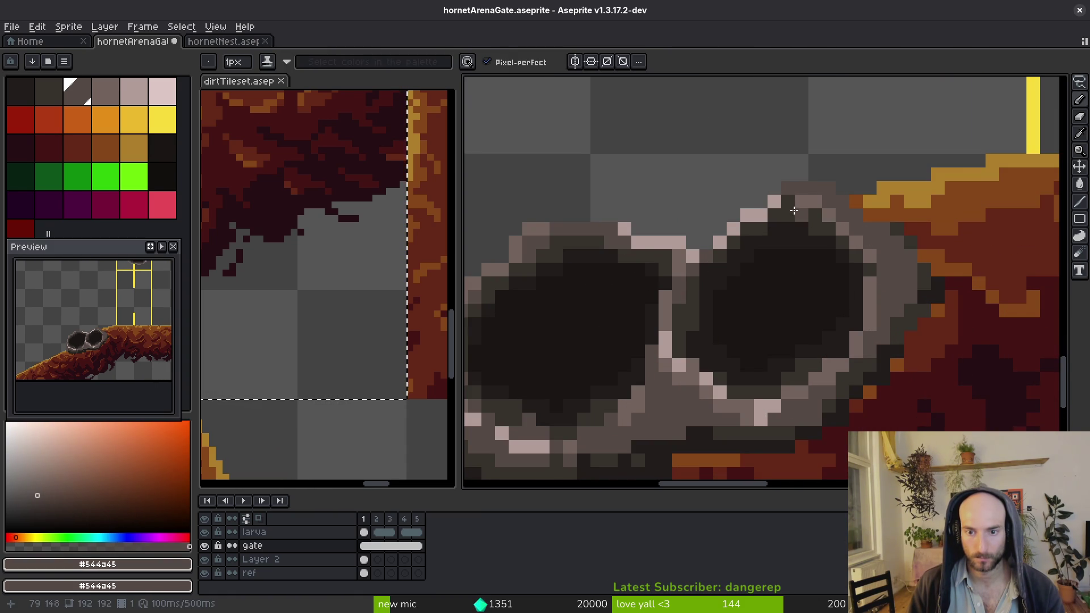
alt+click(786, 204)
Erase dark pixels along the hive's top edge and prepare to repaint it in pale pink #b19d99
key(e)
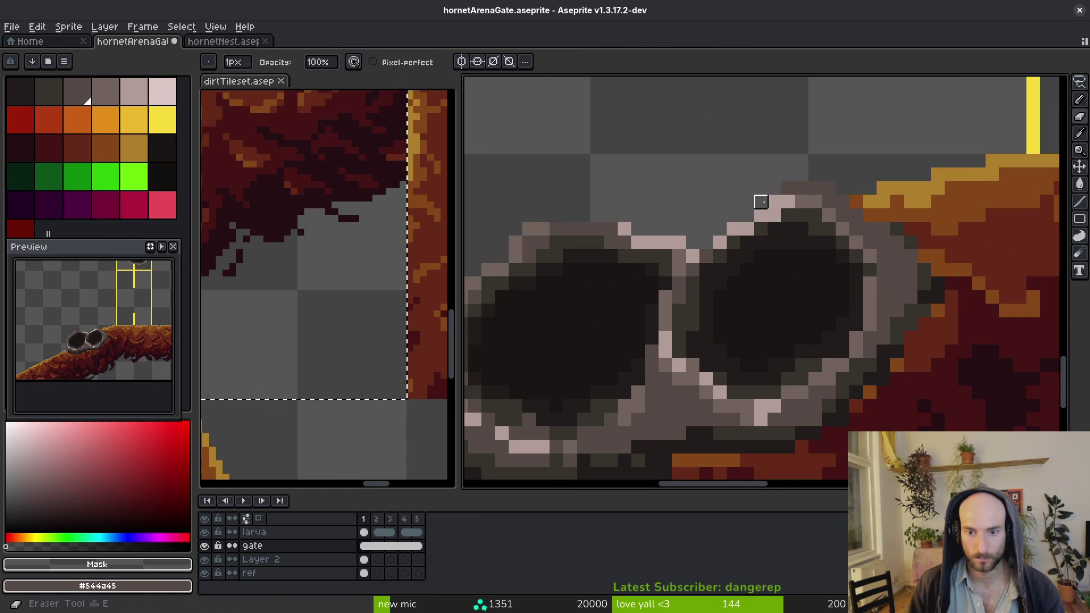
drag(774, 188, 815, 188)
key(ctrl+z)
mouse_move(733, 268)
mouse_down()
mouse_move(815, 251)
mouse_move(801, 257)
mouse_up()
key(i)
click(828, 258)
key(b)
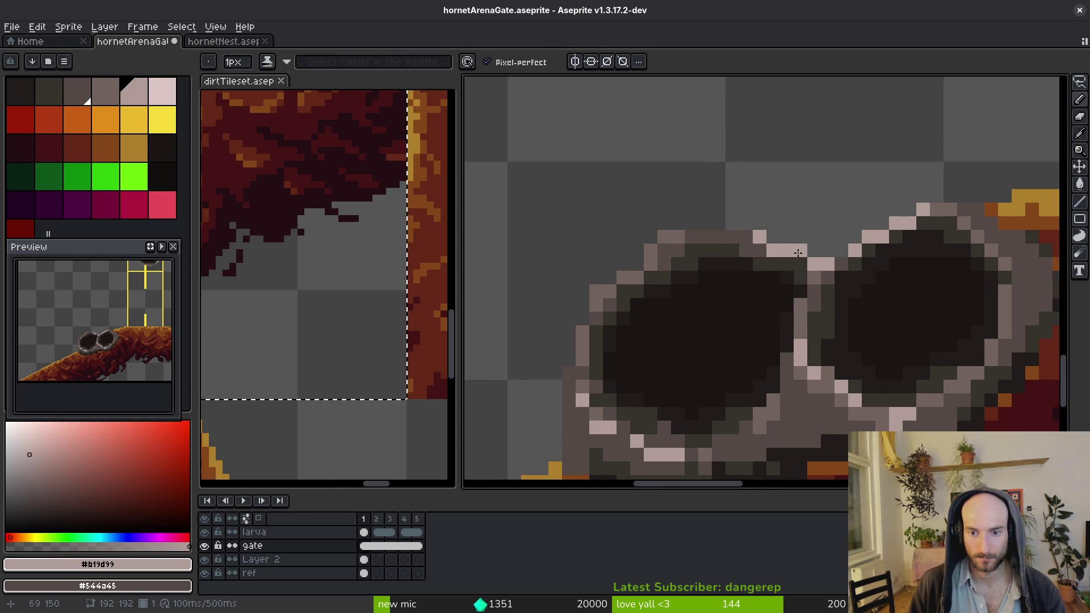
Paint dark #36312c pixels along the hive outline and lighten rim pixels with mid grey
alt+click(761, 258)
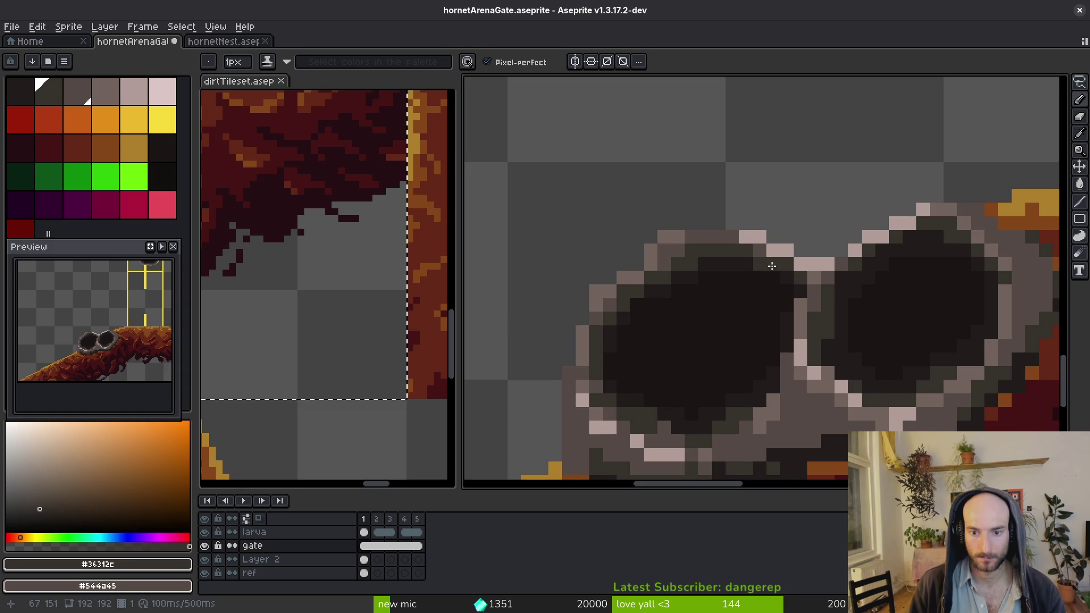
scroll(802, 295, up, 1)
drag(800, 289, 790, 321)
alt+click(809, 335)
click(826, 296)
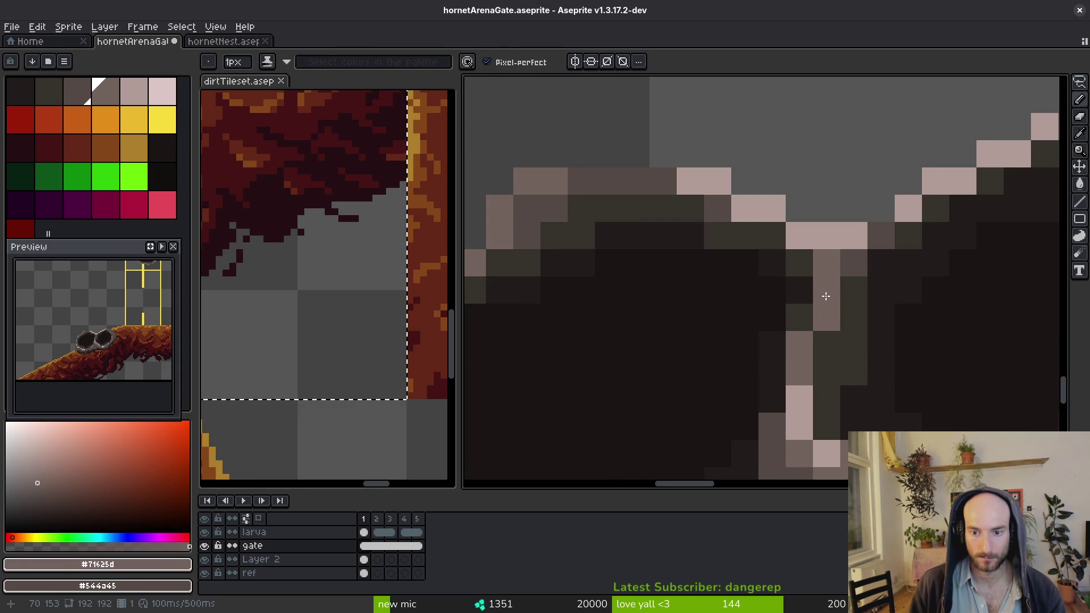
scroll(831, 330, down, 3)
scroll(823, 318, up, 2)
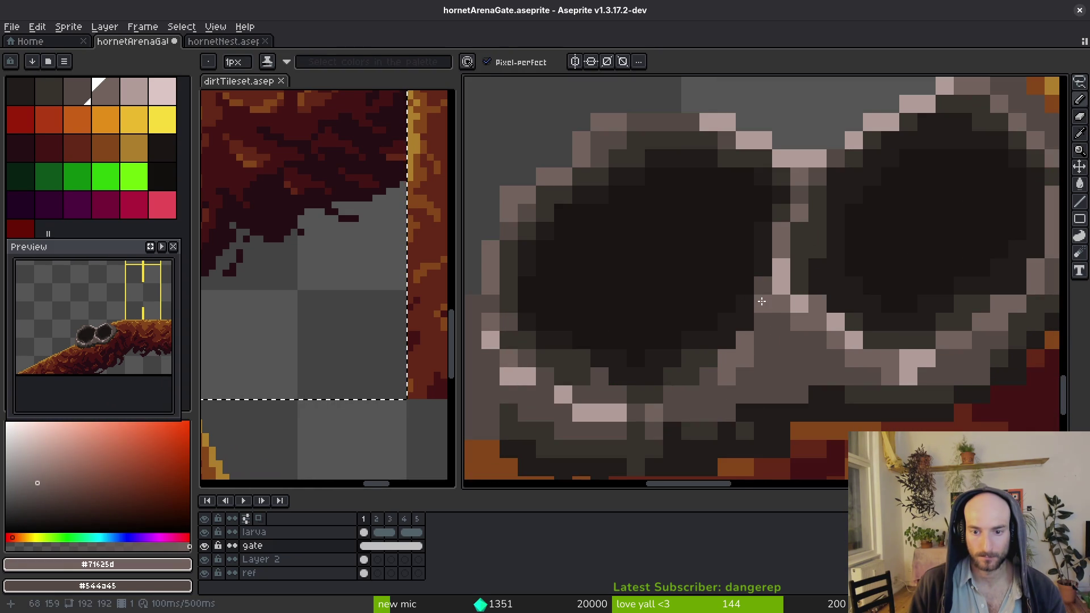
Sample the rim and hole shades #201c1a, #36312c and #544a45 around the gate holes
alt+click(740, 268)
alt+click(763, 291)
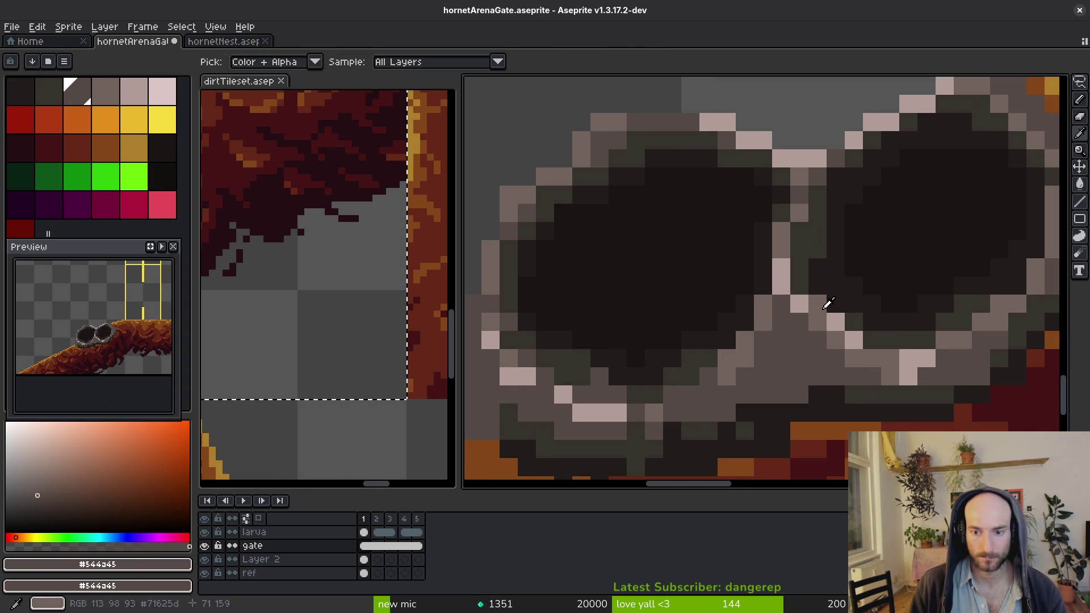
alt+click(814, 301)
scroll(909, 378, right, 3)
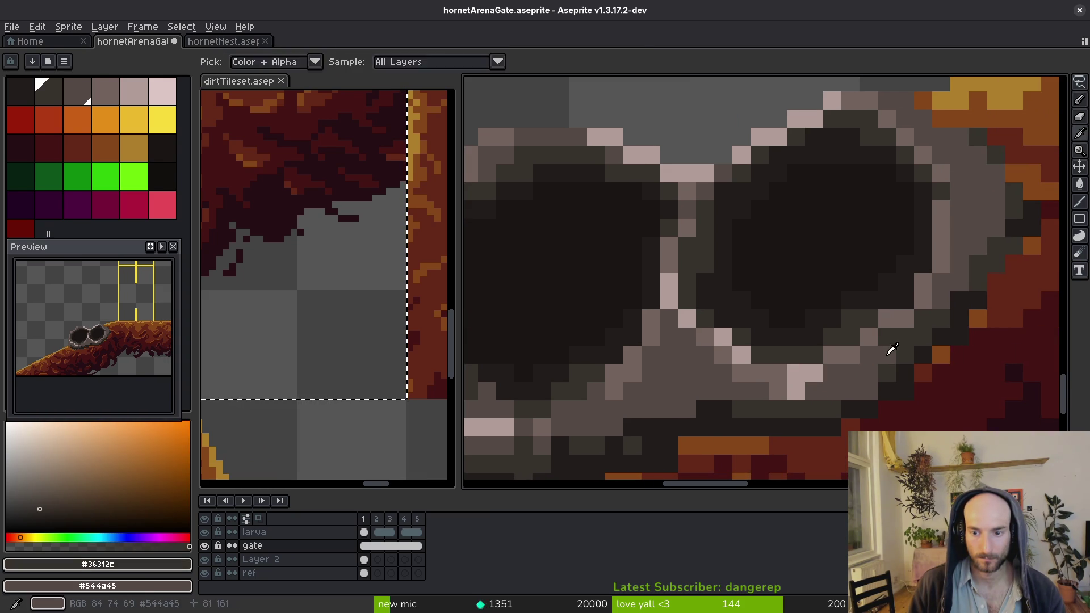
alt+click(887, 355)
scroll(920, 321, down, 3)
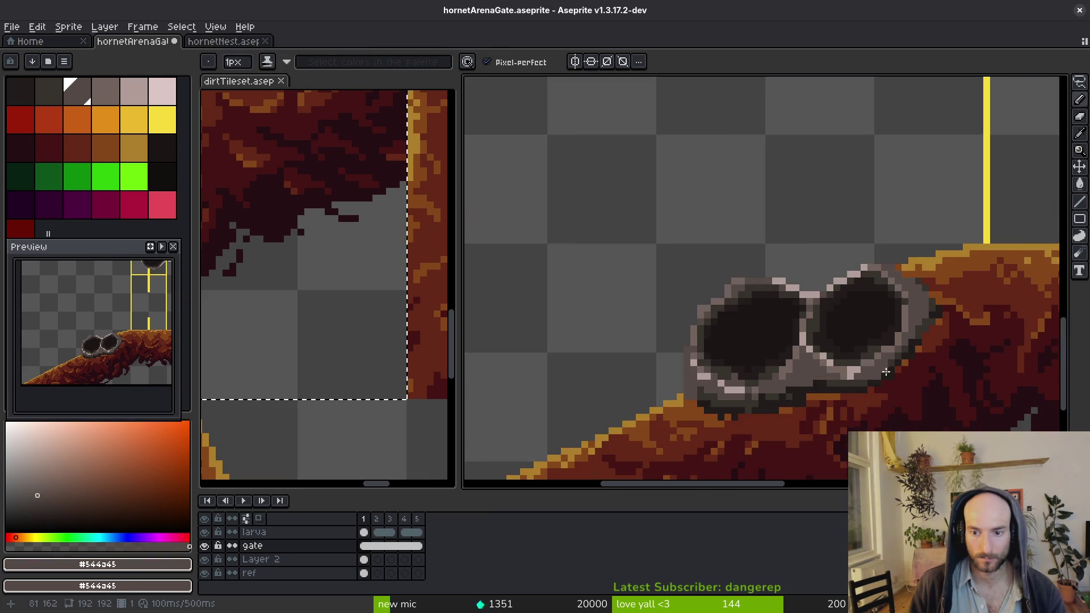
scroll(892, 339, up, 4)
alt+click(896, 341)
scroll(896, 346, down, 4)
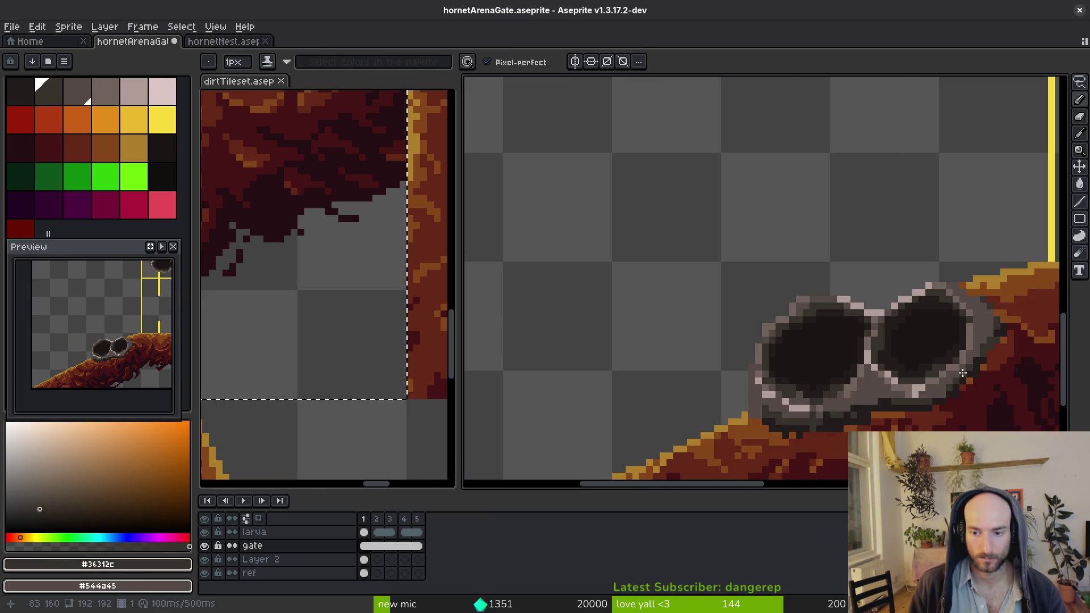
scroll(895, 381, up, 3)
alt+click(894, 384)
Compare neighbouring rim shades, sampling greys #71625d and #544a45 and the hole's darkest colour
scroll(909, 352, down, 3)
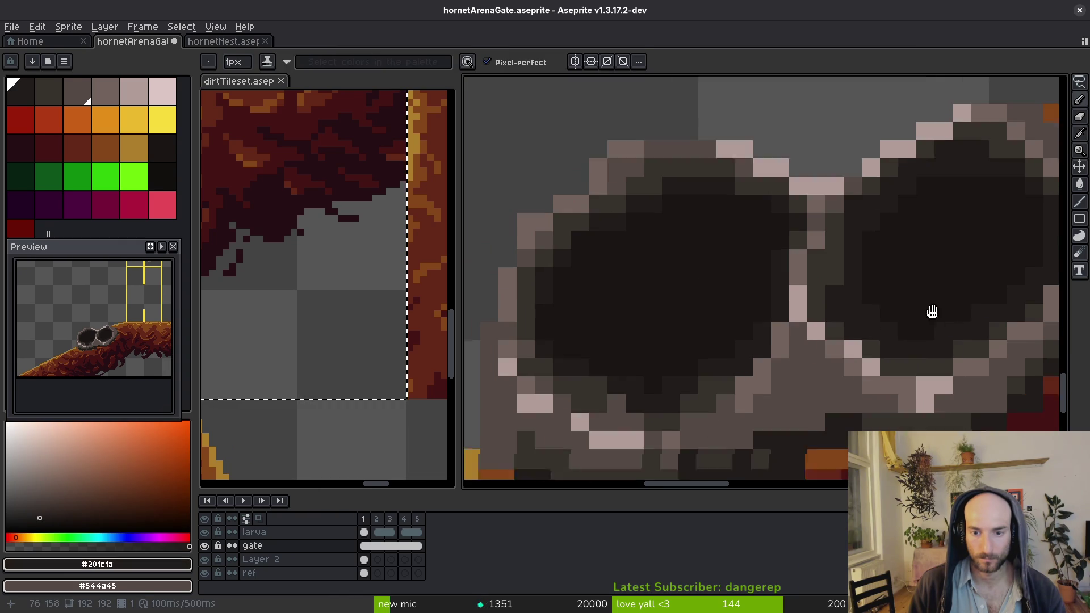
scroll(795, 375, up, 3)
alt+click(783, 381)
alt+click(737, 400)
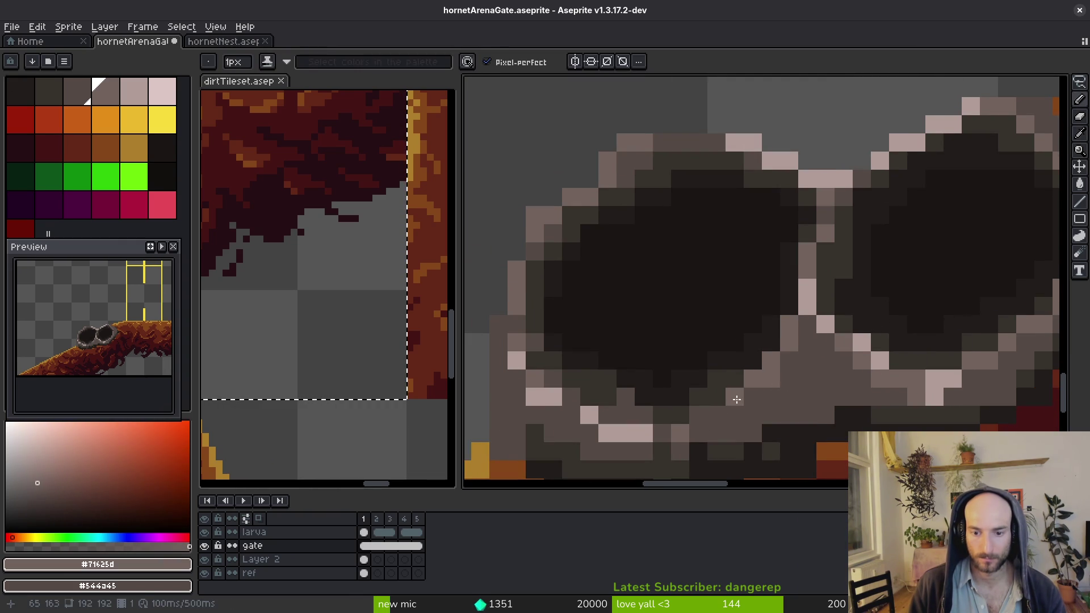
alt+click(701, 419)
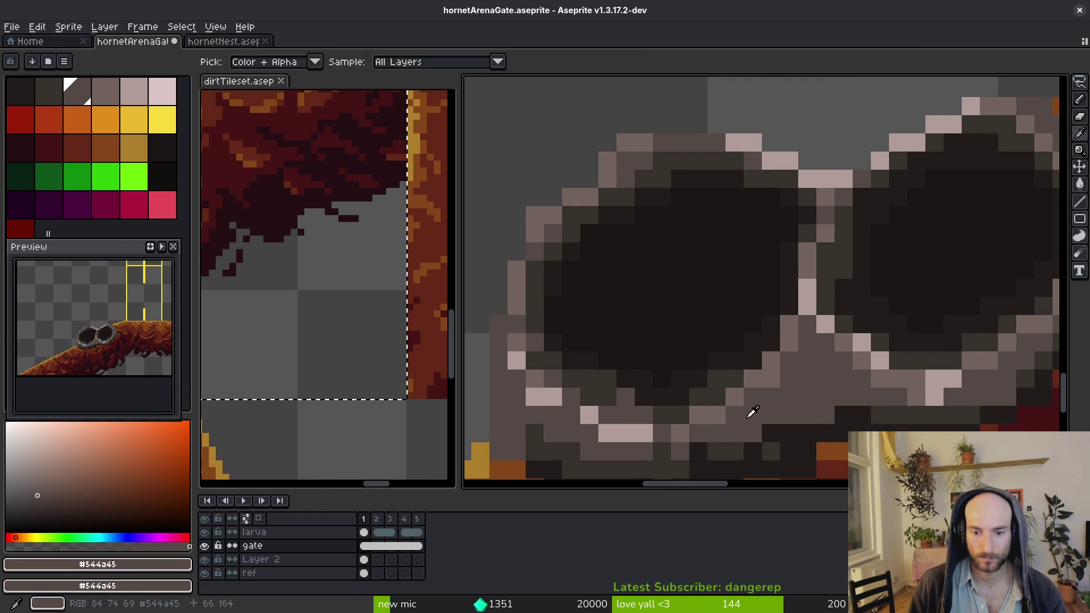
scroll(792, 396, down, 3)
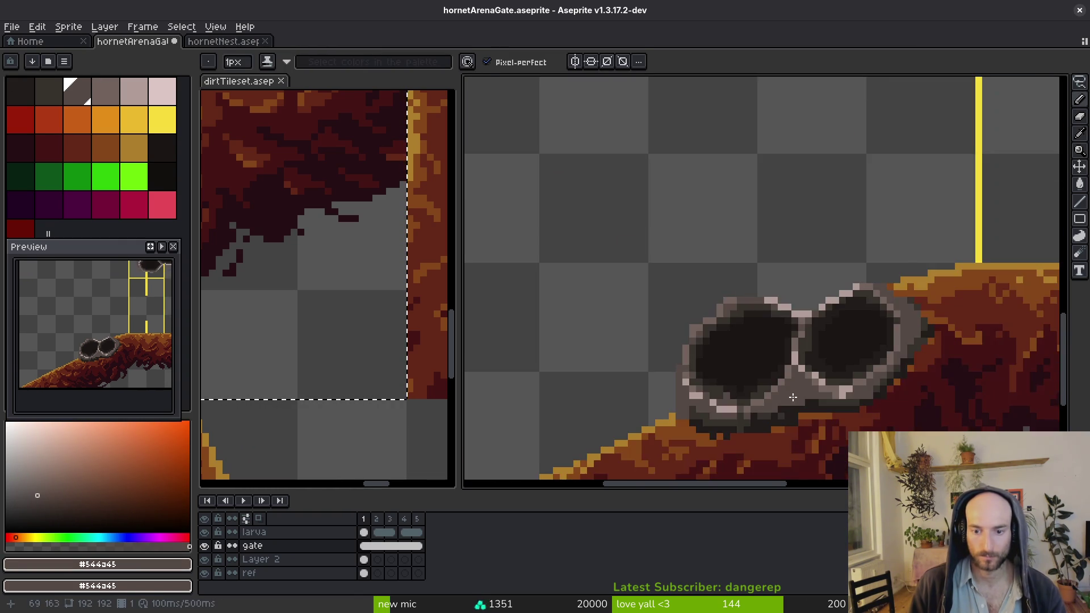
scroll(792, 396, up, 3)
alt+click(758, 376)
alt+click(785, 403)
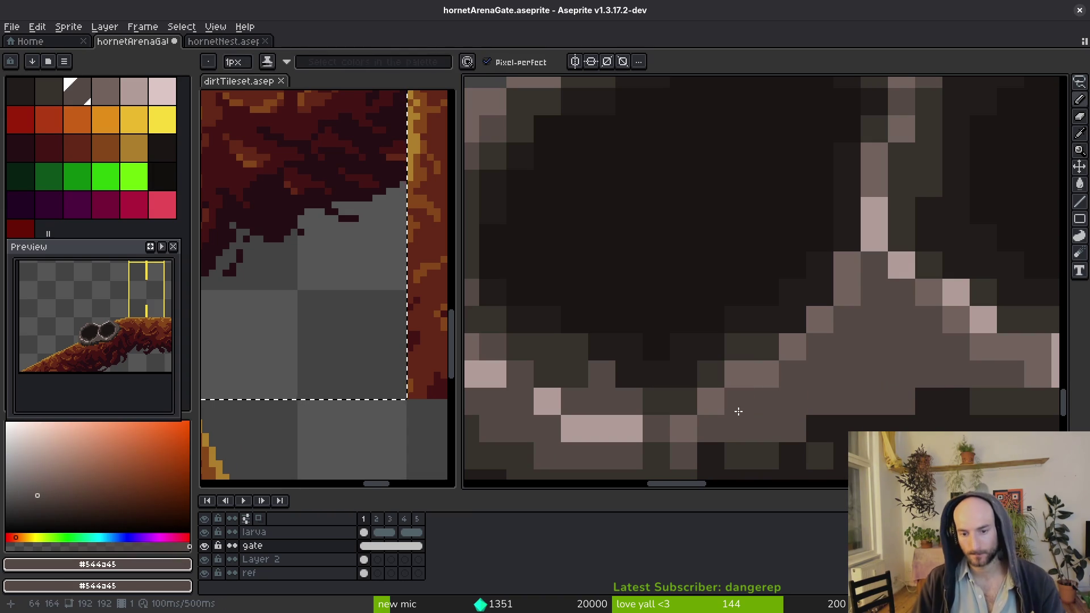
alt+click(710, 402)
alt+click(673, 402)
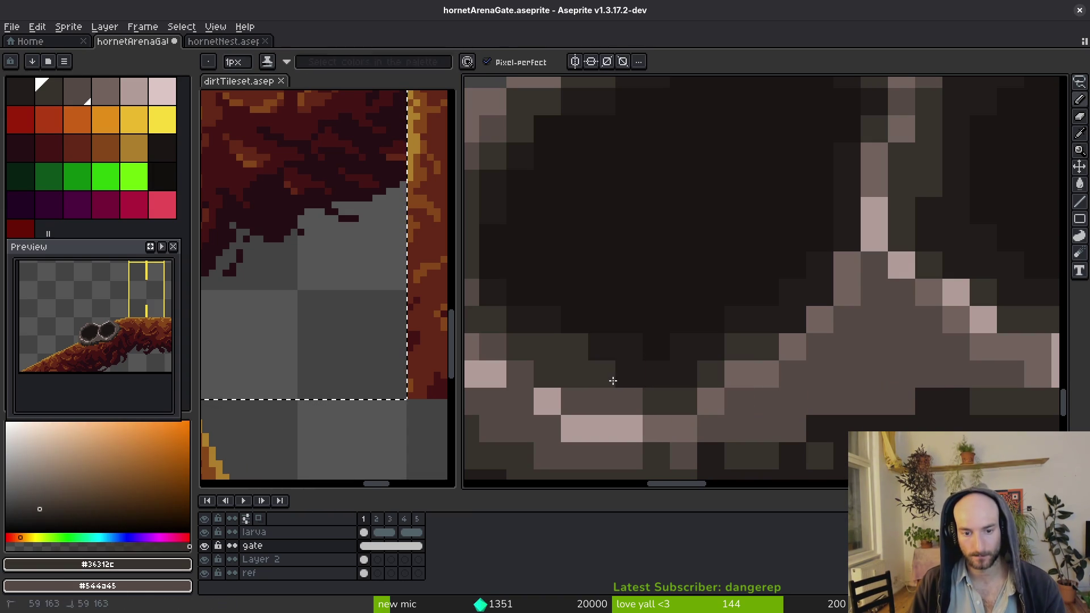
Add a light grey #71625d pixel on the left hole's rim
scroll(612, 379, down, 3)
scroll(744, 369, up, 3)
alt+click(728, 372)
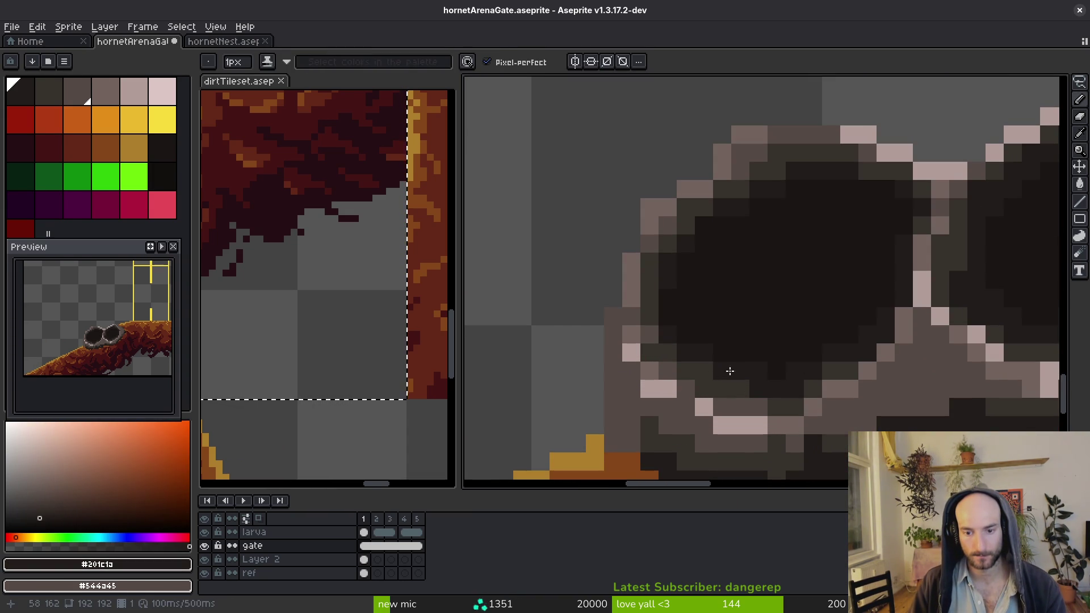
alt+click(652, 342)
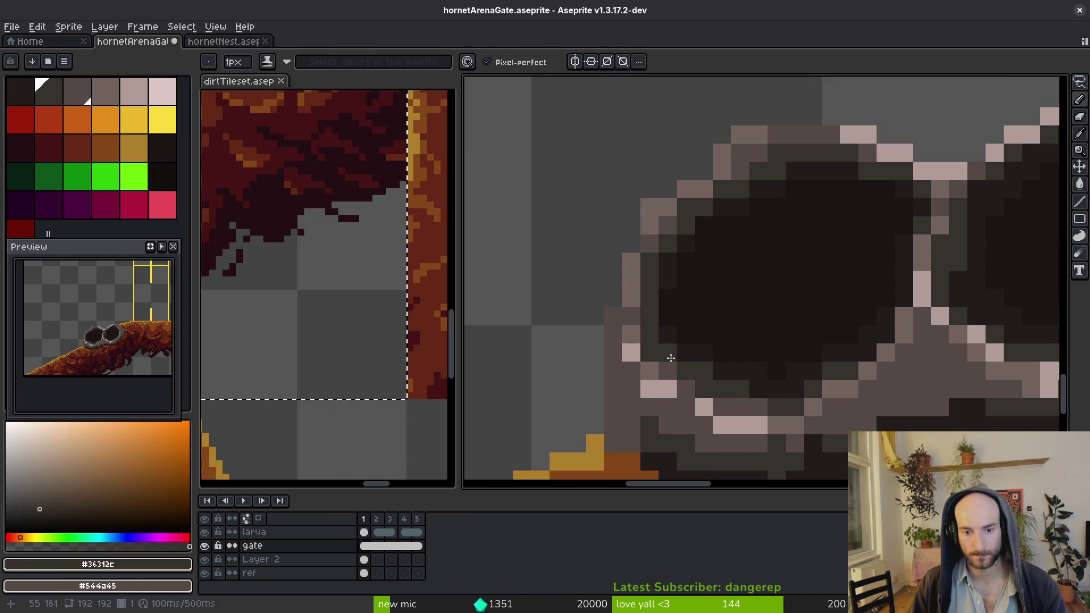
alt+click(661, 279)
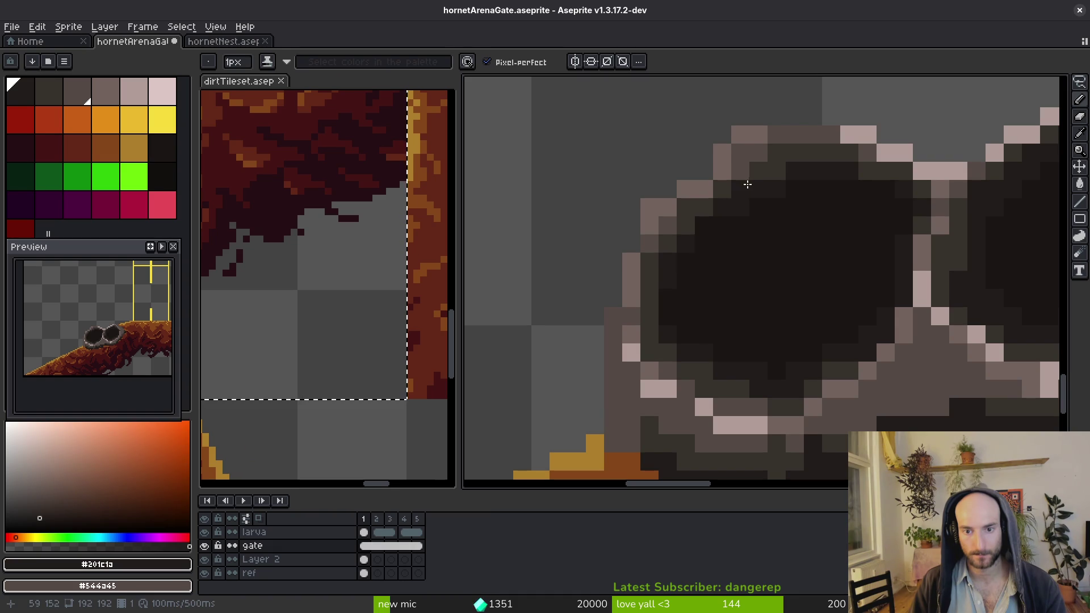
alt+click(764, 161)
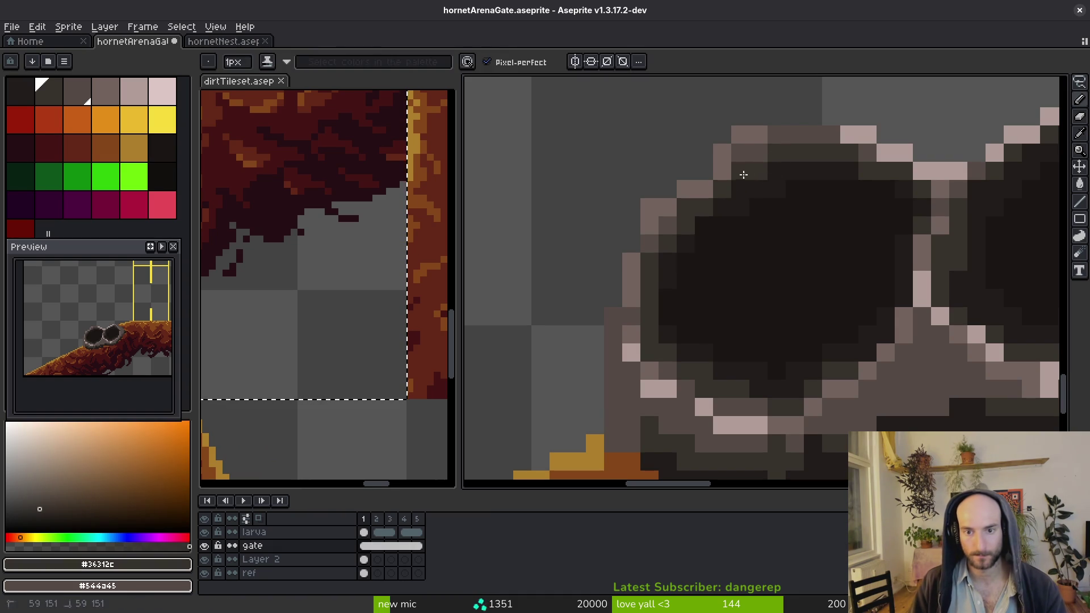
alt+click(708, 167)
click(674, 191)
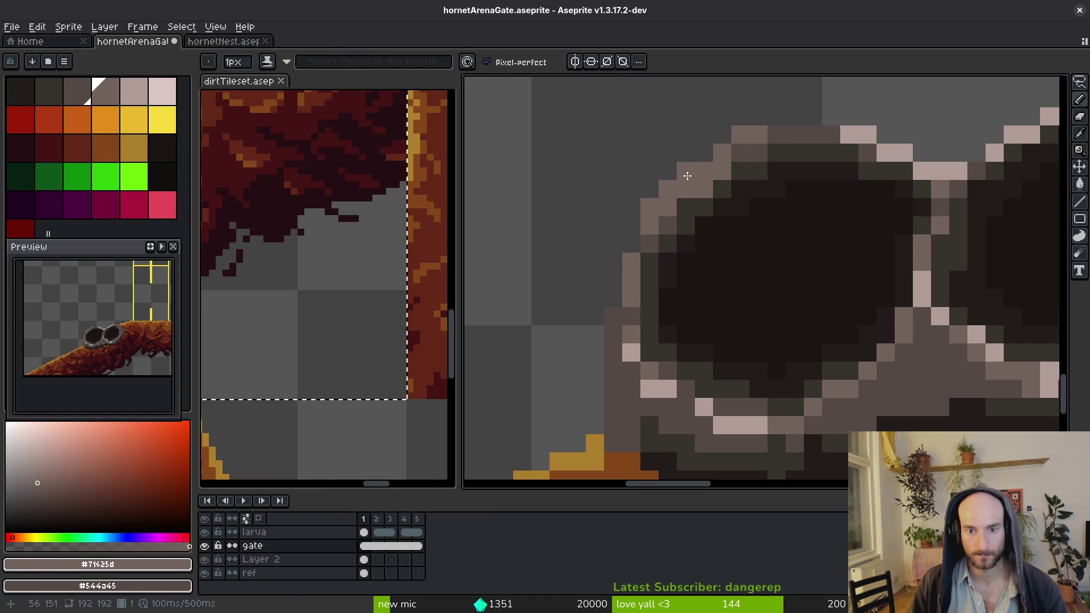
Repaint left-hole rim pixels alternating #544a45, #36312c and #201c1a
alt+click(648, 229)
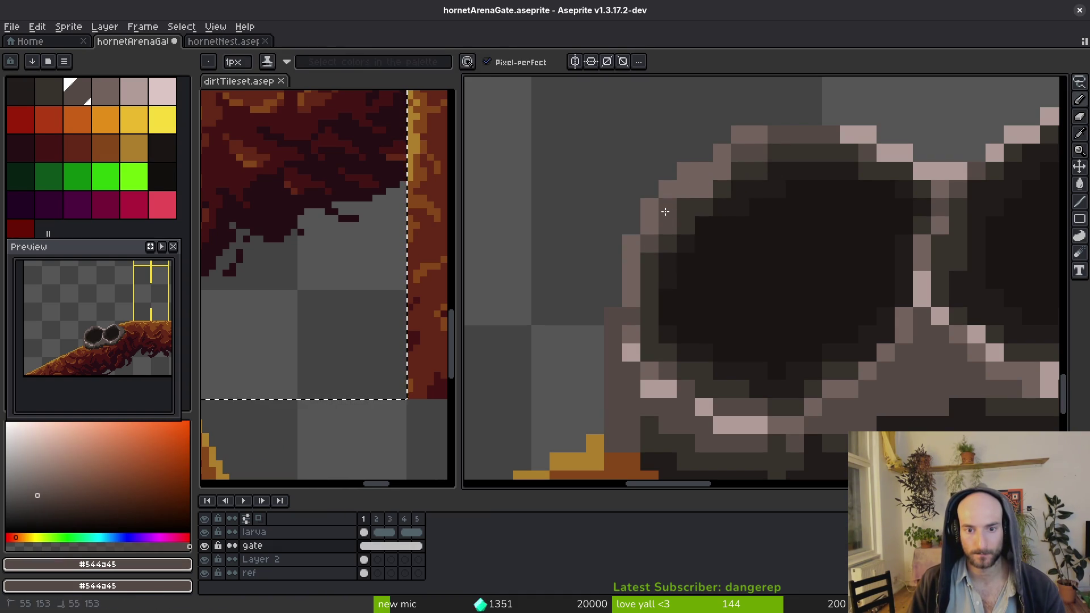
alt+click(738, 178)
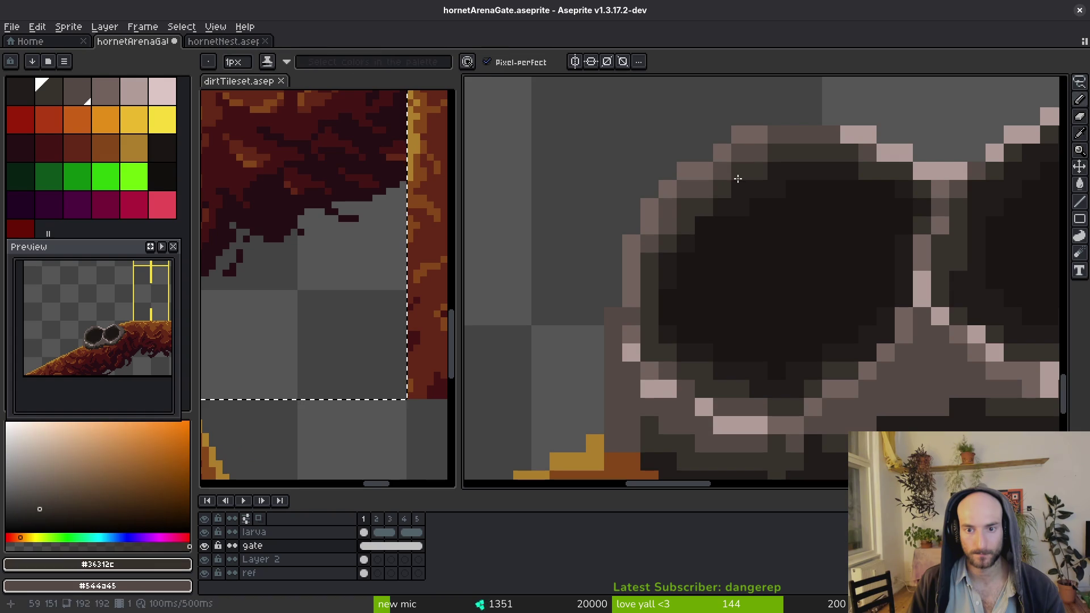
alt+click(705, 216)
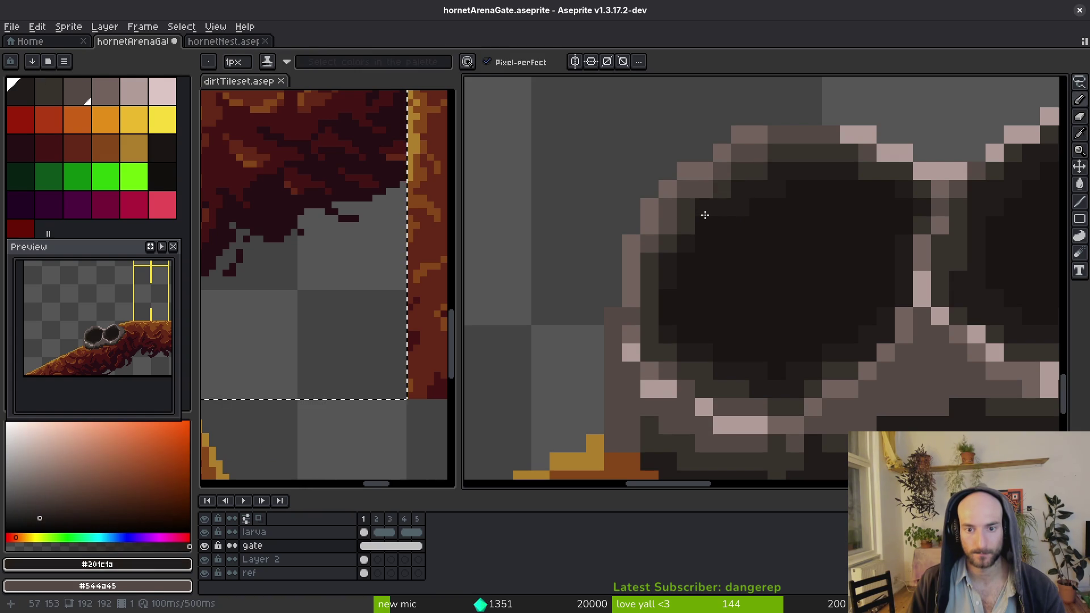
alt+click(670, 238)
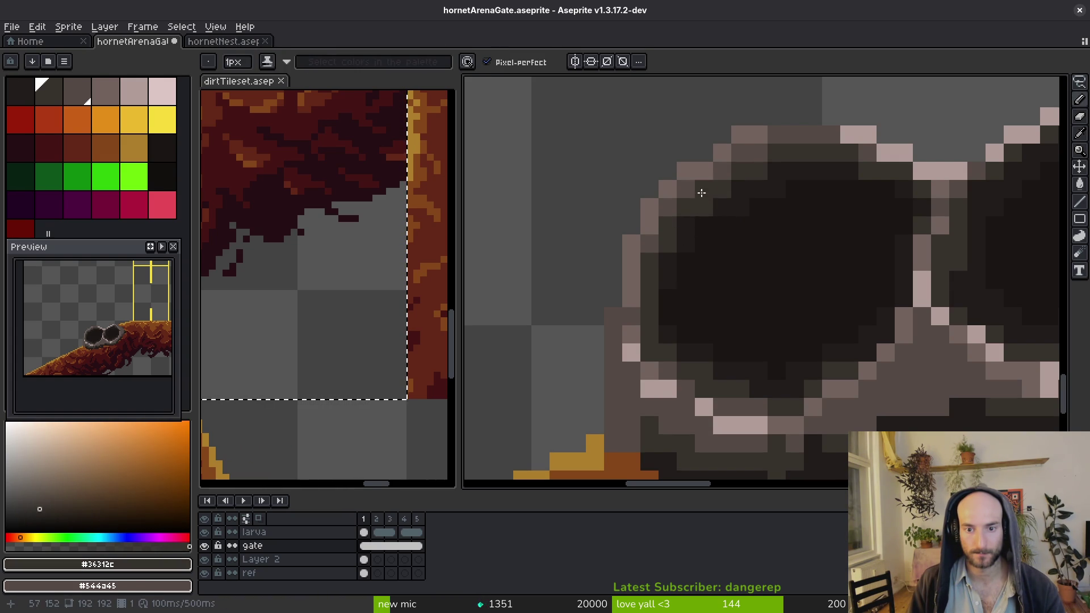
alt+click(721, 204)
Retouch remaining rim pixels with #71625d, #b19d99, #544a45, #36312c and #201c1a
scroll(746, 220, down, 3)
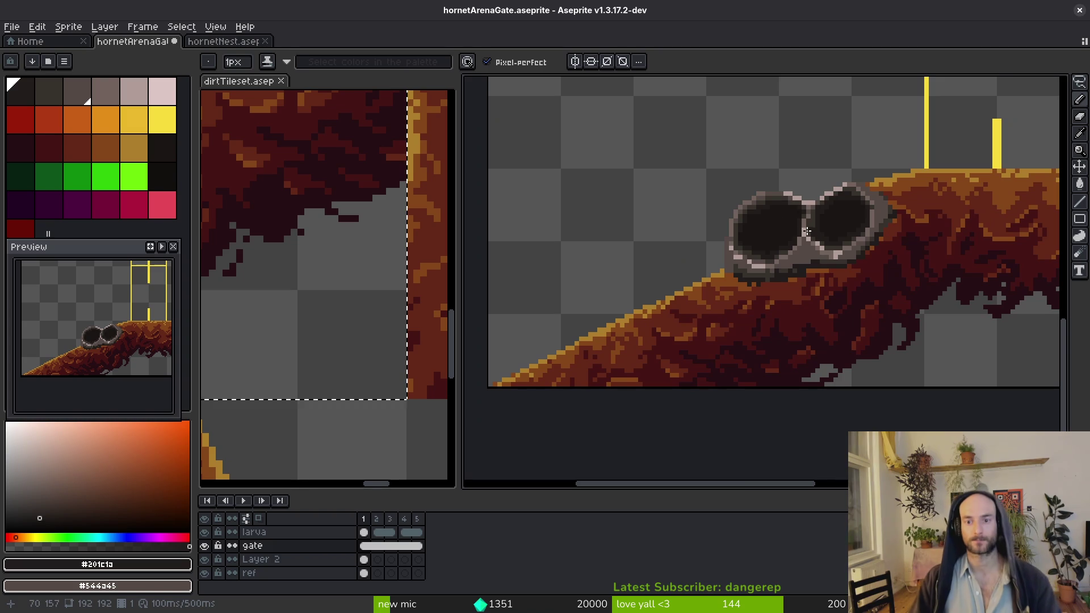
scroll(777, 231, up, 2)
alt+click(761, 109)
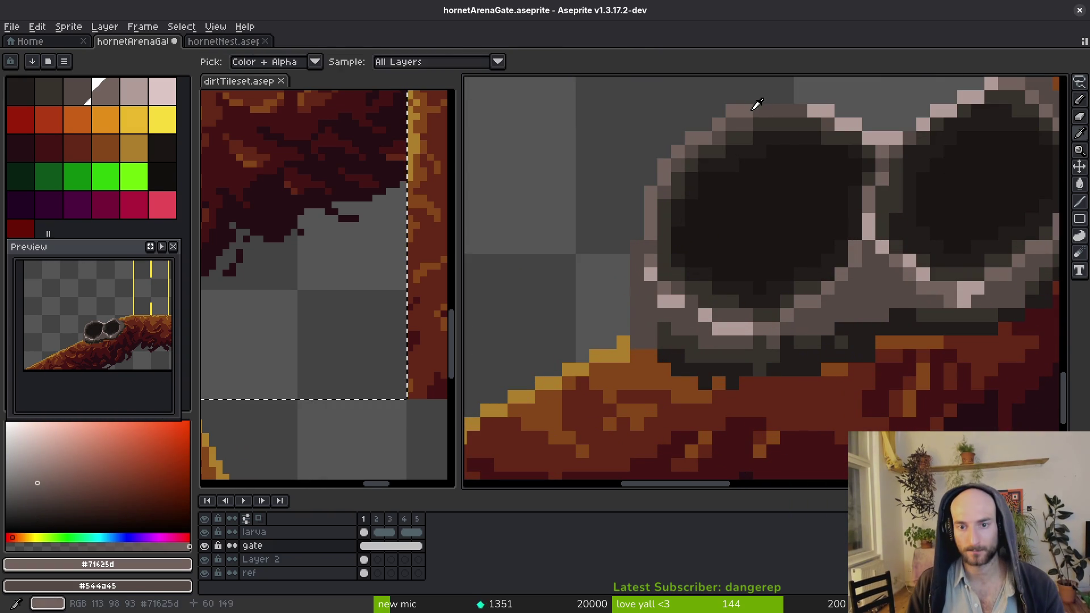
key(alt)
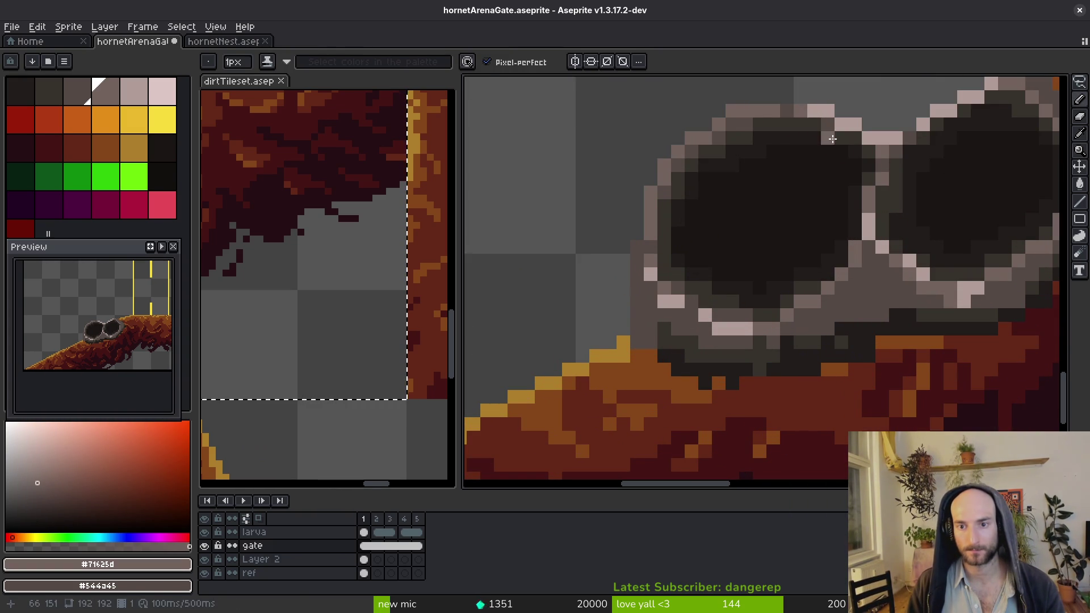
alt+click(686, 304)
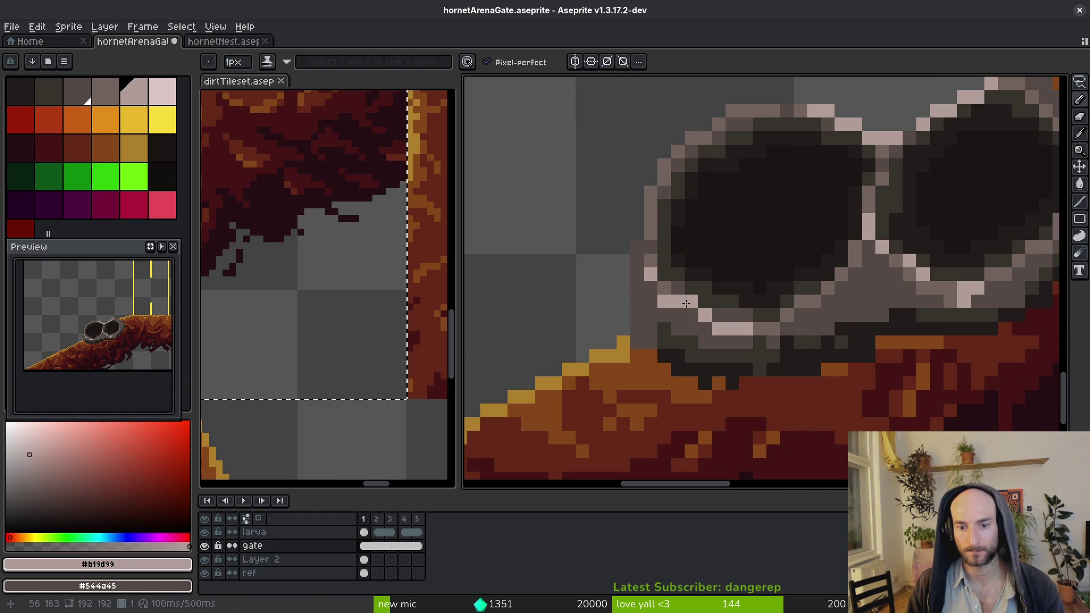
alt+click(659, 300)
key(alt)
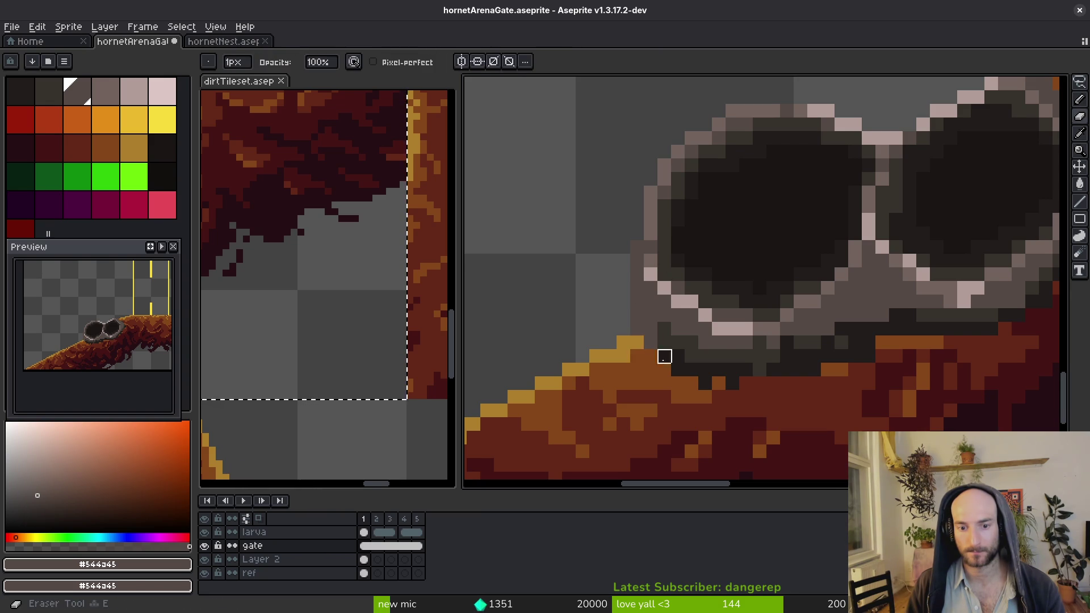
alt+click(628, 336)
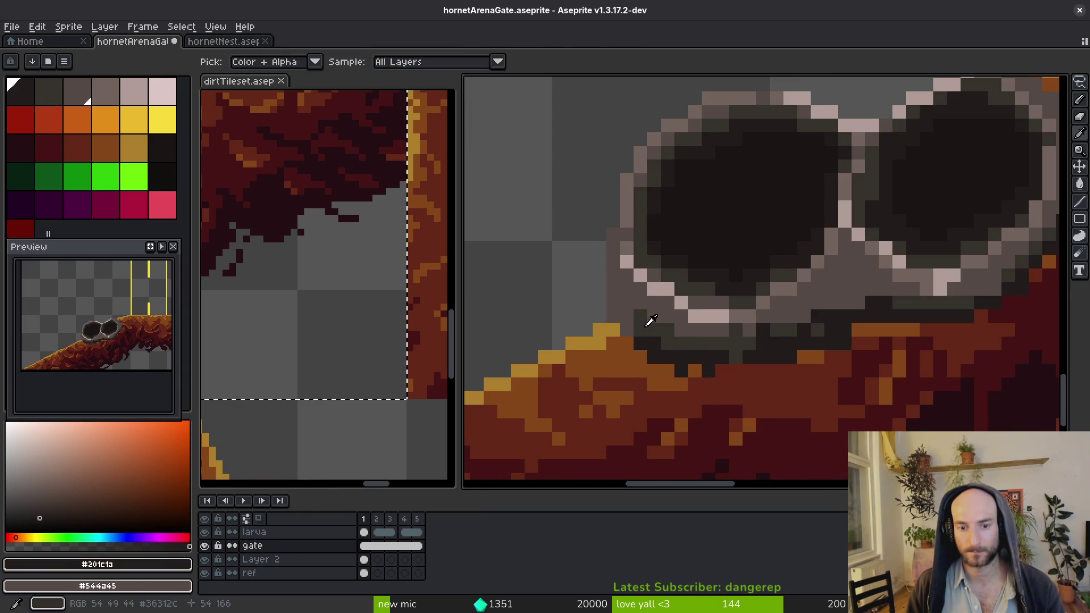
alt+click(615, 317)
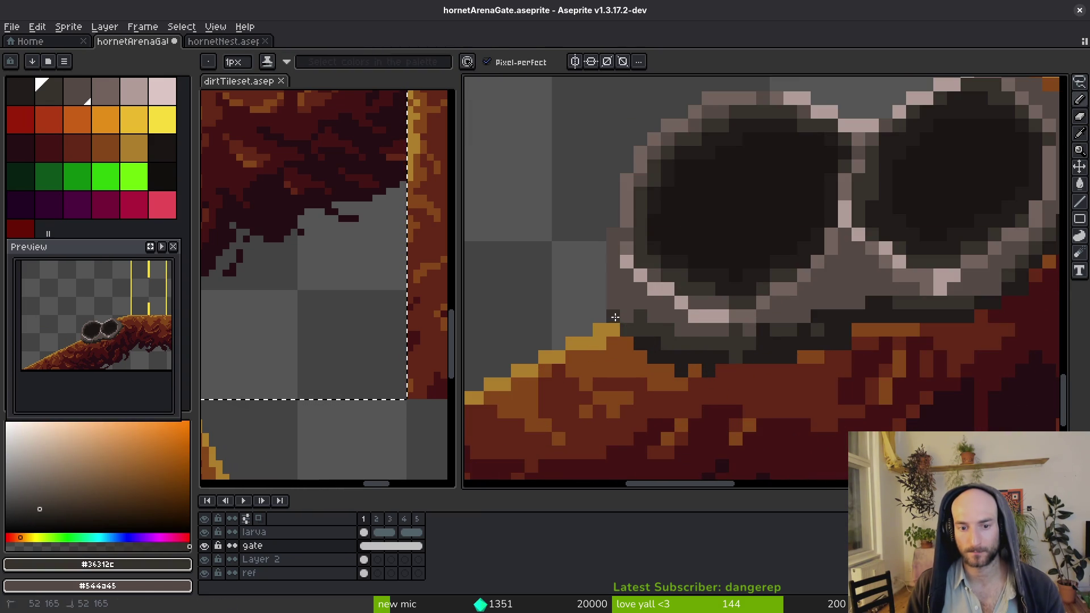
alt+click(720, 368)
scroll(750, 365, down, 4)
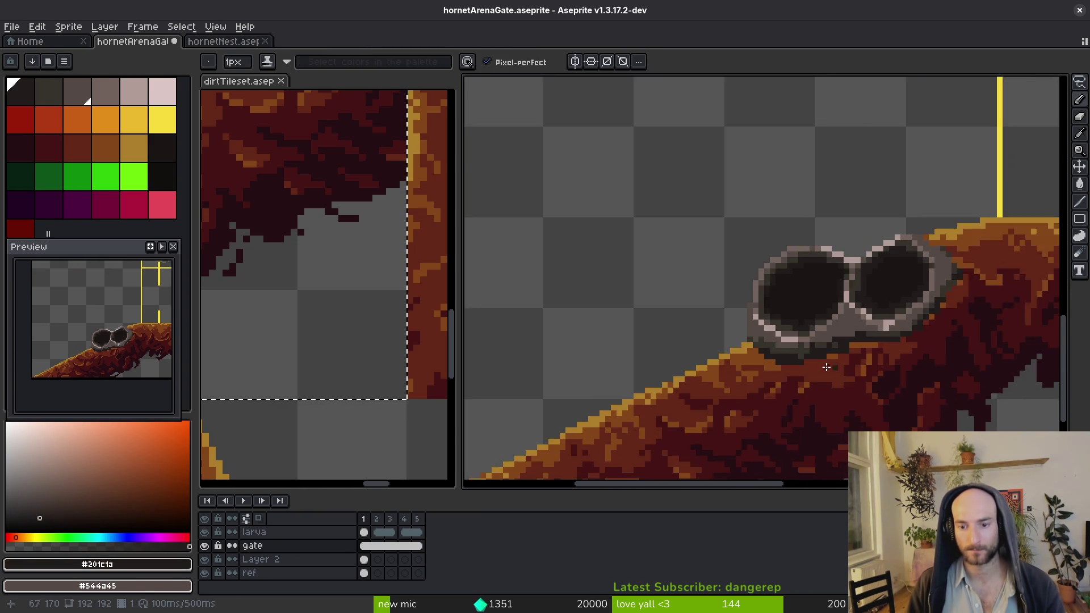
Darken the grey pixels along the gate's lower rim with dark grey #36312c
scroll(881, 311, up, 4)
scroll(715, 382, up, 1)
key(ctrl+s)
alt+click(845, 283)
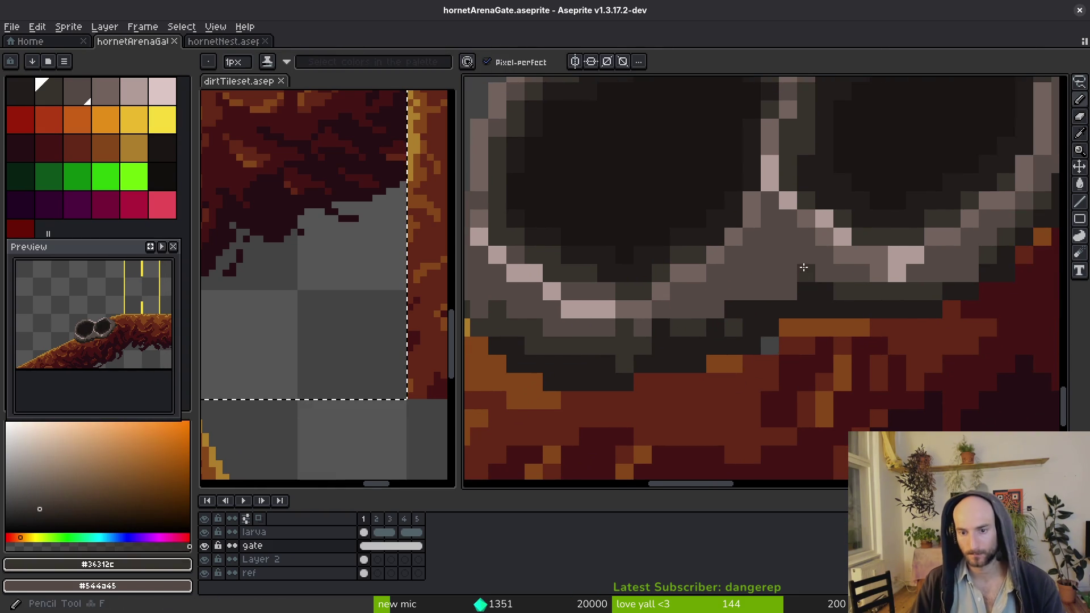
drag(788, 291, 733, 292)
alt+click(725, 258)
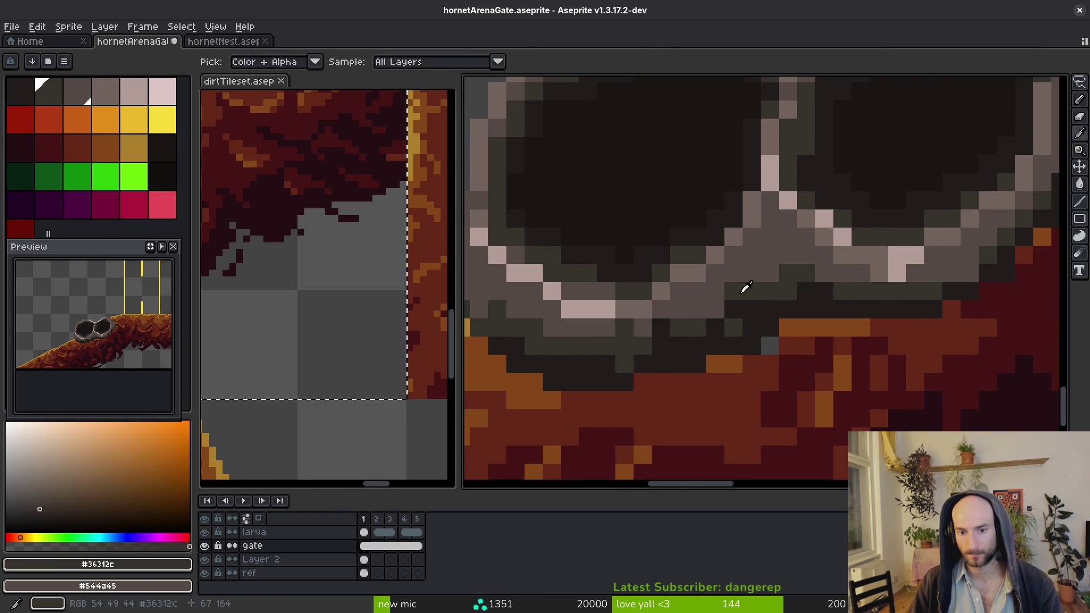
alt+click(742, 290)
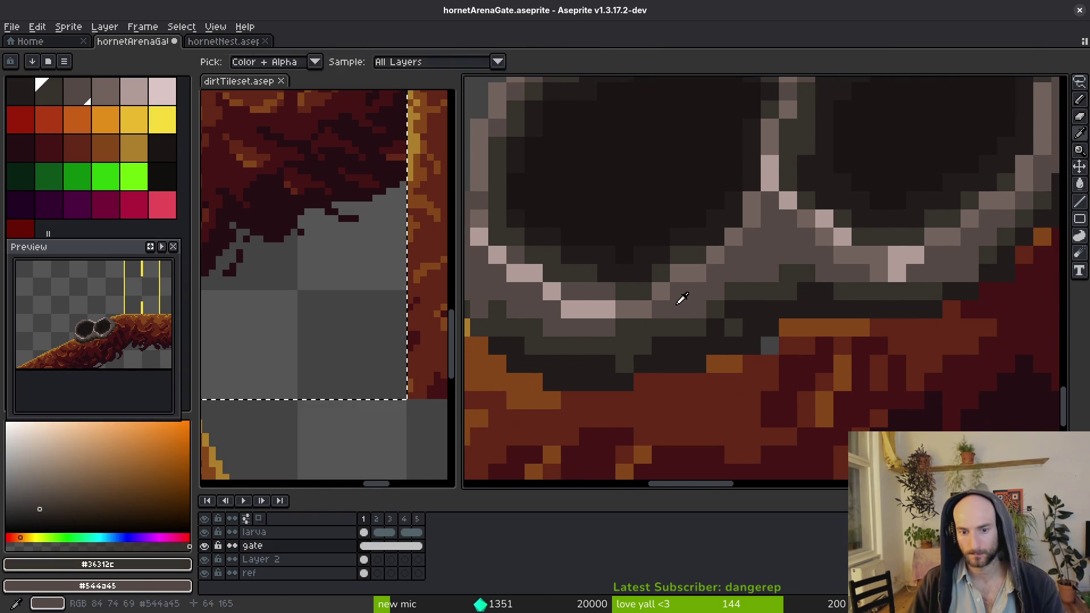
Sample the rim's greys and the dirt's dark red from the canvas
alt+click(679, 297)
scroll(846, 312, down, 3)
scroll(852, 322, up, 3)
alt+click(852, 323)
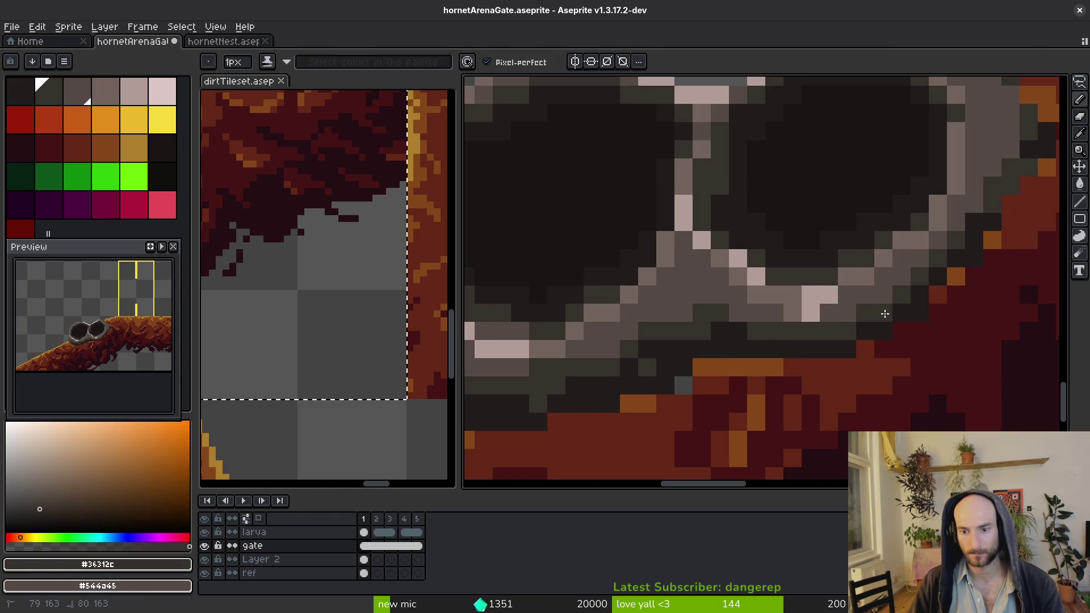
scroll(949, 256, down, 2)
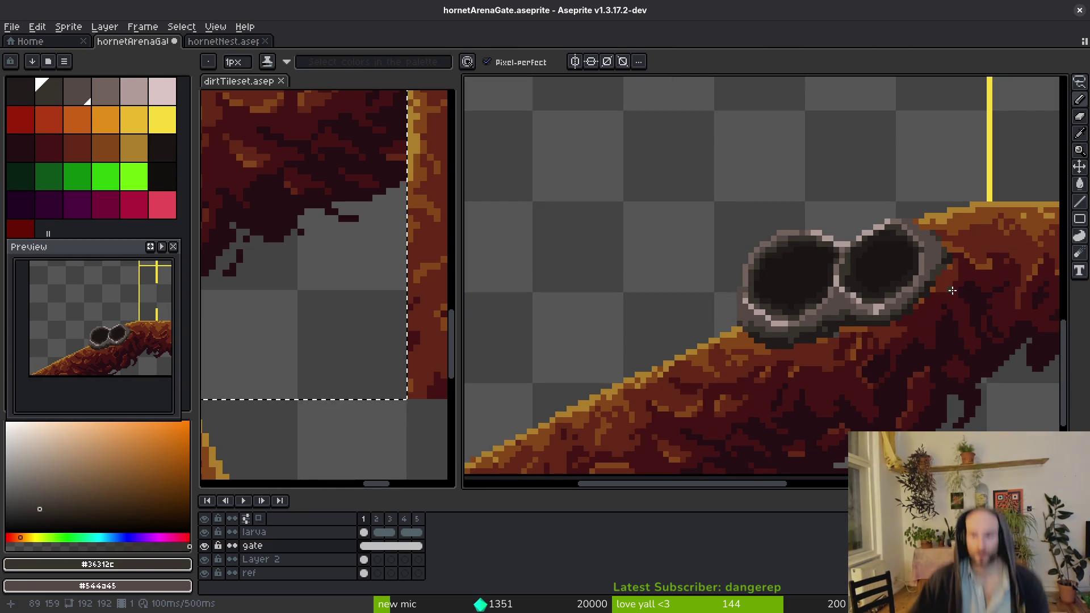
scroll(795, 375, up, 3)
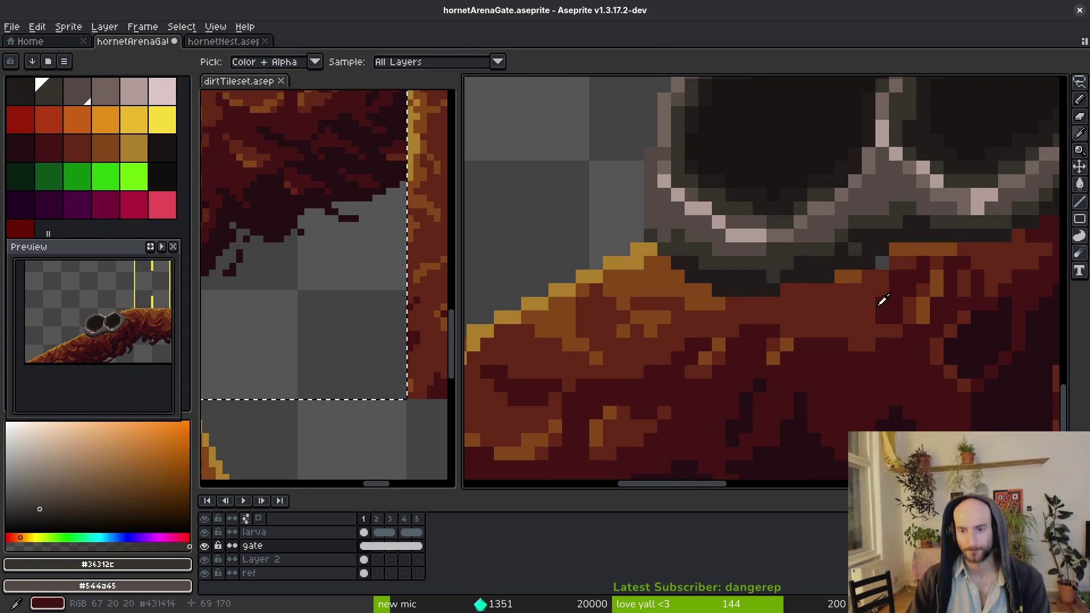
alt+click(901, 274)
scroll(852, 295, up, 2)
scroll(852, 295, right, 2)
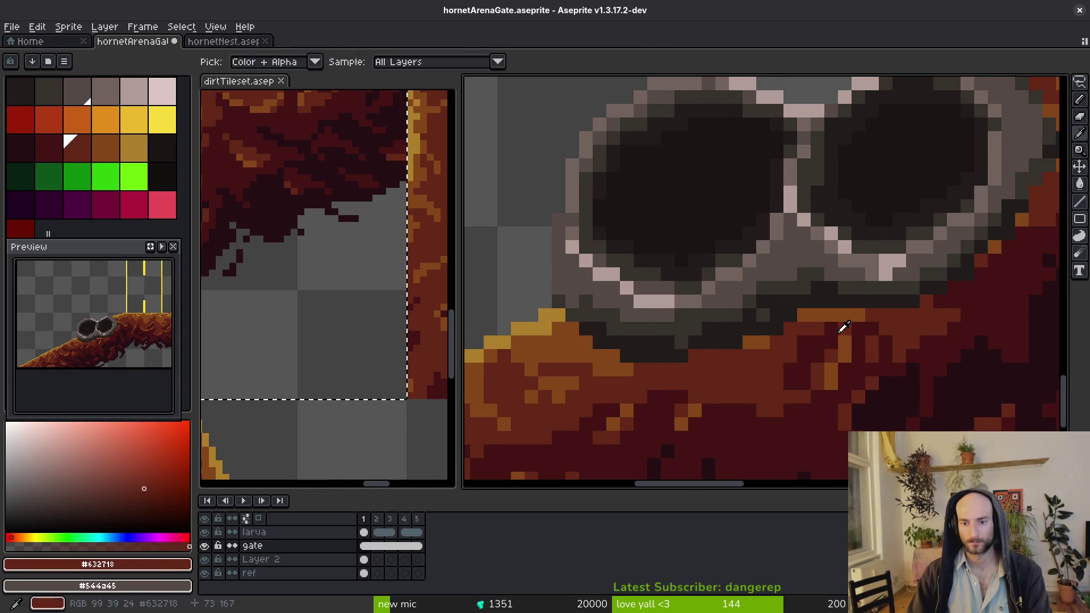
Paint orange dirt pixels over the dark pixels beside the right eye
alt+click(814, 314)
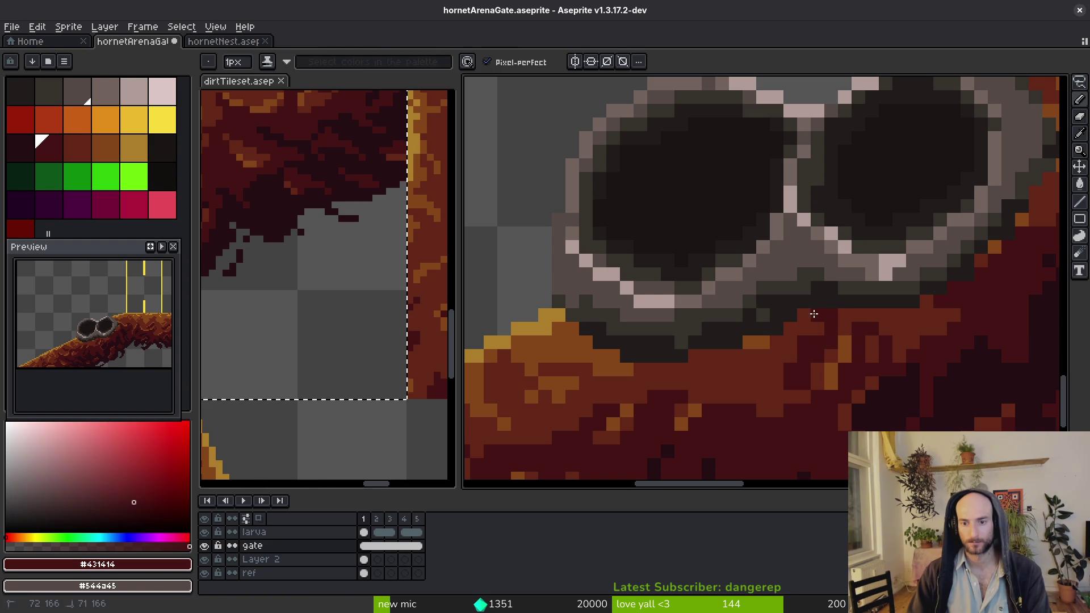
scroll(801, 323, down, 3)
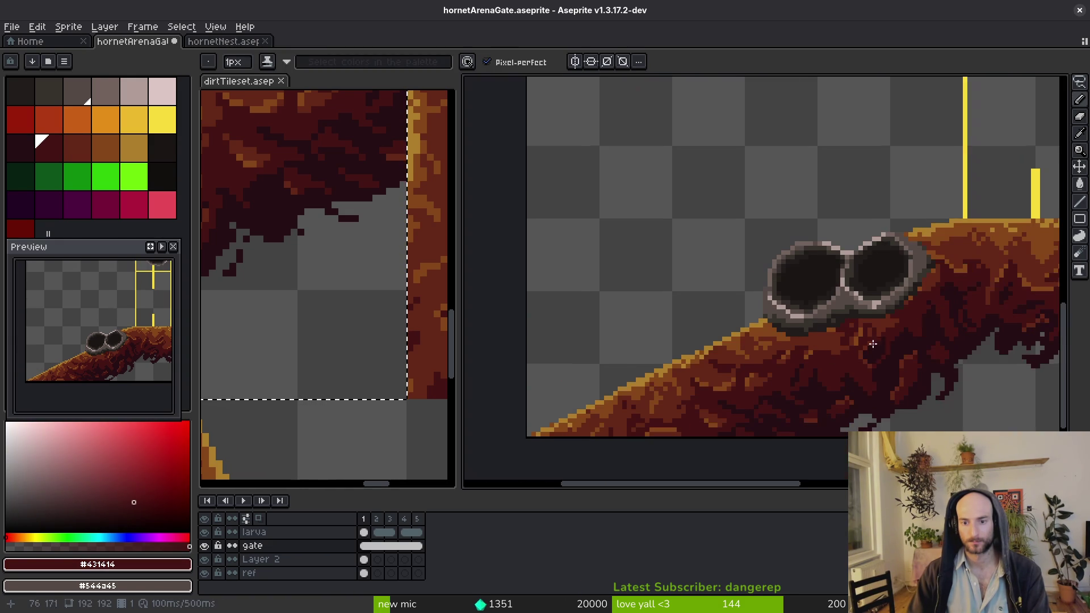
scroll(817, 378, up, 1)
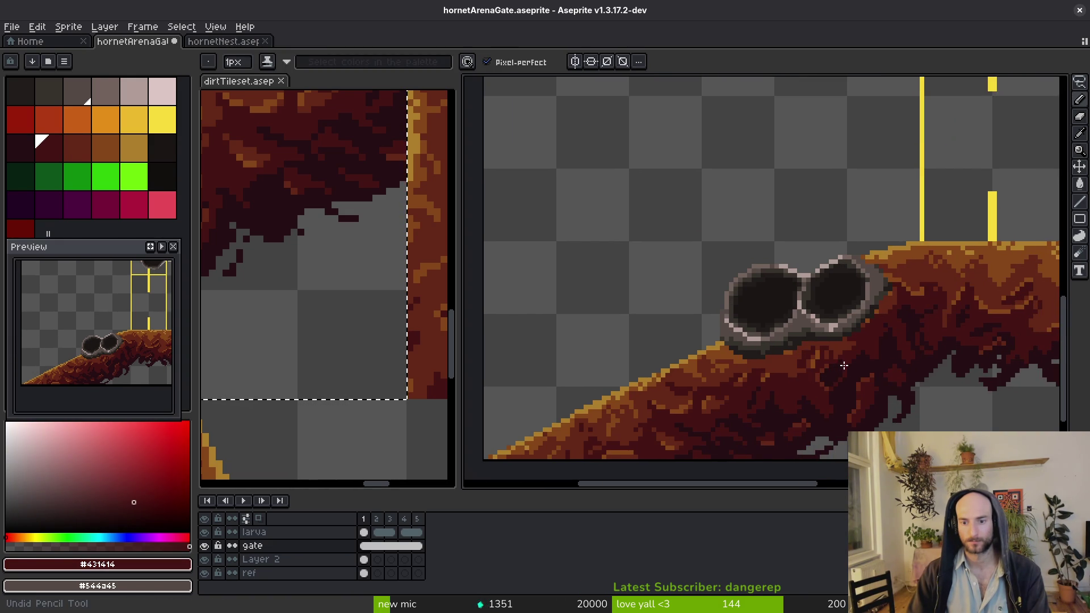
scroll(823, 352, up, 4)
alt+click(778, 329)
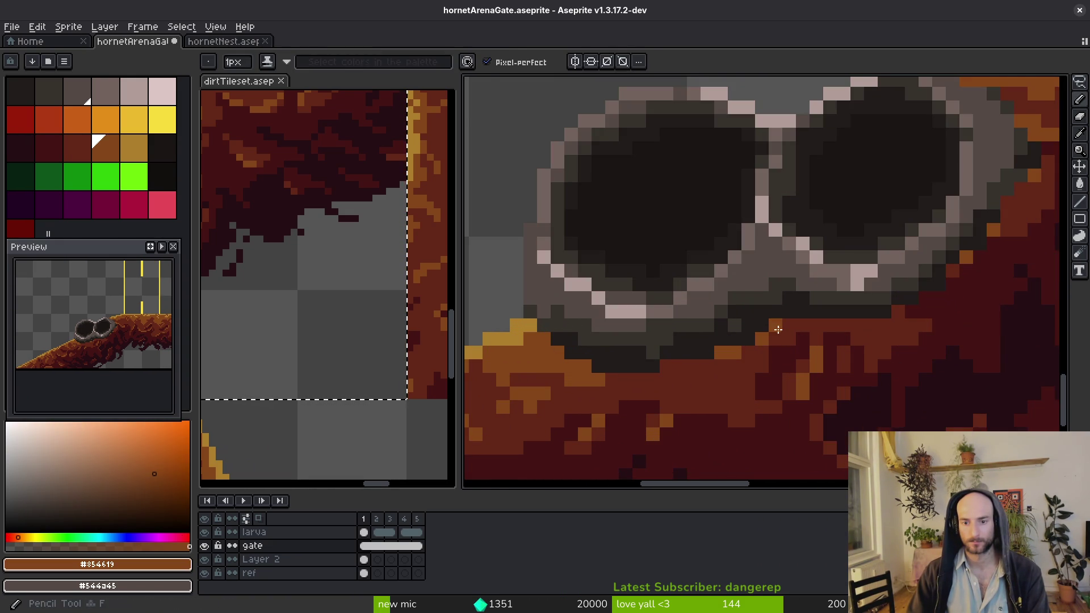
scroll(821, 386, right, 2)
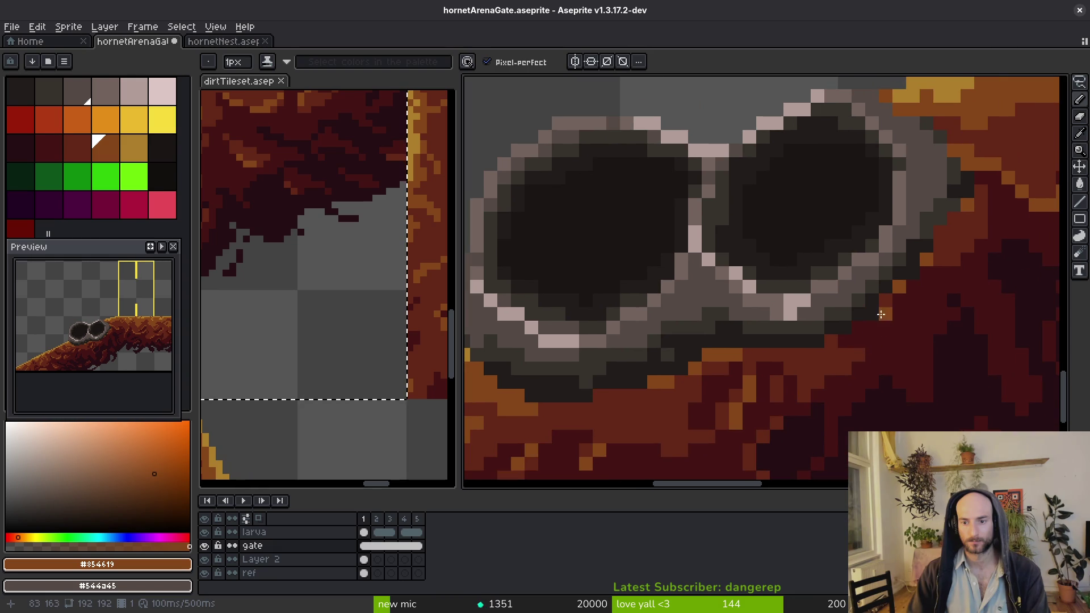
click(834, 341)
alt+click(898, 319)
Paint dark red dirt under the gate's right eye and save
alt+click(945, 246)
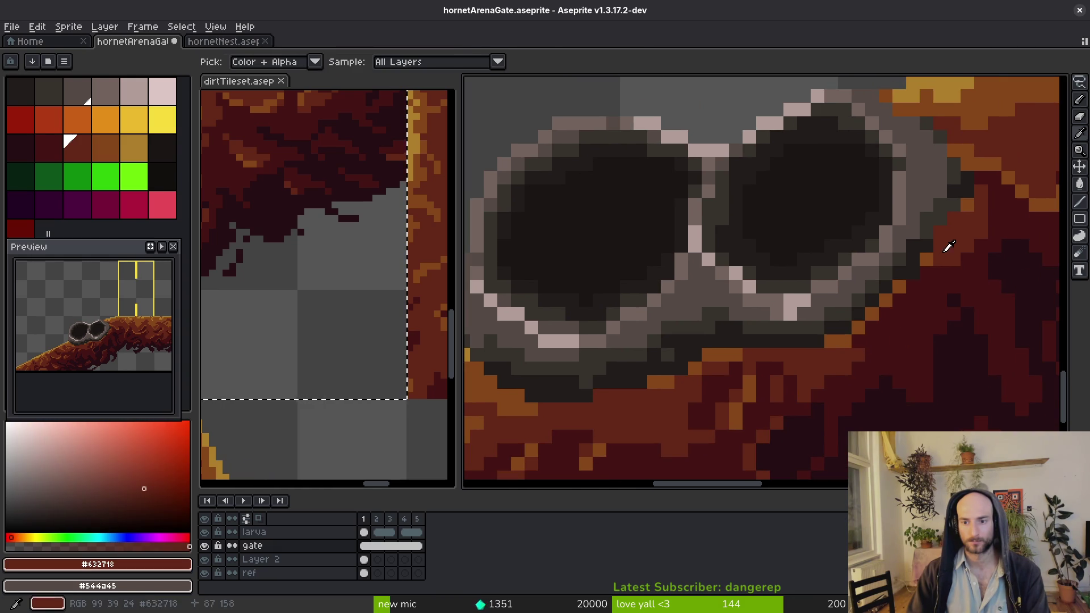
drag(945, 246, 892, 300)
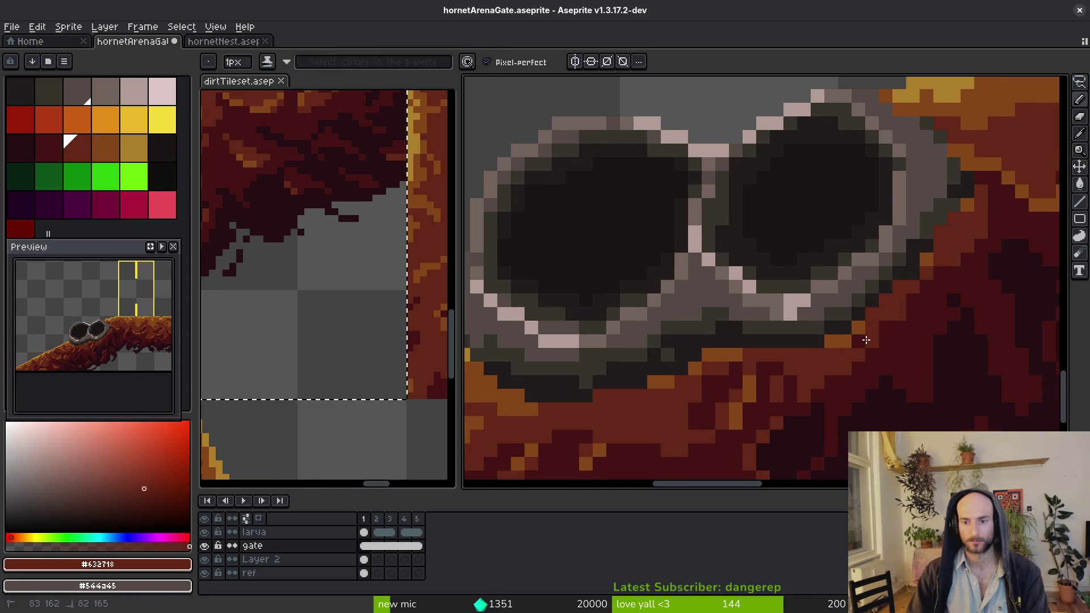
scroll(866, 340, down, 5)
scroll(886, 346, down, 1)
scroll(892, 340, up, 7)
scroll(898, 329, down, 6)
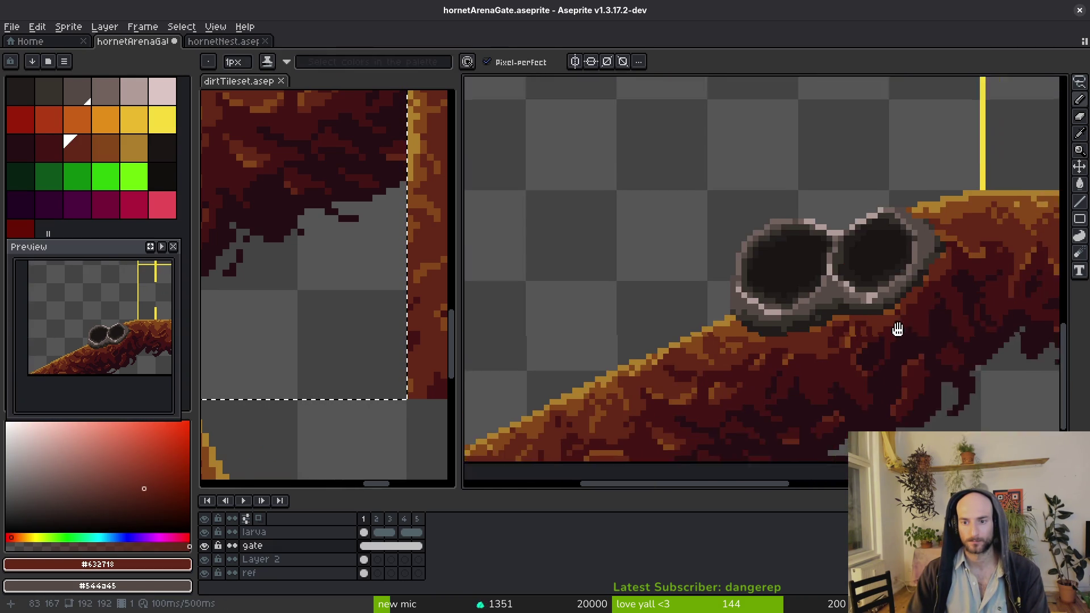
key(ctrl+s)
Touch up the eye's edge with near-black and olive-grey rim pixels
scroll(884, 287, up, 4)
alt+click(801, 335)
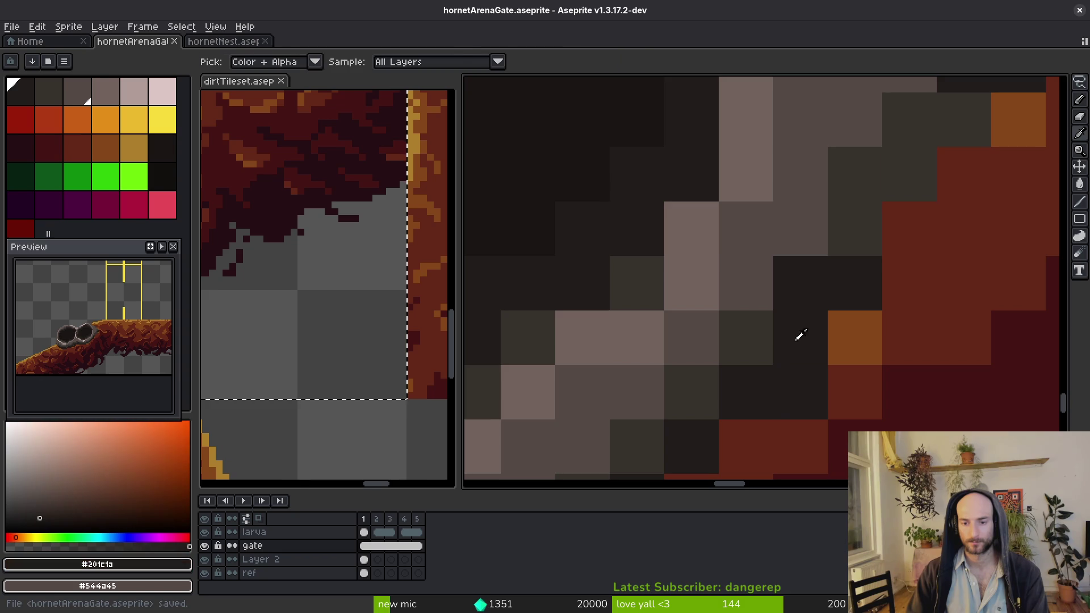
click(747, 447)
scroll(781, 394, down, 2)
alt+click(795, 369)
click(753, 411)
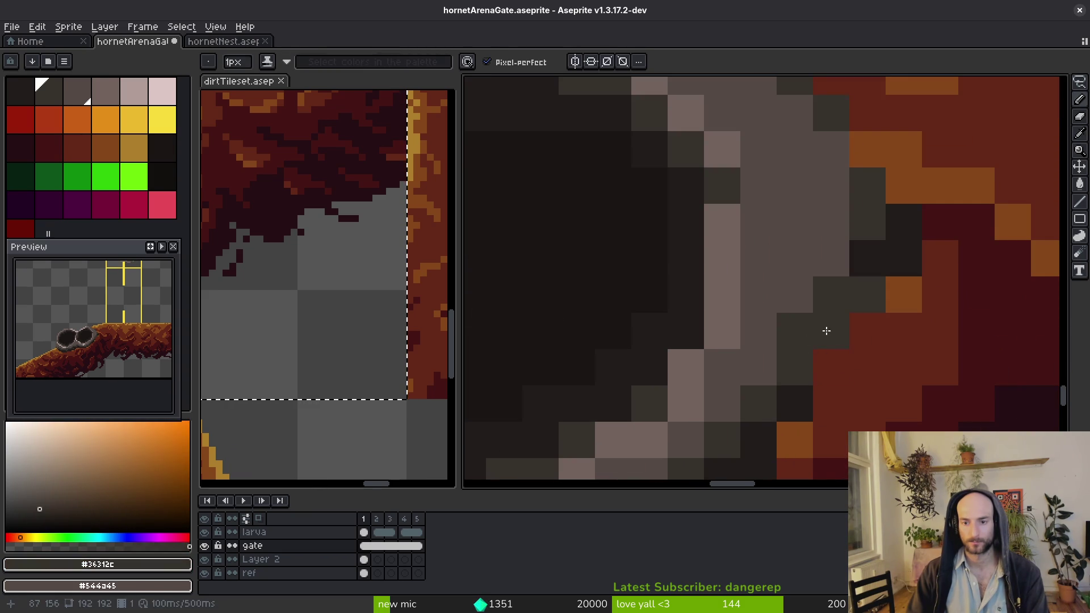
scroll(827, 331, up, 3)
alt+click(824, 420)
click(824, 385)
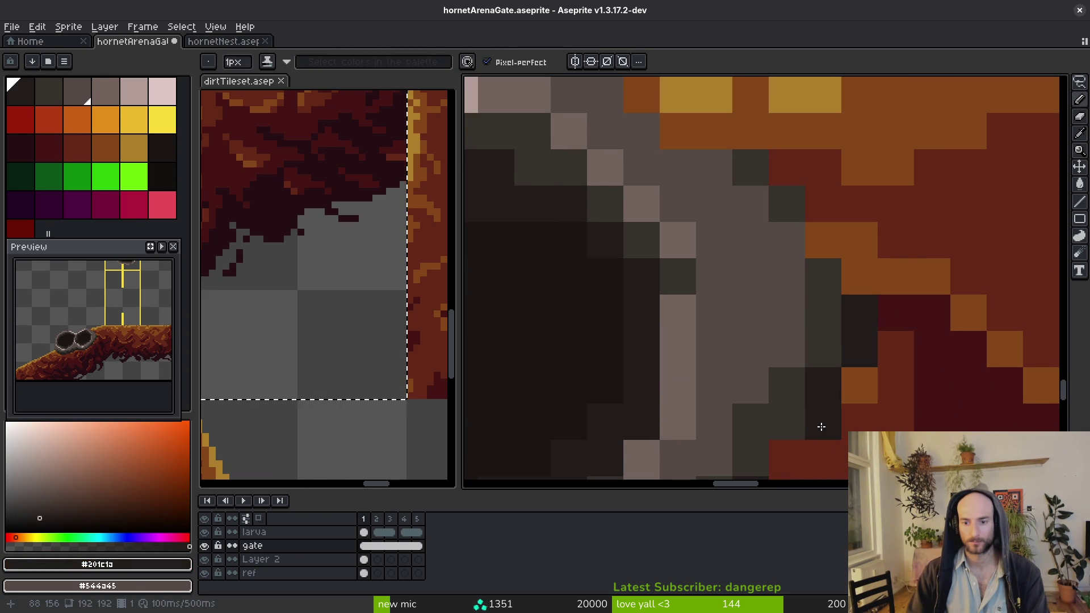
scroll(823, 398, down, 3)
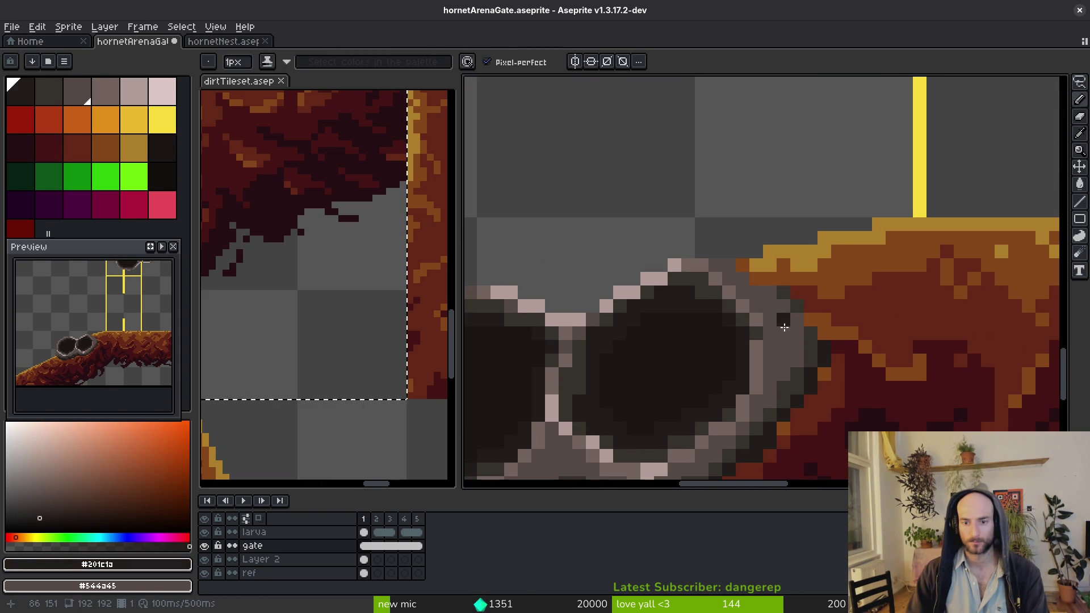
Stroke dark grey pixels along the rim's outer edge
alt+click(761, 305)
key(ctrl+s)
alt+click(772, 286)
scroll(755, 284, up, 3)
click(720, 263)
mouse_move(755, 268)
mouse_down()
mouse_move(850, 343)
mouse_move(834, 373)
mouse_up()
Repaint two rim pixels medium grey and save the sprite
alt+click(755, 302)
click(720, 270)
click(822, 335)
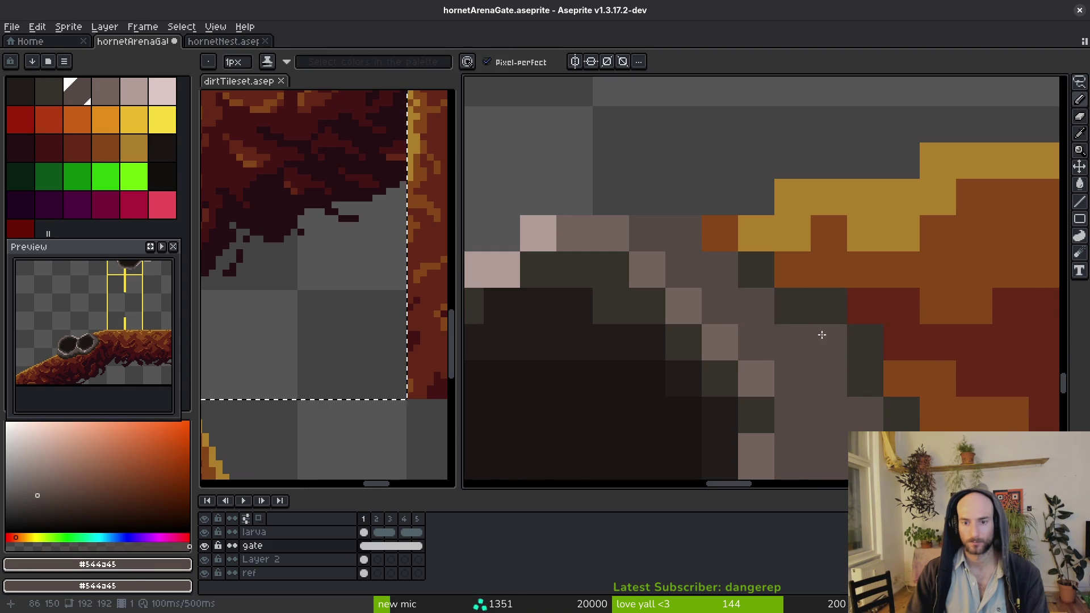
scroll(822, 335, down, 4)
key(ctrl+s)
Add pale pink highlight pixels along the goggle rim
scroll(845, 382, down, 1)
scroll(865, 298, up, 2)
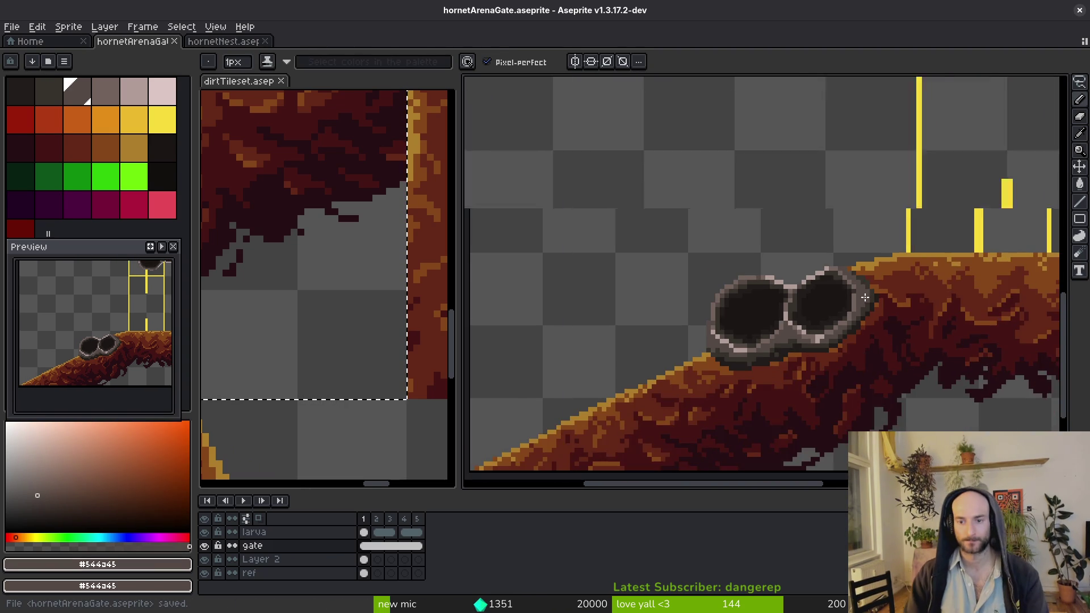
scroll(865, 297, up, 2)
alt+click(723, 170)
scroll(723, 171, up, 1)
drag(738, 166, 784, 220)
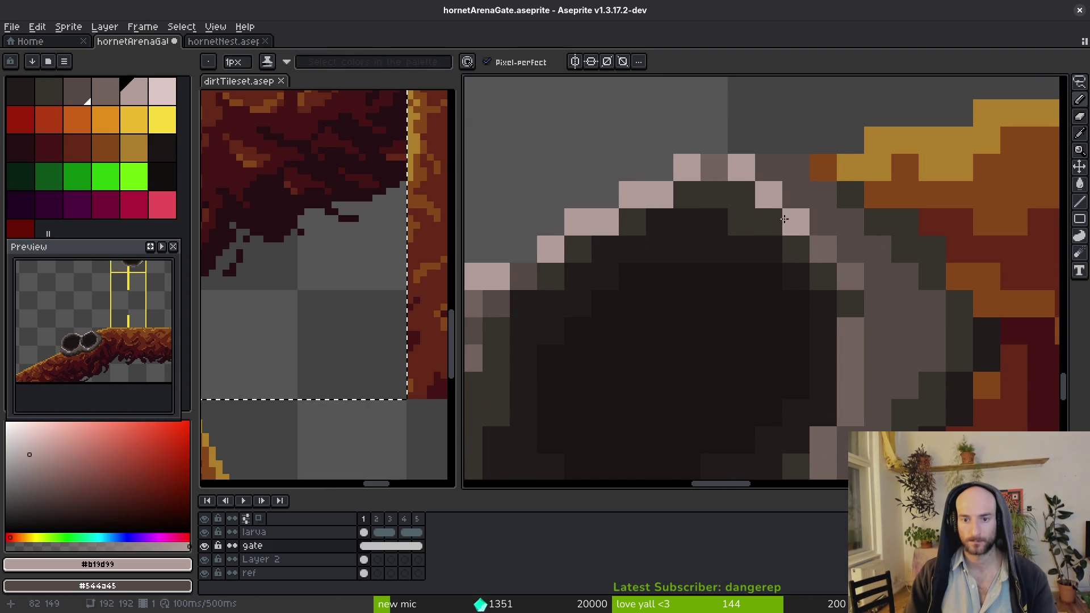
click(844, 340)
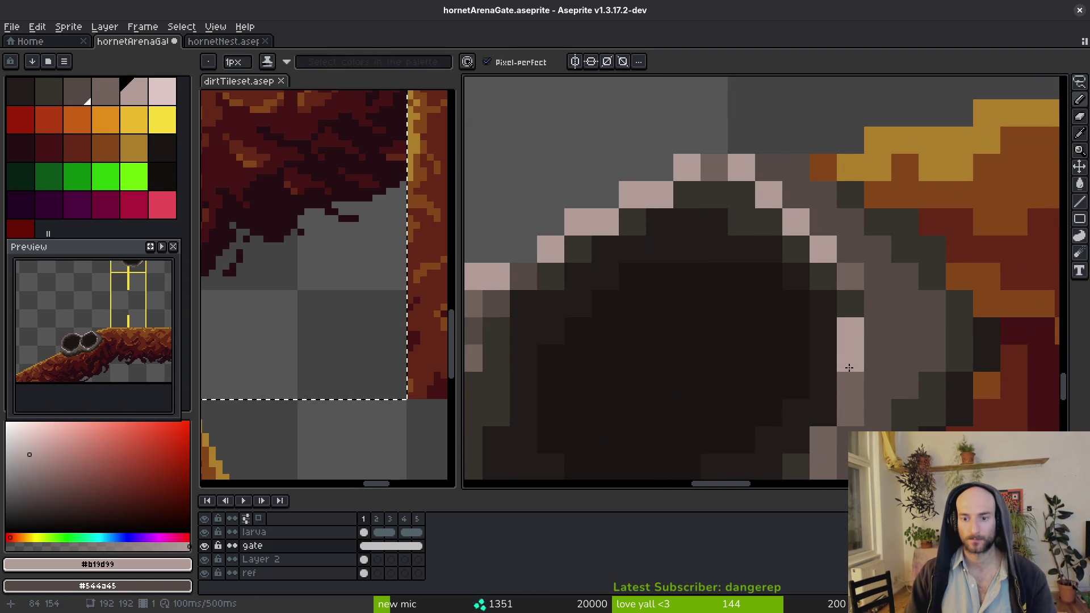
scroll(878, 386, down, 4)
scroll(888, 416, down, 5)
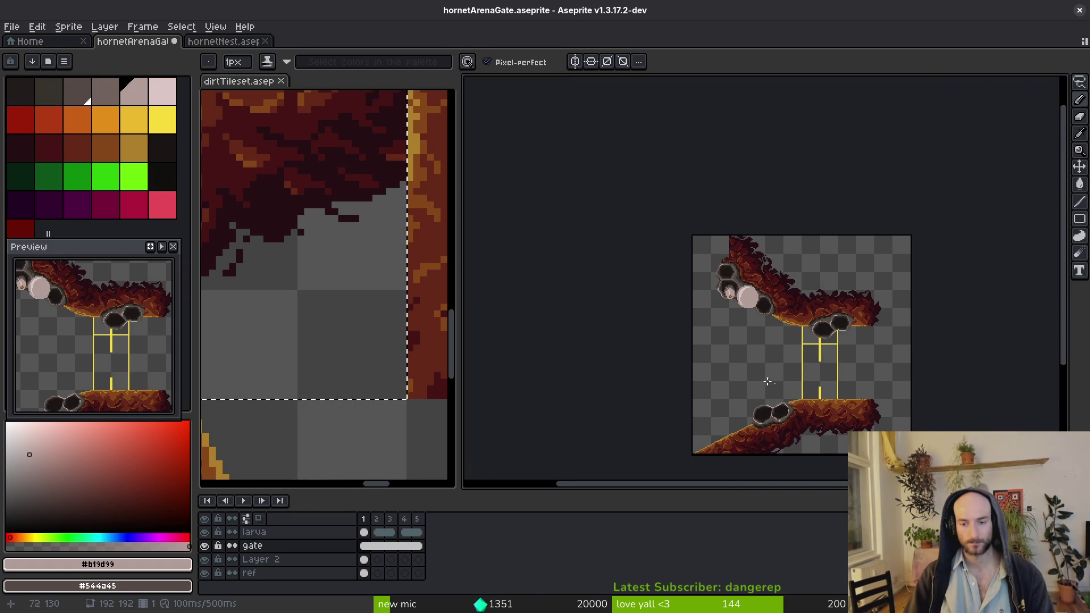
Preview the frames, then link Layer 2's cels across frames 1–5
key(i)
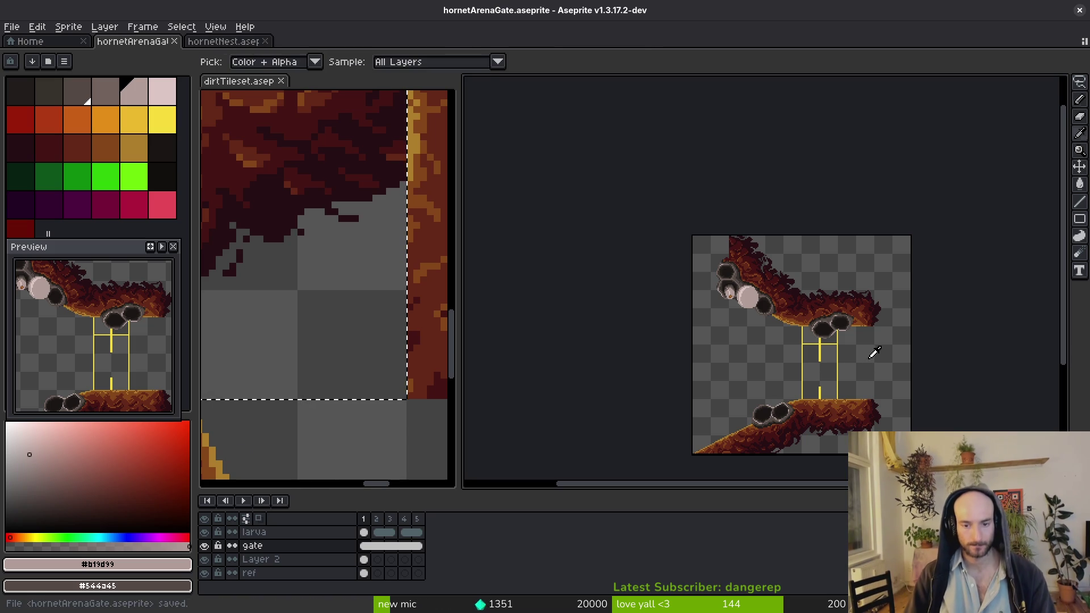
key(period)
key(period)
key(comma)
key(comma)
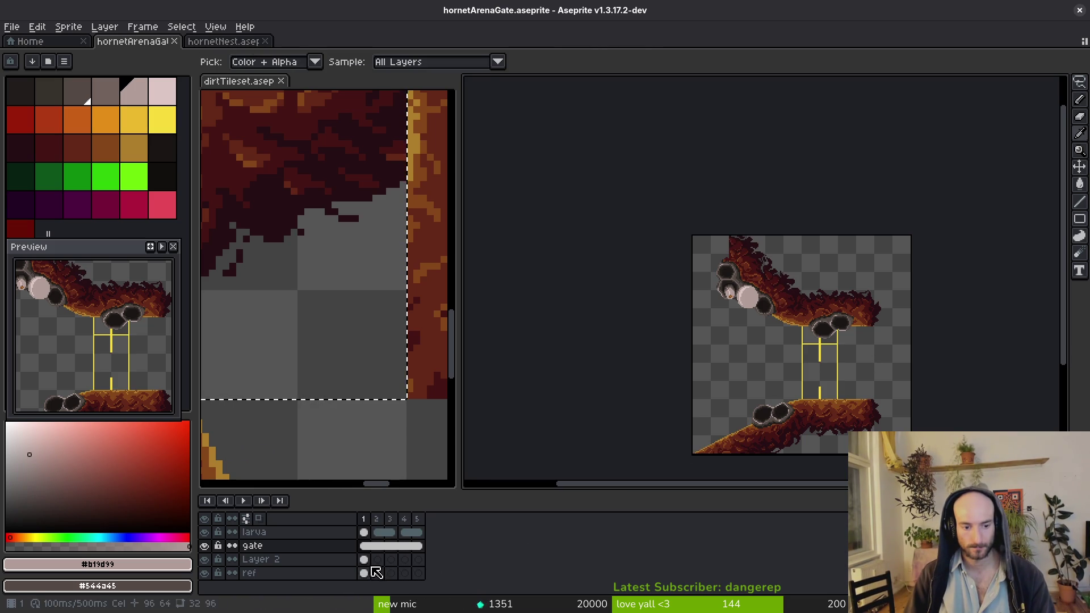
key(period)
key(comma)
drag(366, 563, 417, 561)
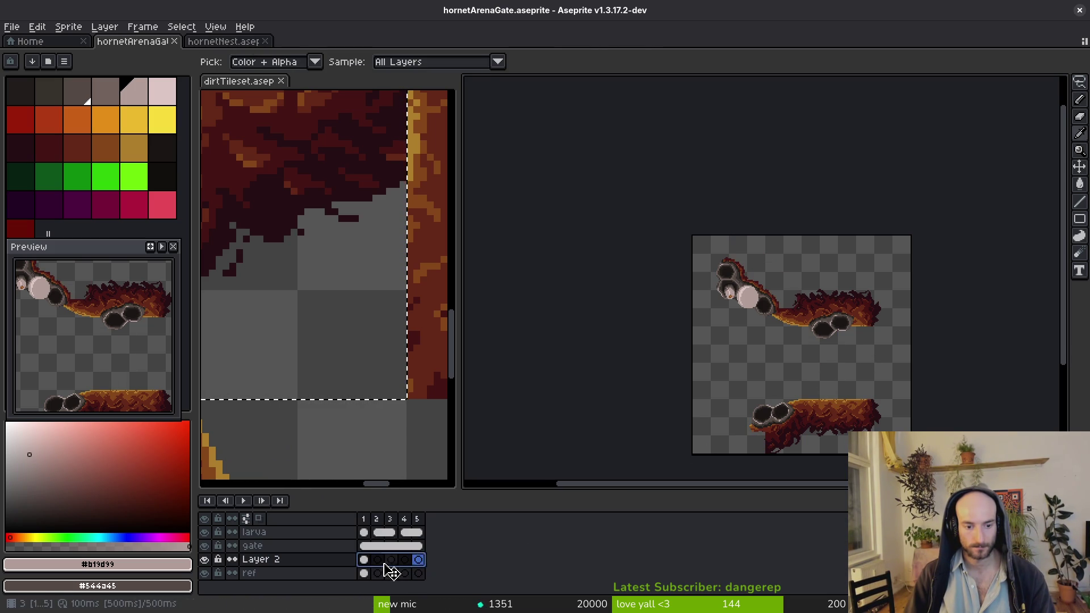
right_click(390, 565)
click(409, 574)
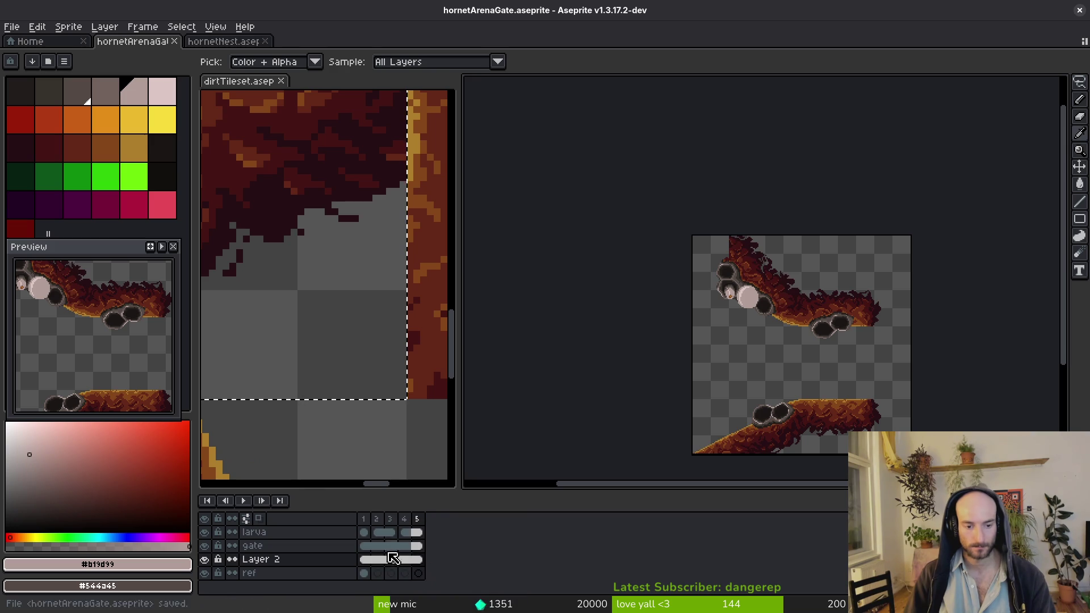
Select a 32x16 lower-left area on the gate layer's frame 2 and hide Layer 2
click(370, 549)
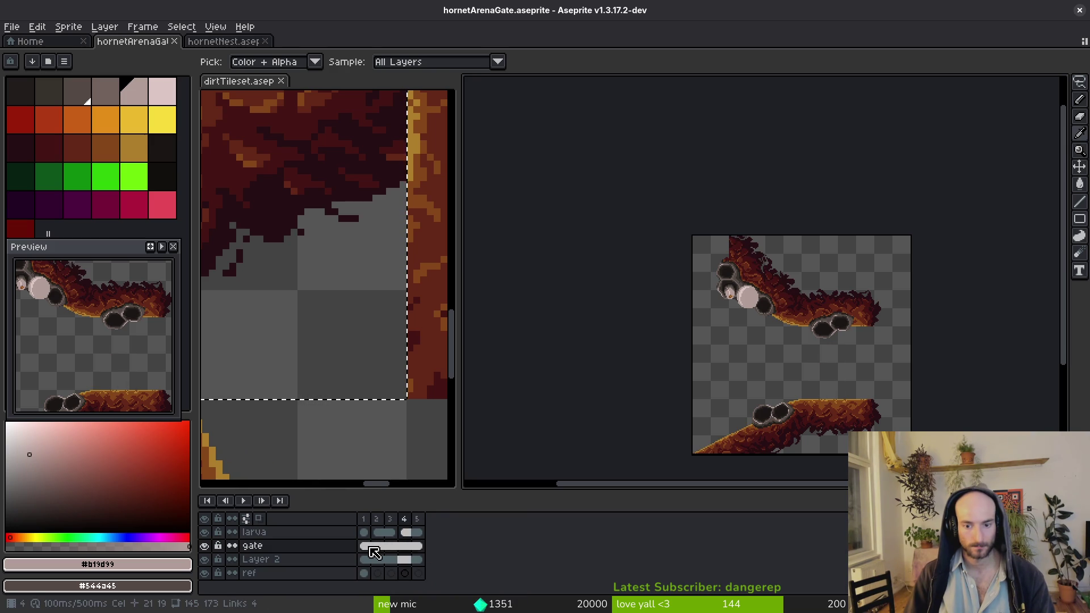
key(b)
scroll(754, 418, up, 5)
scroll(734, 382, left, 3)
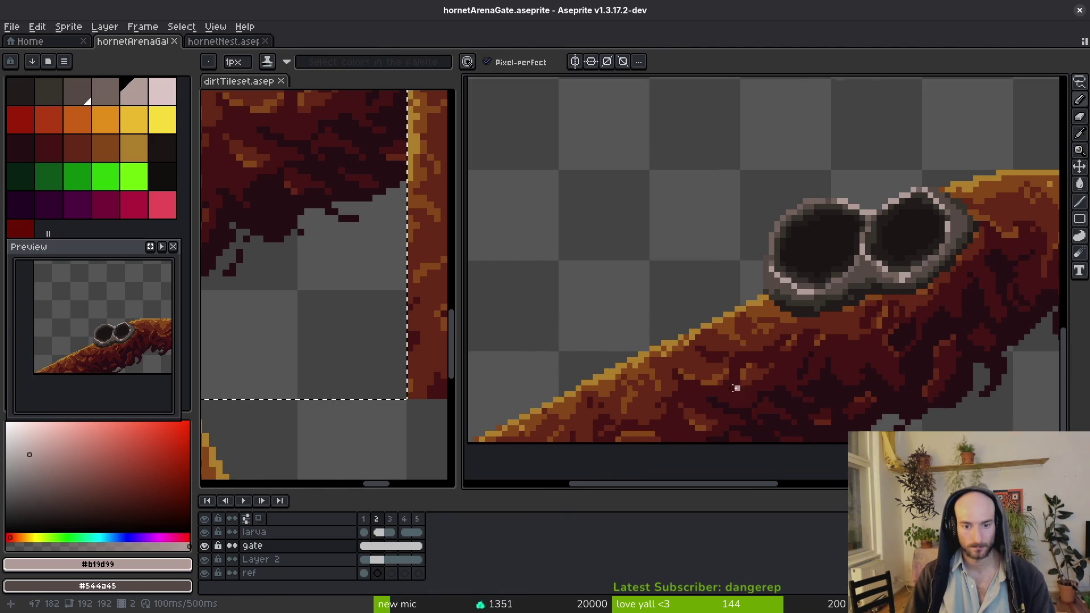
key(m)
mouse_move(691, 327)
mouse_down()
mouse_move(628, 409)
mouse_move(487, 457)
mouse_up()
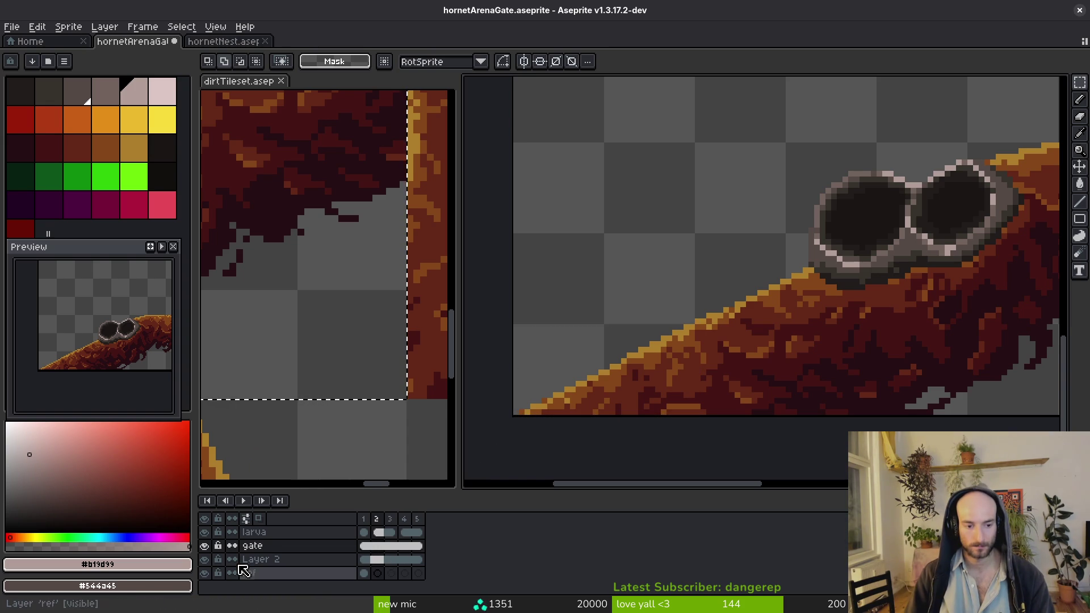
click(205, 560)
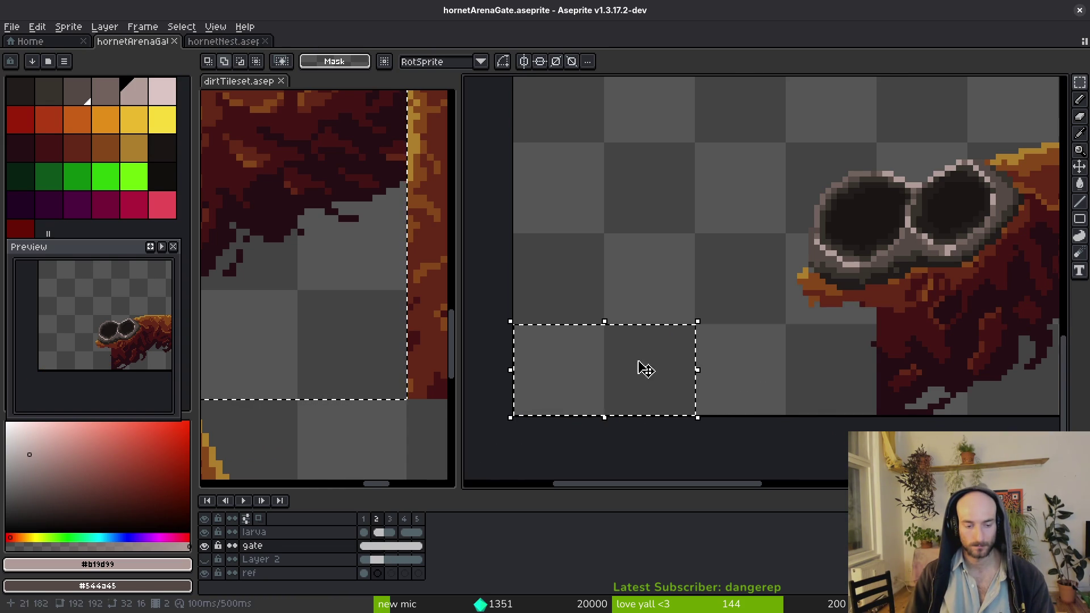
Merge the gate layer down into Layer 2
scroll(645, 367, down, 1)
scroll(713, 357, down, 3)
scroll(714, 358, down, 2)
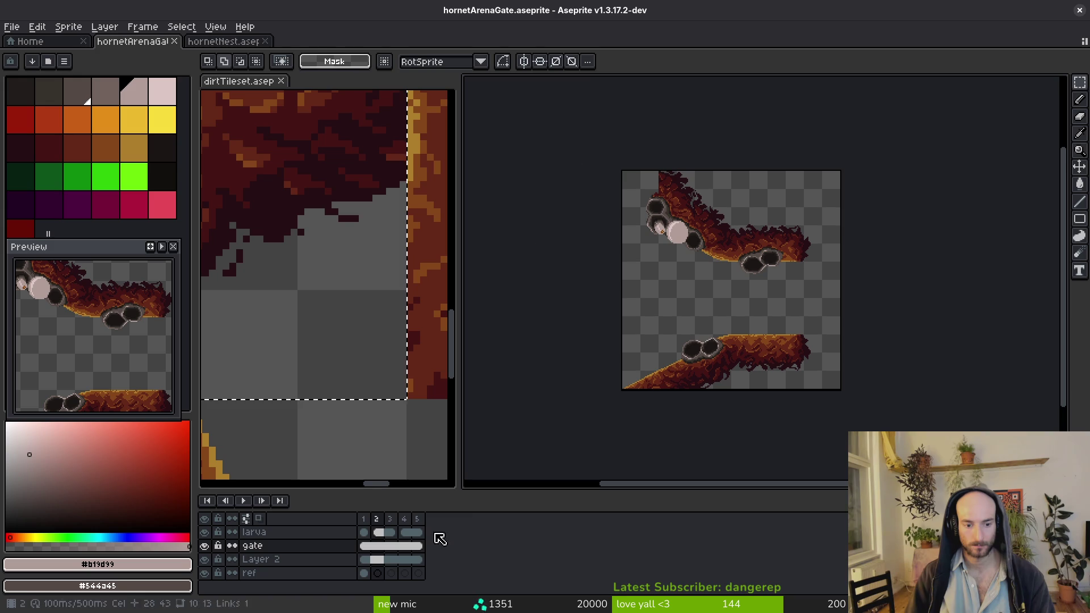
click(307, 549)
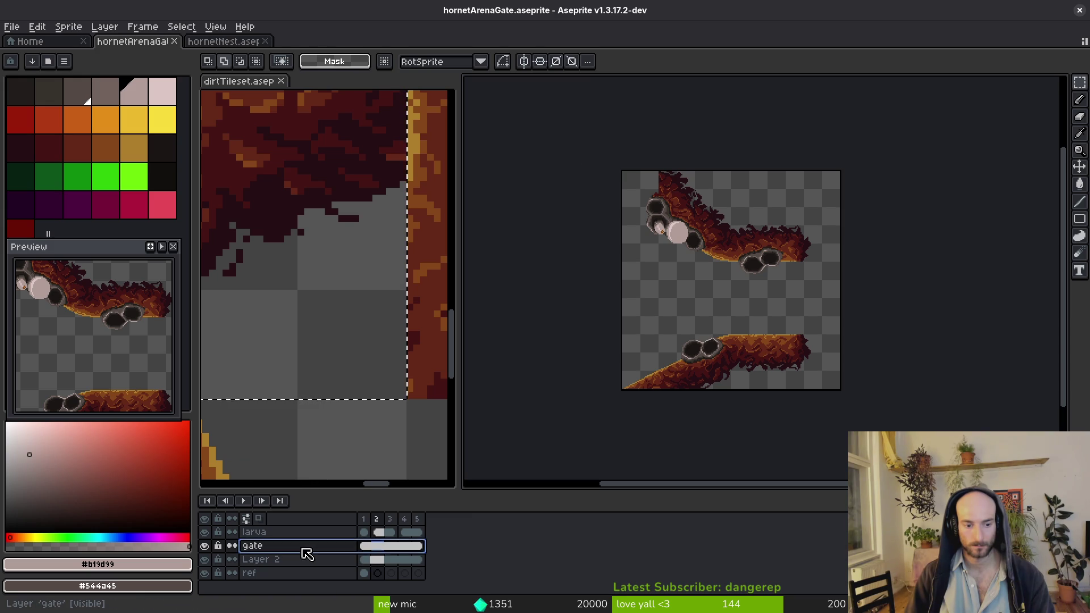
right_click(307, 554)
click(366, 578)
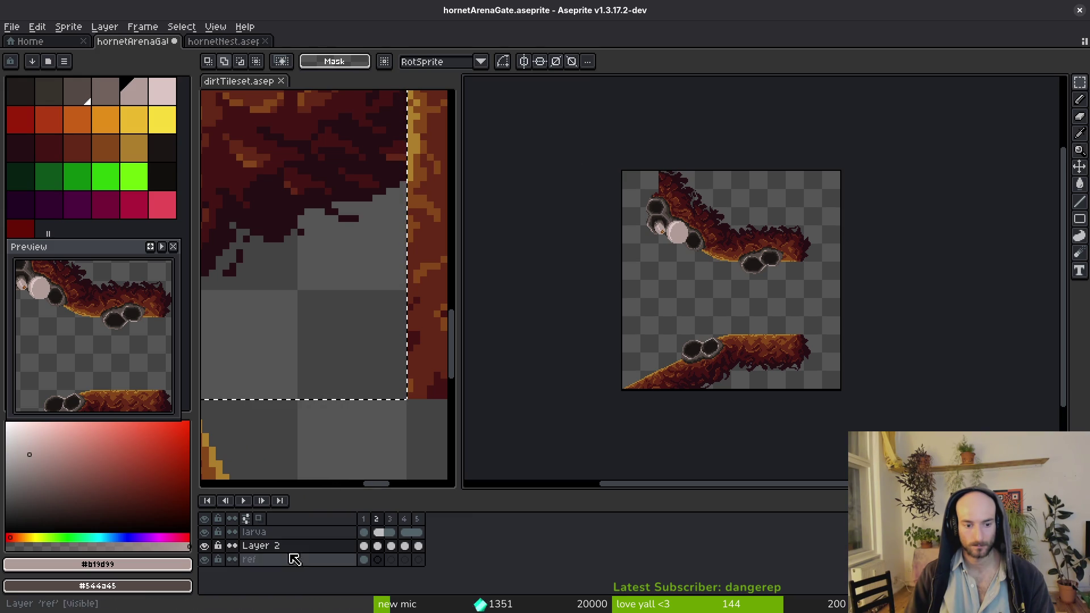
Play back the animation, hide the ref layer, and link Layer 2's five cels
click(260, 548)
key(i)
key(Return)
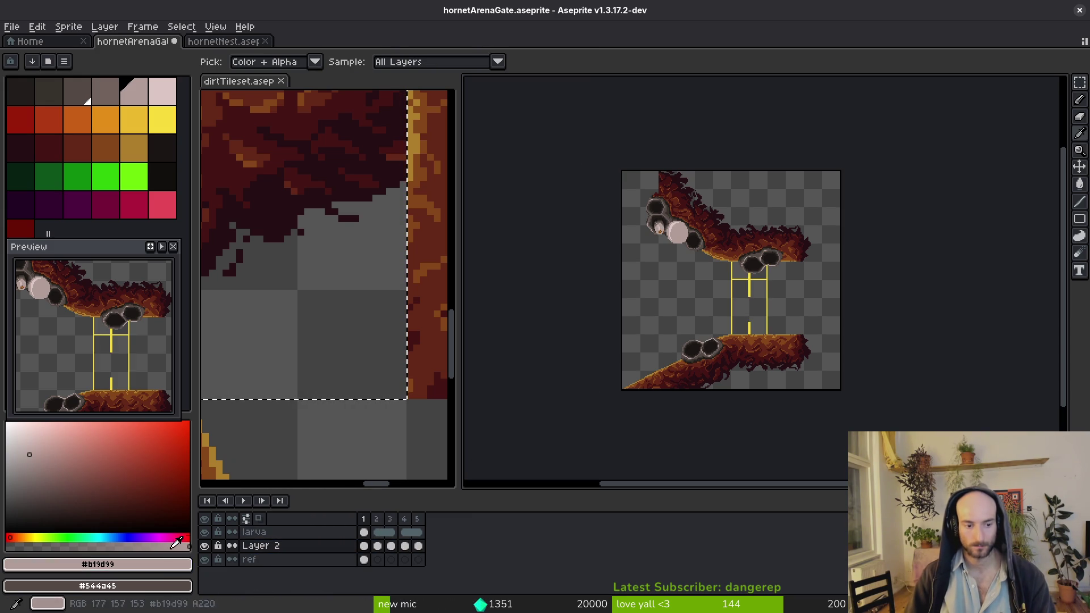
click(205, 560)
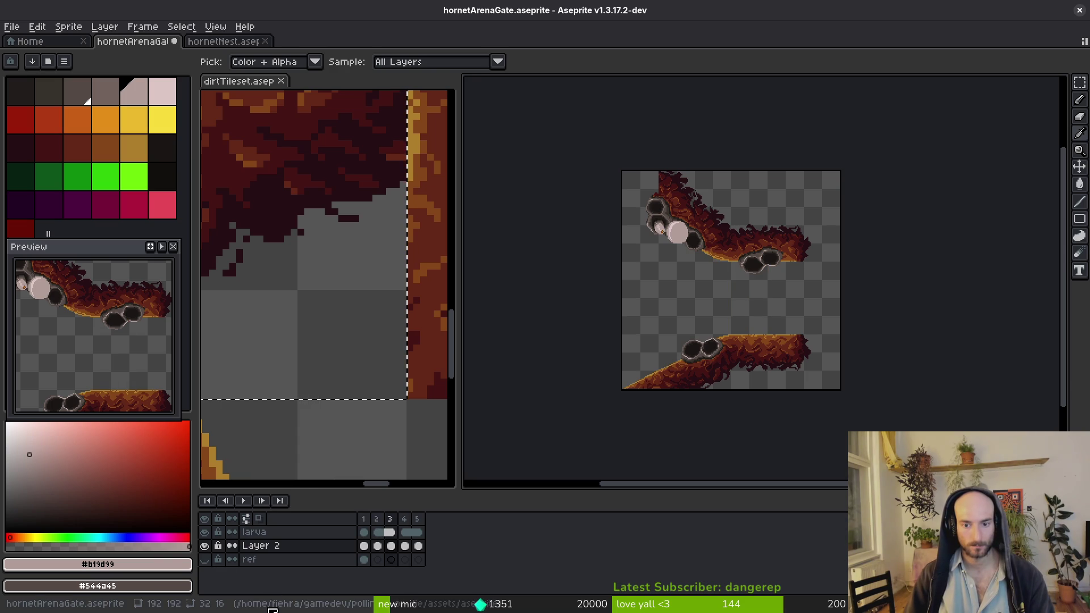
drag(366, 550, 419, 547)
right_click(419, 547)
click(423, 575)
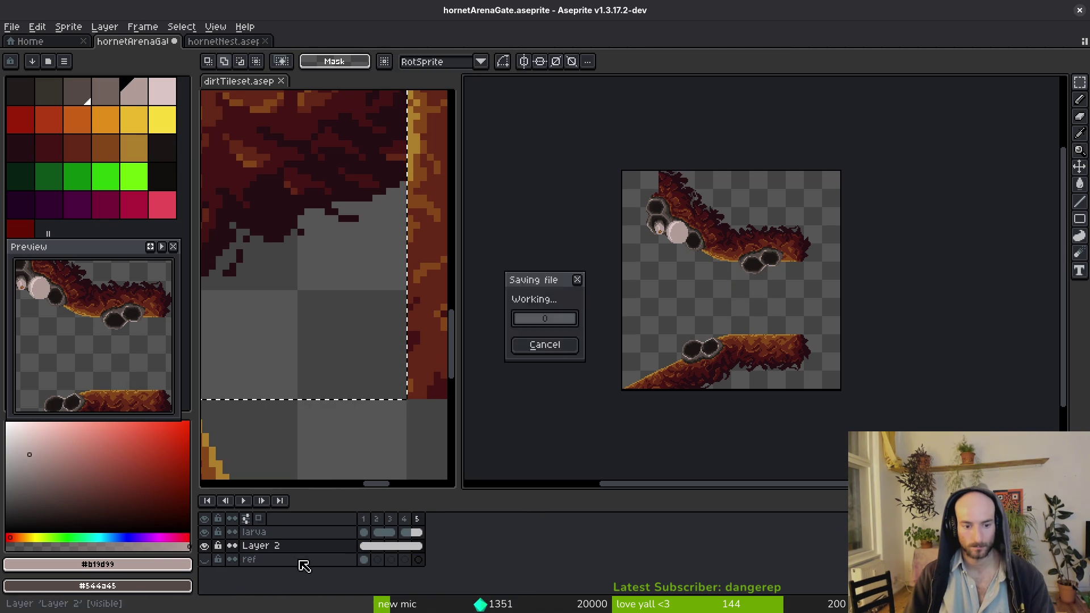
click(365, 546)
Paint orange dirt pixels along the edge under the goggle holes and save
scroll(700, 343, up, 5)
scroll(700, 343, down, 3)
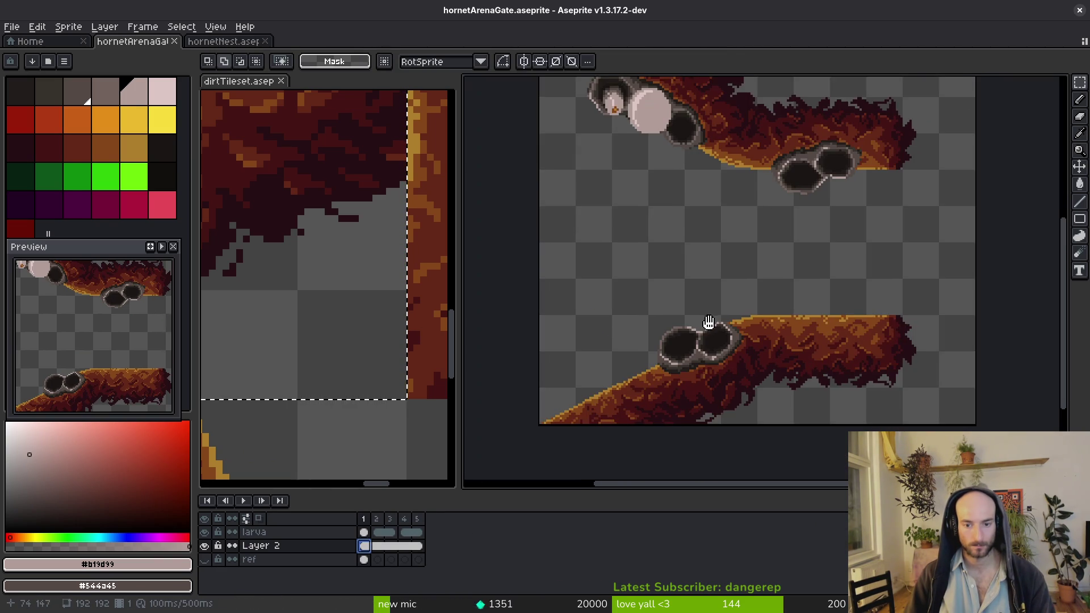
scroll(714, 377, up, 2)
key(b)
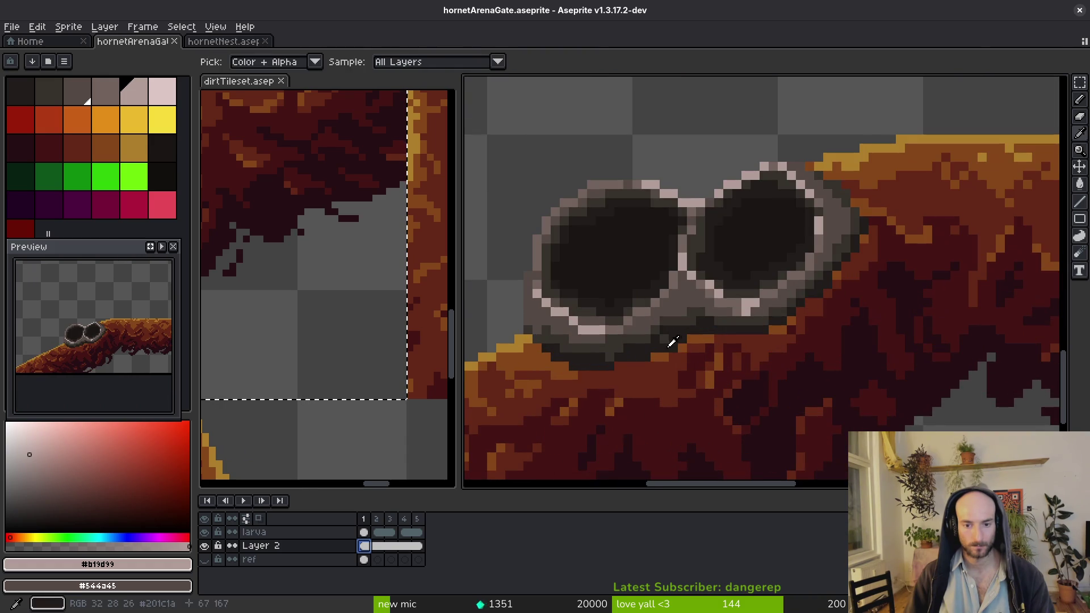
alt+click(660, 356)
scroll(659, 355, up, 2)
click(548, 373)
shift+click(641, 367)
drag(653, 369, 600, 389)
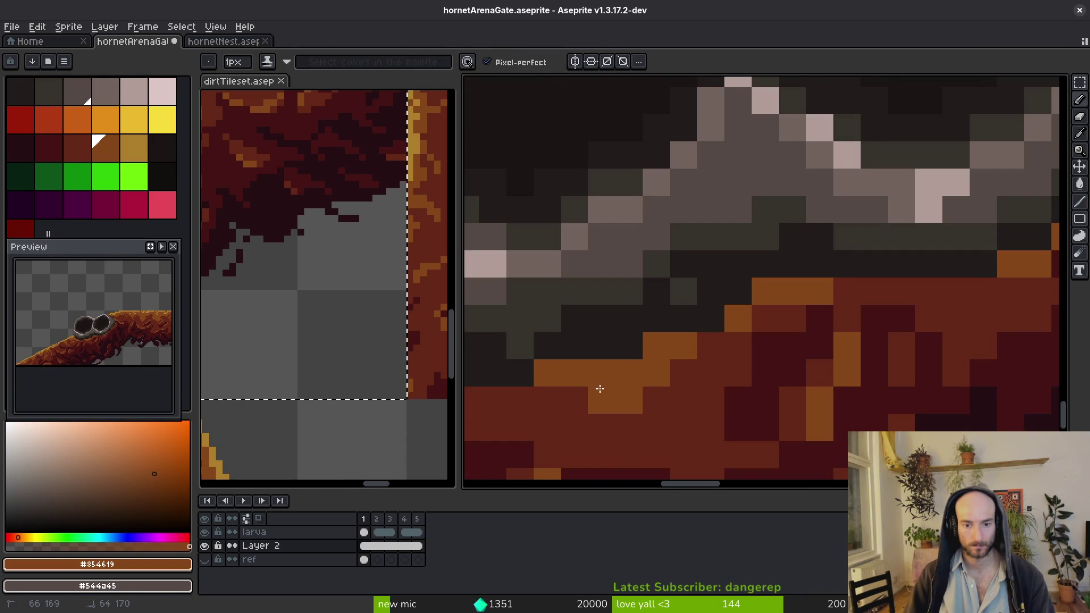
scroll(737, 403, left, 3)
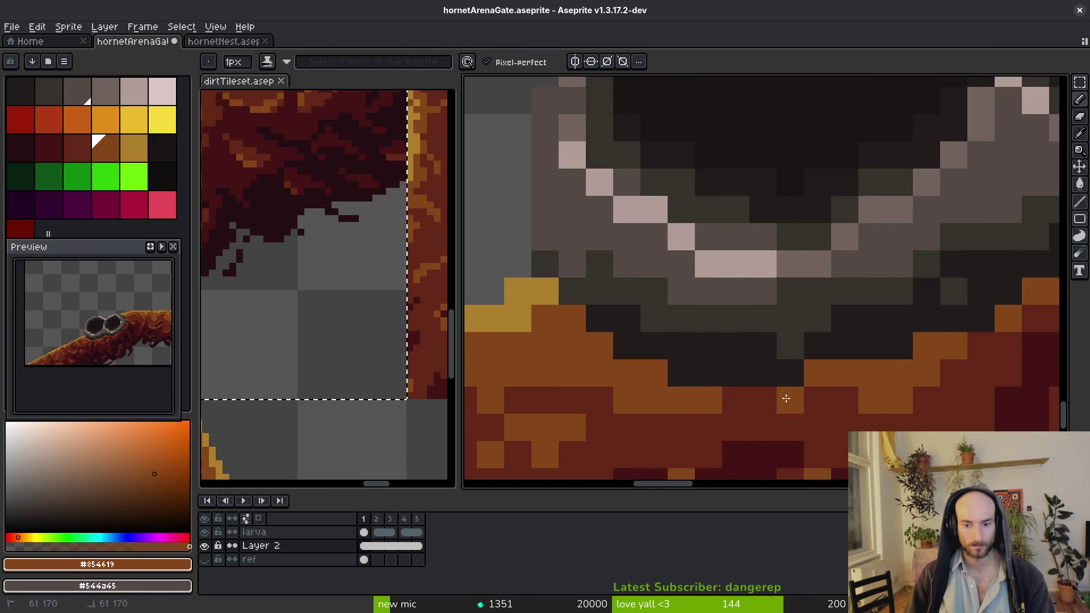
scroll(806, 392, down, 5)
key(ctrl+s)
Paint dark red and brown pixels on the dirt edge below the holes
scroll(847, 381, up, 3)
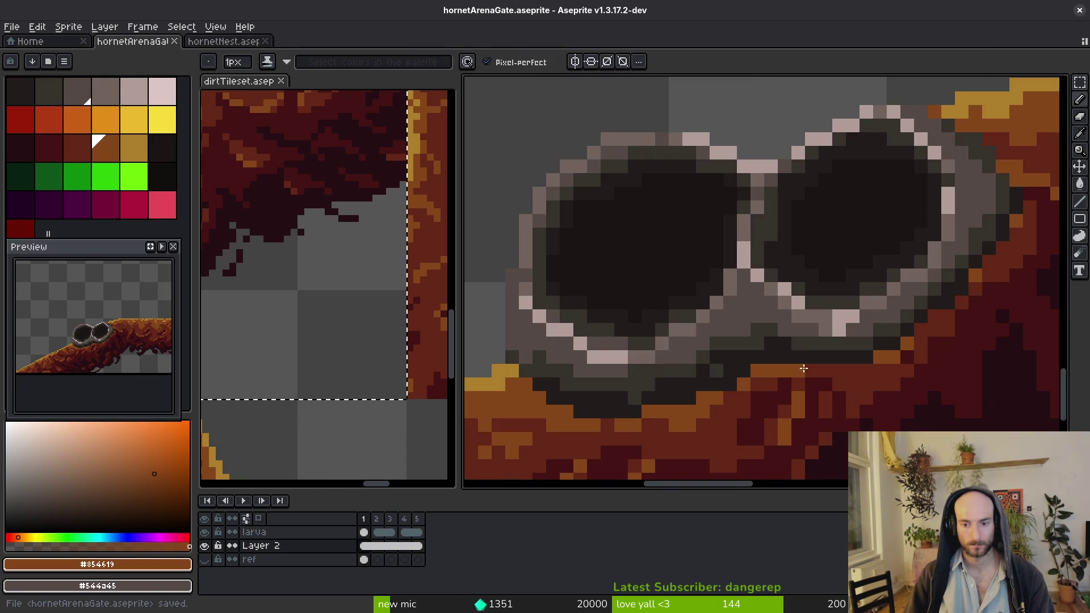
alt+click(822, 382)
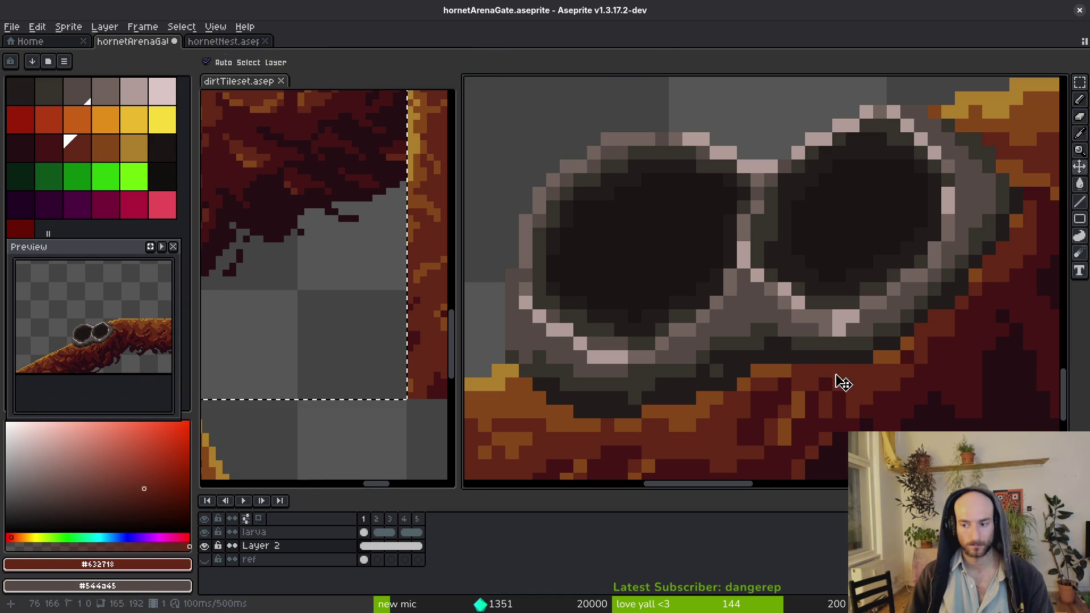
scroll(818, 401, down, 3)
scroll(842, 370, up, 3)
alt+click(842, 369)
click(811, 383)
click(865, 370)
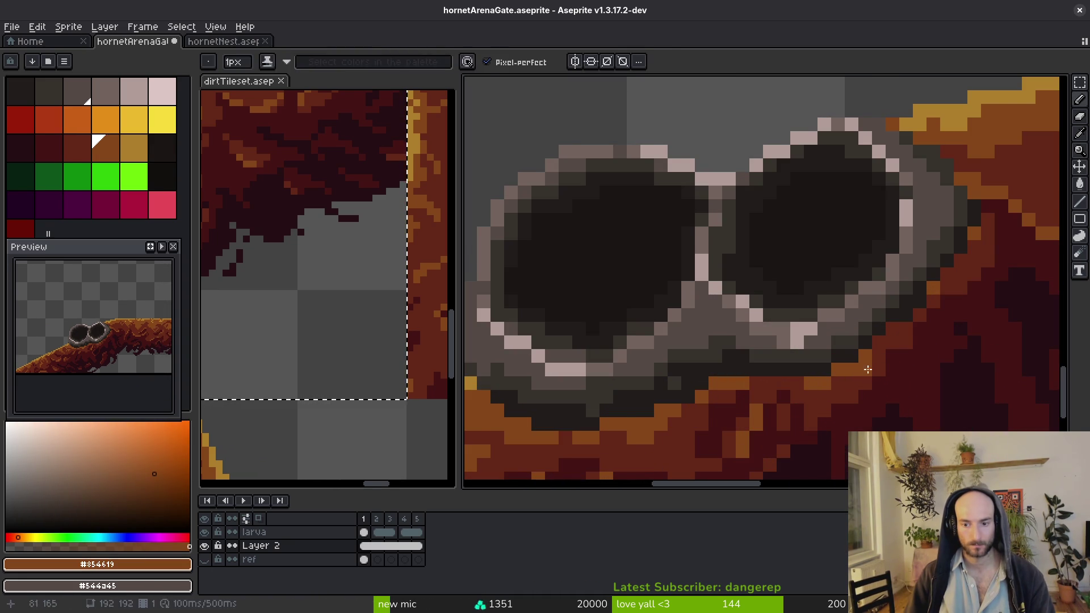
alt+click(864, 377)
Sample the orange and darkest red dirt colours, then save
alt+click(823, 378)
scroll(818, 380, down, 3)
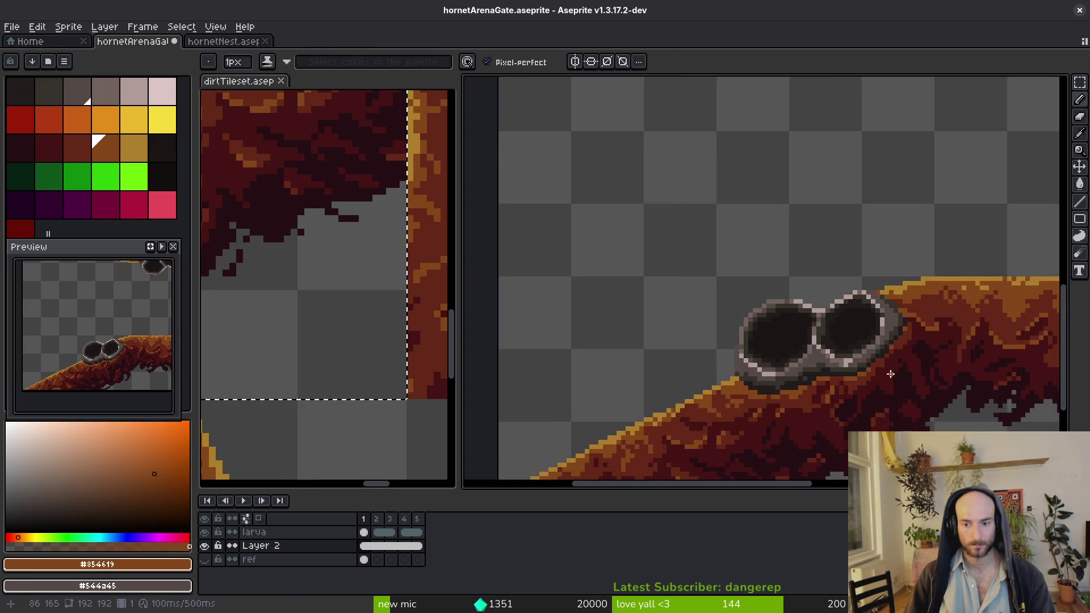
scroll(854, 356, up, 2)
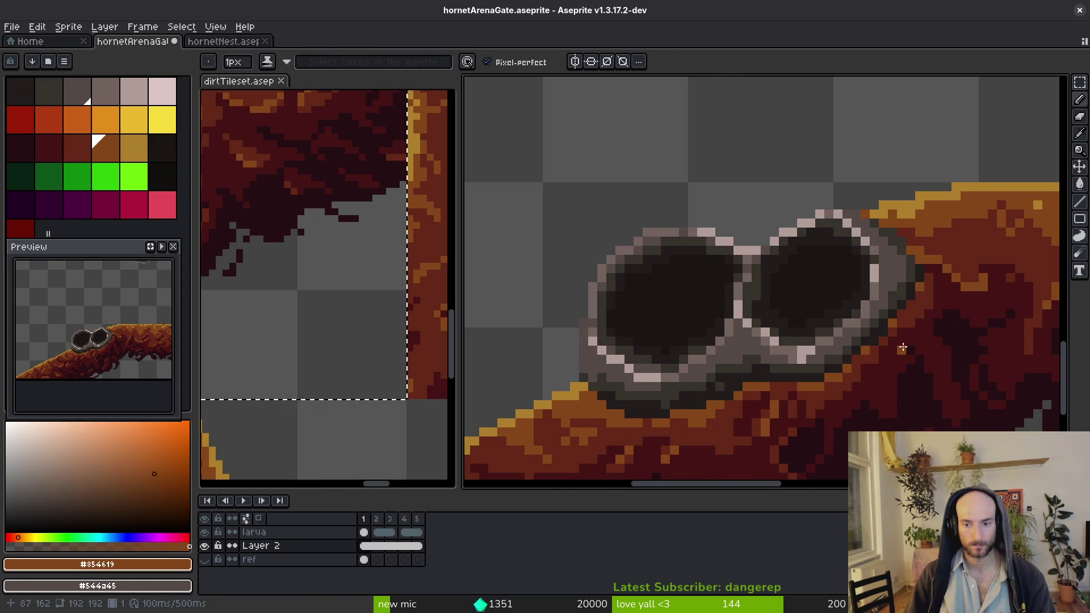
scroll(900, 342, down, 3)
scroll(895, 343, up, 3)
alt+click(879, 347)
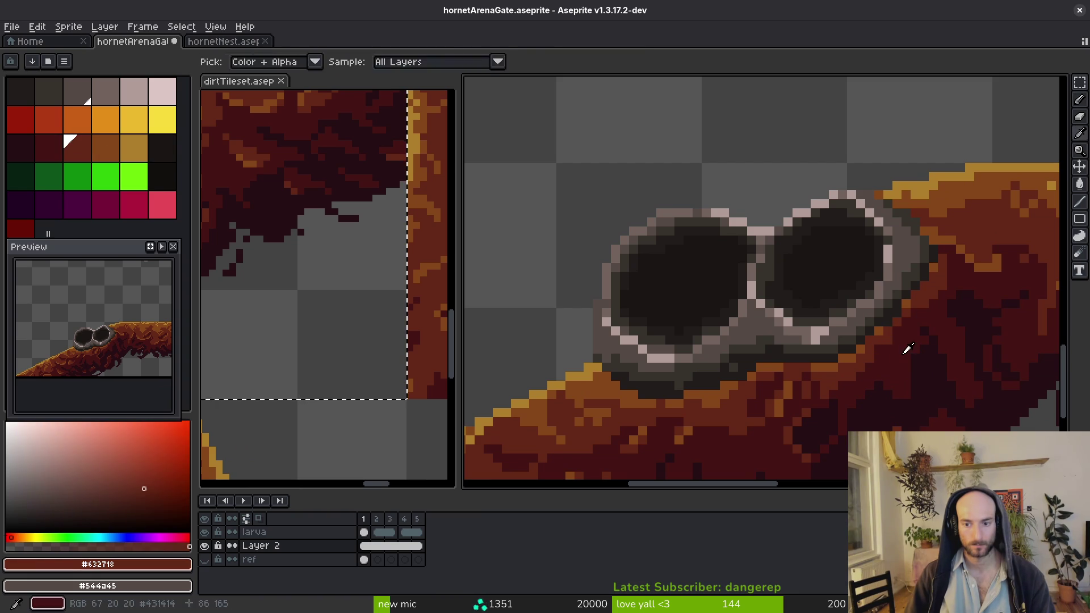
alt+click(884, 351)
key(ctrl+s)
Erase stray outline pixels at the left hole's top, pick grey #71625d, and save
scroll(909, 378, down, 2)
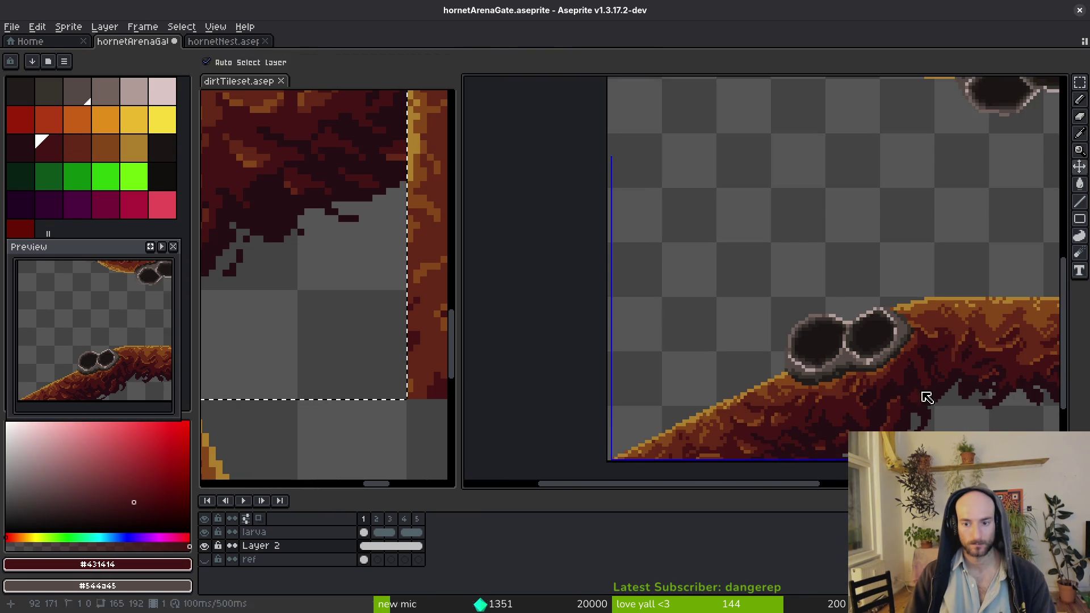
scroll(925, 390, up, 3)
scroll(906, 383, down, 3)
scroll(858, 377, up, 1)
scroll(836, 334, up, 3)
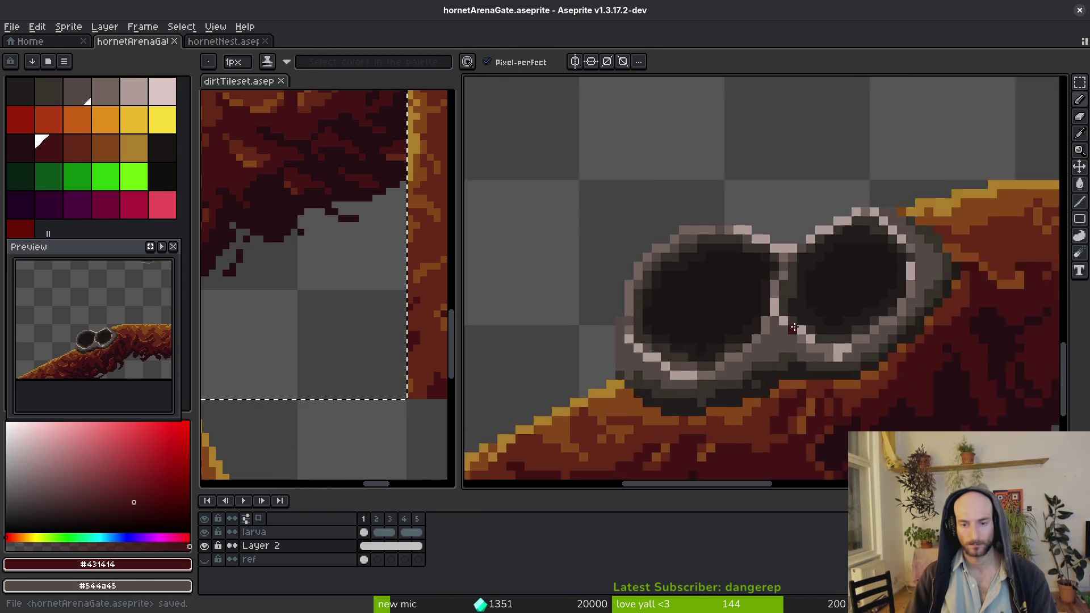
alt+click(695, 233)
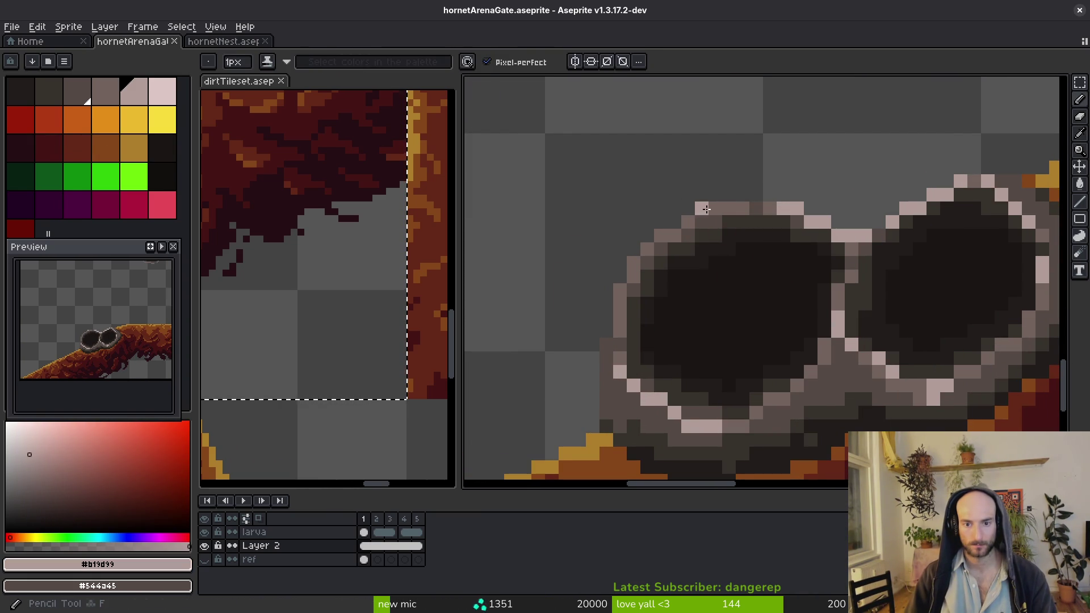
alt+click(660, 227)
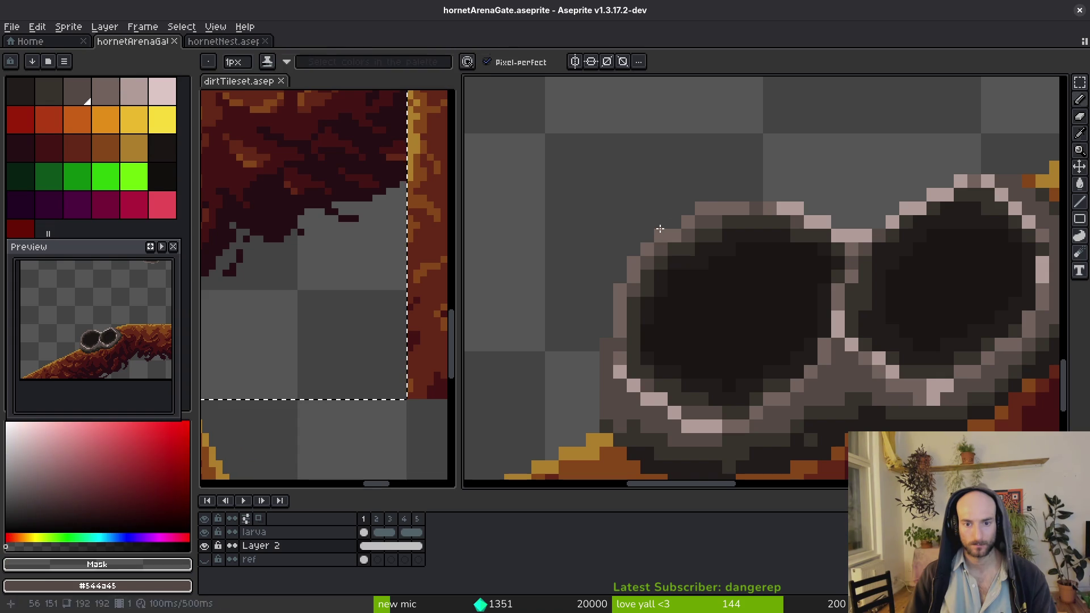
drag(659, 236, 633, 262)
alt+click(661, 250)
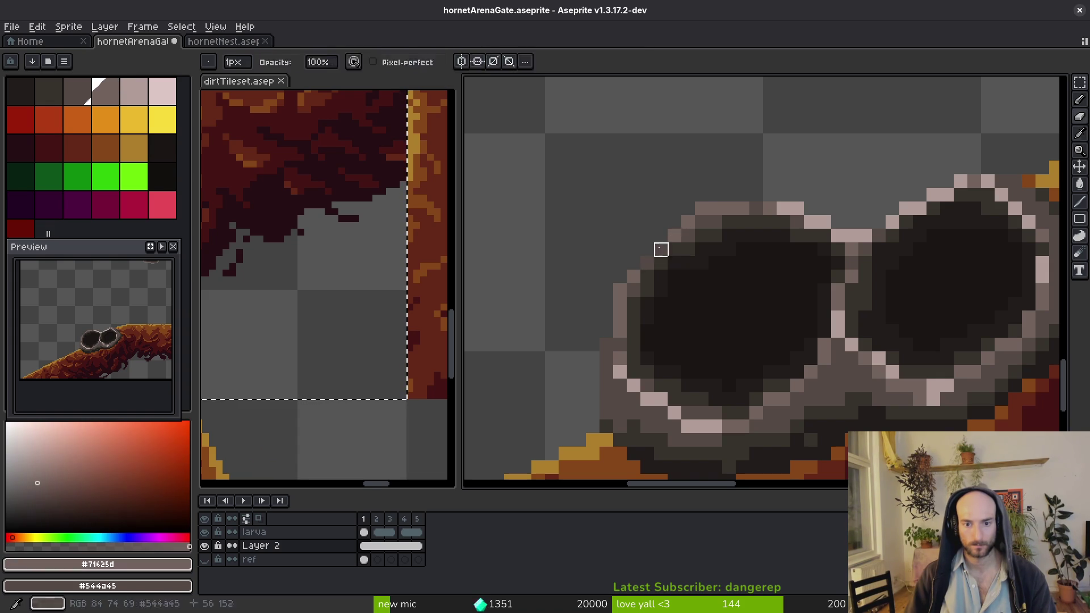
key(ctrl+s)
scroll(778, 328, down, 5)
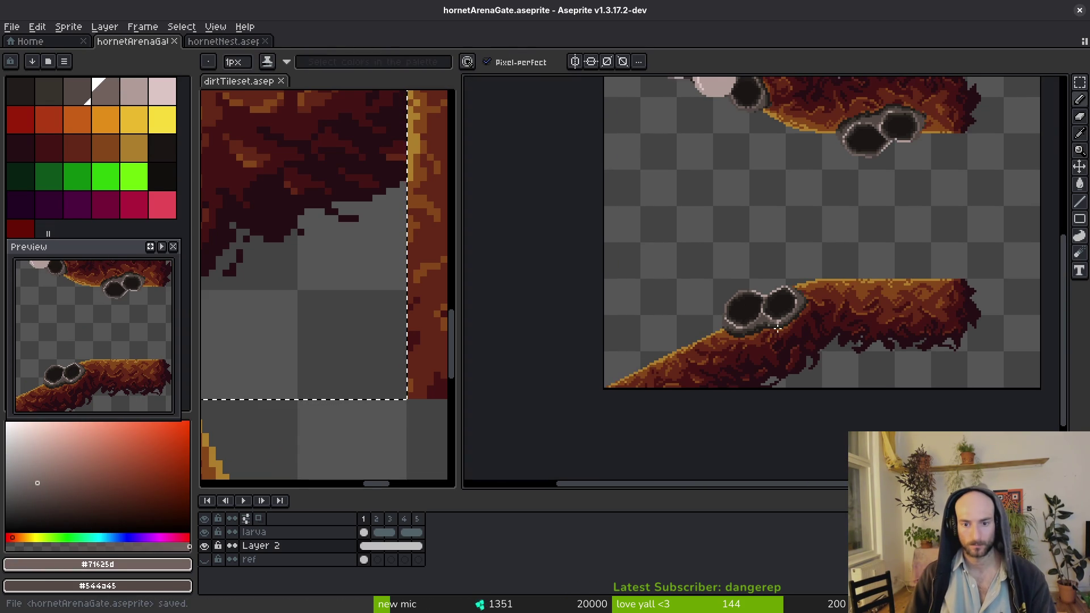
scroll(781, 310, up, 2)
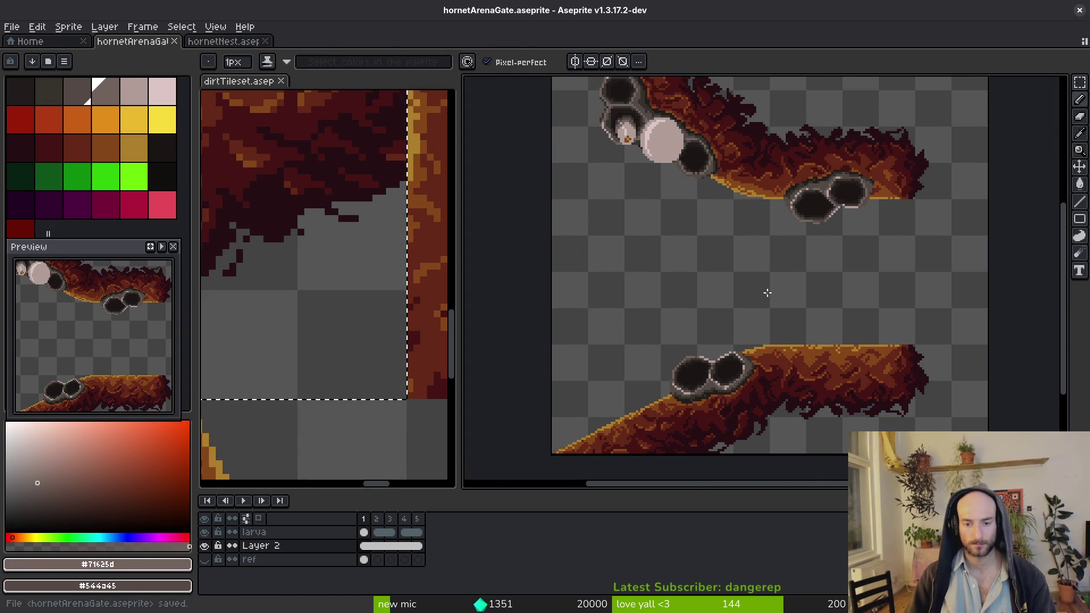
scroll(764, 314, down, 4)
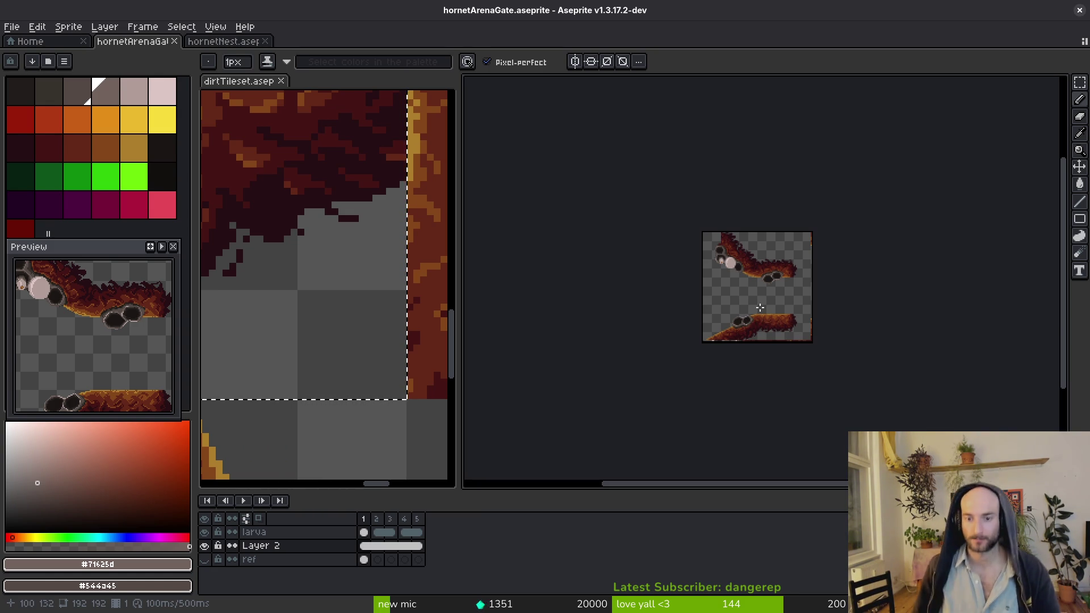
scroll(761, 292, up, 6)
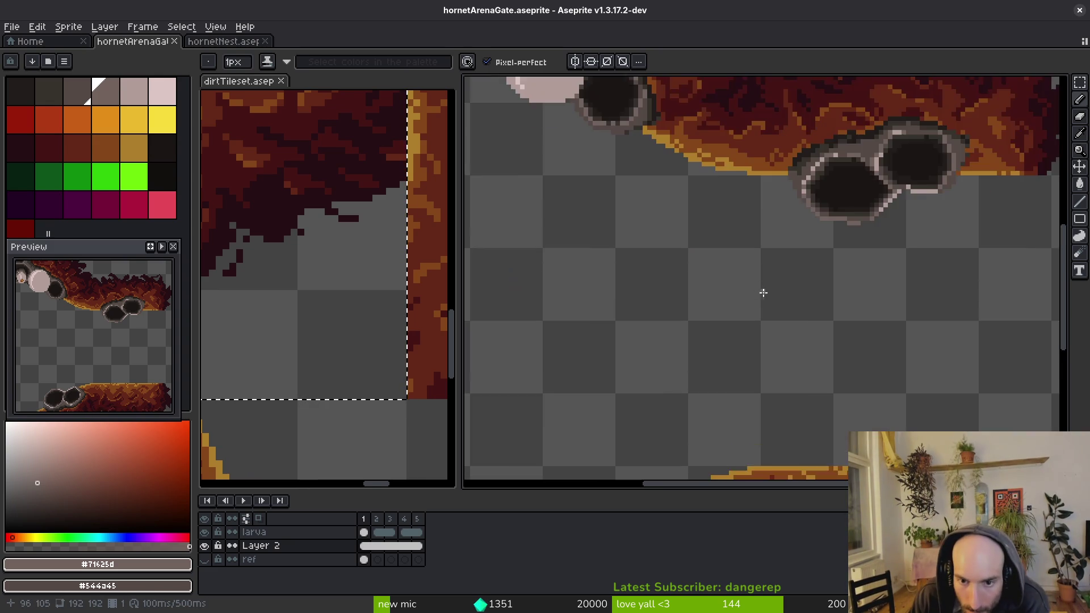
scroll(707, 266, down, 1)
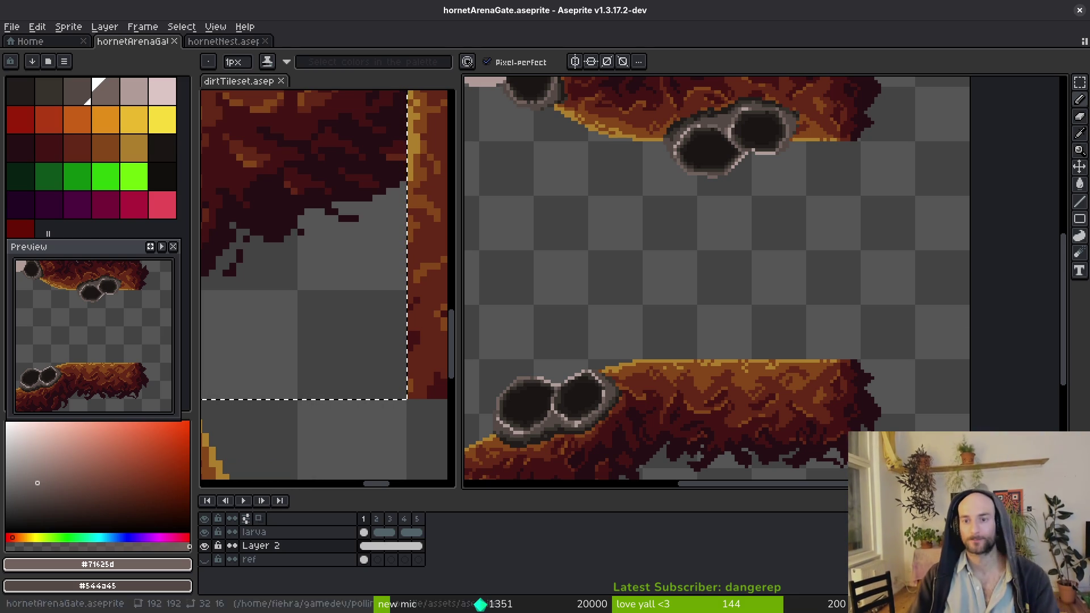
scroll(808, 360, up, 4)
scroll(809, 360, up, 3)
Repaint yellow pixels along the ledge's top edge with sampled dark red and orange, then save
alt+click(819, 344)
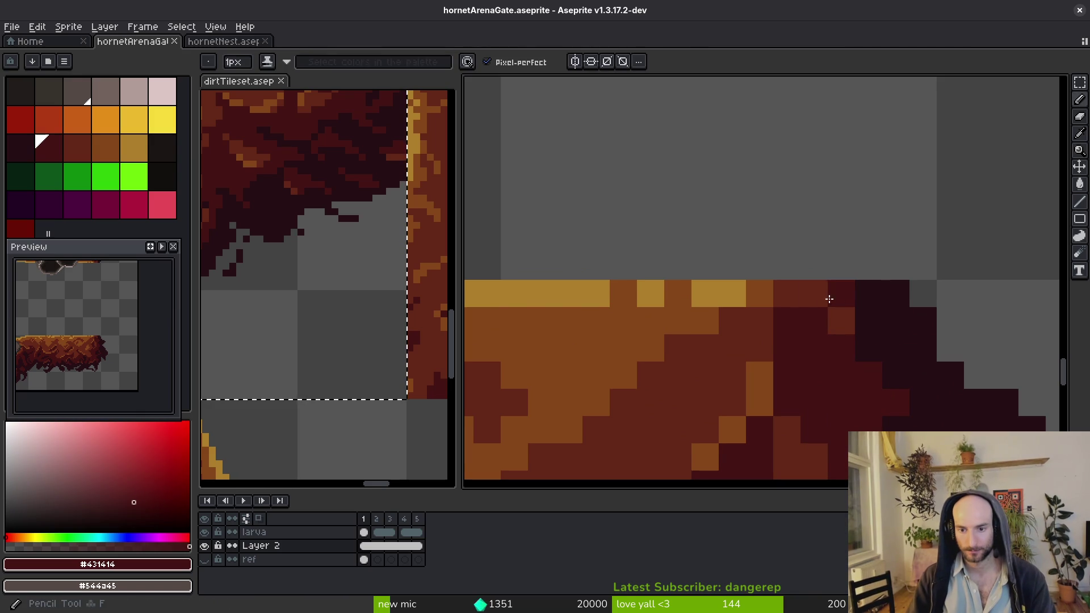
drag(760, 347, 825, 294)
alt+click(757, 295)
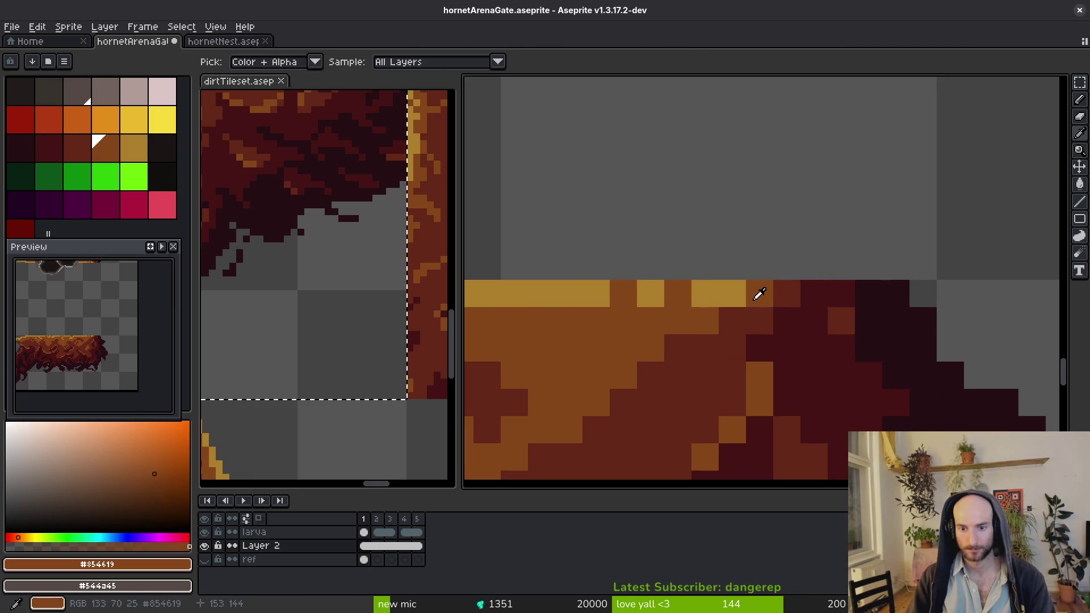
click(724, 297)
drag(705, 293, 722, 324)
scroll(722, 324, down, 2)
scroll(769, 365, up, 1)
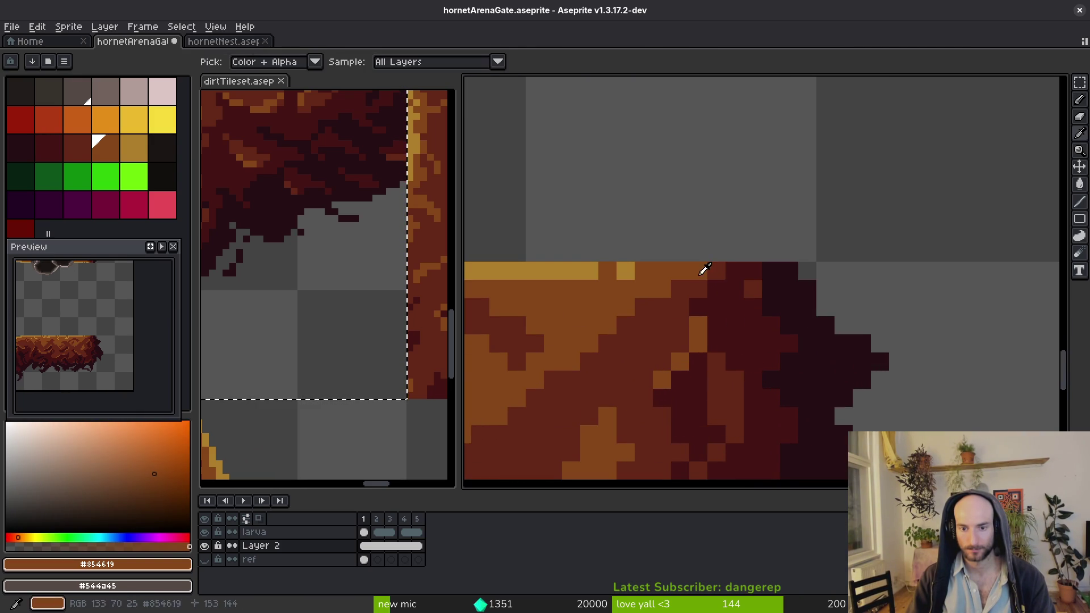
alt+click(700, 271)
key(ctrl+s)
Repaint several dirt edge pixels with the near-black colour and dark red #431414
scroll(755, 360, down, 2)
scroll(816, 414, up, 2)
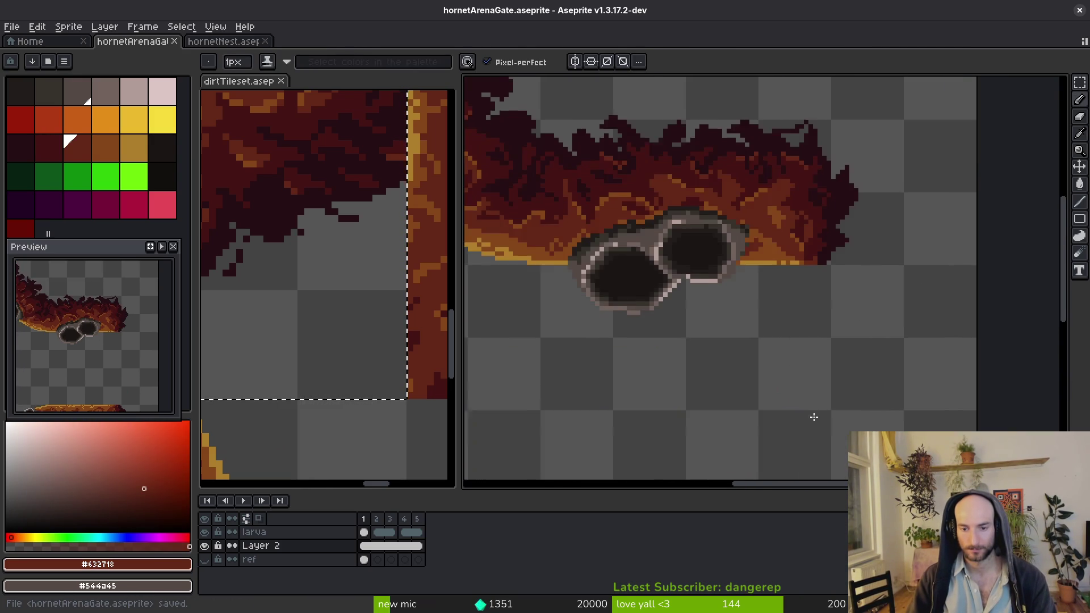
scroll(781, 273, up, 2)
alt+click(769, 238)
click(772, 244)
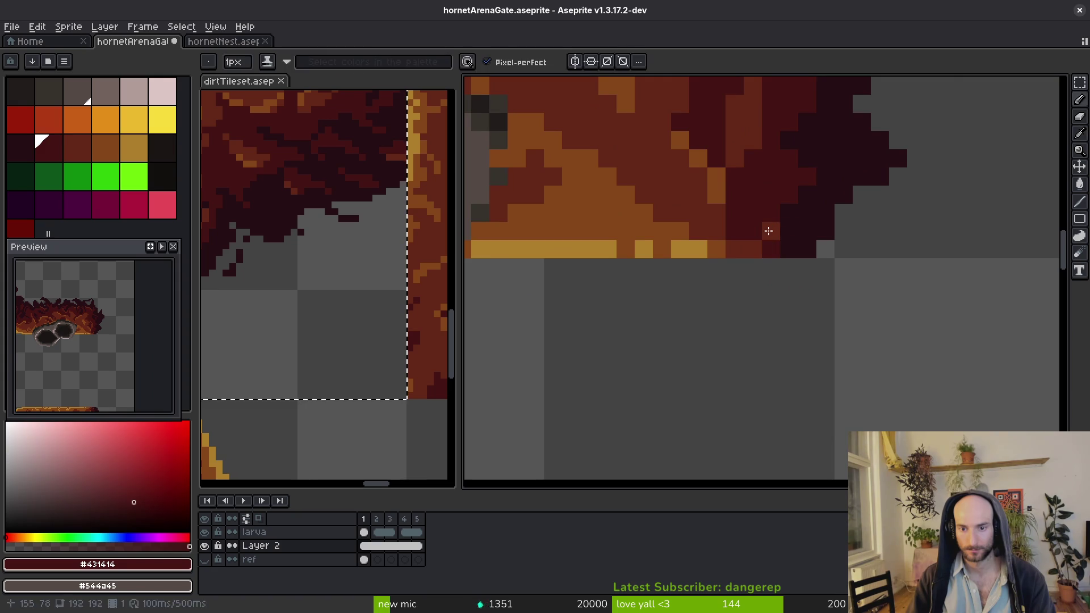
click(768, 227)
alt+click(787, 234)
click(772, 248)
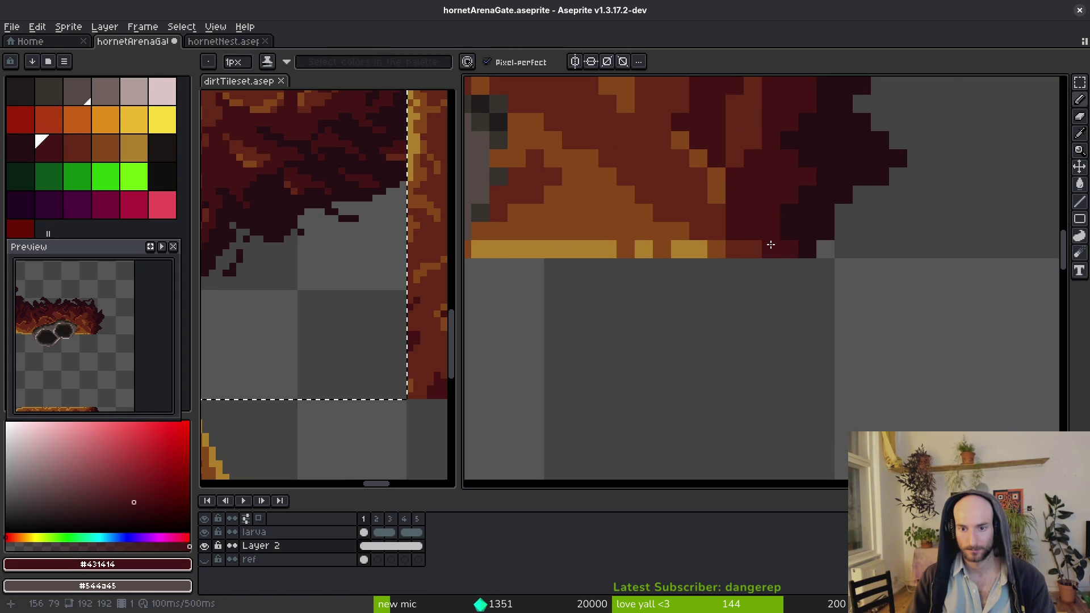
Paint a row of edge pixels dark red #632718, darken one with #431414, and save
alt+click(735, 247)
click(681, 250)
alt+click(664, 215)
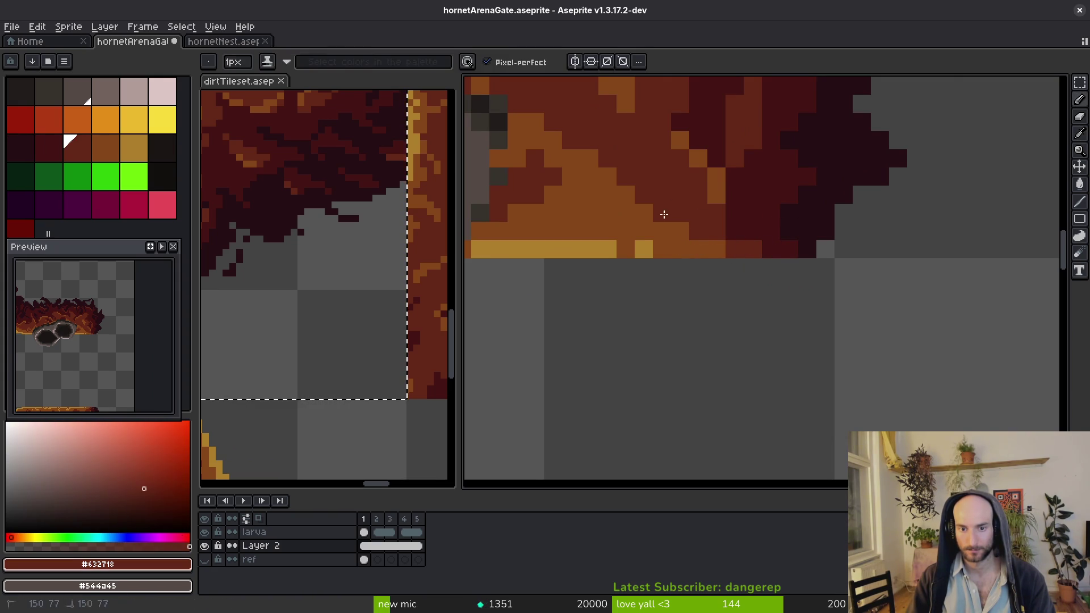
drag(698, 250, 717, 249)
alt+click(740, 237)
click(698, 195)
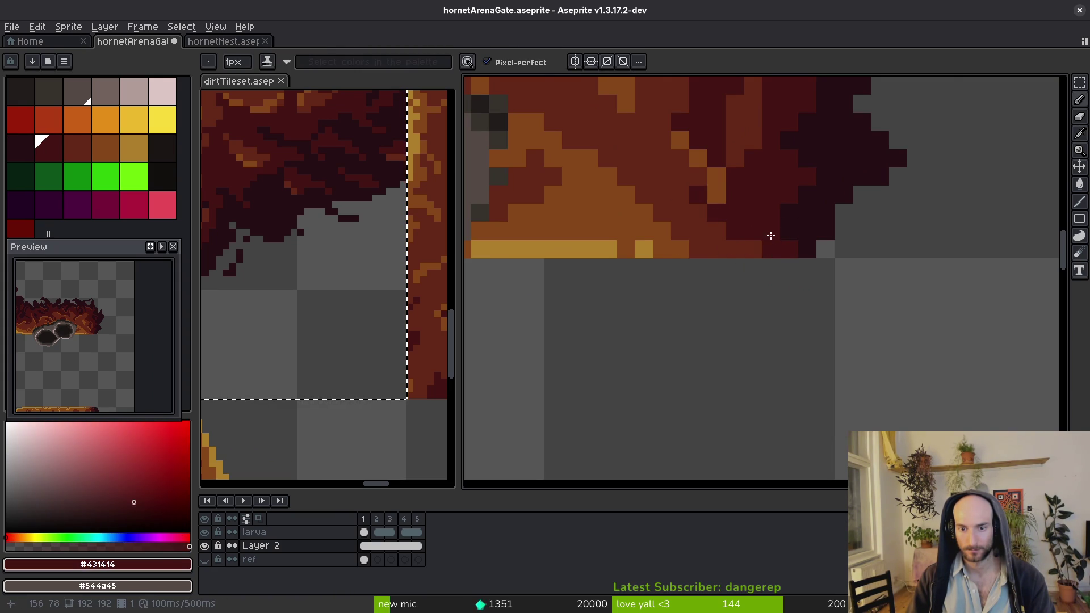
scroll(770, 235, down, 2)
key(ctrl+s)
Paint an orange #854619 pixel on the ledge edge and save hornetArenaGate
scroll(774, 256, up, 1)
alt+click(709, 221)
click(733, 243)
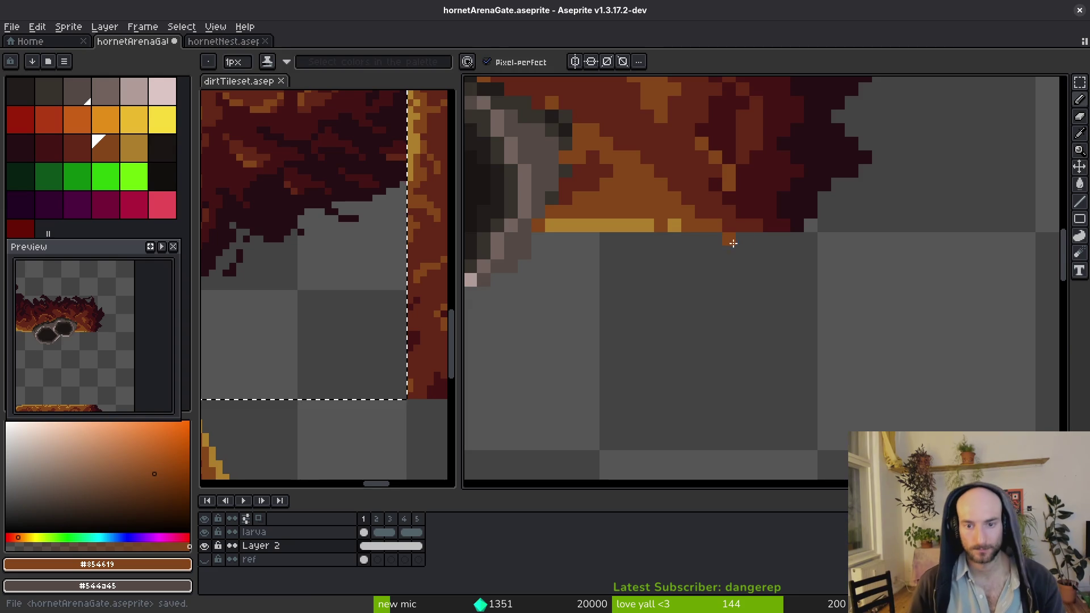
key(ctrl+s)
scroll(735, 244, down, 8)
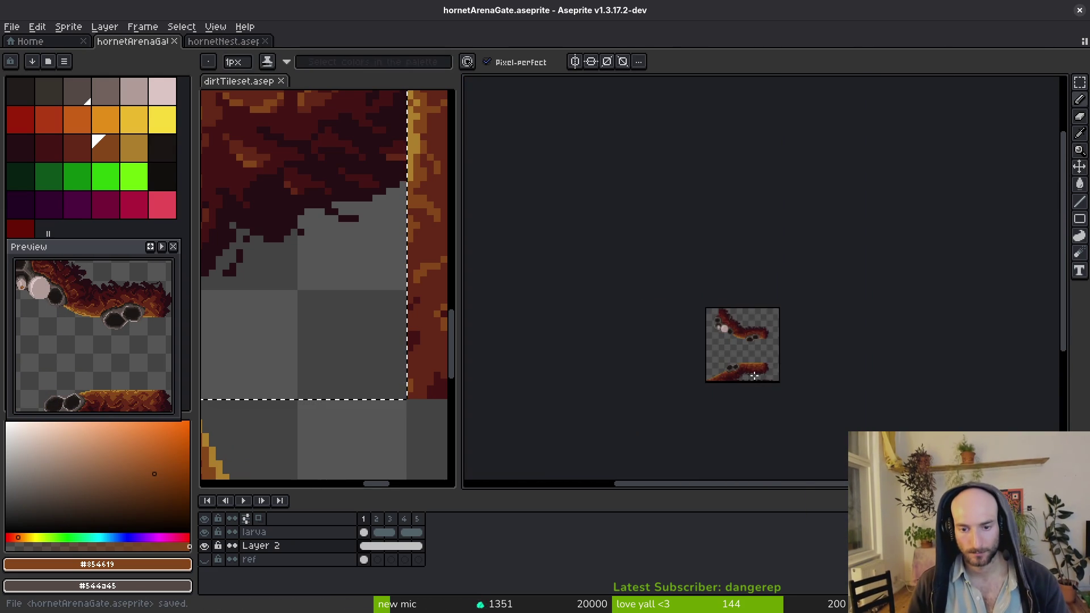
scroll(744, 352, up, 6)
scroll(730, 325, down, 3)
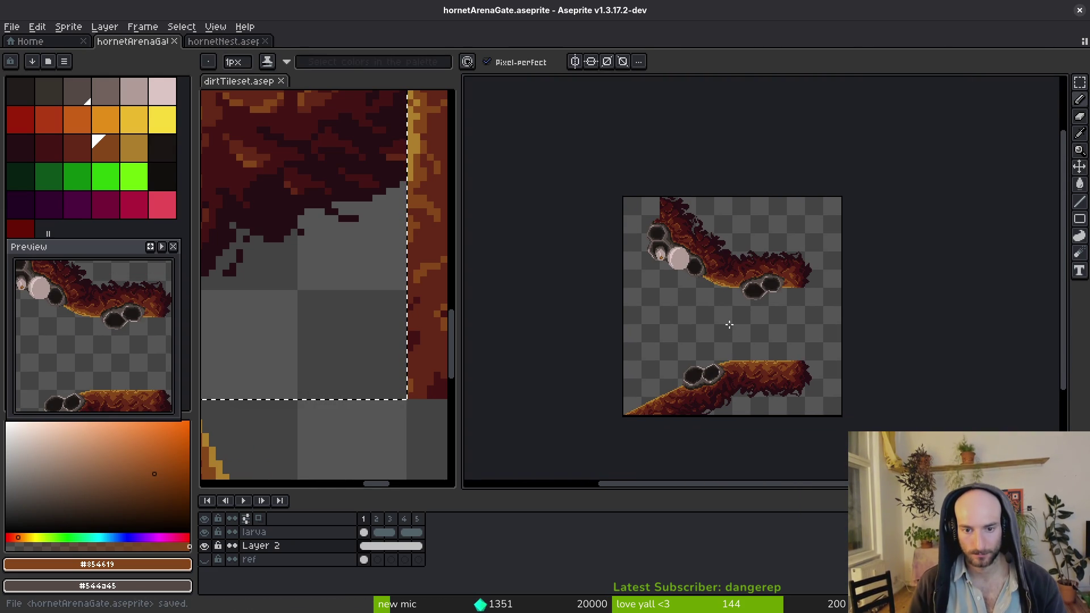
scroll(742, 329, up, 1)
scroll(743, 329, down, 1)
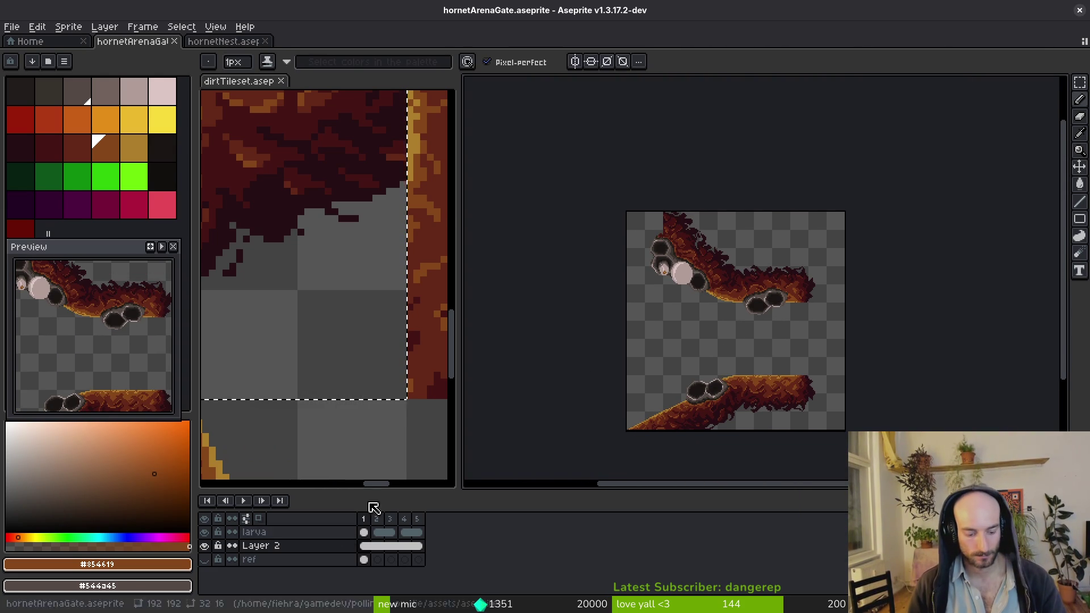
Generate the gate's sprite sheet with Open Sprite Sheet enabled so it opens as a new document
key(ctrl+e)
click(267, 203)
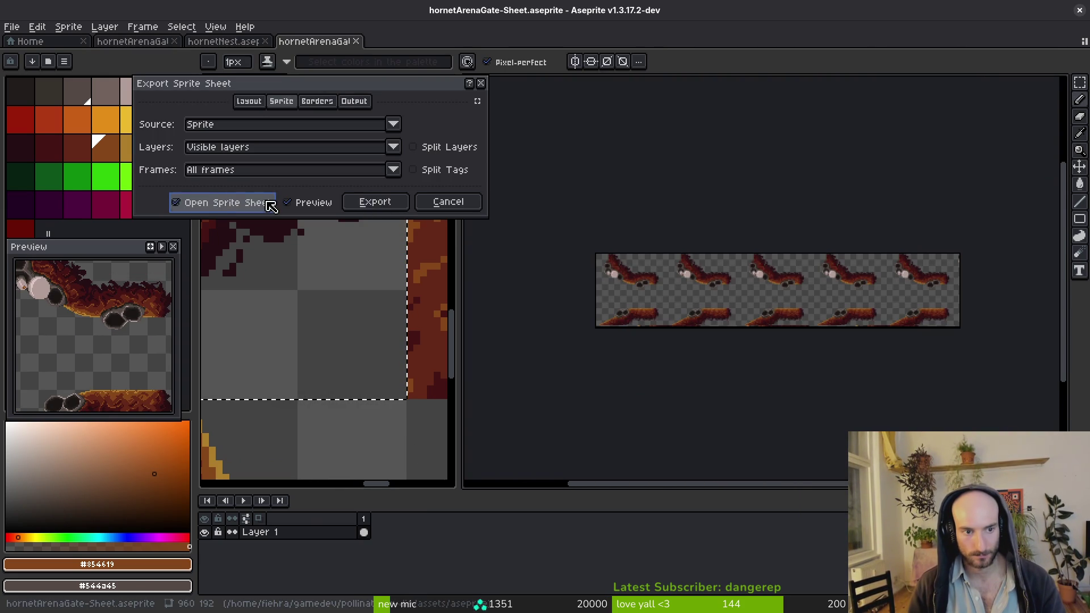
click(375, 203)
Save the sheet as hornetArenaGate-Sheet.png in the art/environment folder
key(ctrl+alt+shift+s)
click(275, 50)
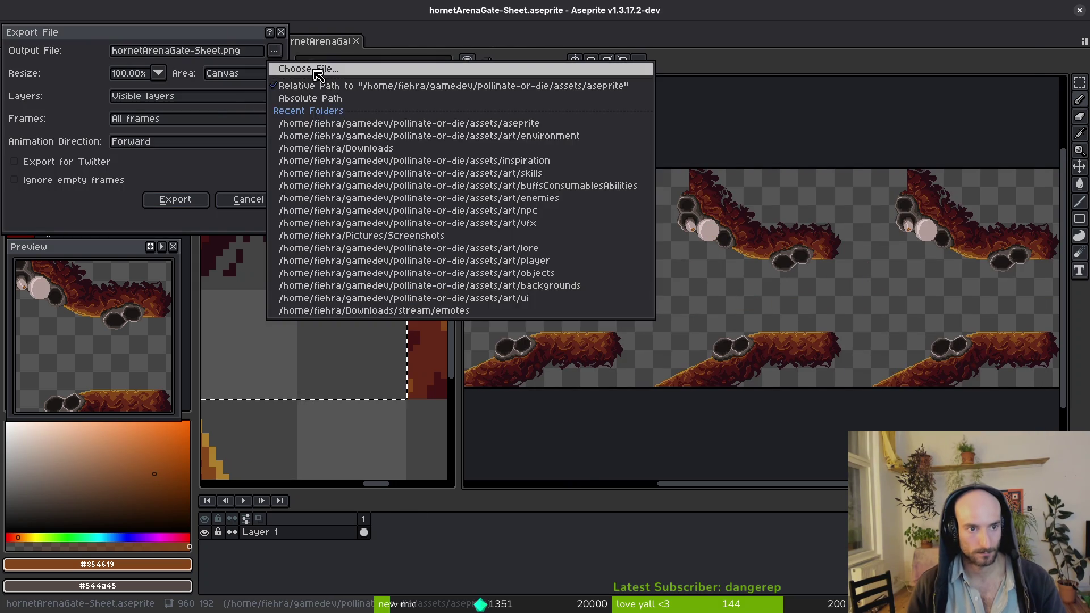
click(305, 68)
click(115, 78)
click(116, 149)
double_click(116, 149)
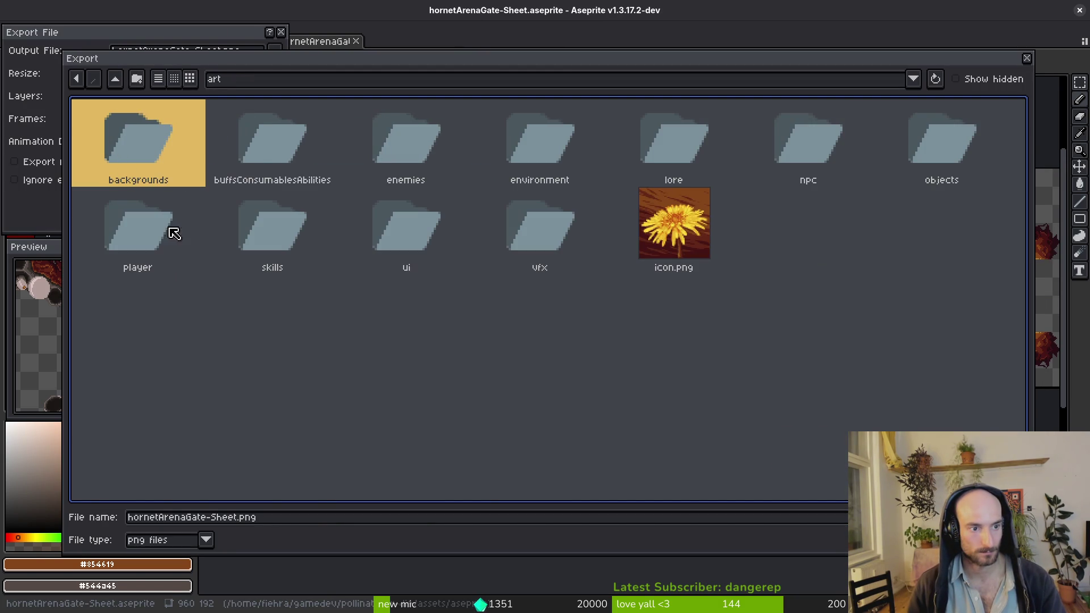
double_click(539, 128)
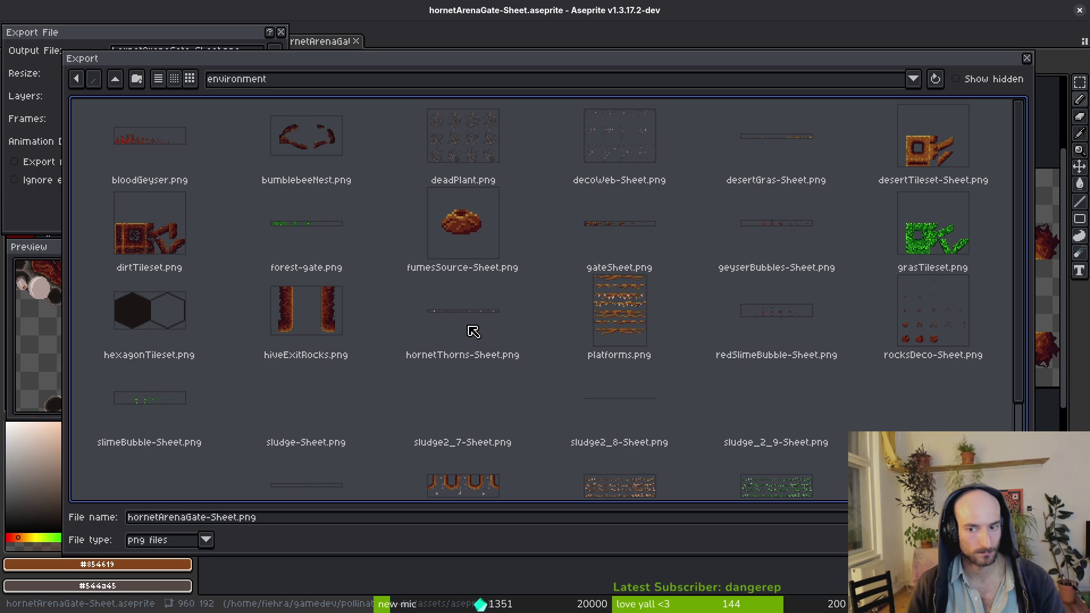
scroll(370, 398, down, 1)
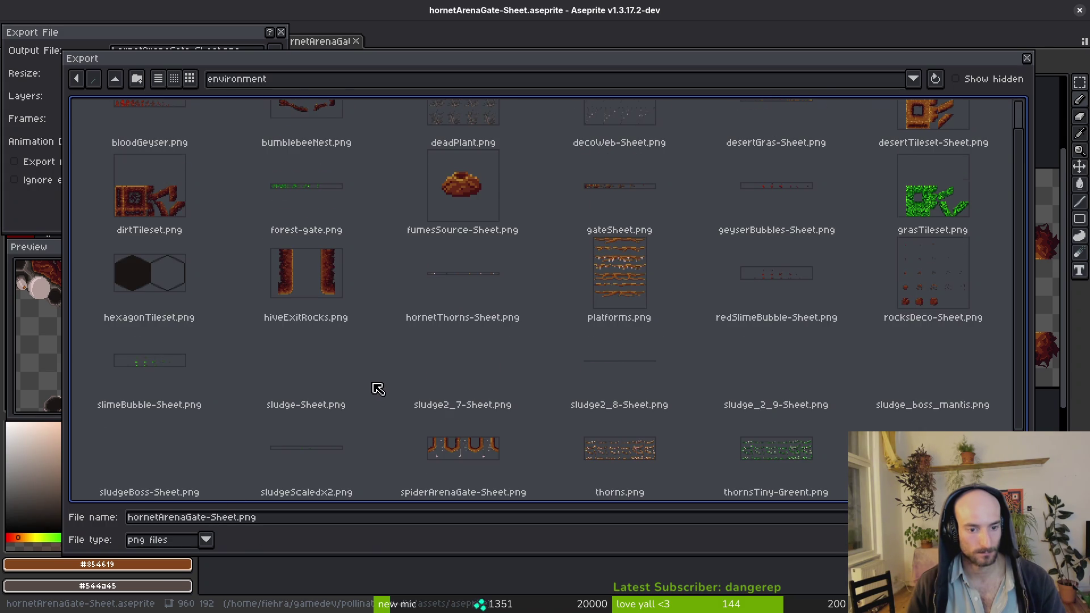
scroll(375, 390, down, 2)
scroll(377, 389, up, 2)
scroll(431, 387, down, 2)
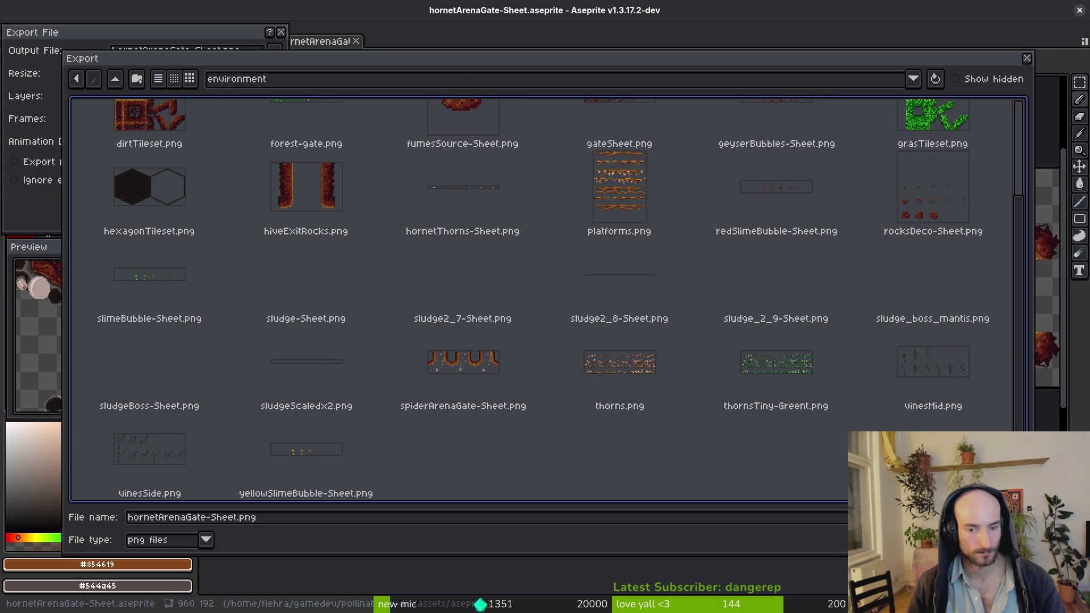
key(Return)
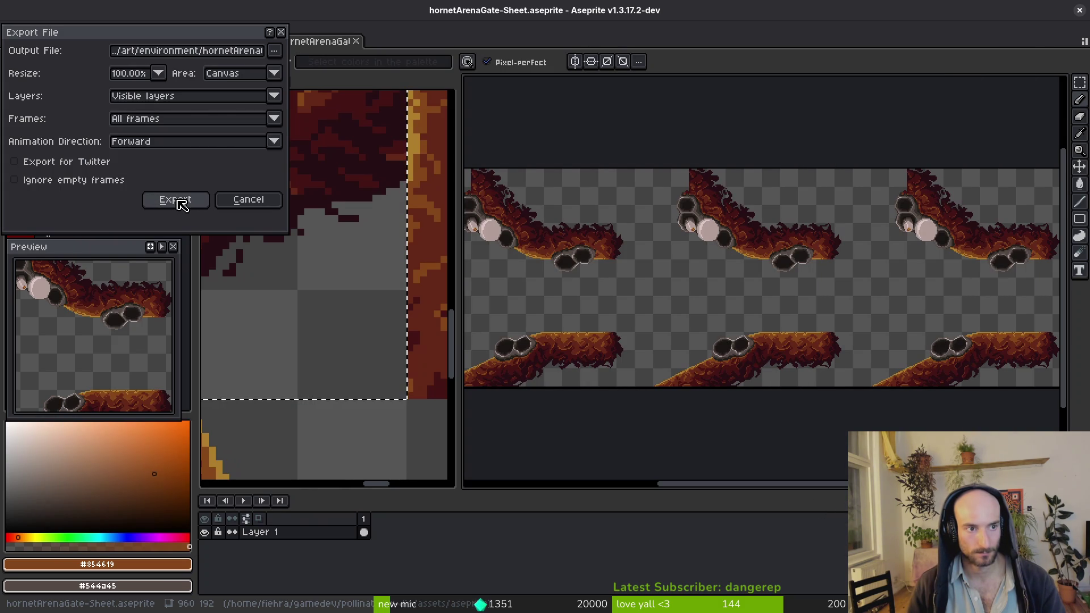
click(174, 200)
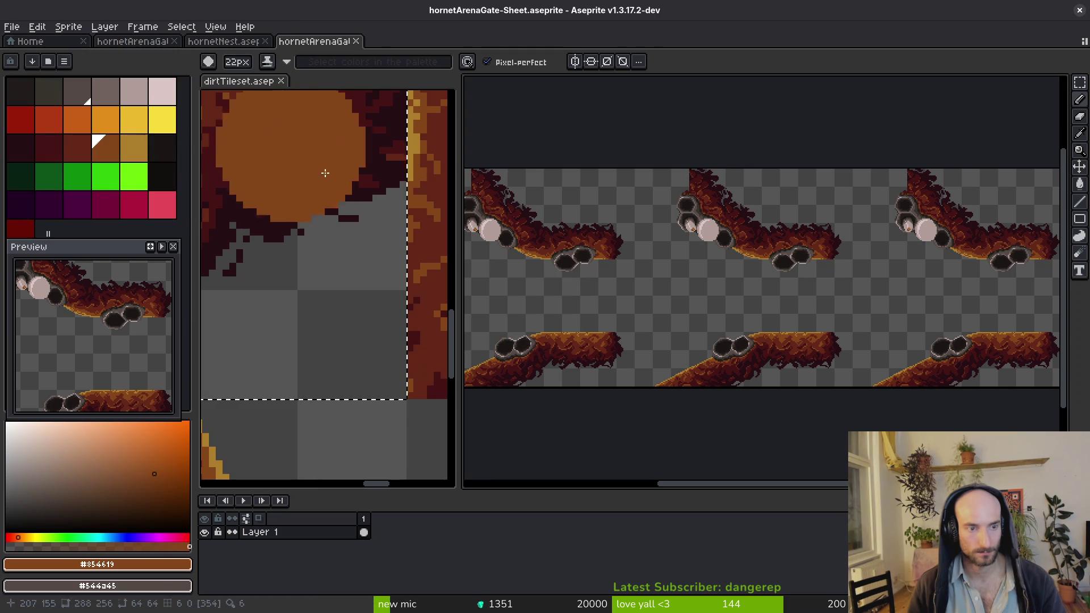
Close the sprite sheet and hornetNest tabs and save the hornetArenaGate sprite
middle_click(336, 40)
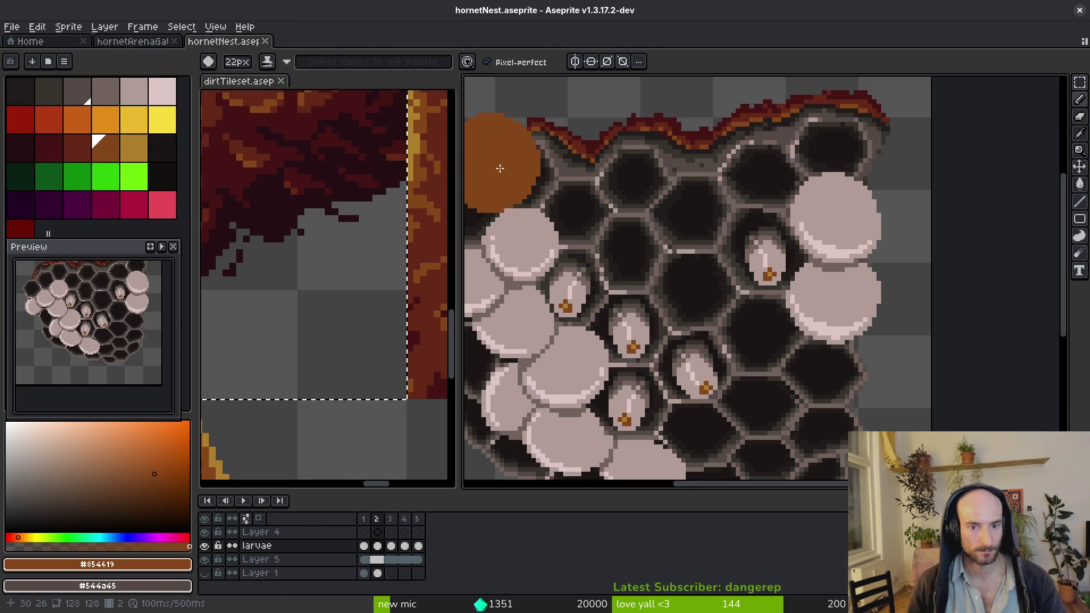
key(ctrl+w)
key(ctrl+s)
scroll(730, 294, down, 3)
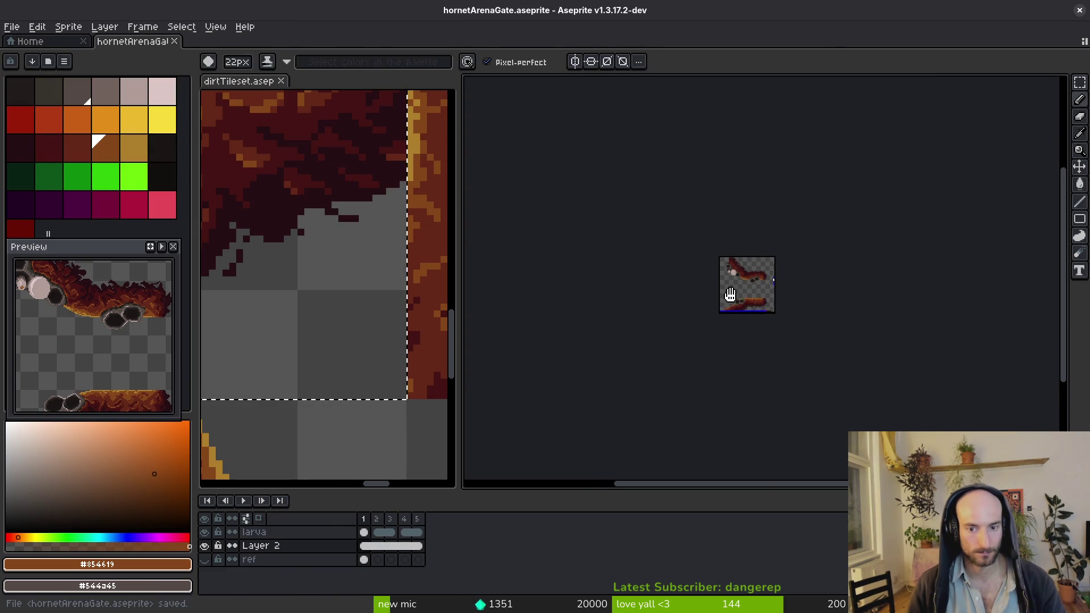
scroll(730, 294, up, 1)
key(alt+Tab)
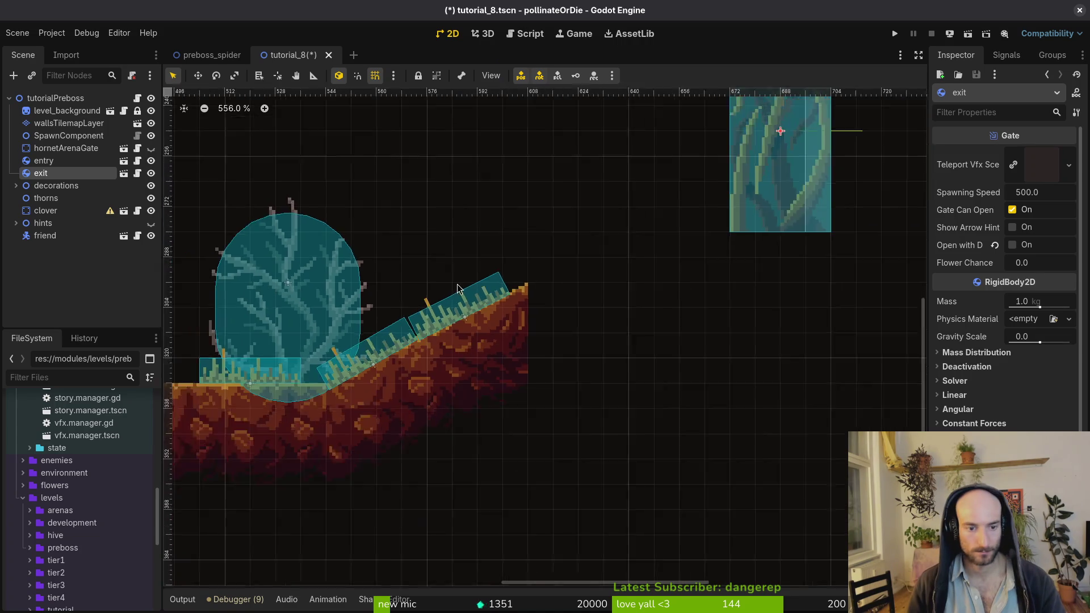
Save the level scene and open hornet_arena_gate via quick scene search
scroll(458, 289, down, 4)
key(ctrl+s)
click(460, 325)
key(shift+alt+o)
text(hornetarena)
key(Return)
Assign the hornetArenaGate sheet as the Sprite2D node's texture
click(51, 111)
click(1003, 168)
click(1004, 170)
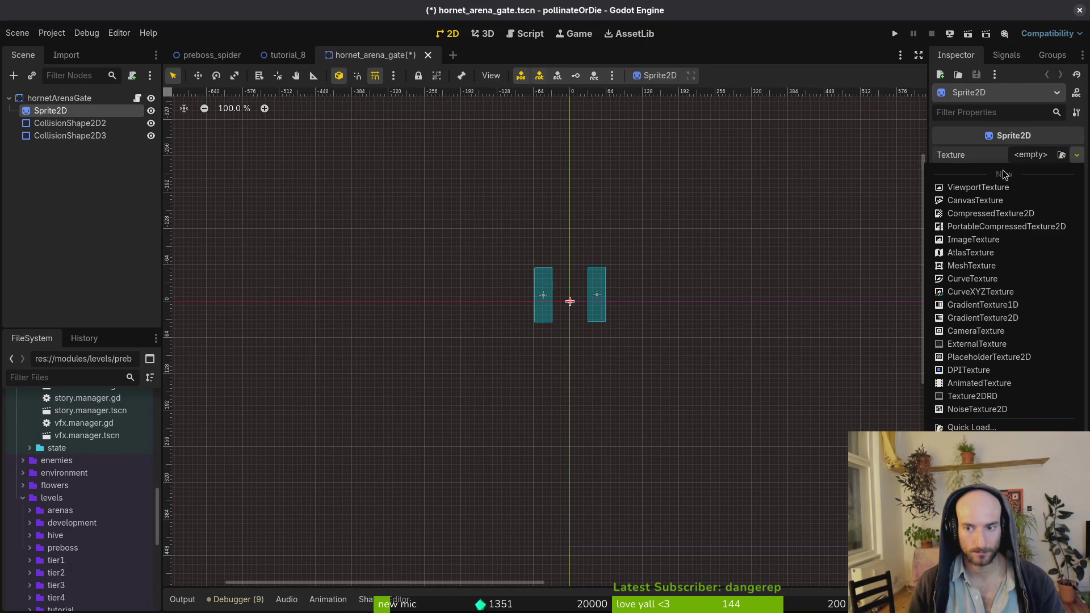
click(954, 428)
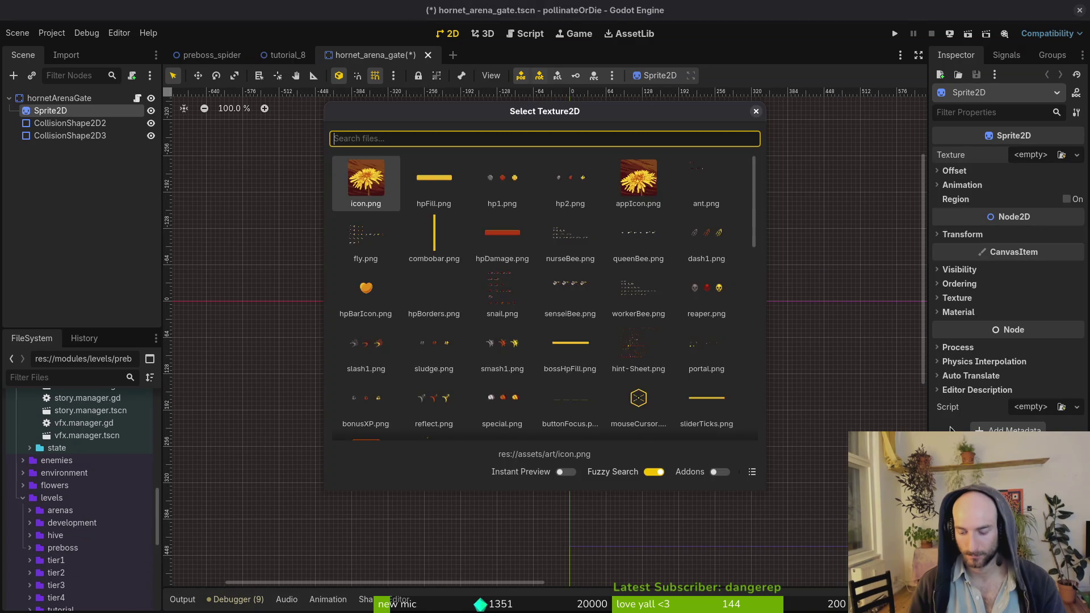
text(hornet)
key(Right)
key(Right)
key(Right)
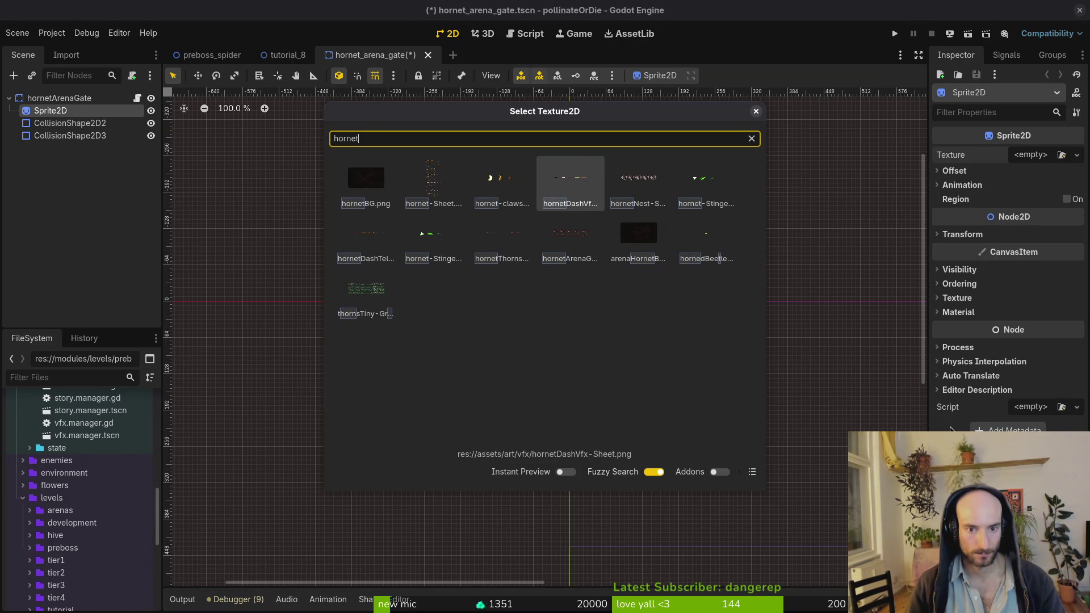
key(Down)
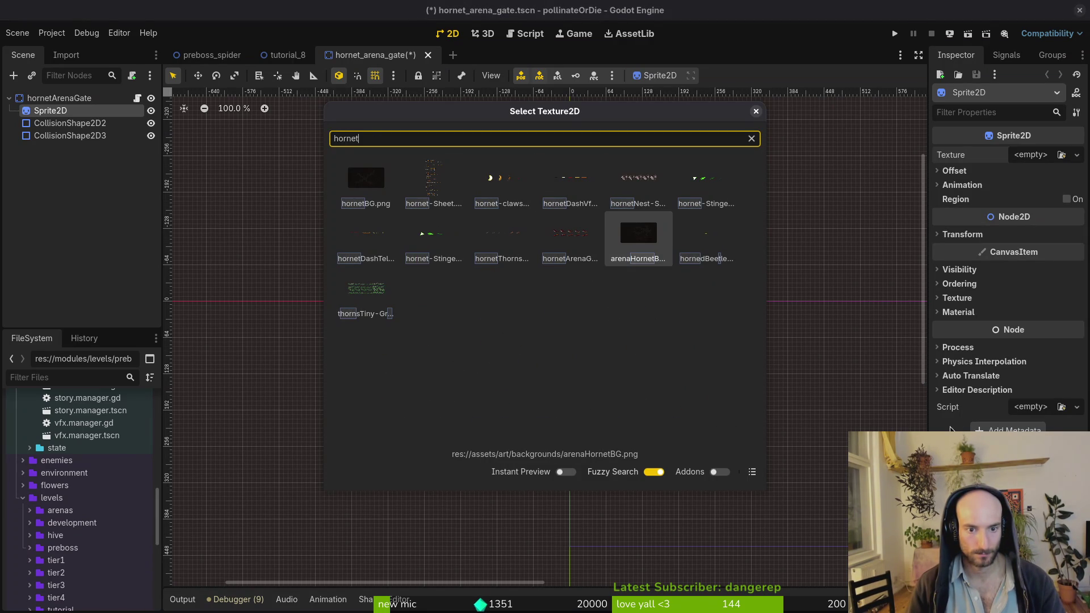
key(Left)
key(Left)
key(Right)
key(Return)
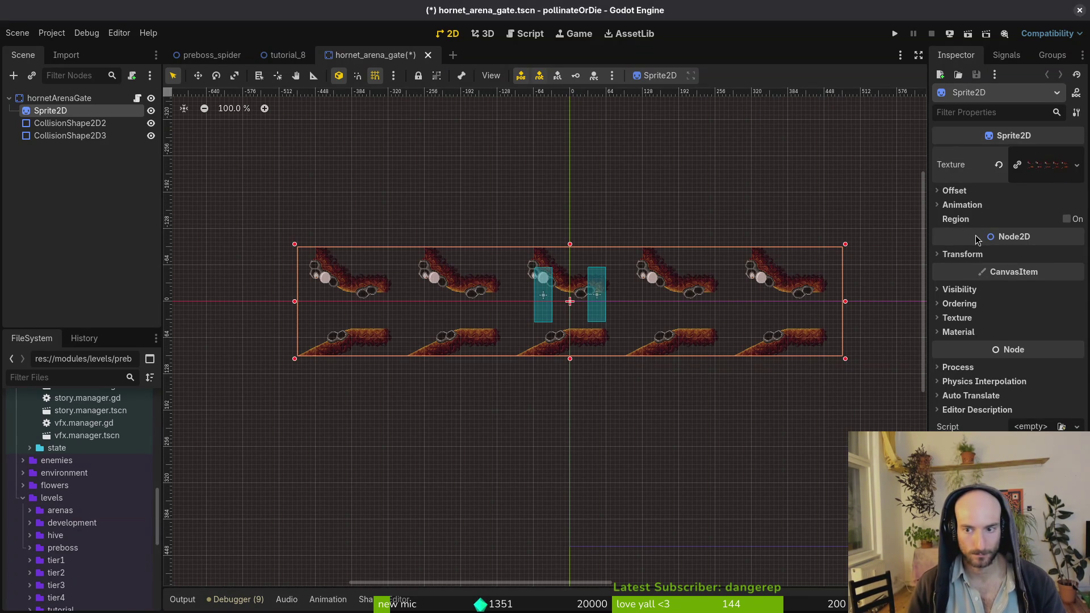
Set the sprite's Hframes to 5 and save the gate scene
click(972, 203)
click(1002, 225)
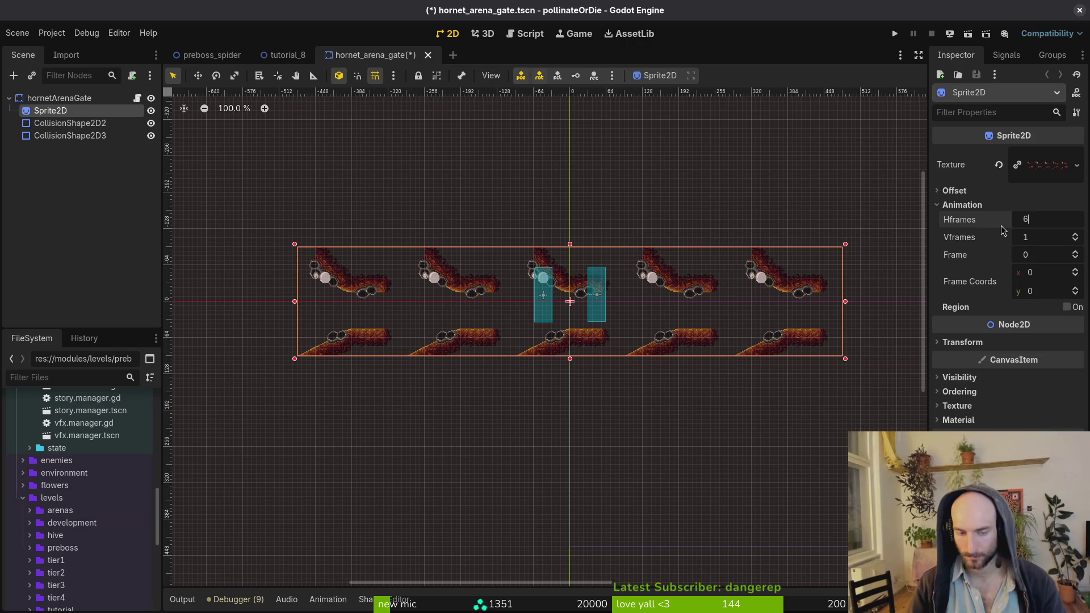
text(5)
key(Return)
key(ctrl+s)
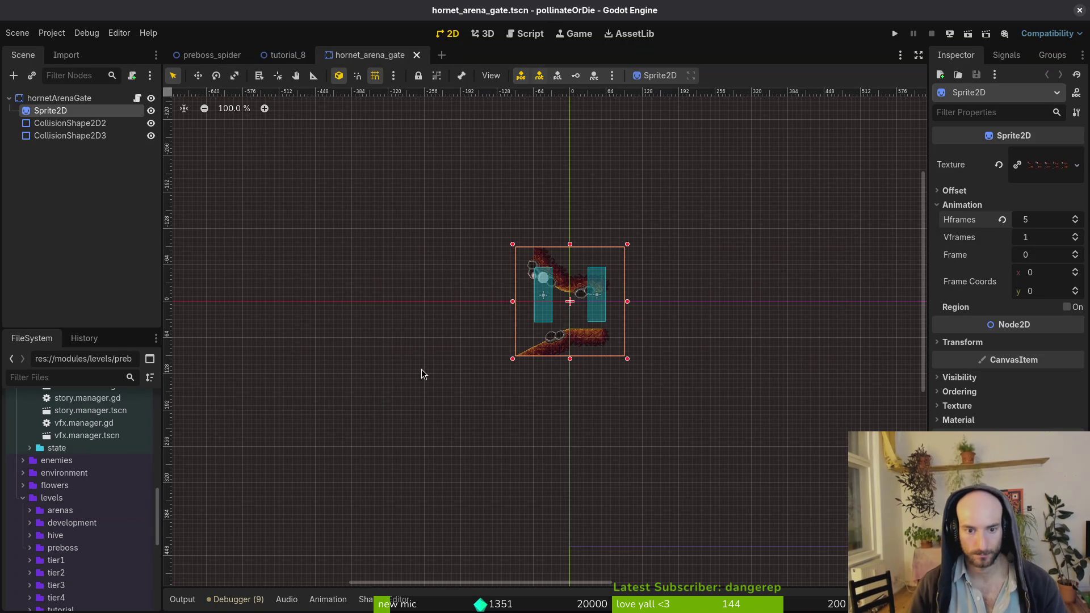
scroll(479, 324, up, 5)
scroll(687, 352, up, 1)
click(665, 343)
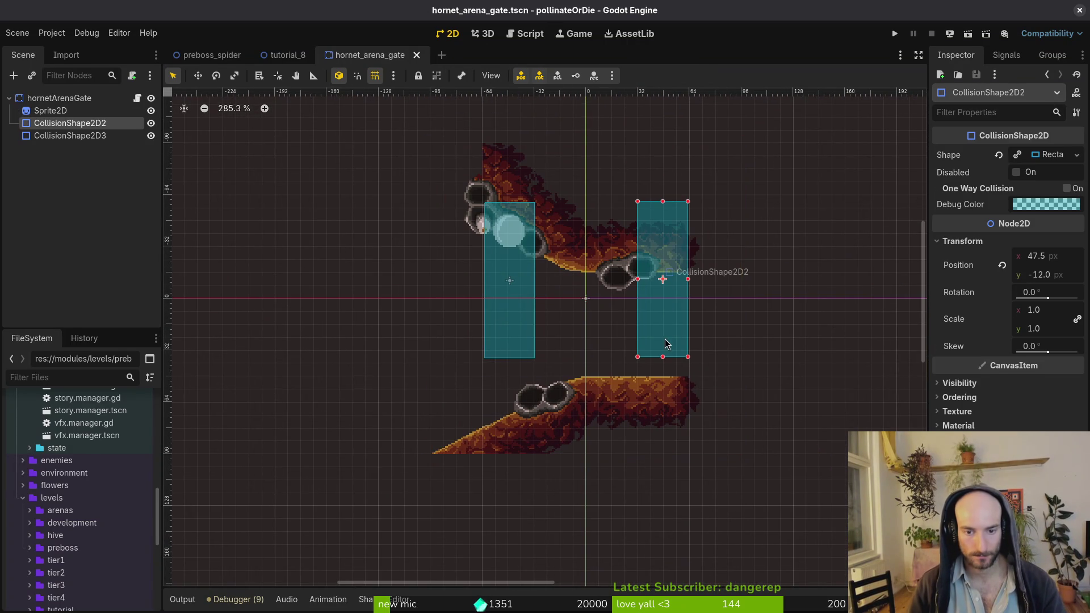
Rotate the collision shape flat, move it onto the lower ledge, and save
drag(669, 334, 608, 289)
mouse_move(681, 289)
mouse_down()
mouse_move(694, 410)
mouse_move(667, 402)
mouse_up()
scroll(690, 407, up, 4)
click(570, 331)
key(ctrl+s)
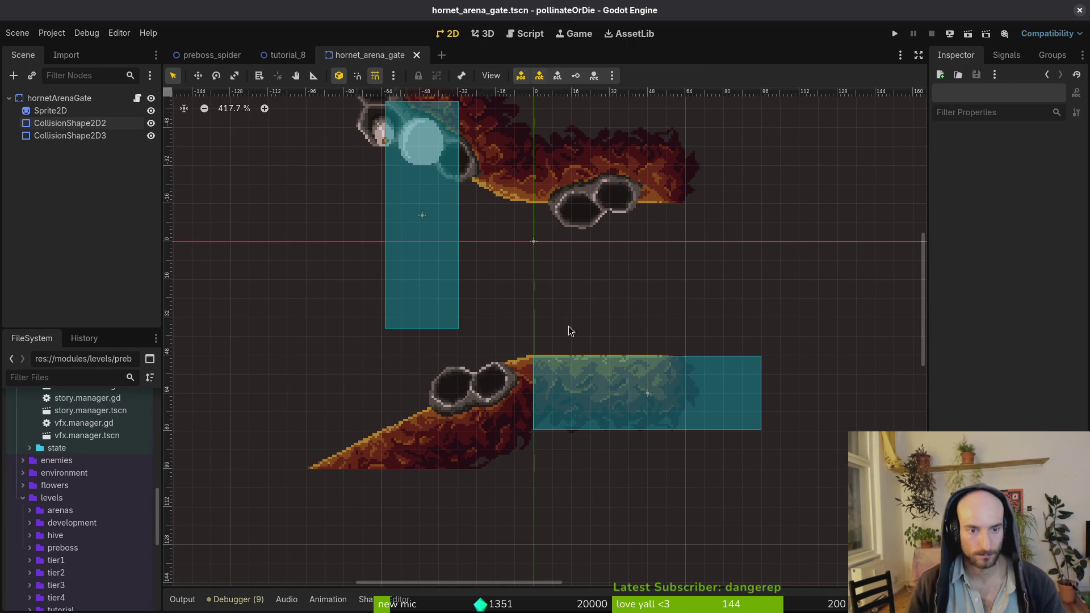
Select the lower collision shape and adjust its placement on the ledge
scroll(591, 369, up, 10)
scroll(463, 387, up, 5)
click(476, 379)
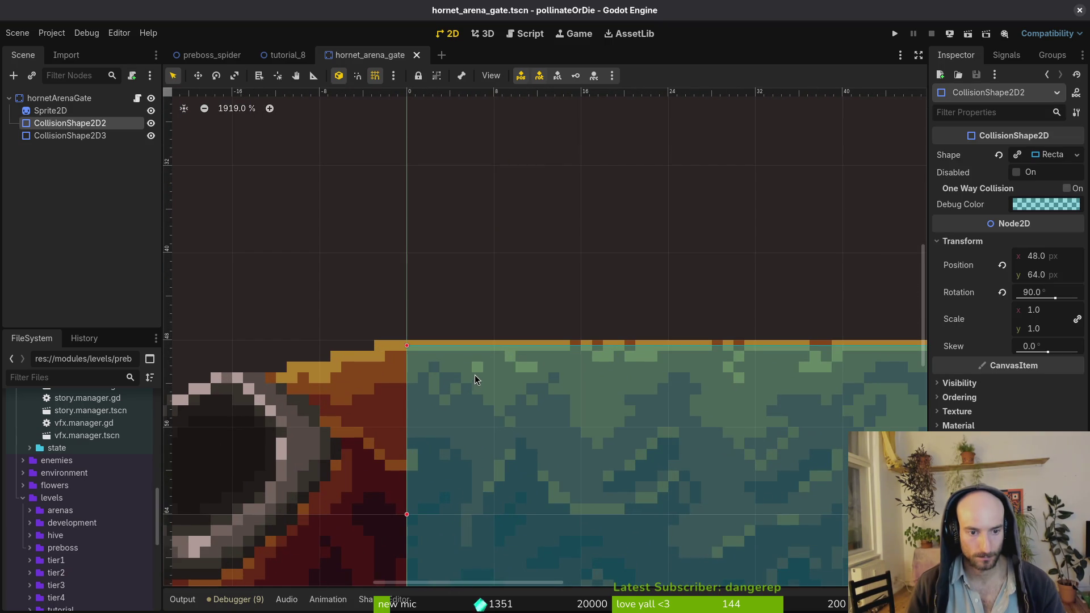
mouse_move(492, 364)
mouse_down()
mouse_move(500, 340)
mouse_move(499, 378)
mouse_up()
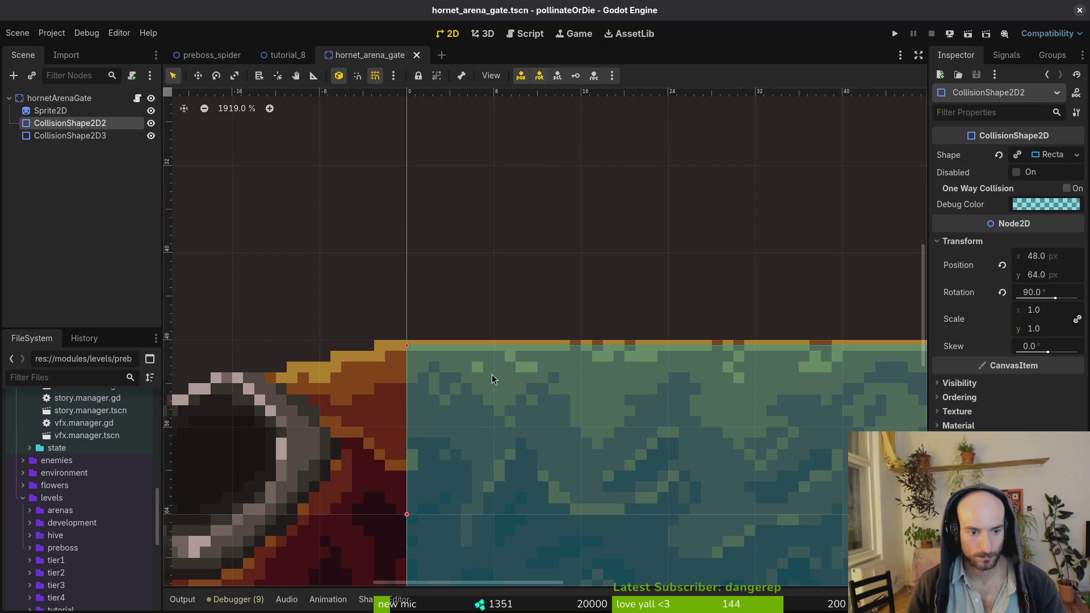
scroll(426, 365, up, 2)
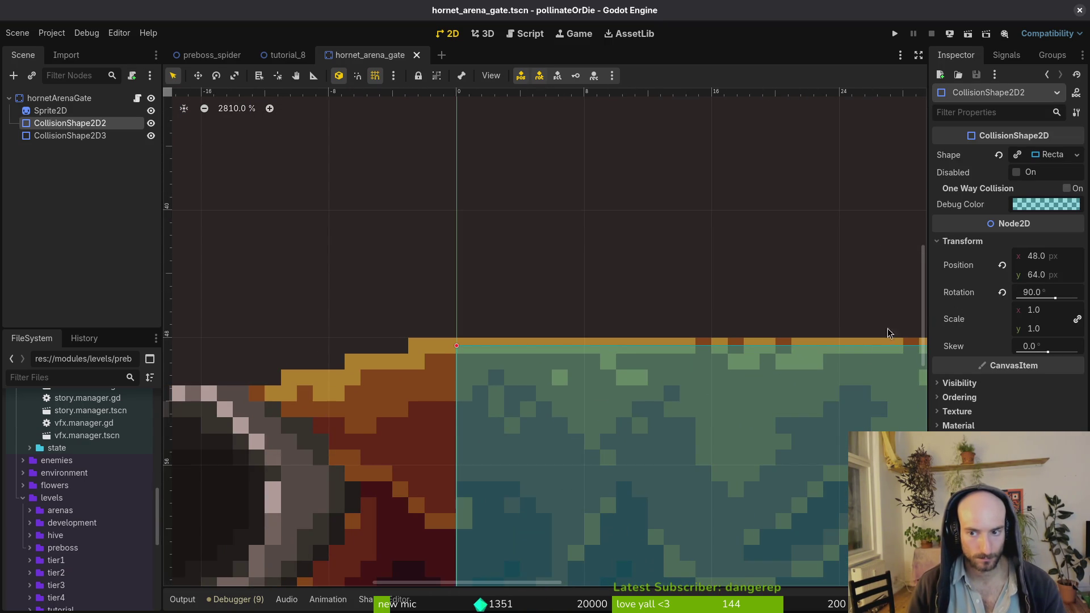
scroll(762, 311, down, 2)
scroll(763, 311, right, 2)
click(602, 335)
scroll(682, 343, down, 3)
scroll(713, 364, down, 2)
scroll(714, 363, right, 6)
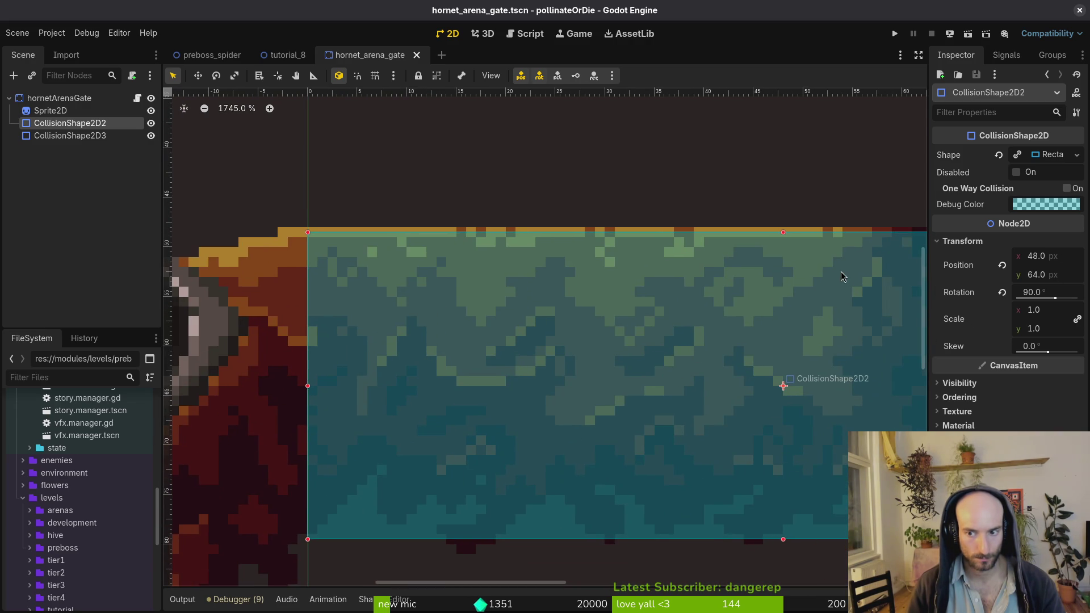
Trim the collision rectangles' top and bottom edges to 31 × 96 px, saving after each
click(1045, 155)
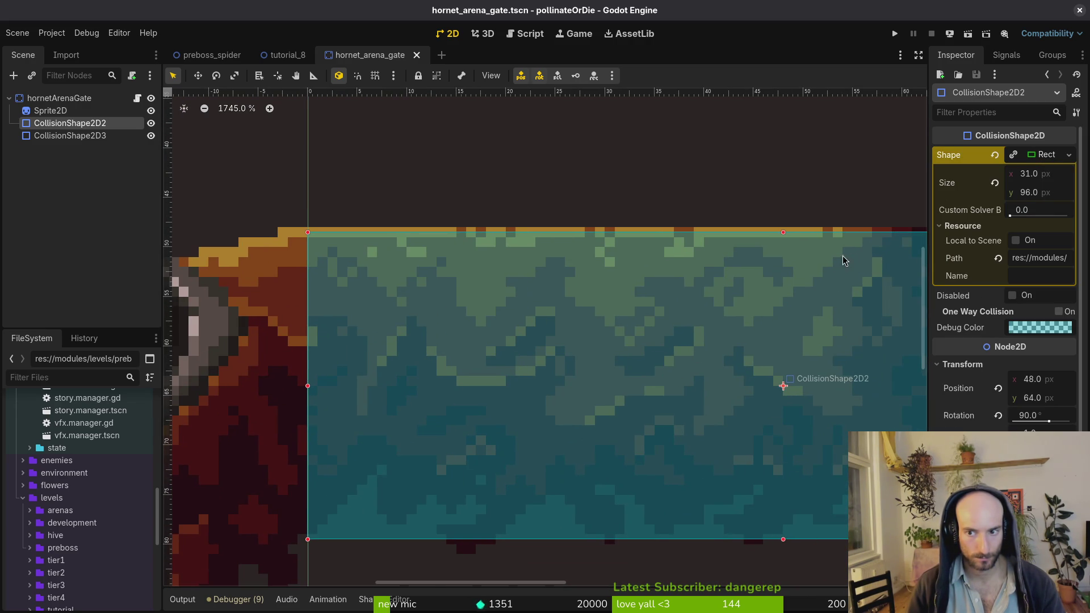
drag(784, 237, 783, 227)
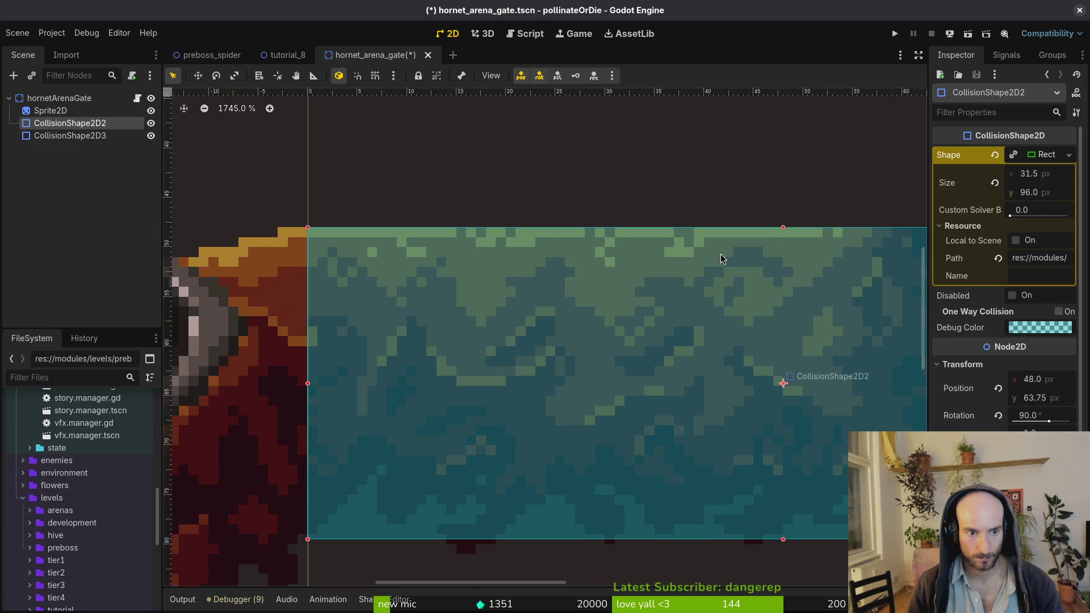
click(709, 260)
key(ctrl+s)
scroll(724, 370, down, 2)
click(725, 370)
drag(761, 459, 757, 451)
key(ctrl+s)
scroll(637, 336, down, 2)
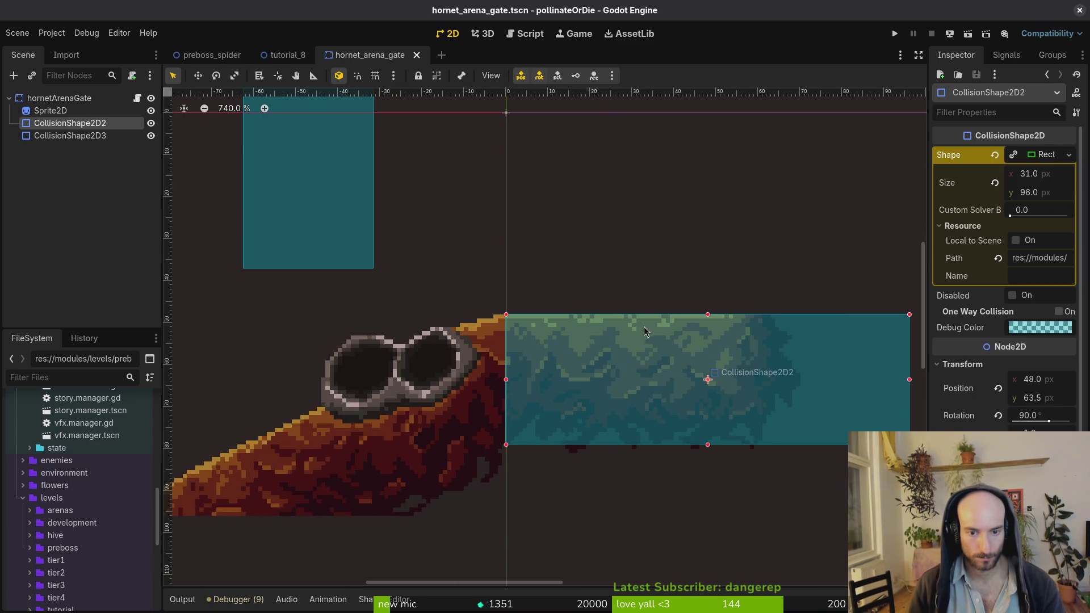
scroll(645, 331, down, 1)
Undo a pasted copy, then select both collision shape nodes and delete them
key(ctrl+v)
drag(500, 515, 549, 332)
key(ctrl+z)
key(ctrl+z)
shift+click(386, 291)
key(Delete)
key(Escape)
key(Delete)
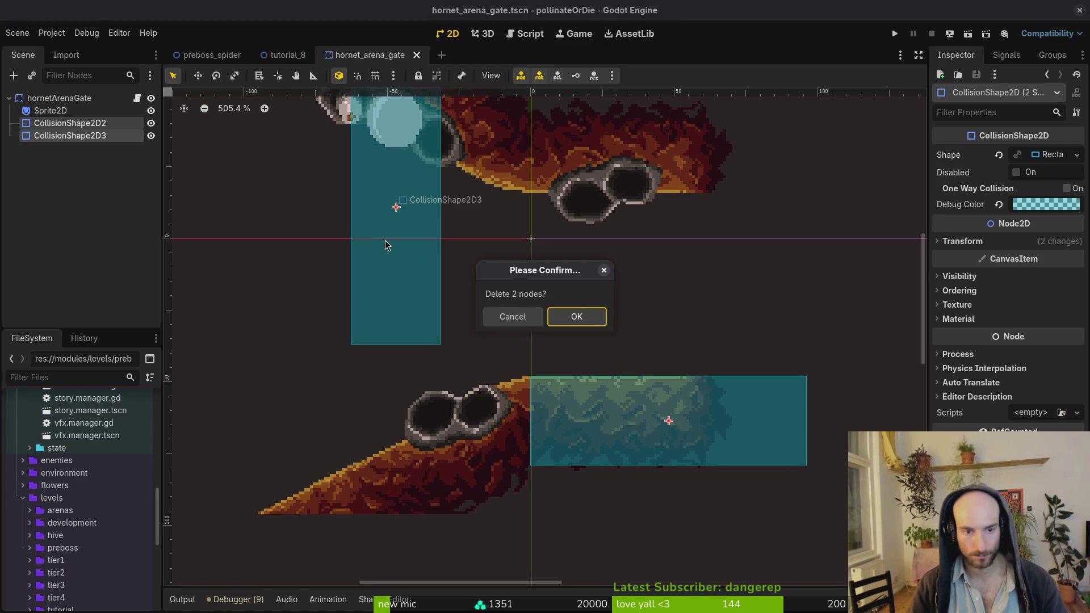
Confirm deleting the old collision shapes, add an AnimationPlayer to hornetArenaGate, and save
key(Return)
click(56, 98)
key(ctrl+a)
text(animpla)
key(Return)
key(ctrl+s)
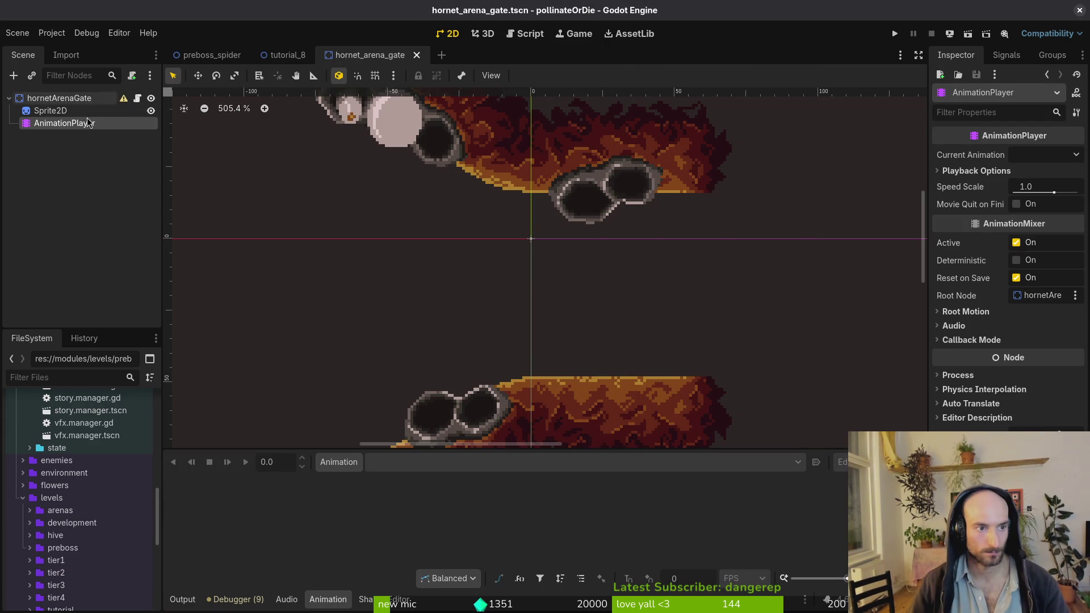
Open spider_arena_gate.tscn through the quick resource search
click(284, 56)
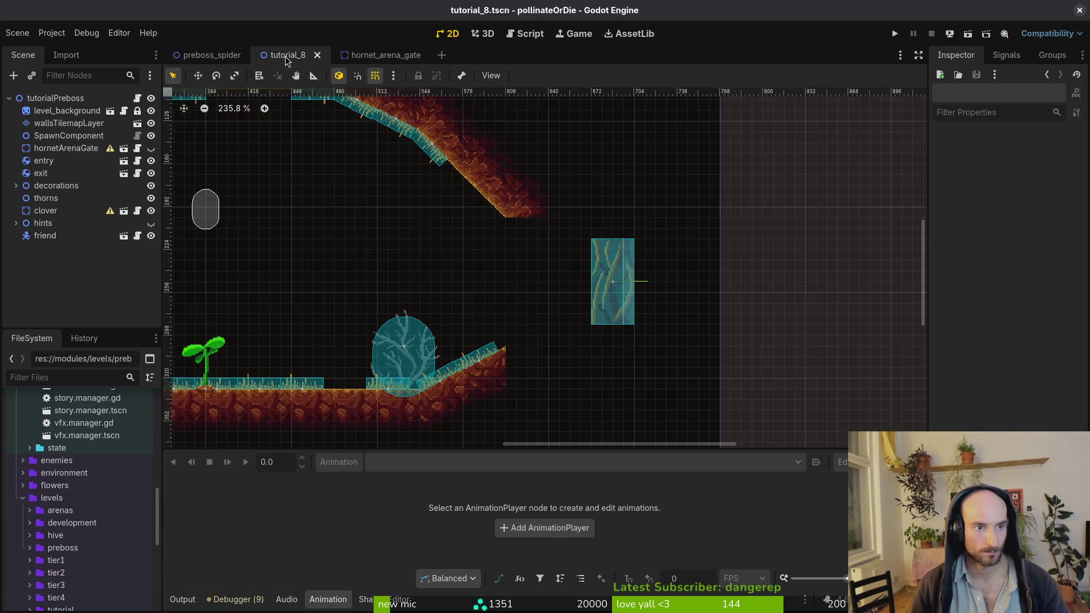
click(211, 54)
click(355, 57)
key(shift+alt+o)
text(sp)
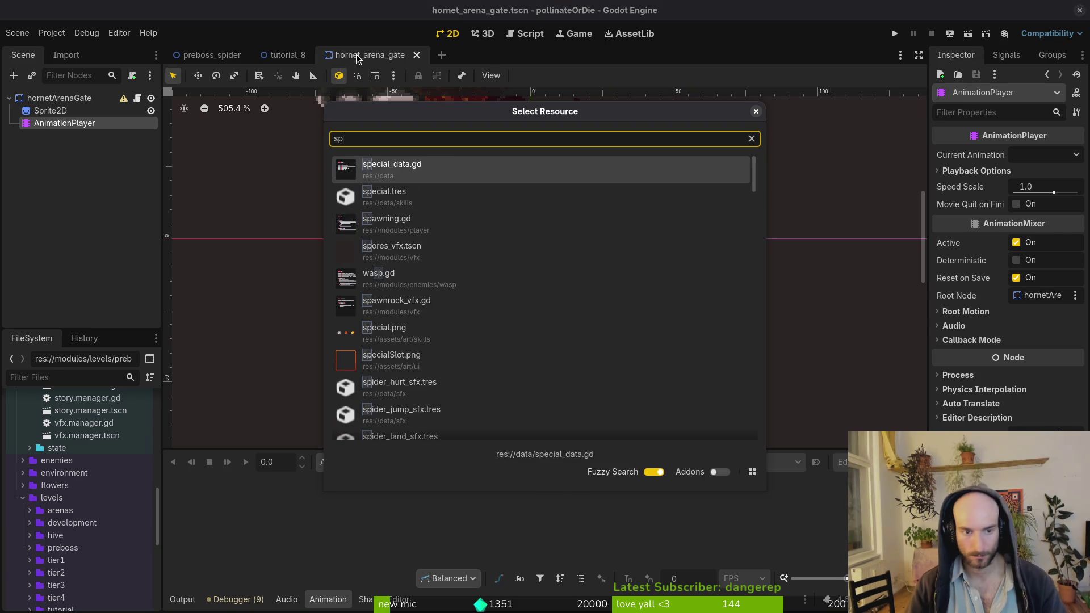
text(ider_arena)
key(Down)
key(Return)
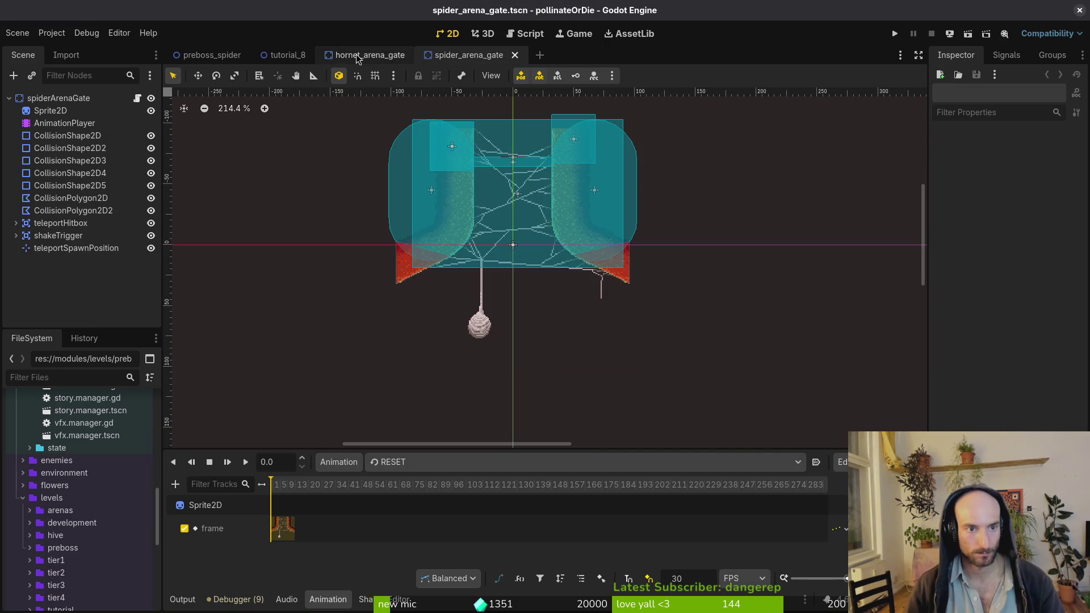
Copy the spider gate's teleportHitbox, teleportSpawnPosition and shakeTrigger nodes
click(63, 124)
click(67, 135)
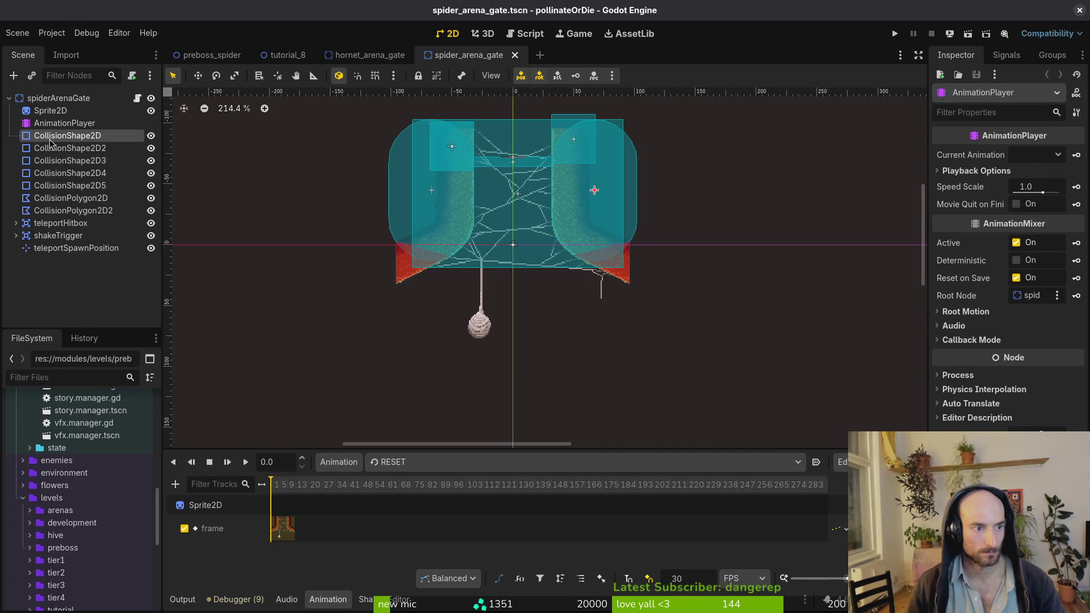
click(370, 55)
click(467, 55)
click(62, 211)
drag(62, 223, 60, 240)
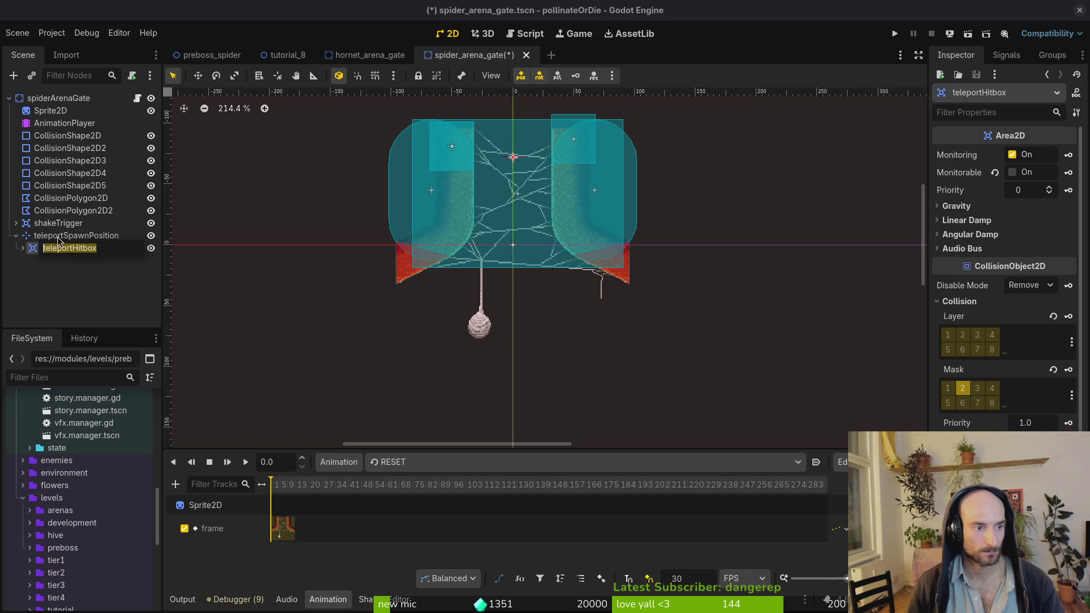
key(ctrl+z)
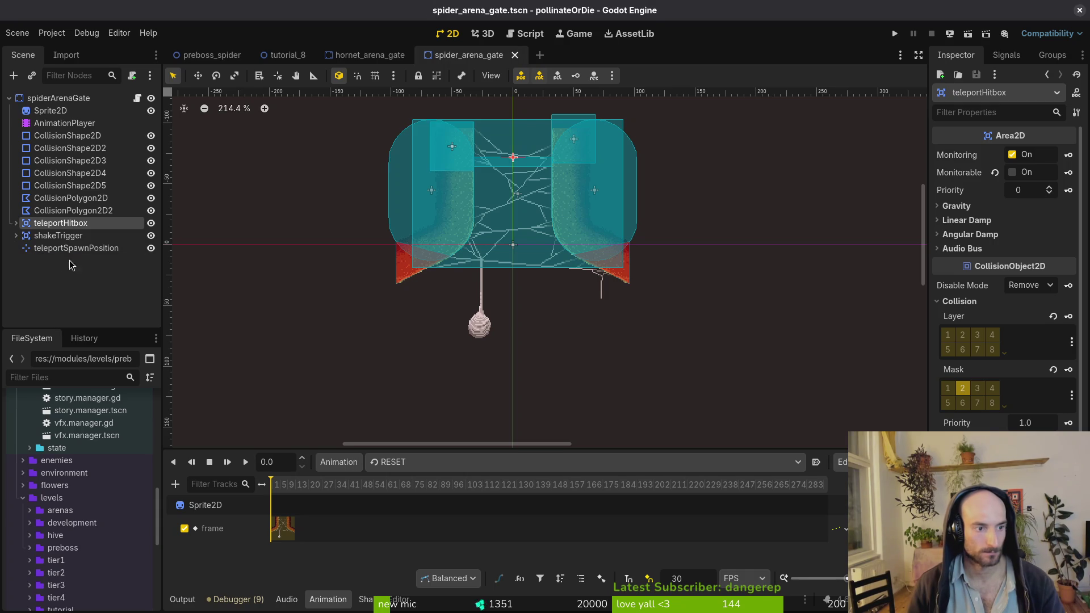
key(ctrl+c)
Paste the copied nodes into hornet_arena_gate, delete shakeTrigger, and save
click(370, 55)
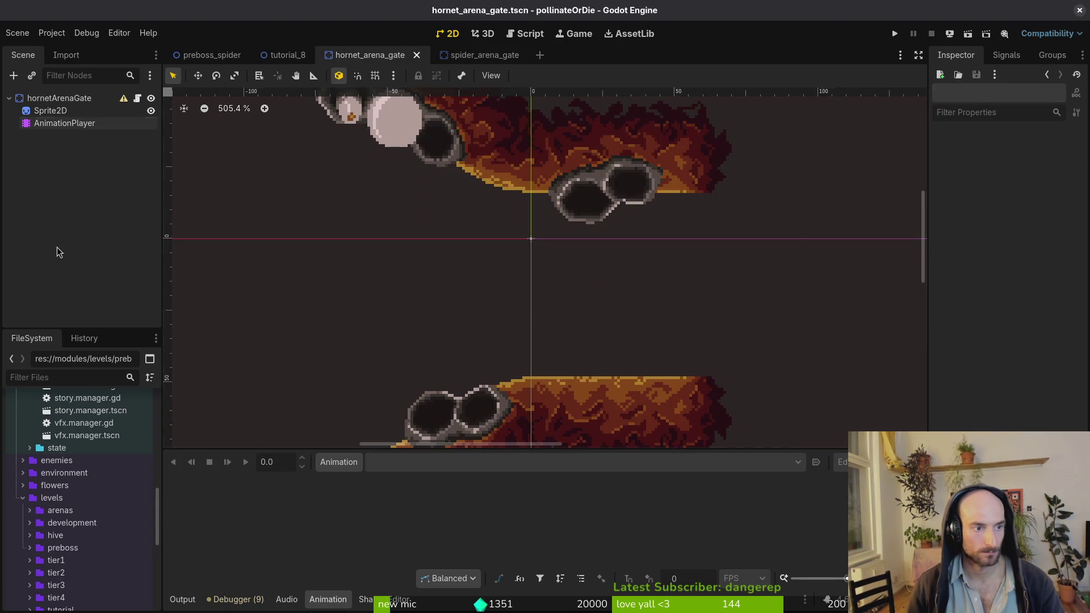
key(ctrl+v)
click(53, 163)
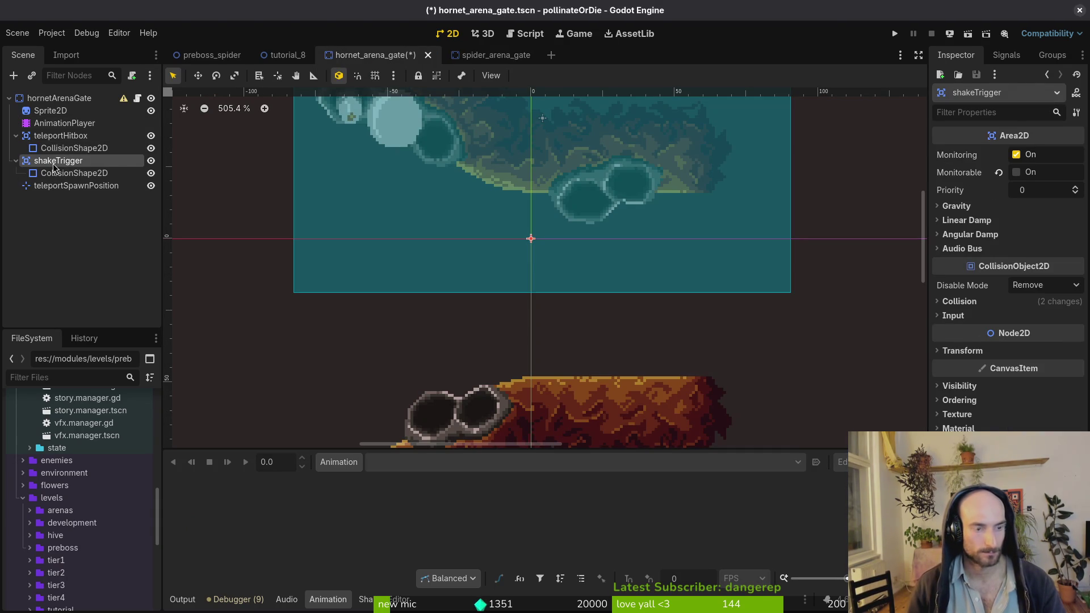
key(Delete)
key(Return)
key(ctrl+s)
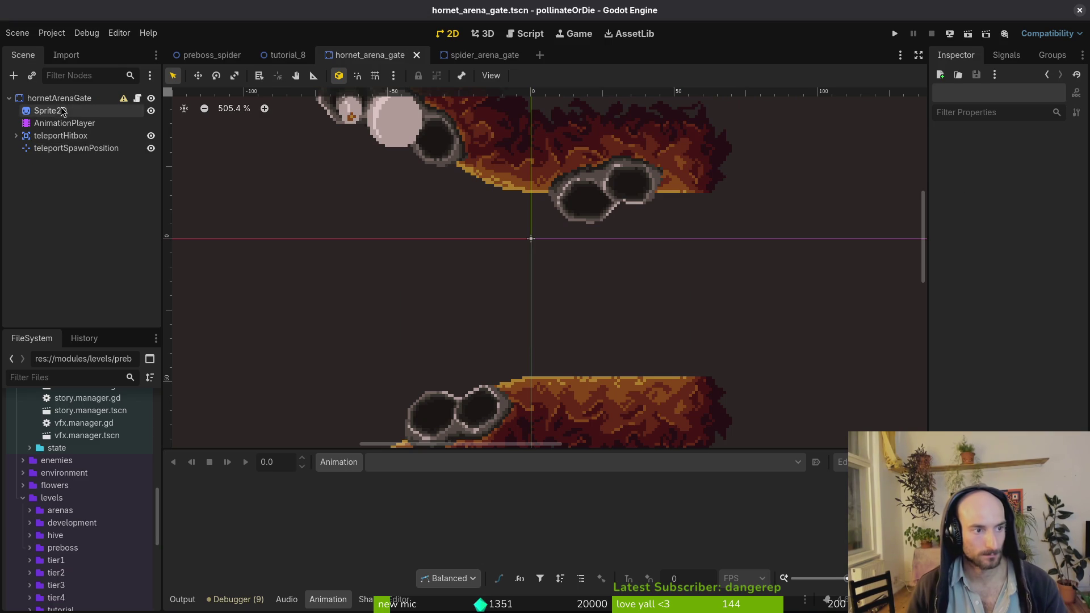
Add a new CollisionShape2D child under the hornetArenaGate root
click(66, 100)
key(ctrl+a)
text(collisionsh)
key(Return)
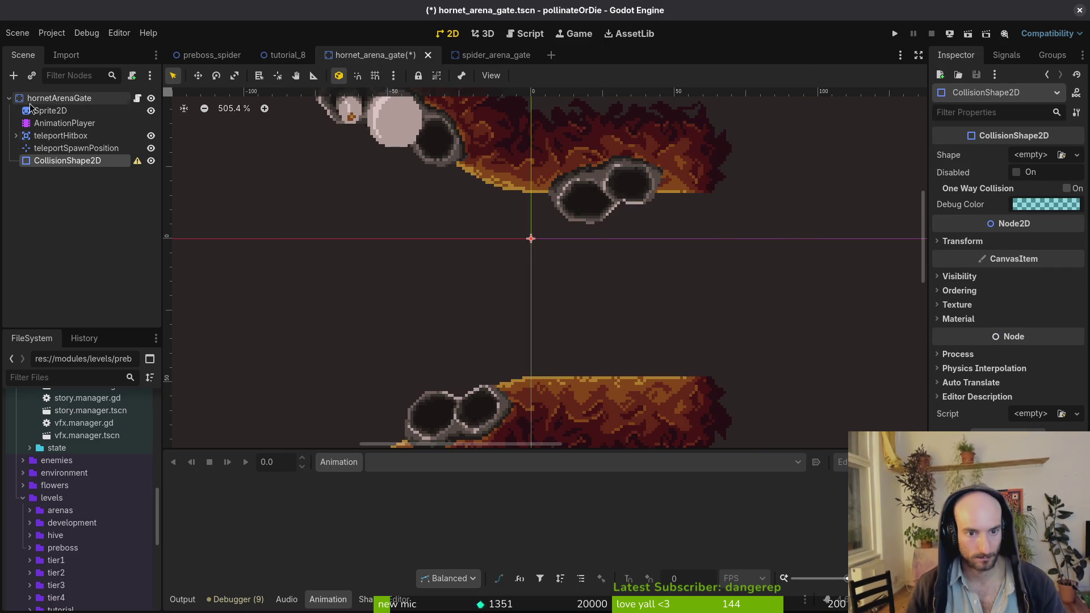
Give the new CollisionShape2D a circle shape, move it above the gate, and save
click(1031, 155)
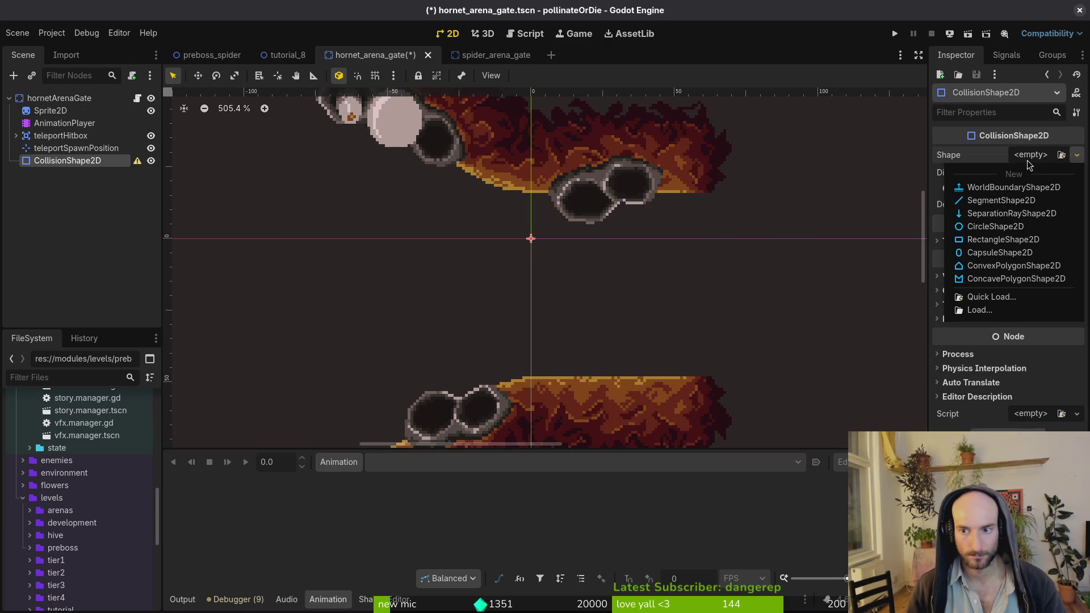
click(998, 228)
key(ctrl+z)
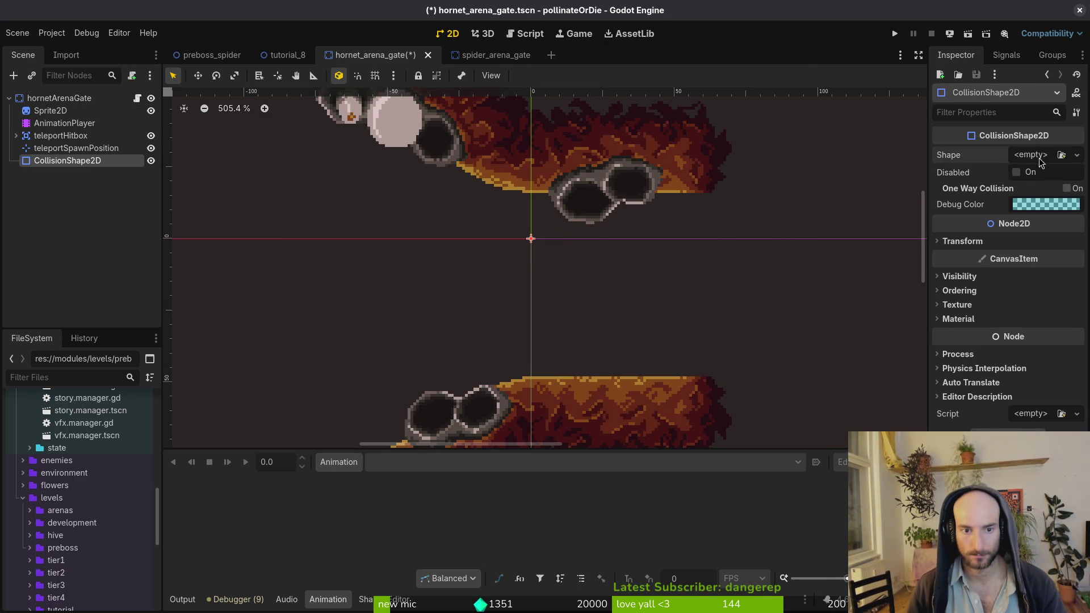
click(1042, 157)
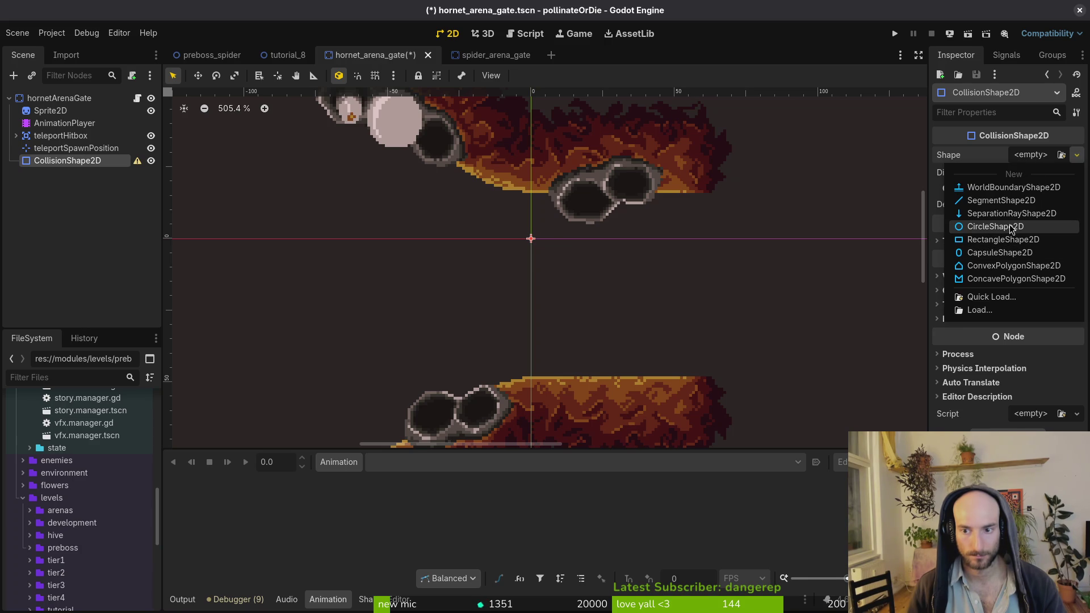
click(998, 226)
scroll(548, 233, down, 3)
mouse_move(549, 231)
mouse_down()
mouse_move(575, 173)
mouse_move(548, 130)
mouse_up()
click(548, 129)
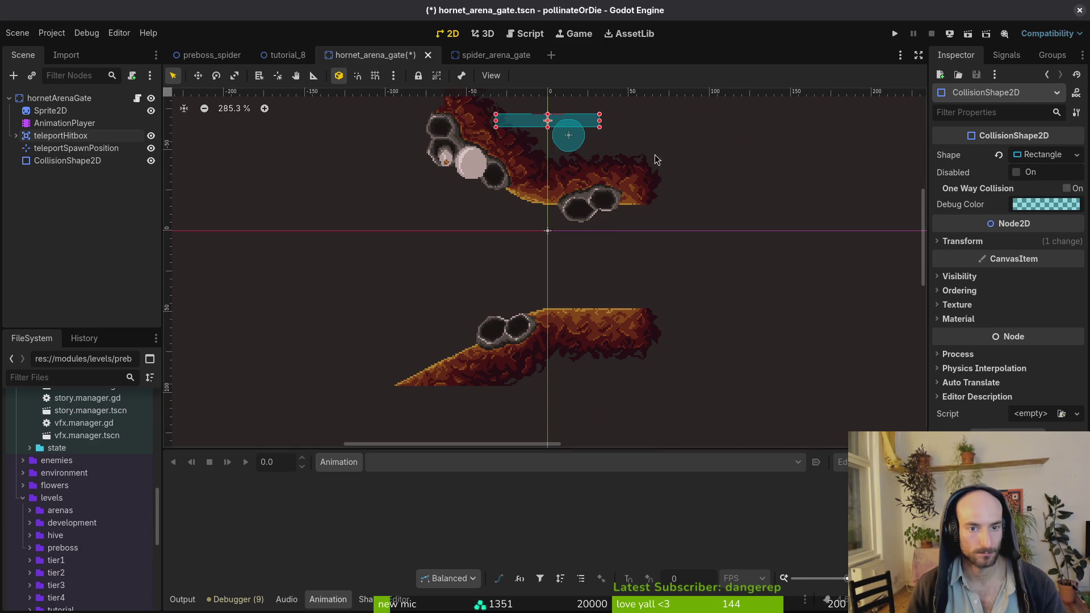
key(ctrl+s)
Move the teleport hitbox below the origin, reposition teleportSpawnPosition, and shift the circle left
scroll(655, 154, up, 2)
scroll(656, 154, down, 2)
mouse_move(588, 152)
mouse_down()
mouse_move(650, 281)
mouse_move(643, 302)
mouse_move(598, 320)
mouse_move(671, 307)
mouse_up()
scroll(617, 301, up, 5)
scroll(618, 353, down, 3)
key(ctrl+s)
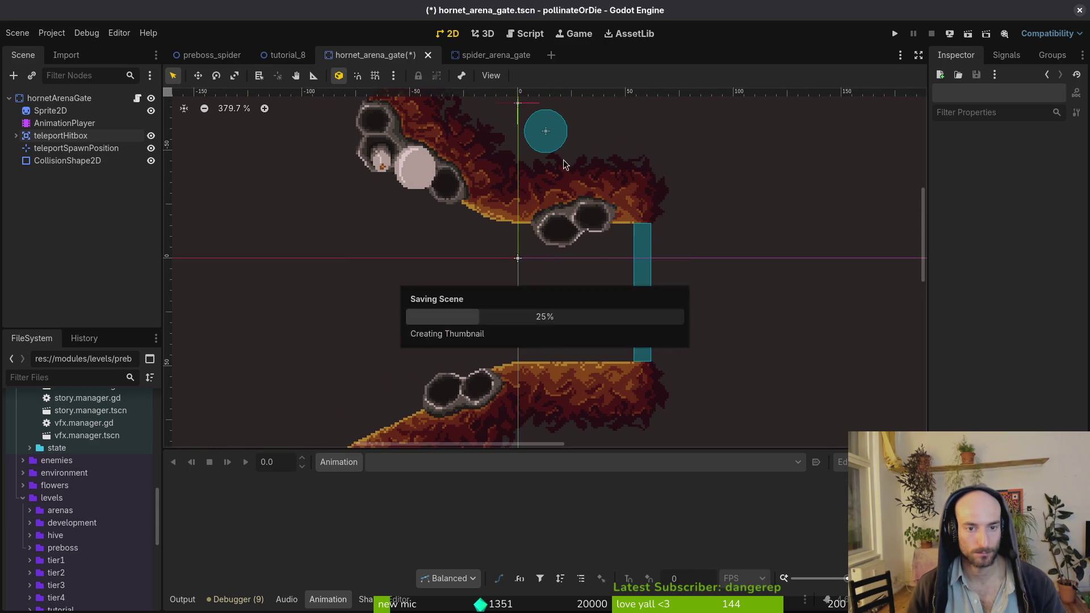
drag(525, 108, 652, 292)
scroll(647, 289, up, 5)
scroll(365, 232, down, 4)
click(66, 161)
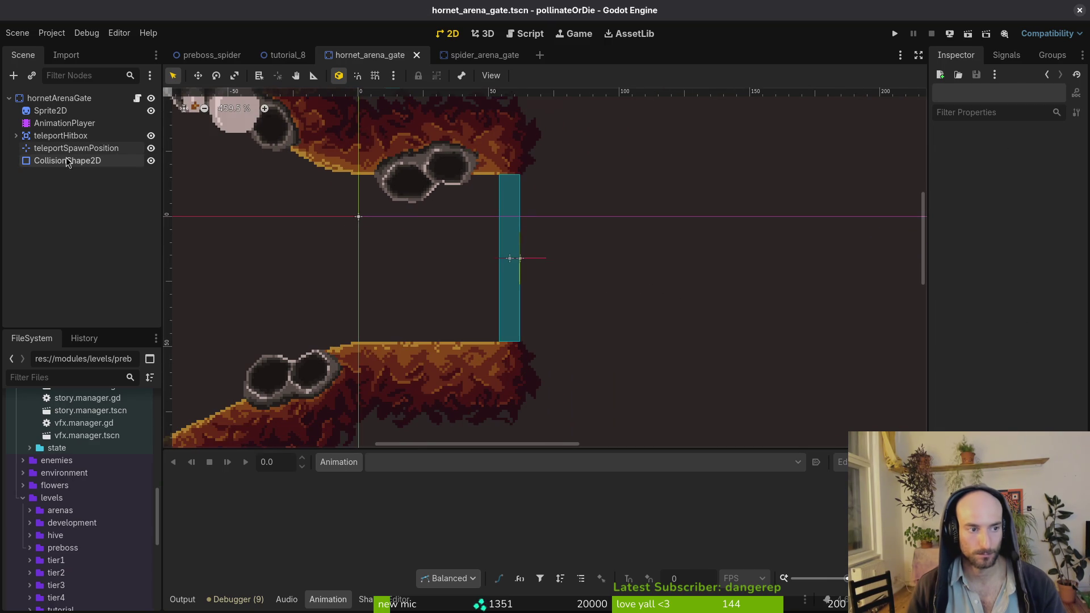
scroll(563, 267, down, 4)
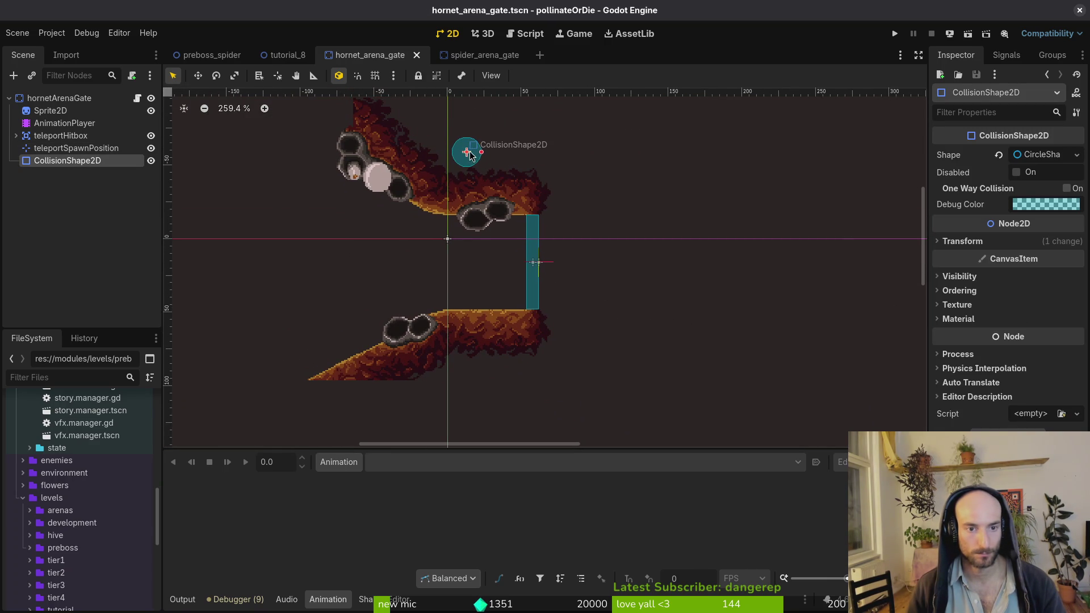
drag(470, 154, 429, 150)
Add another CollisionShape2D with a rectangle shape stretched over the upper rock
click(61, 99)
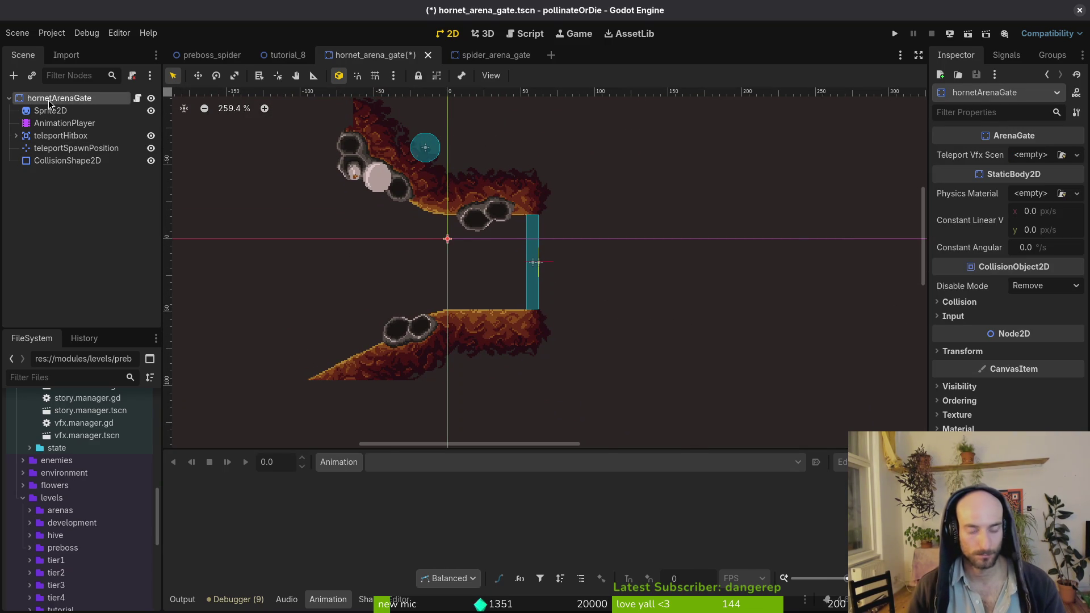
key(ctrl+a)
key(Return)
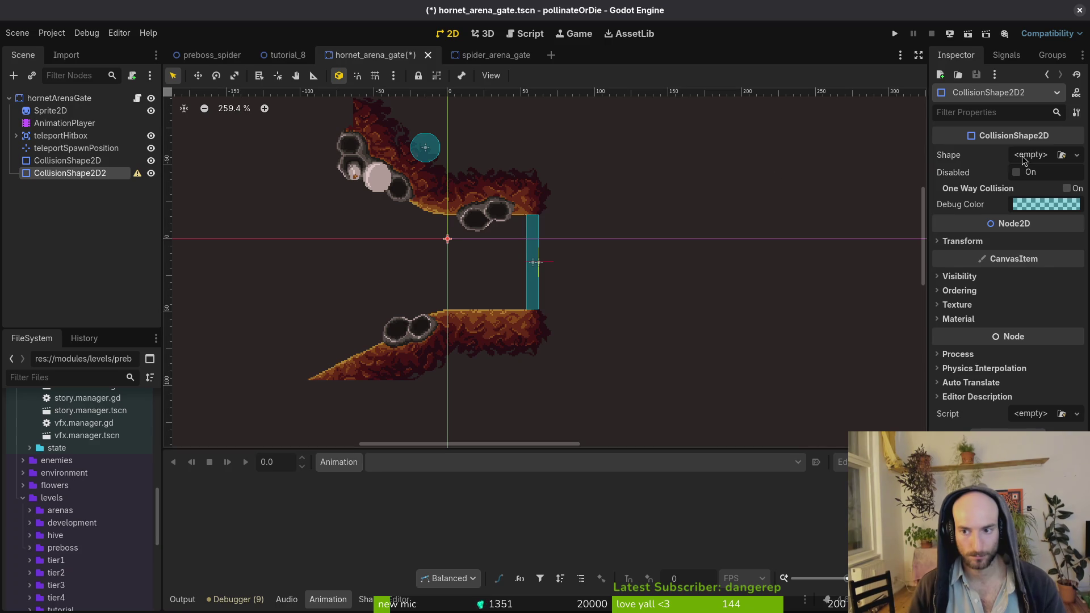
click(1009, 160)
click(1000, 243)
mouse_move(450, 242)
mouse_down()
mouse_move(536, 199)
mouse_move(477, 211)
mouse_move(440, 184)
mouse_move(417, 211)
mouse_up()
scroll(477, 211, up, 6)
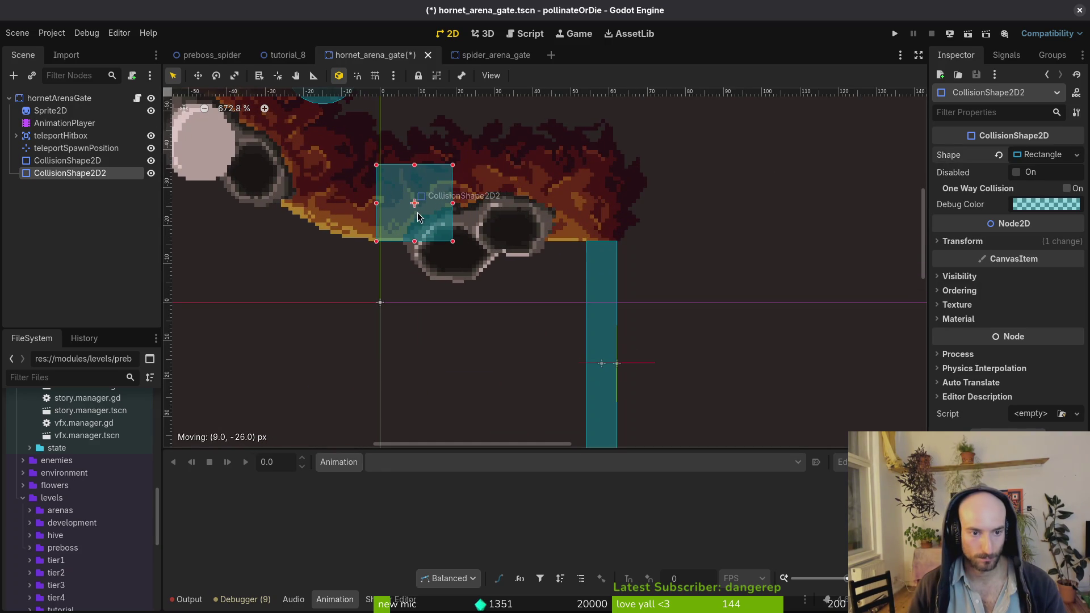
drag(457, 165, 659, 120)
scroll(587, 188, down, 3)
Duplicate the rectangle collision shape and move the copy onto the lower rock
key(ctrl+d)
mouse_move(488, 216)
mouse_down()
mouse_move(500, 328)
mouse_move(534, 250)
mouse_move(544, 326)
mouse_move(533, 305)
mouse_up()
scroll(531, 252, up, 3)
scroll(519, 311, up, 9)
drag(496, 228, 545, 344)
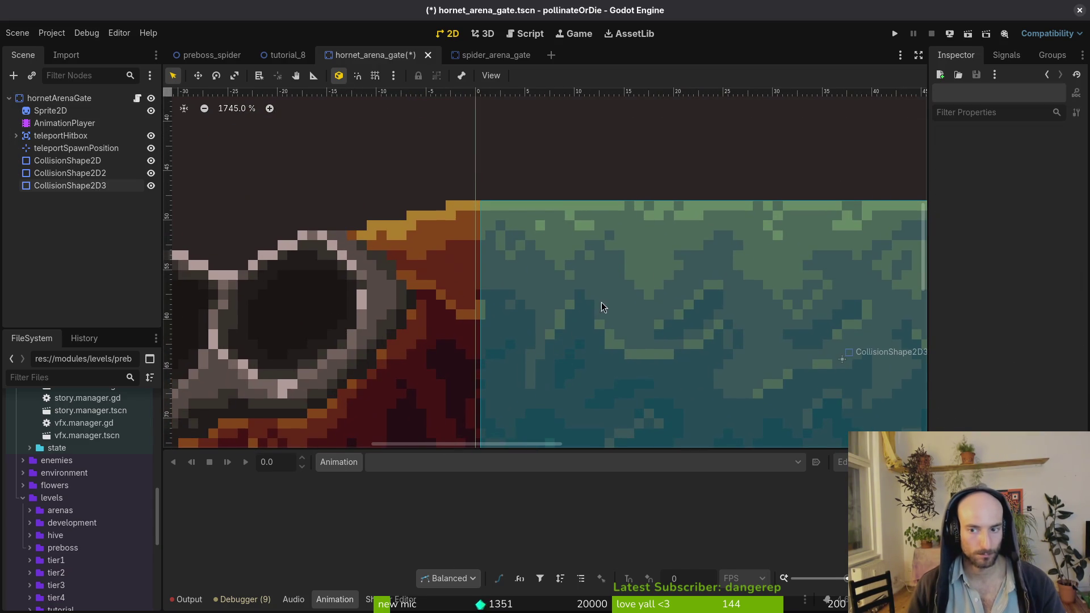
scroll(568, 261, down, 10)
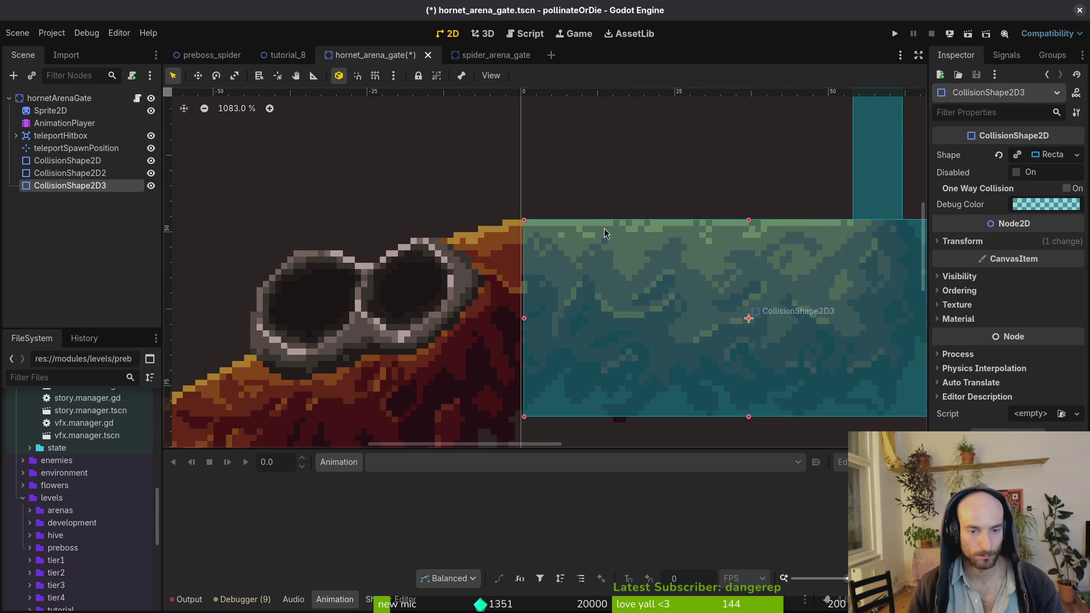
click(532, 171)
scroll(574, 289, up, 8)
scroll(575, 289, down, 4)
drag(548, 372, 515, 186)
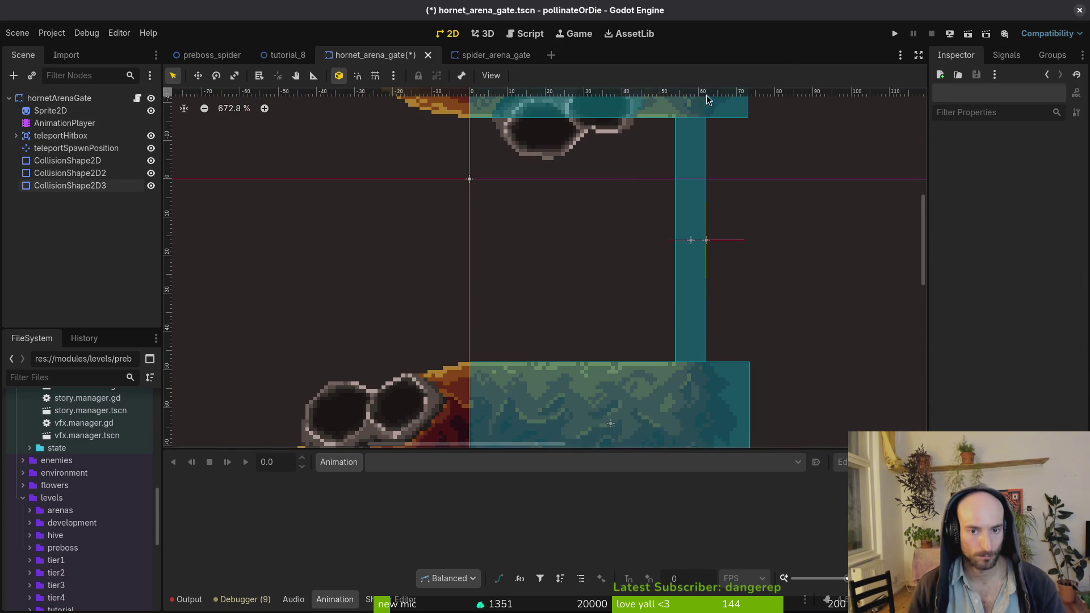
Set the upper rectangle's width to 60 px and align both rectangles left, saving
click(706, 106)
click(1025, 155)
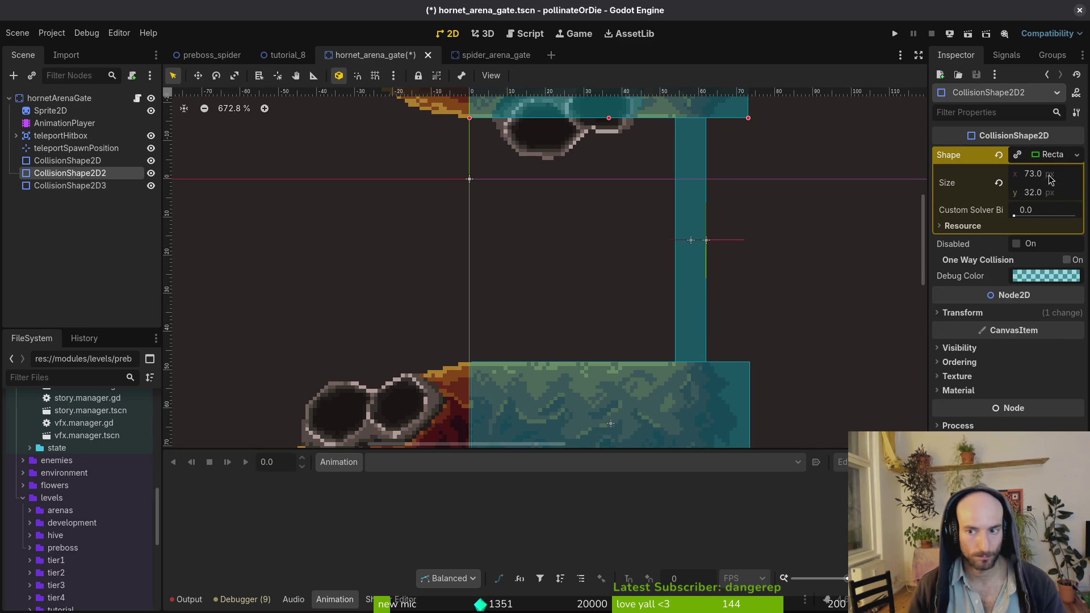
click(1050, 179)
text(0)
key(Return)
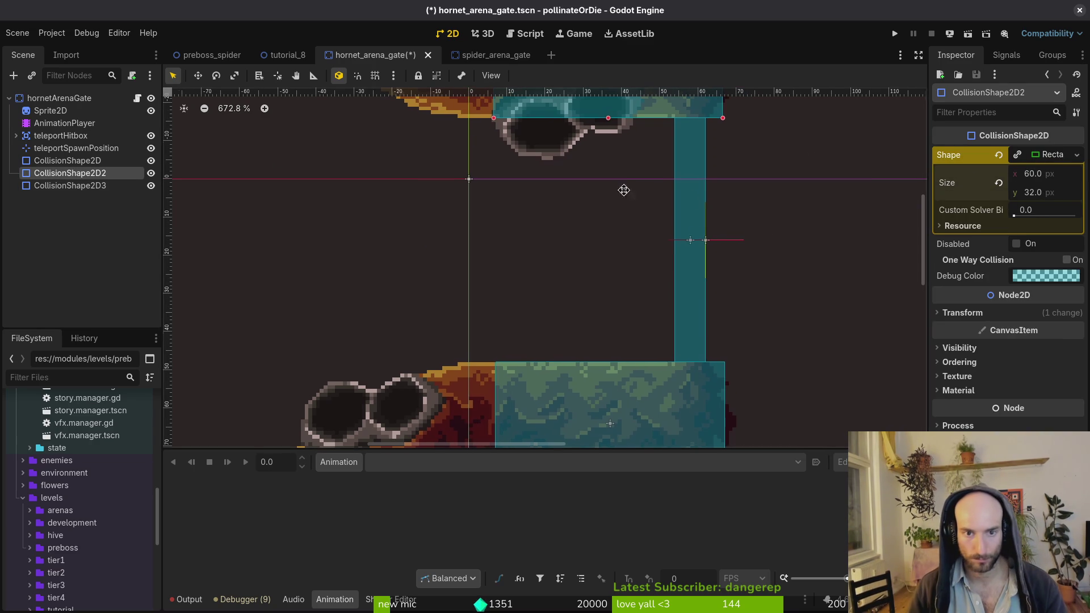
scroll(623, 188, up, 2)
drag(657, 131, 639, 127)
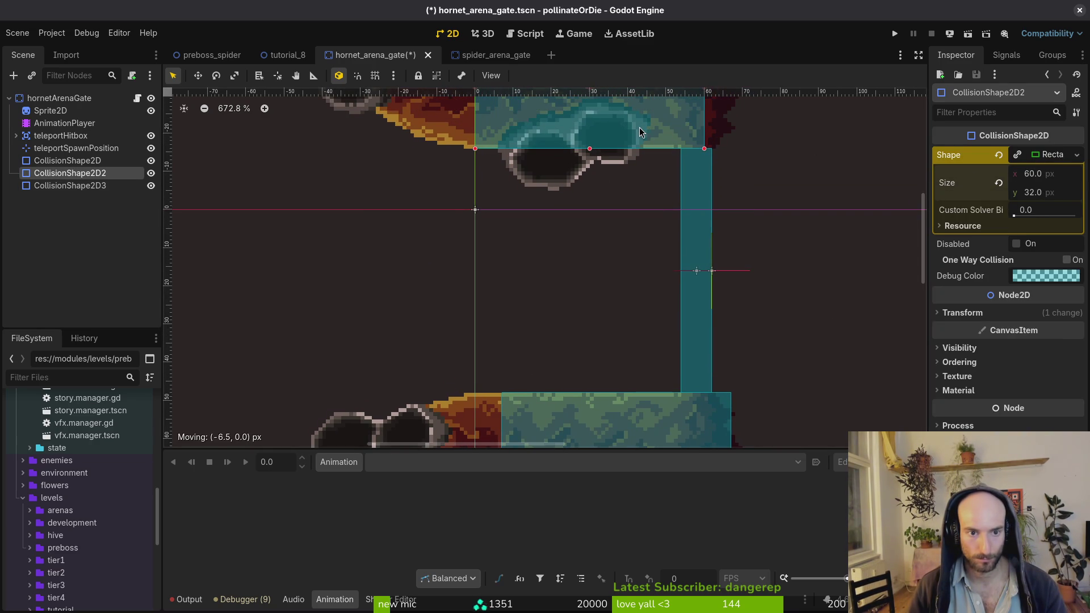
click(597, 335)
key(ctrl+s)
drag(581, 420, 553, 414)
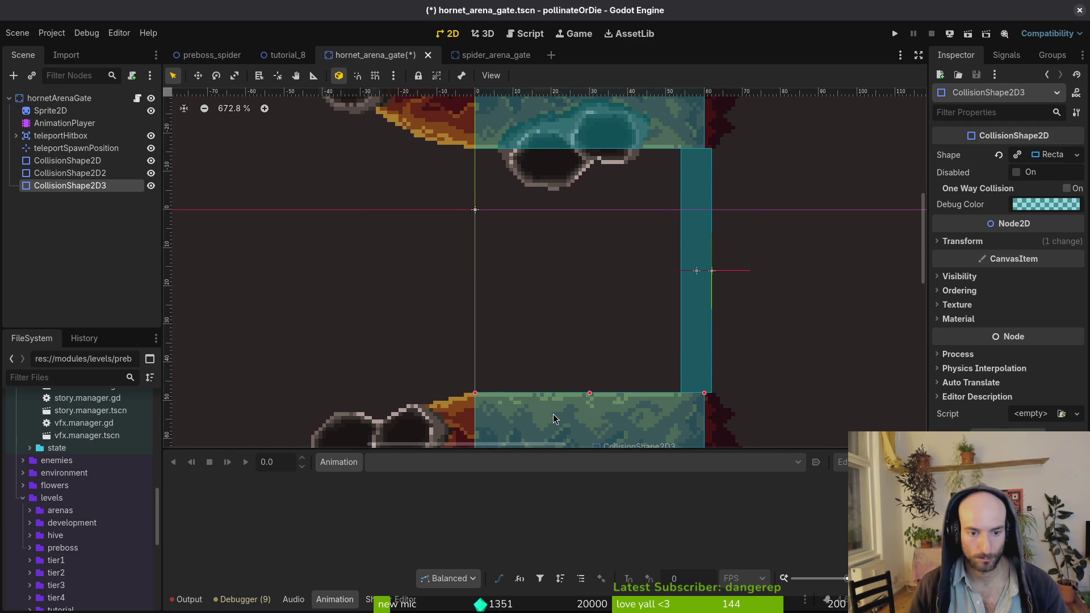
click(619, 316)
key(ctrl+s)
Widen the top collision box to the rock edge and nudge the bottom box right
click(679, 120)
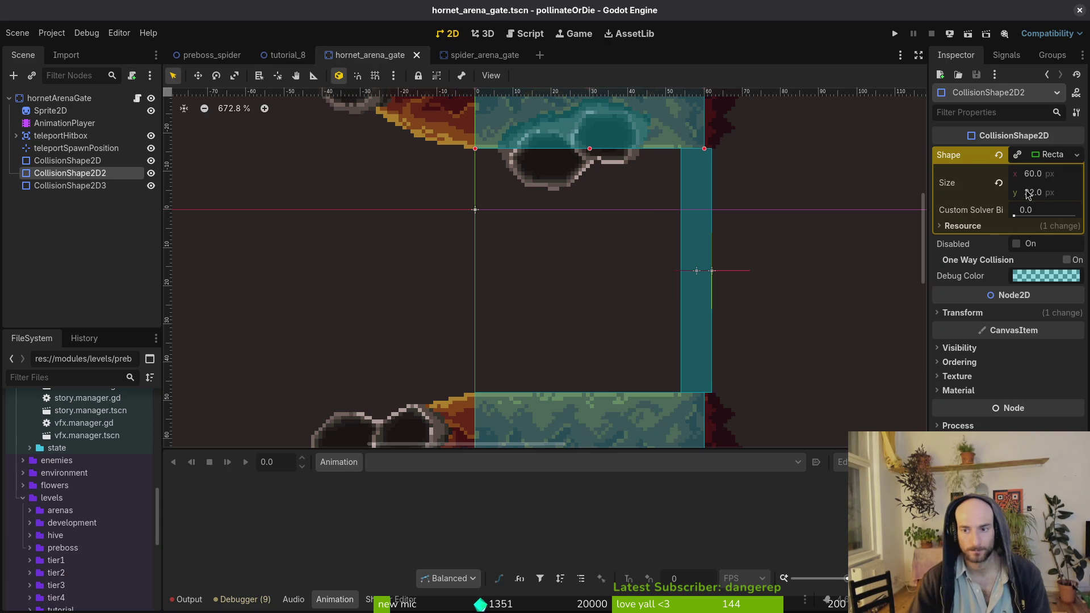
scroll(732, 166, up, 3)
scroll(705, 245, down, 1)
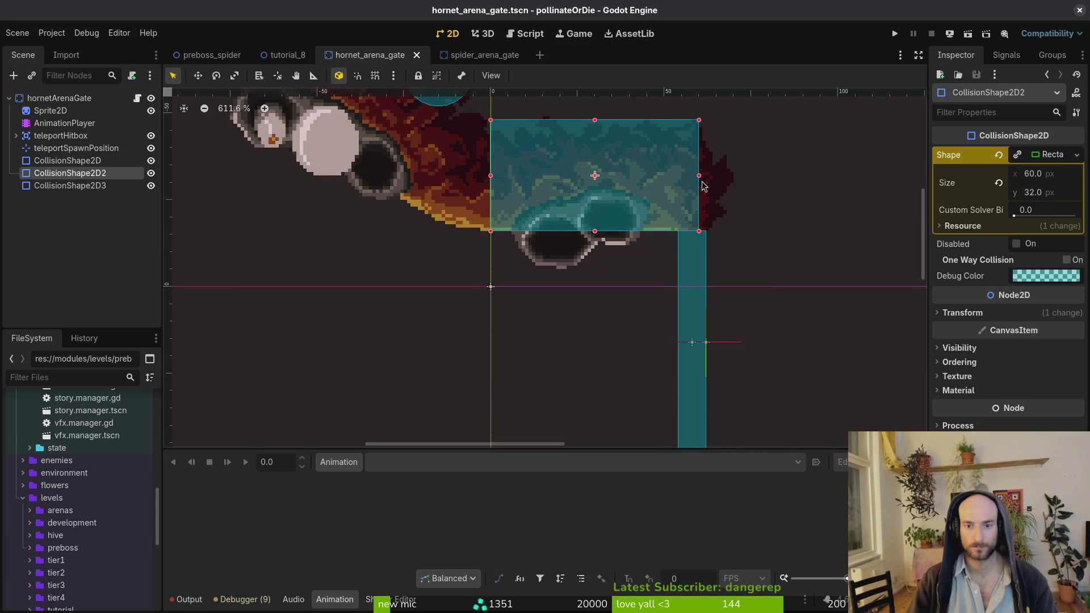
drag(709, 180, 727, 180)
scroll(642, 312, down, 3)
click(641, 312)
key(ctrl+s)
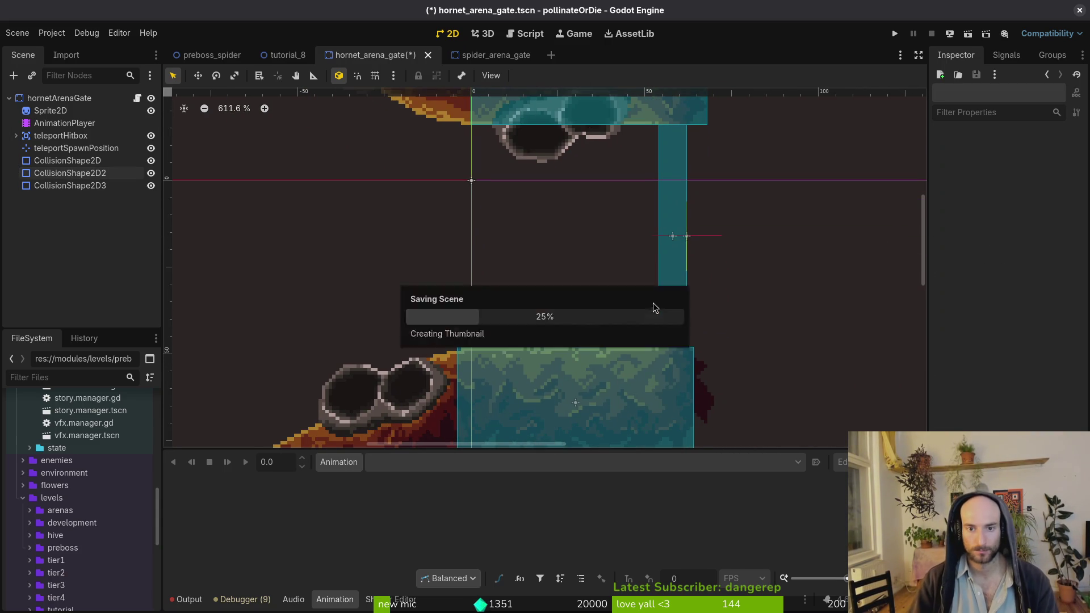
click(584, 396)
key(Right)
key(Right)
key(Right)
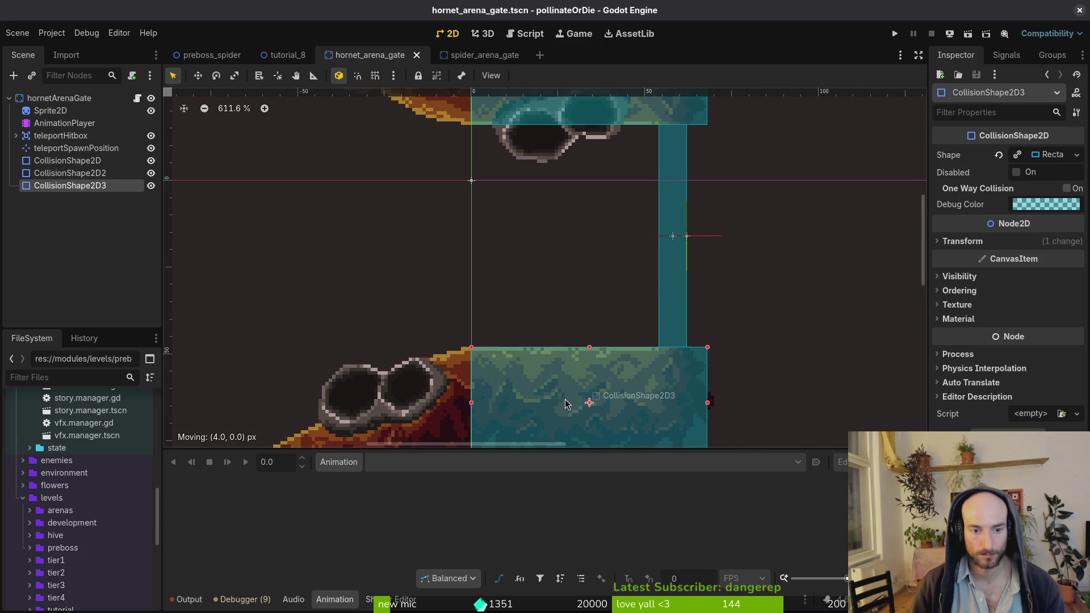
key(Escape)
key(ctrl+s)
Move and enlarge the collision circle over the upper rocks beside the top box, then save
scroll(533, 332, down, 6)
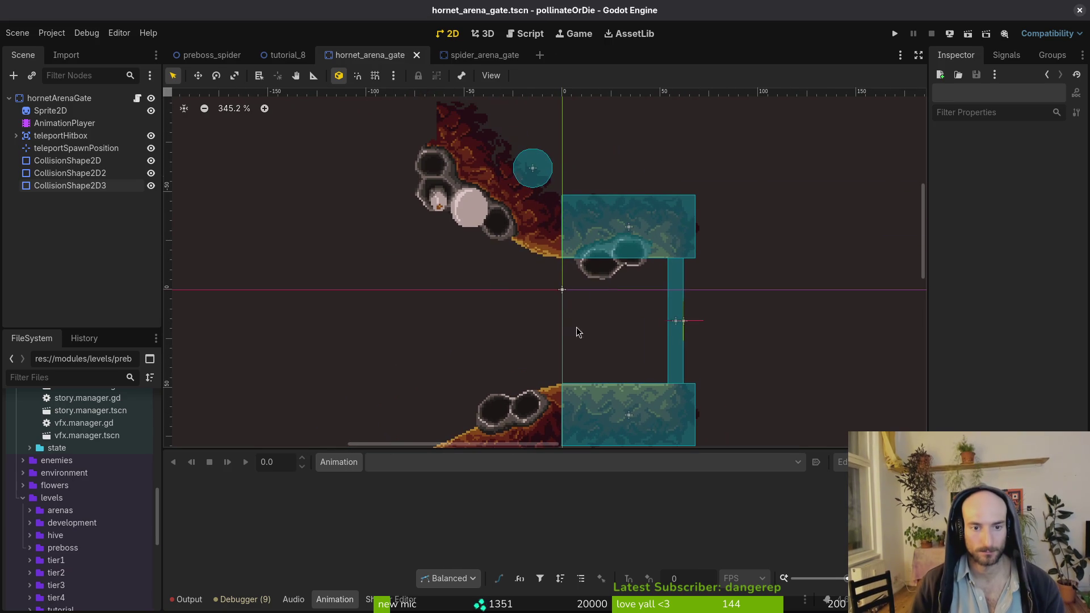
mouse_move(544, 169)
mouse_down()
mouse_move(549, 220)
mouse_move(612, 222)
mouse_up()
mouse_move(552, 255)
mouse_down()
mouse_move(573, 216)
mouse_move(561, 212)
mouse_move(575, 220)
mouse_up()
scroll(530, 214, down, 2)
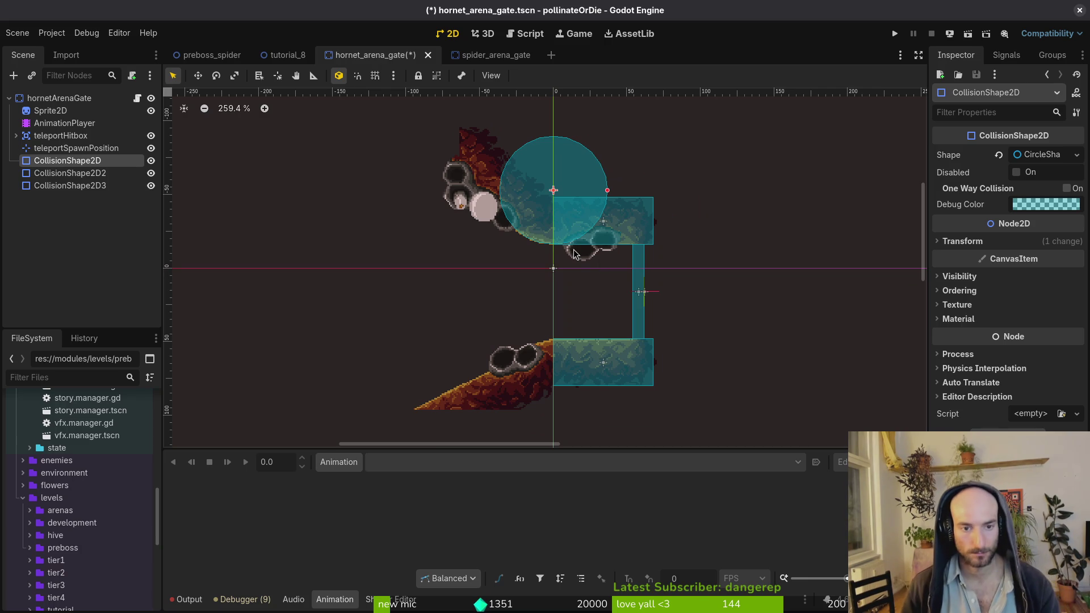
scroll(567, 273, left, 2)
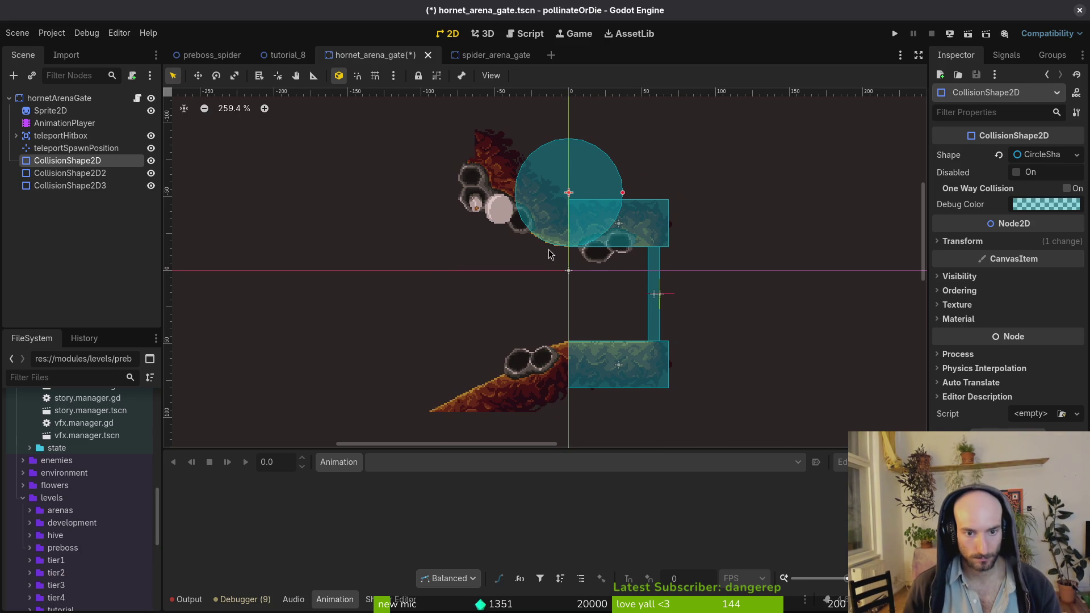
scroll(550, 254, left, 4)
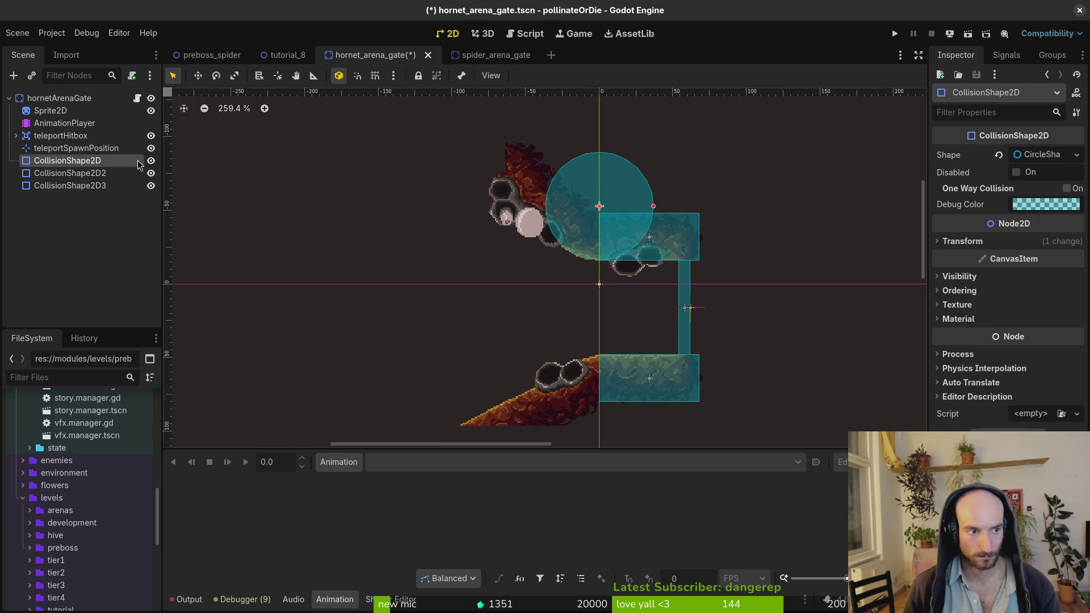
key(alt+Tab)
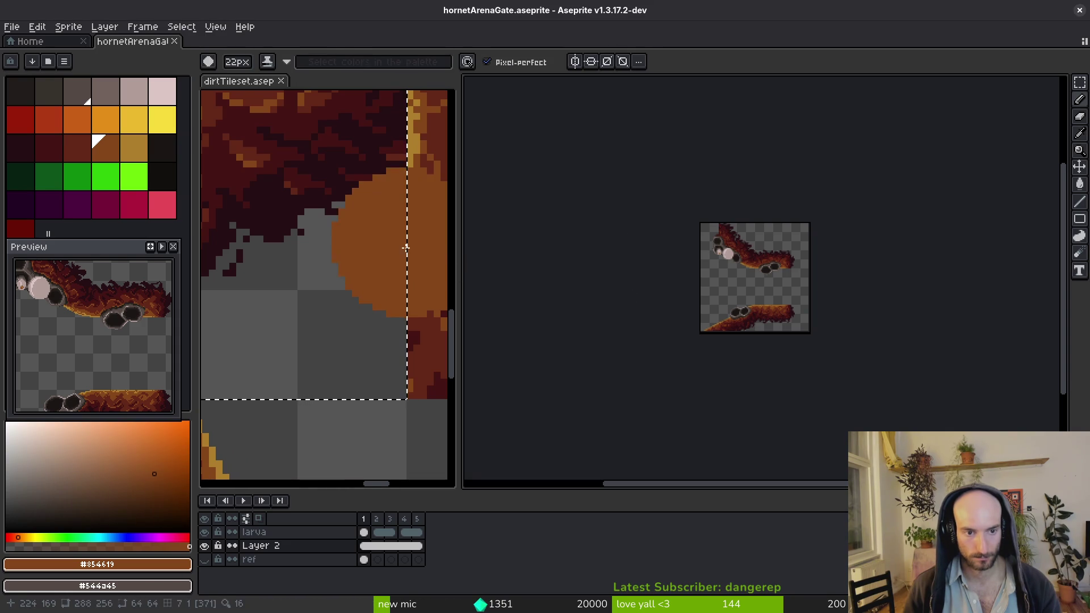
key(alt+Tab)
scroll(615, 254, up, 4)
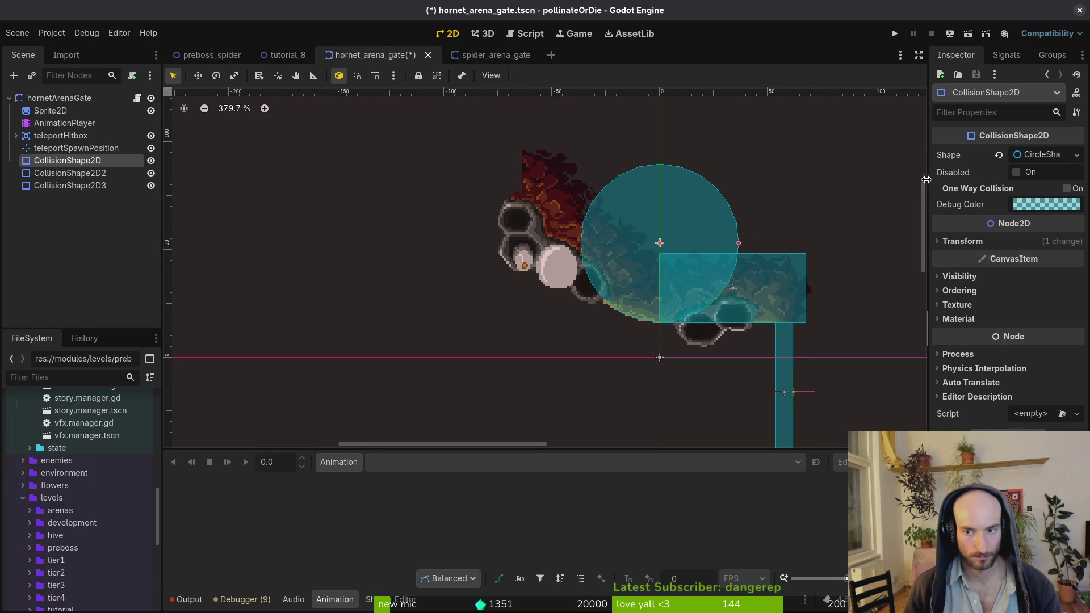
click(767, 271)
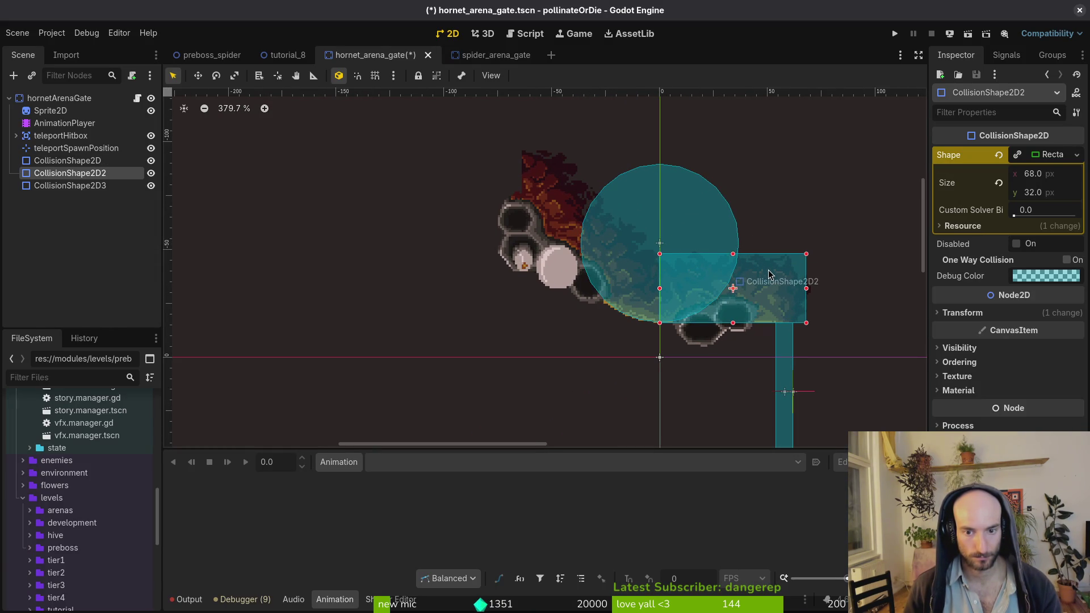
key(ctrl+s)
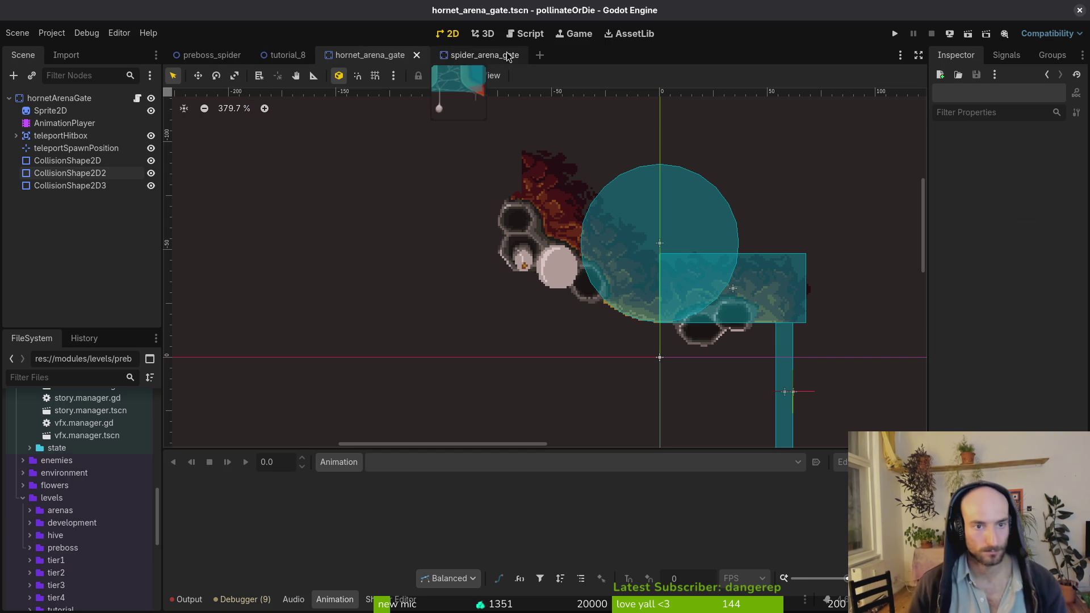
click(199, 54)
click(502, 53)
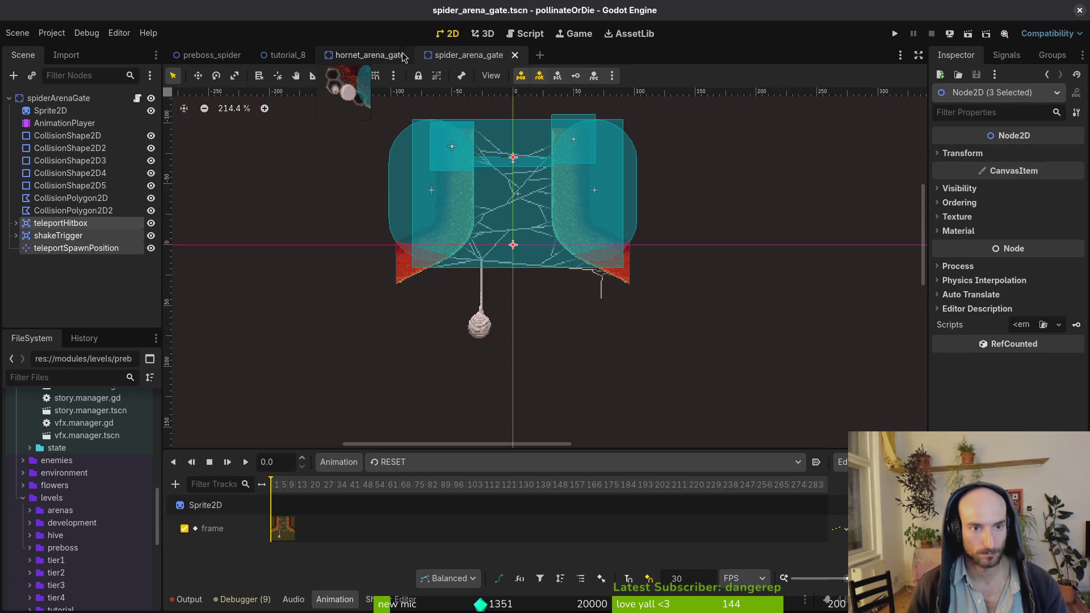
Open the tutorial_8 level scene with the quick file search
click(382, 55)
key(alt+shift+o)
text(tut8)
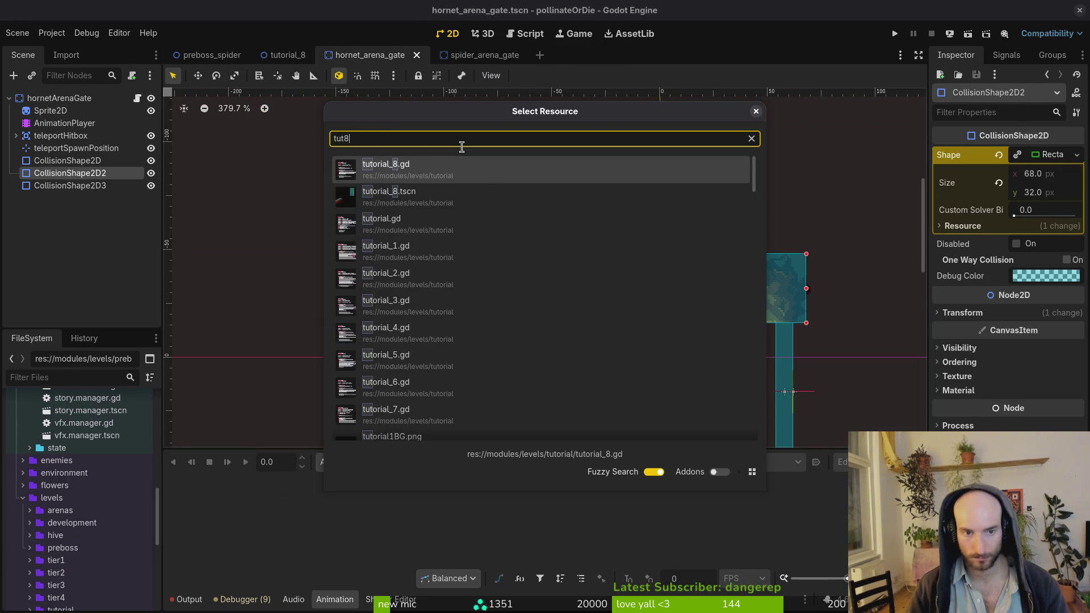
key(Escape)
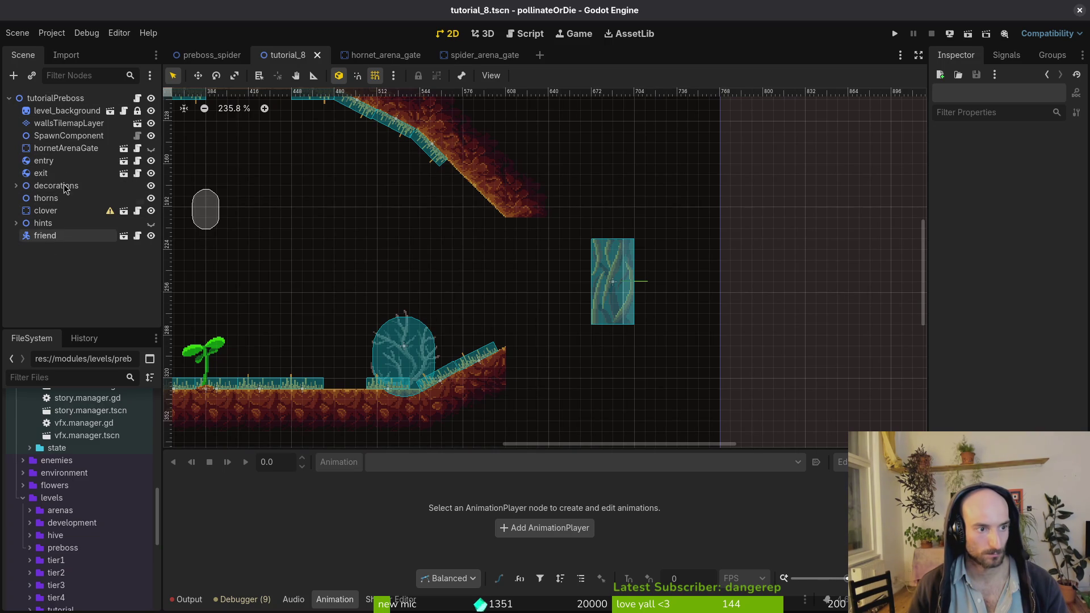
Make the hornetArenaGate instance visible, rotate it to 0°, and move it into the wall gap
click(67, 151)
click(151, 148)
key(ctrl+s)
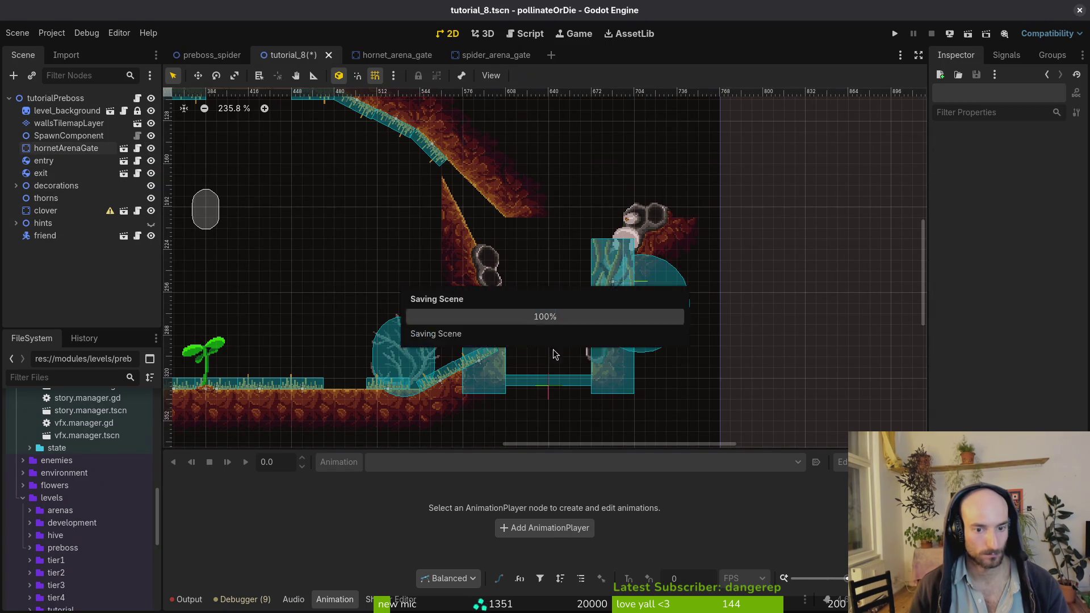
drag(554, 347, 599, 315)
mouse_move(595, 385)
mouse_down()
mouse_move(606, 363)
mouse_move(574, 343)
mouse_up()
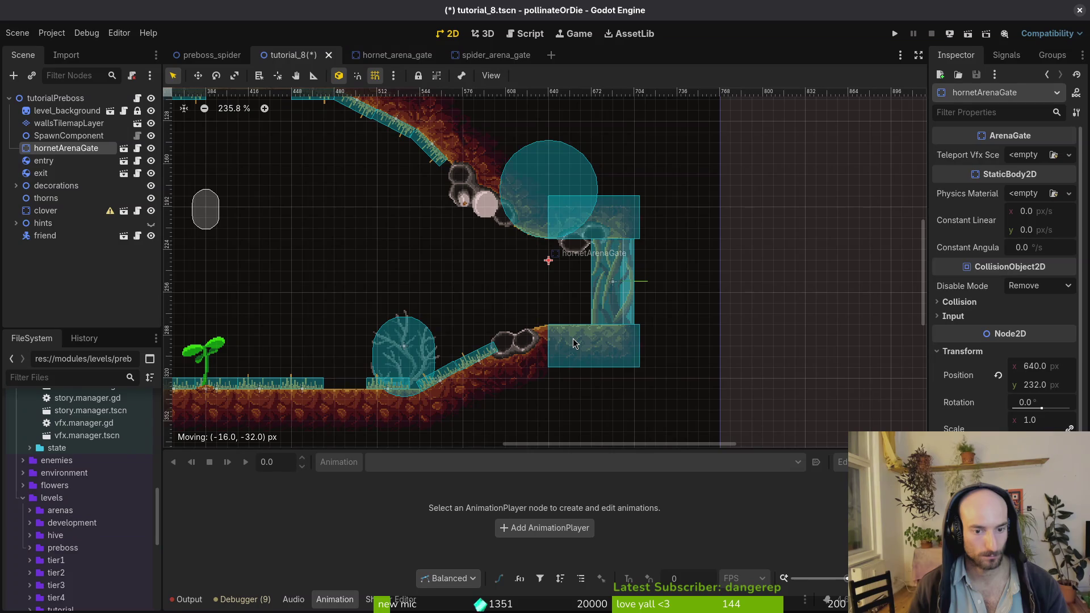
Toggle the gate's visibility repeatedly to compare it against tutorial_8's dirt walls
scroll(518, 227, up, 2)
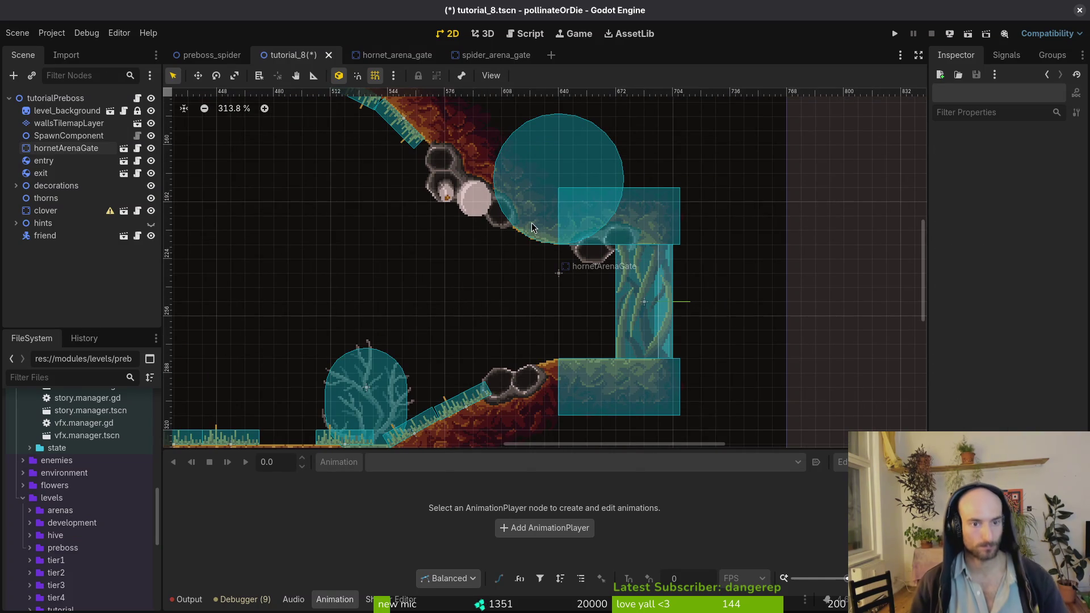
click(68, 123)
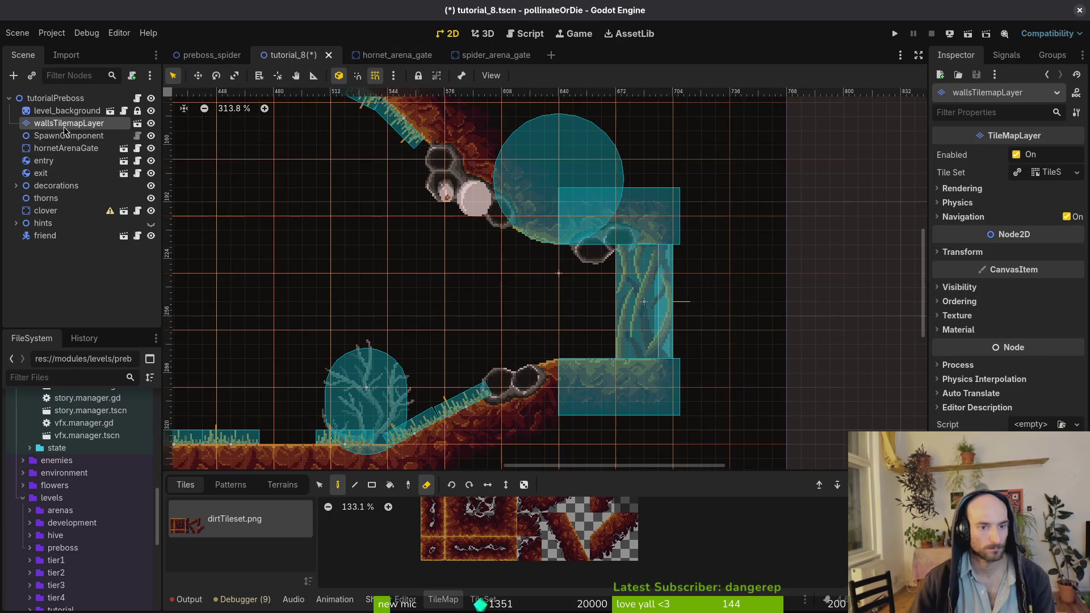
scroll(488, 377, down, 1)
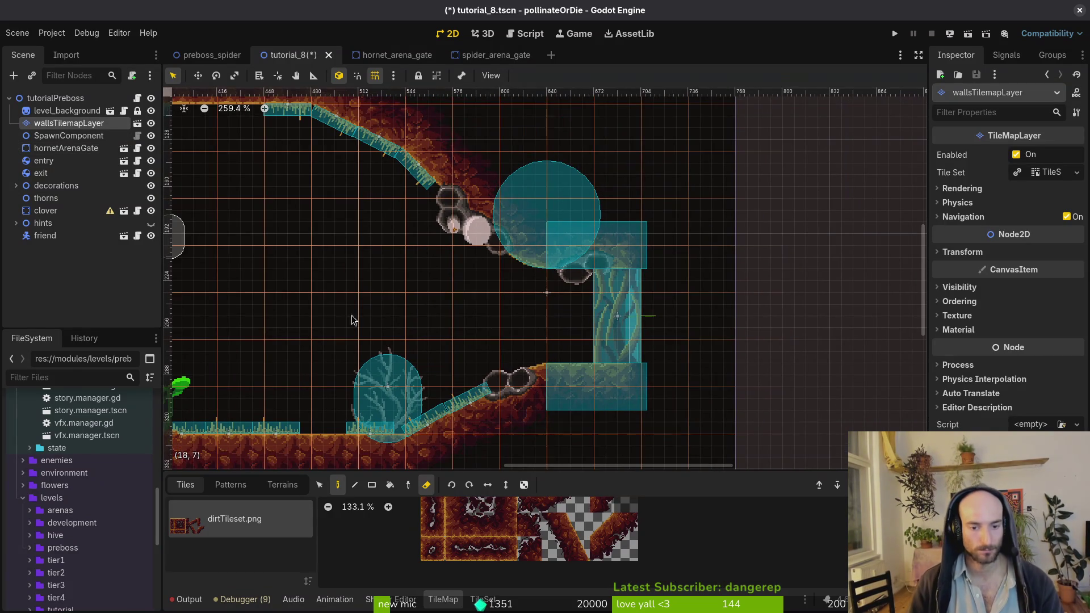
click(151, 148)
click(151, 149)
click(151, 148)
click(152, 148)
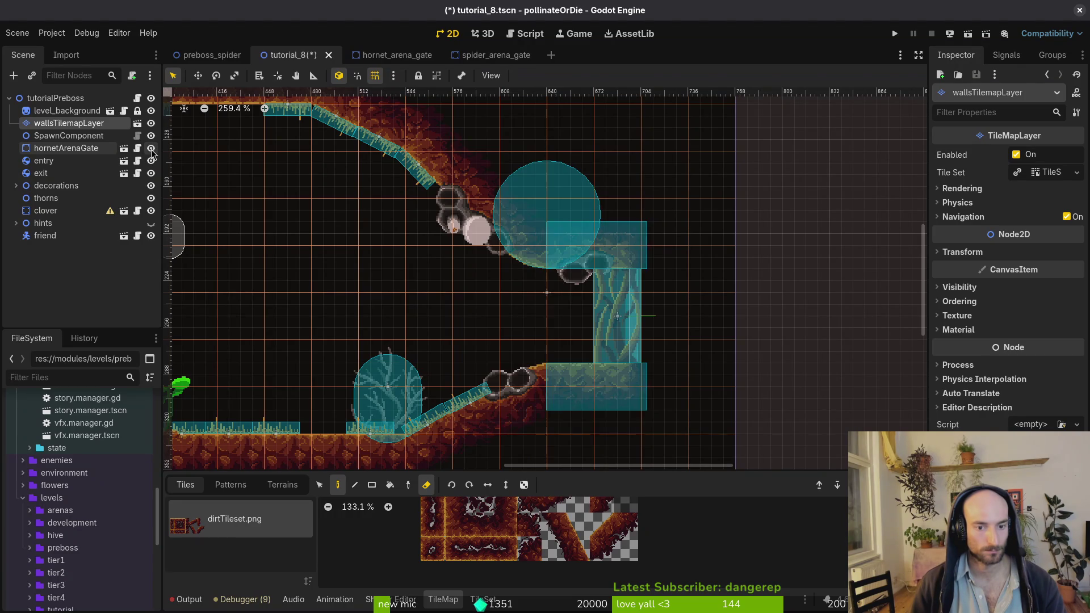
click(151, 148)
click(151, 148)
click(151, 148)
click(151, 148)
click(151, 148)
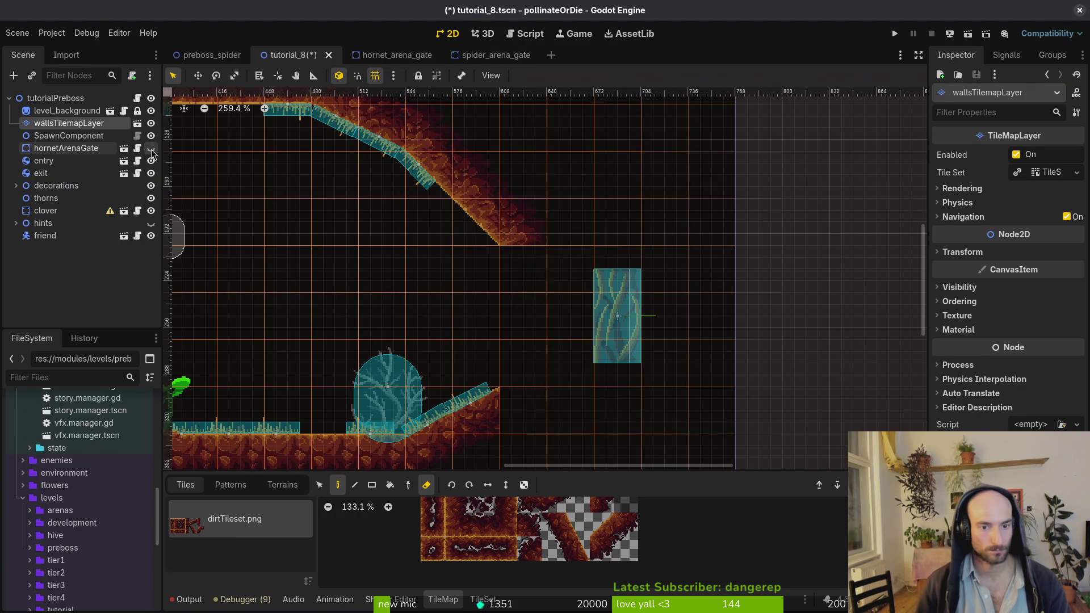
click(151, 148)
scroll(523, 238, up, 4)
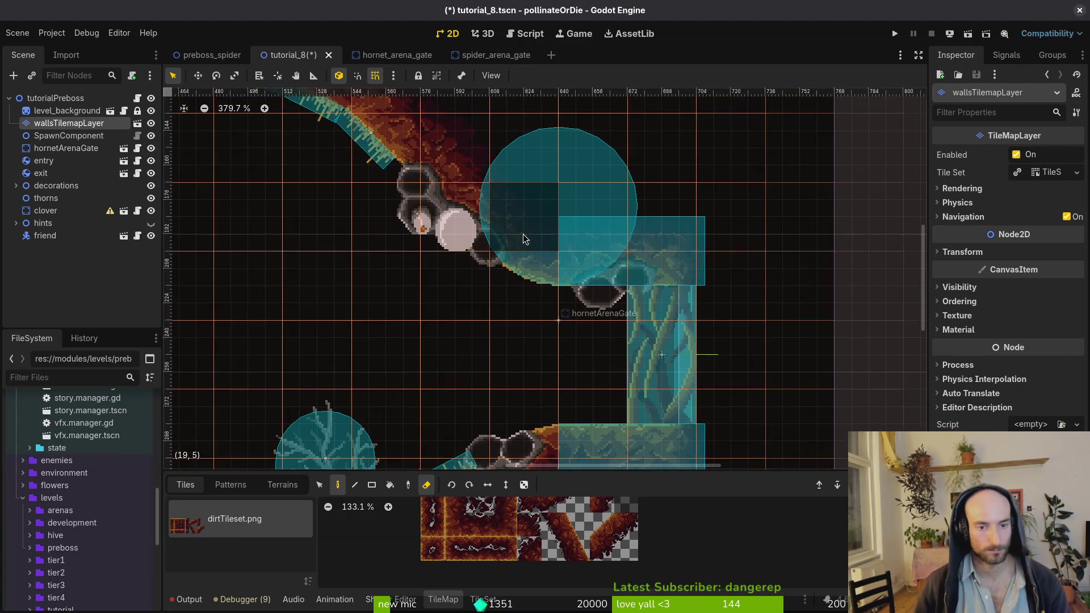
Check the gate sprite in Aseprite, then return to the hornet_arena_gate scene
key(alt+Tab)
key(ctrl+z)
key(alt+Tab)
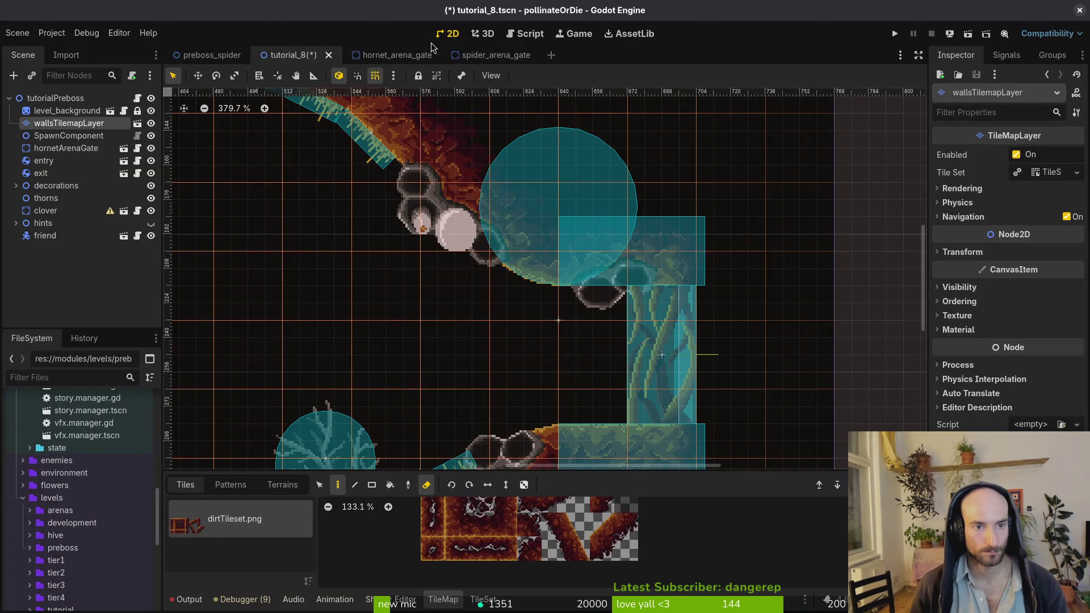
click(494, 55)
click(392, 54)
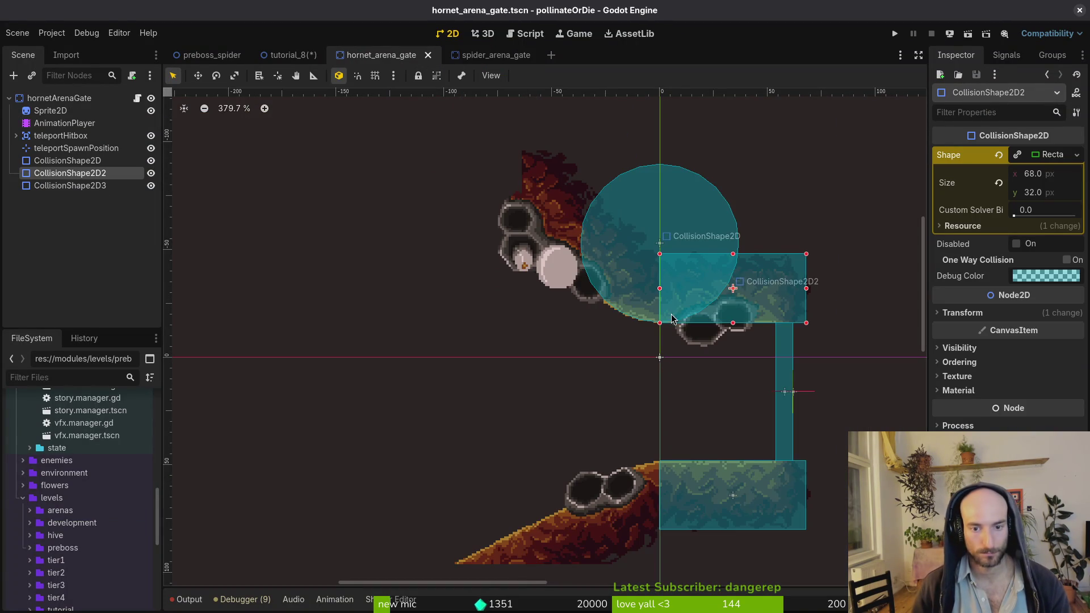
Move the gate's collision circle slightly higher and save the gate scene
scroll(643, 280, up, 8)
click(621, 260)
mouse_move(873, 298)
mouse_down()
mouse_move(686, 297)
mouse_move(745, 296)
mouse_up()
click(657, 321)
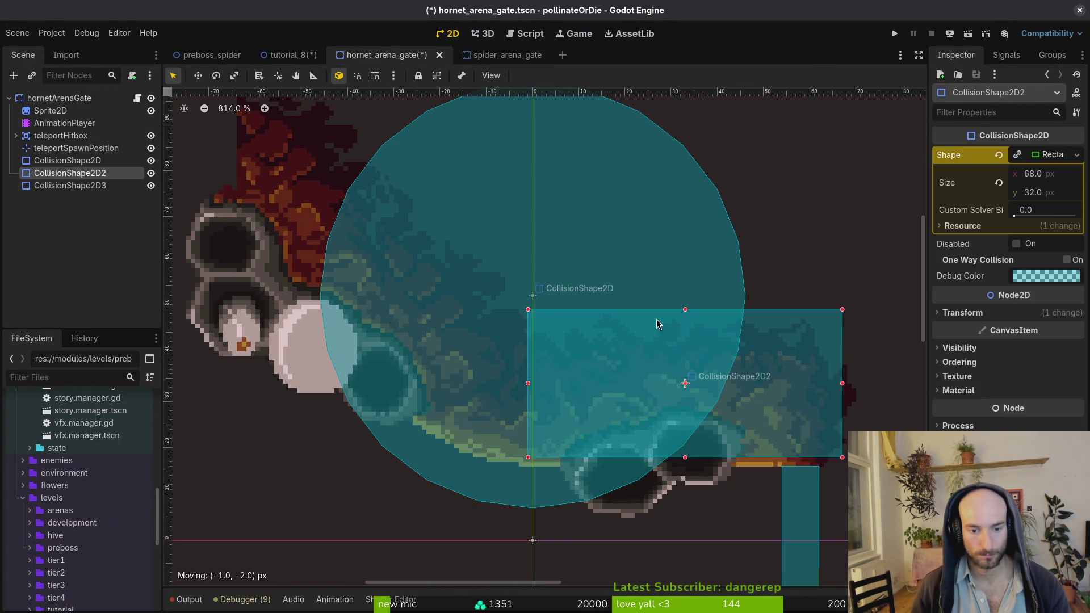
drag(622, 239, 622, 215)
key(ctrl+s)
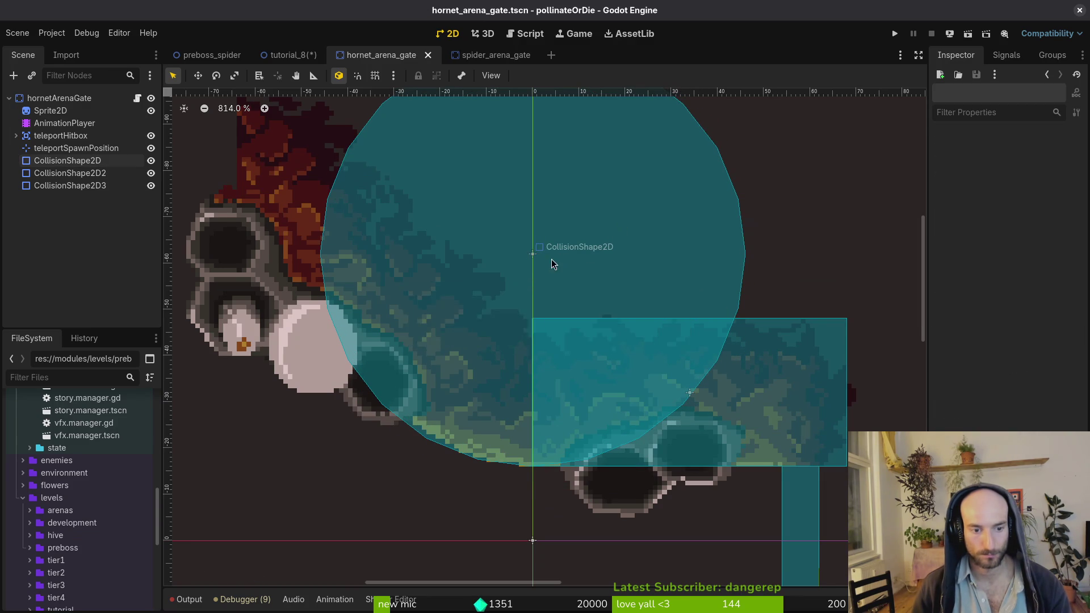
Shrink the collision circle slightly and lower it a little
scroll(551, 259, down, 5)
click(635, 163)
drag(670, 175, 664, 177)
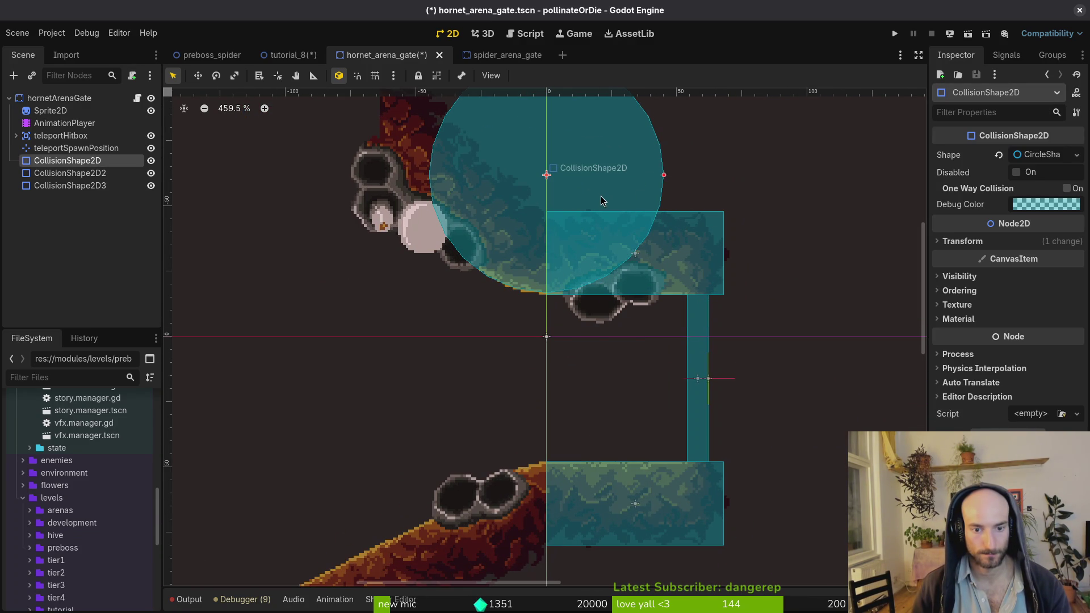
drag(587, 169, 587, 176)
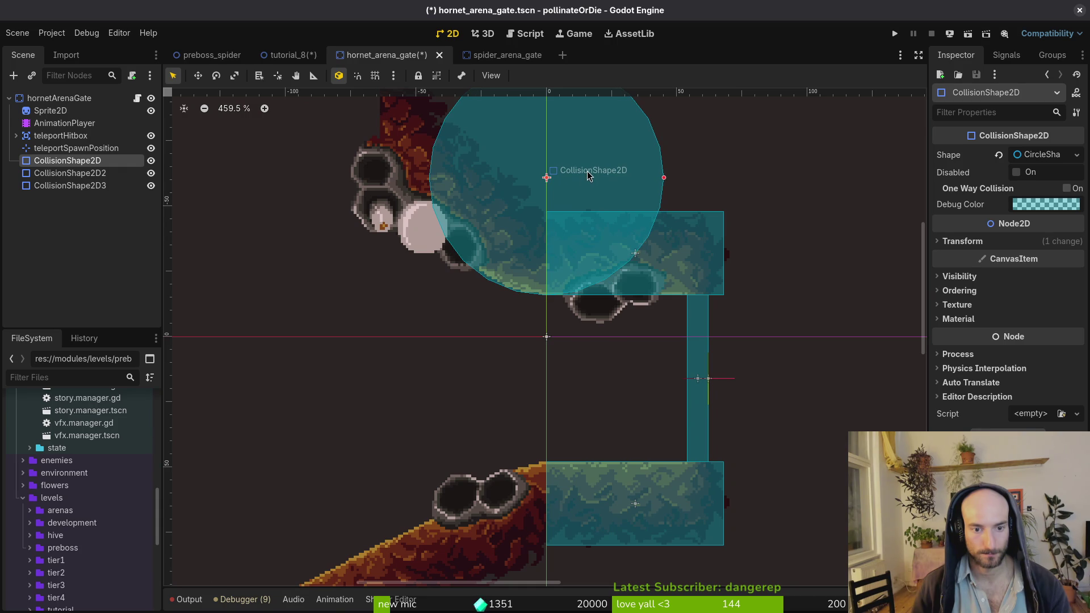
Paste a copy of the collision circle over the gate's lower rock ledge and save
scroll(573, 215, down, 5)
key(ctrl+v)
mouse_move(591, 131)
mouse_down()
mouse_move(581, 475)
mouse_move(585, 443)
mouse_move(607, 436)
mouse_up()
scroll(585, 443, up, 5)
click(588, 400)
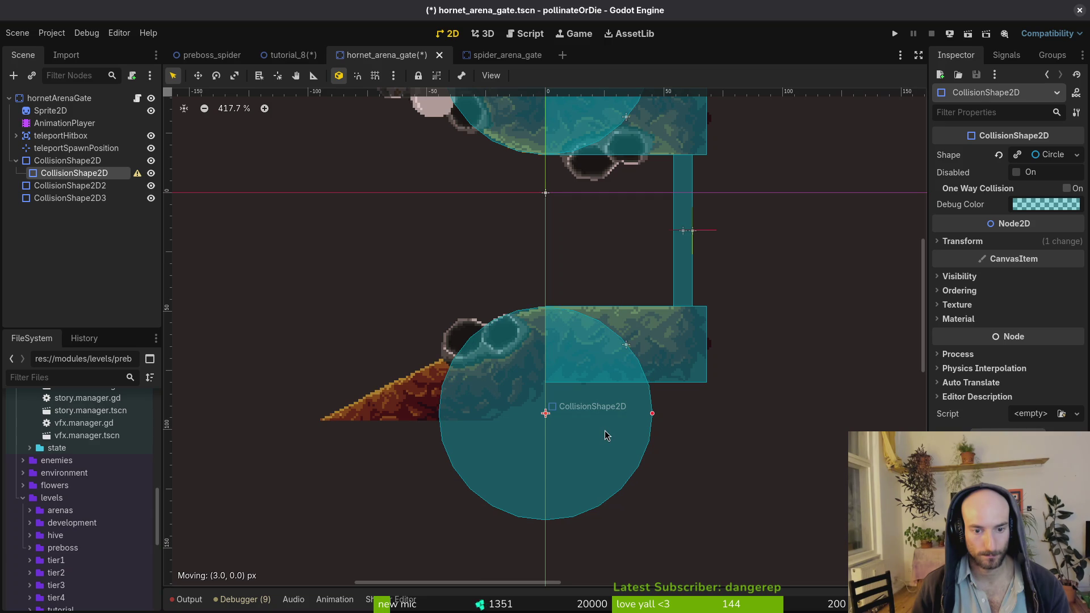
scroll(564, 380, up, 3)
key(Escape)
key(ctrl+s)
Switch back to the tutorial_8 level scene
scroll(493, 370, down, 5)
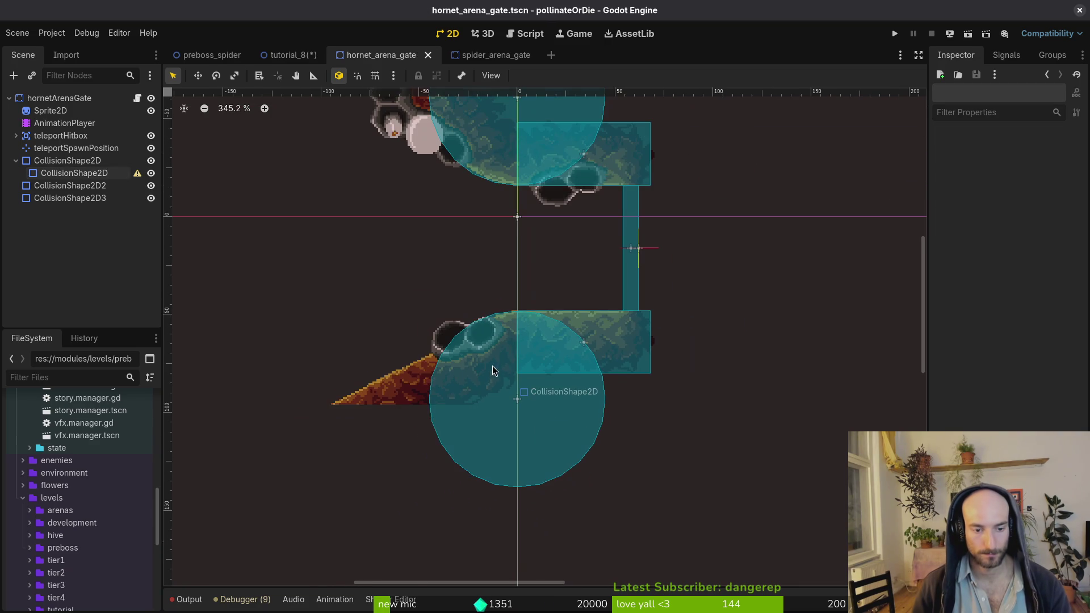
scroll(495, 392, down, 3)
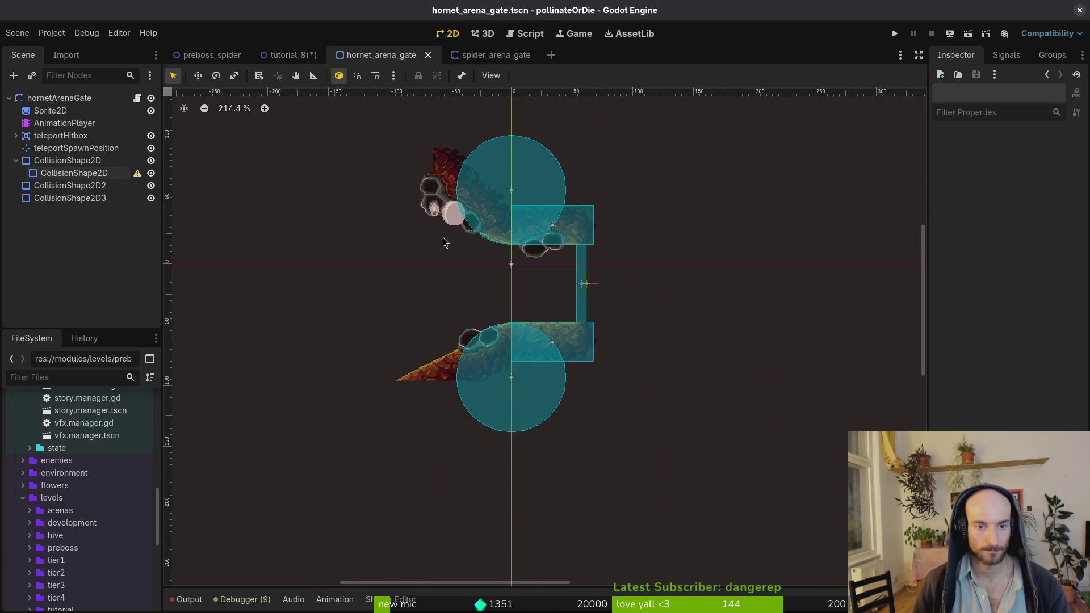
click(291, 62)
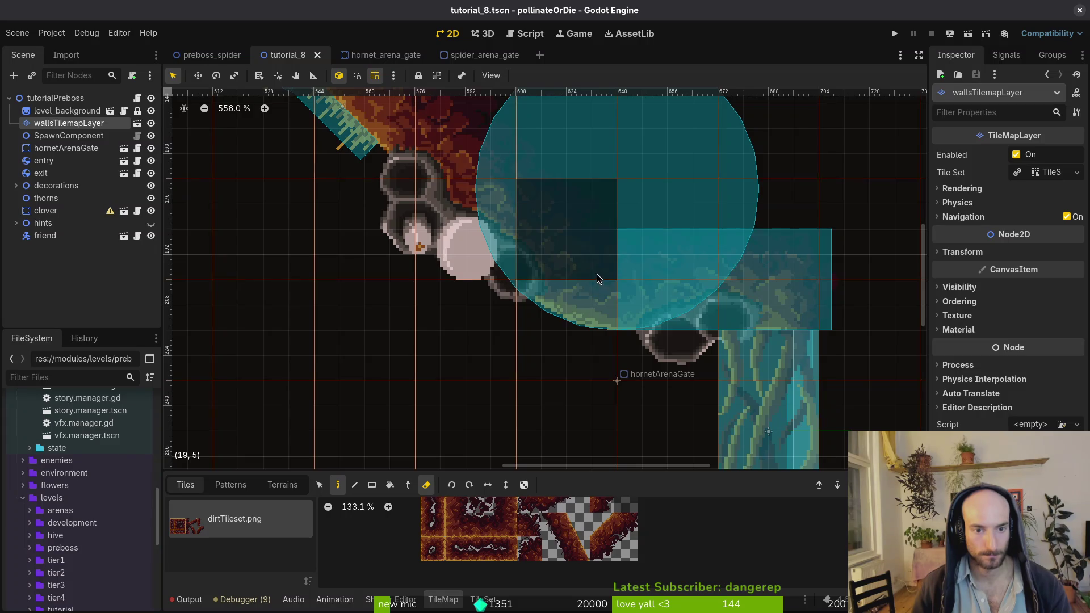
In tutorial_8, move the exit gate right so it sits outside the cave room
scroll(551, 257, down, 4)
scroll(551, 258, up, 2)
scroll(529, 365, up, 2)
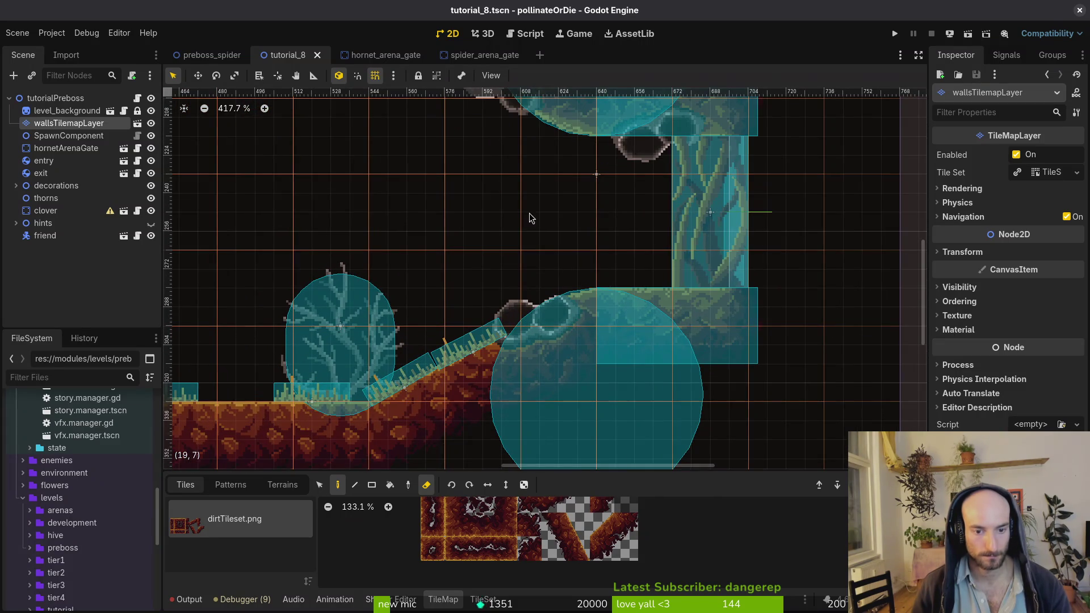
click(531, 218)
scroll(544, 241, down, 4)
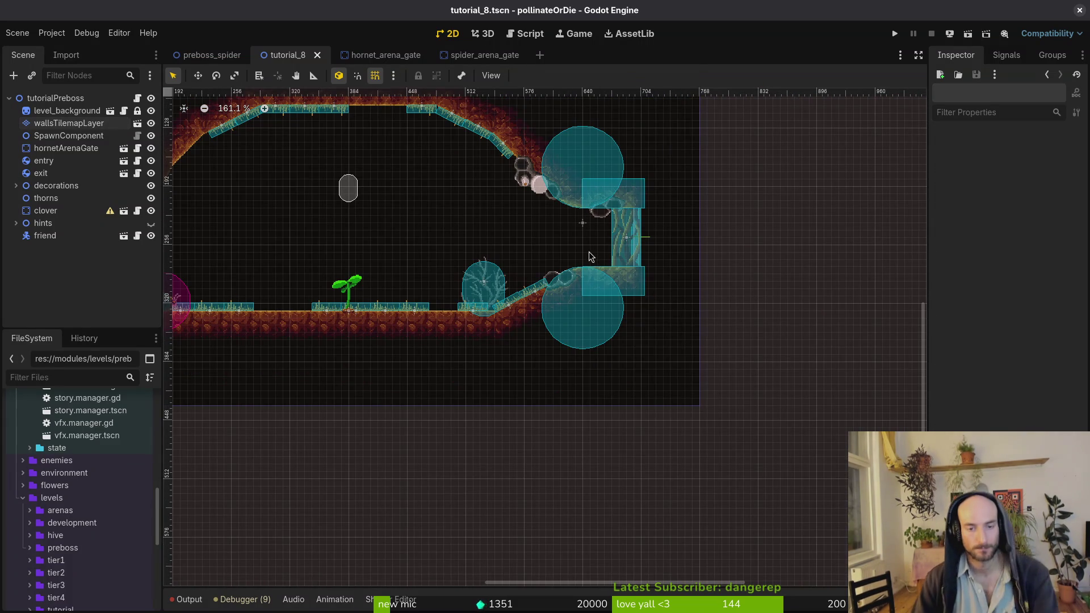
click(622, 254)
scroll(622, 254, up, 2)
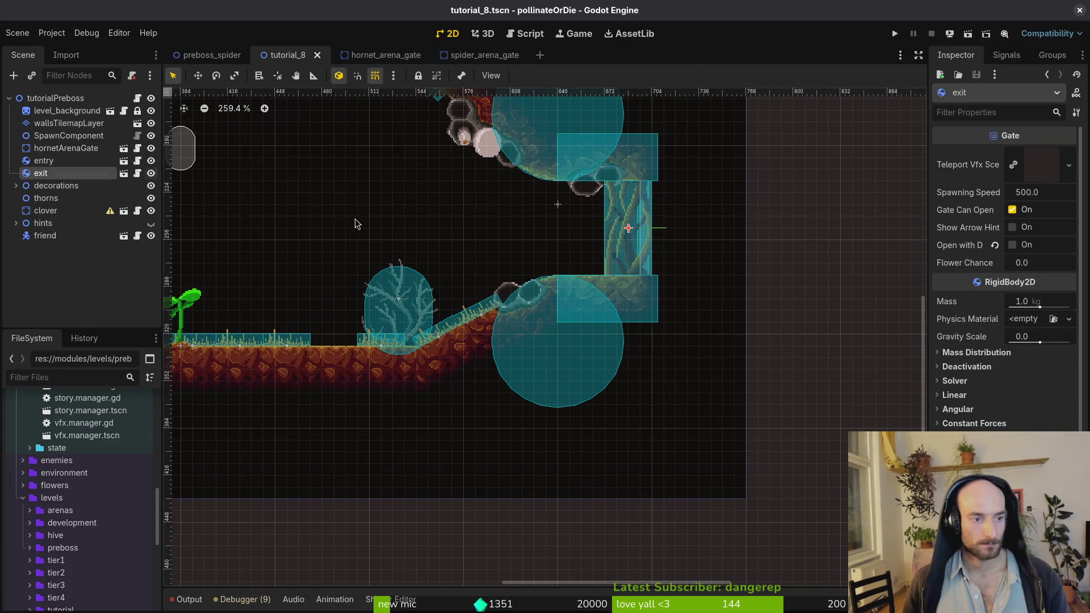
scroll(639, 284, down, 3)
drag(627, 276, 761, 270)
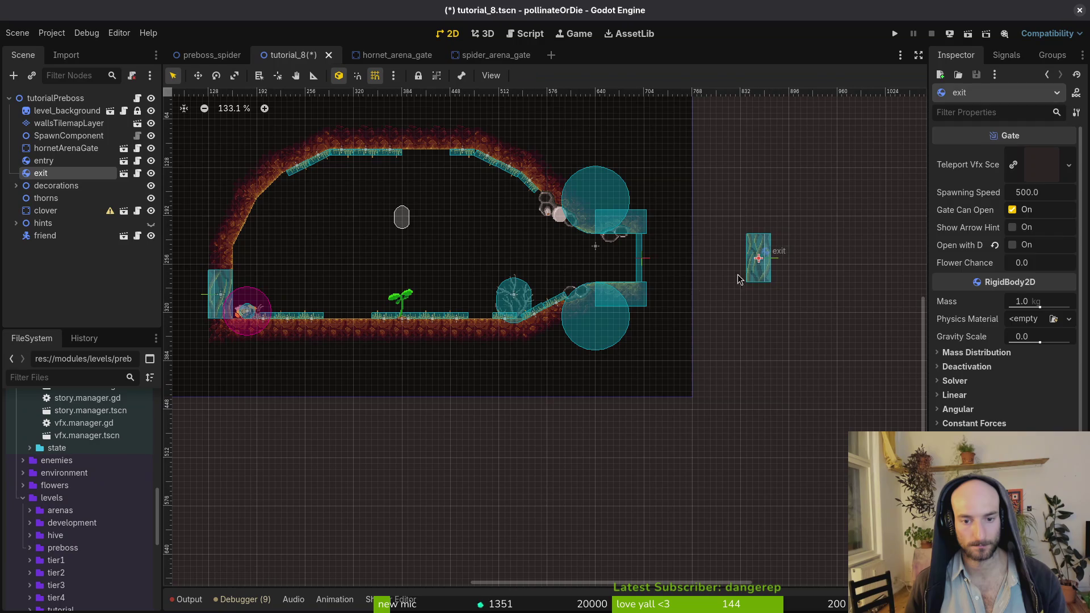
click(635, 273)
scroll(635, 272, up, 5)
scroll(634, 285, up, 2)
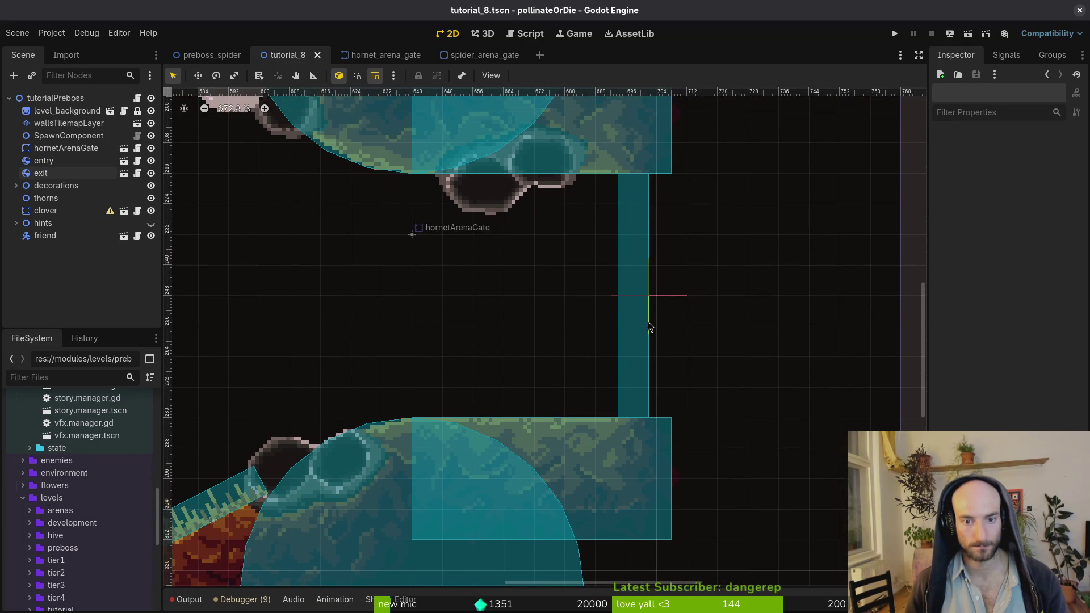
In hornet_arena_gate, nudge the teleport hitbox's collision shape slightly and save
click(647, 337)
scroll(637, 278, up, 3)
scroll(633, 266, down, 1)
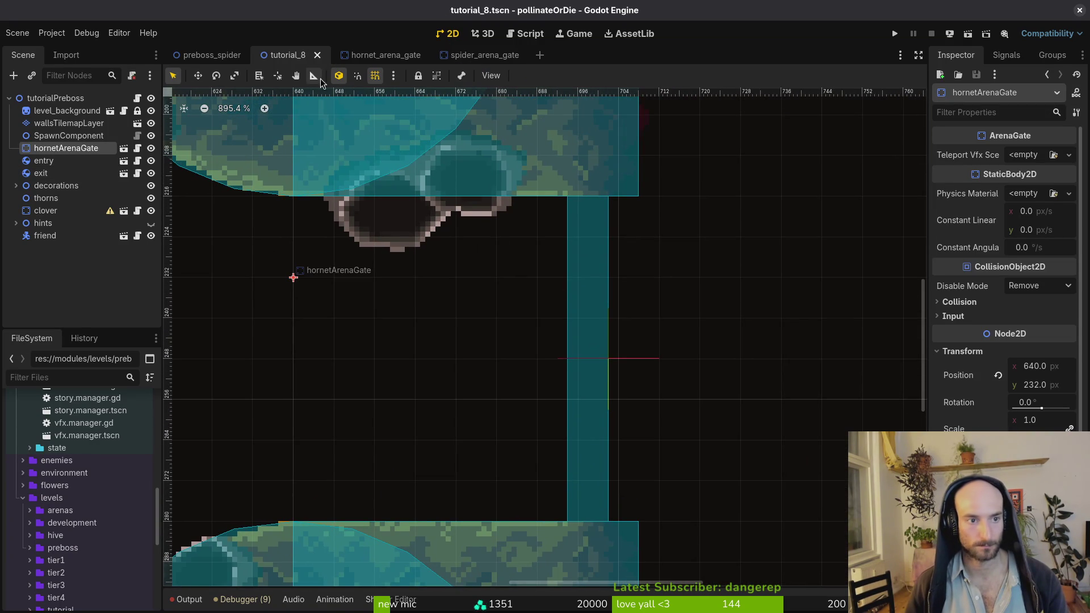
click(369, 57)
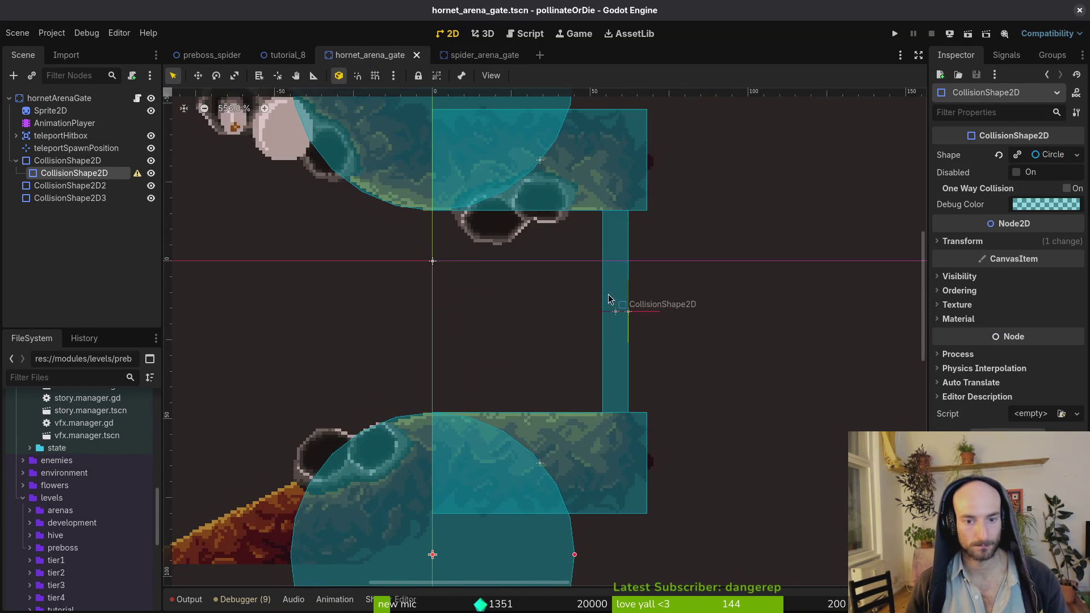
scroll(609, 299, up, 3)
drag(618, 278, 628, 279)
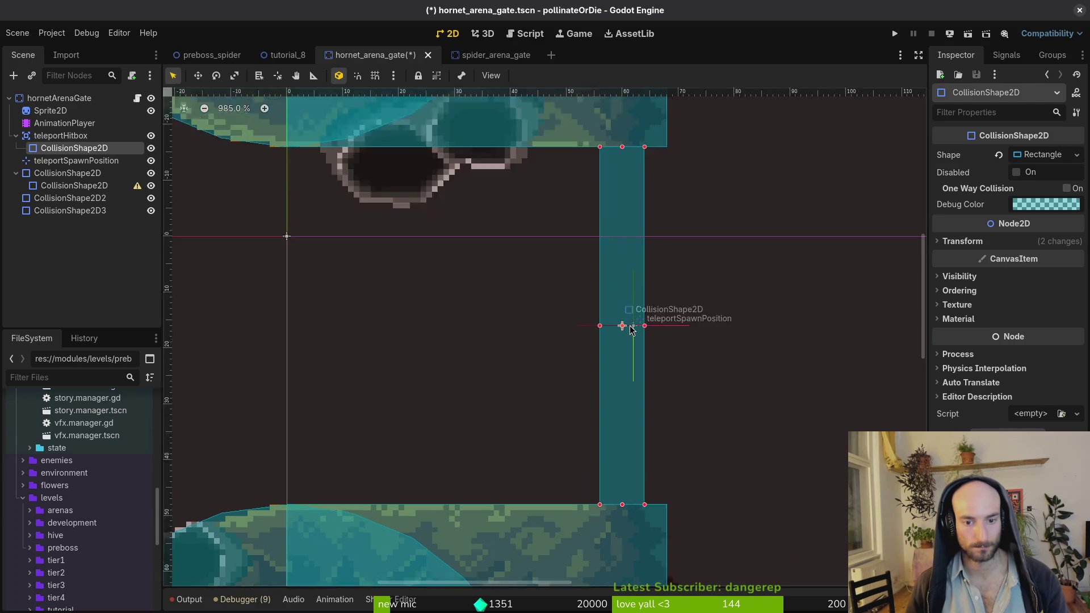
scroll(631, 329, up, 1)
click(635, 327)
key(ctrl+s)
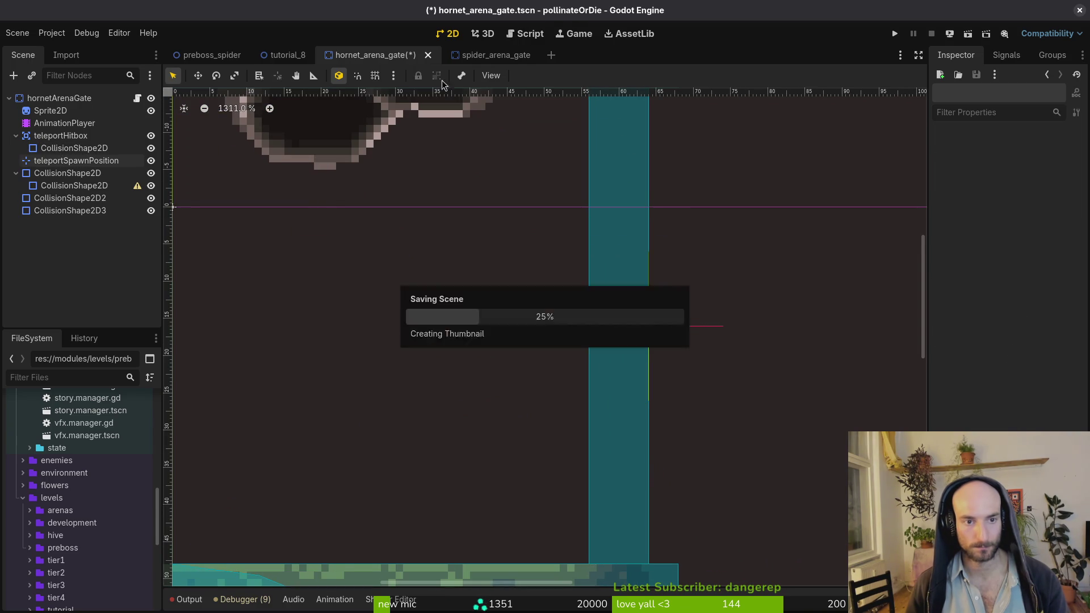
Check the spider_arena_gate scene for comparison, then return to hornet_arena_gate
click(287, 55)
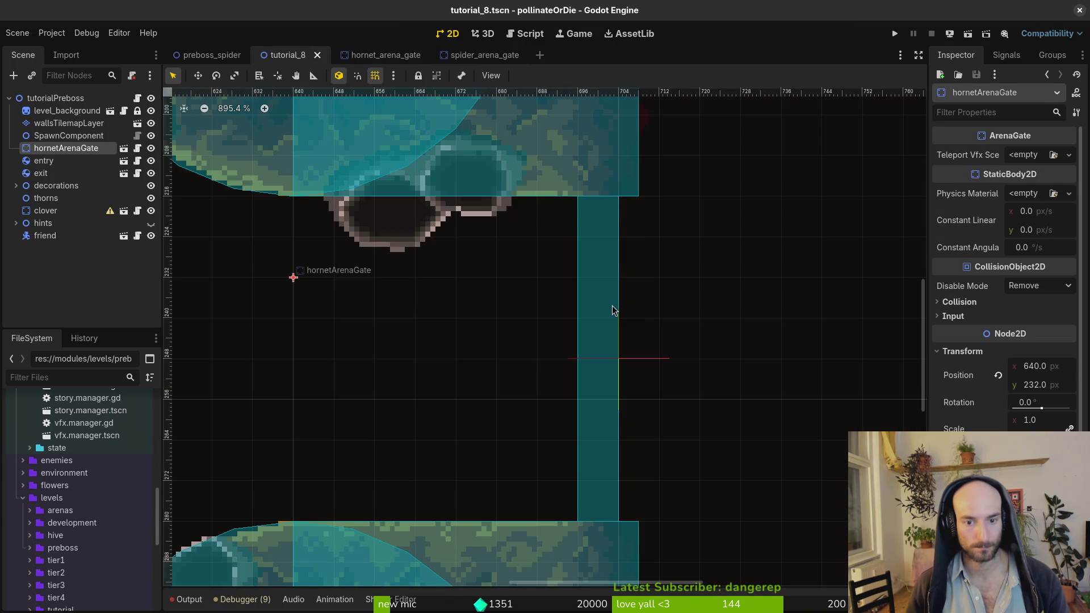
scroll(613, 310, down, 3)
click(632, 311)
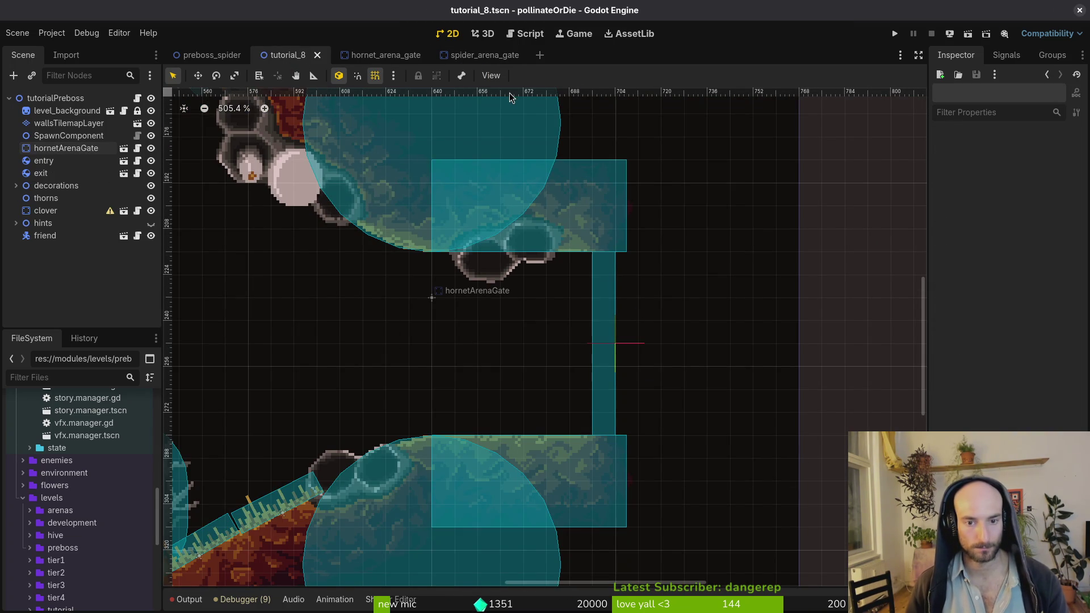
click(485, 54)
scroll(667, 253, up, 5)
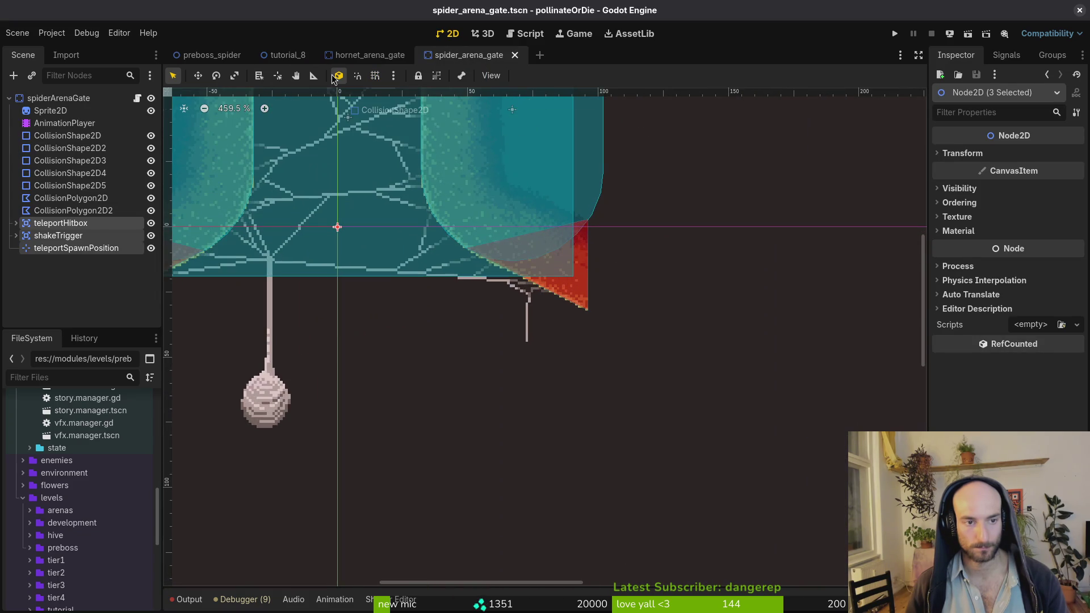
click(370, 55)
scroll(659, 232, up, 4)
Narrow the top collision rectangle to 64 px, shift the lower one 2 px left, and save
click(660, 231)
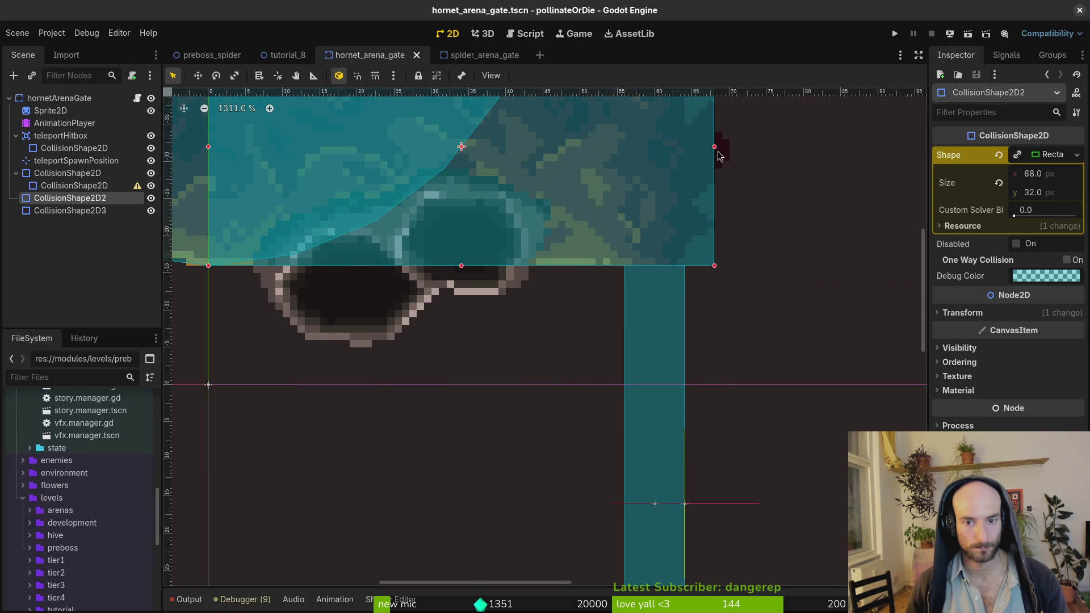
drag(714, 150, 685, 151)
scroll(658, 483, down, 5)
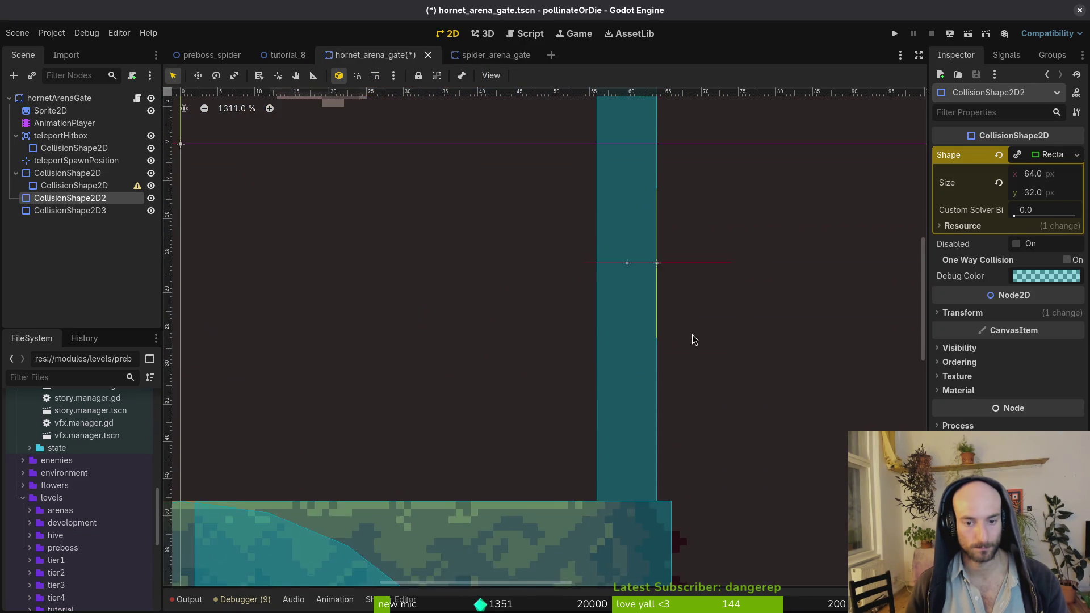
click(657, 483)
scroll(681, 443, down, 3)
drag(713, 404, 692, 394)
key(ctrl+s)
Test-run the game with the gate, then reopen the closed hornet_arena_gate scene
scroll(653, 369, down, 8)
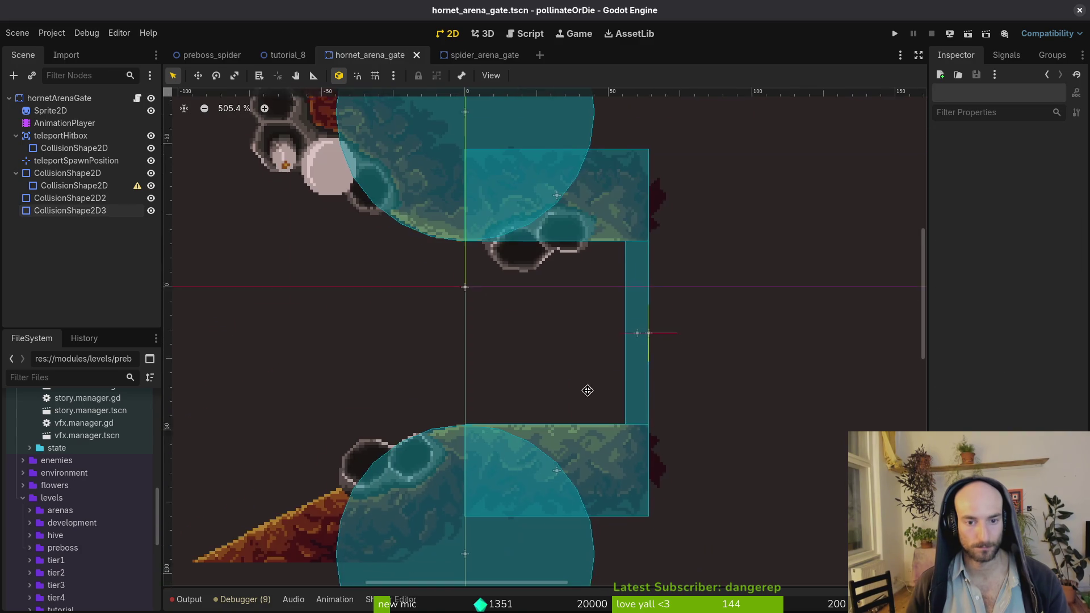
scroll(568, 386, down, 3)
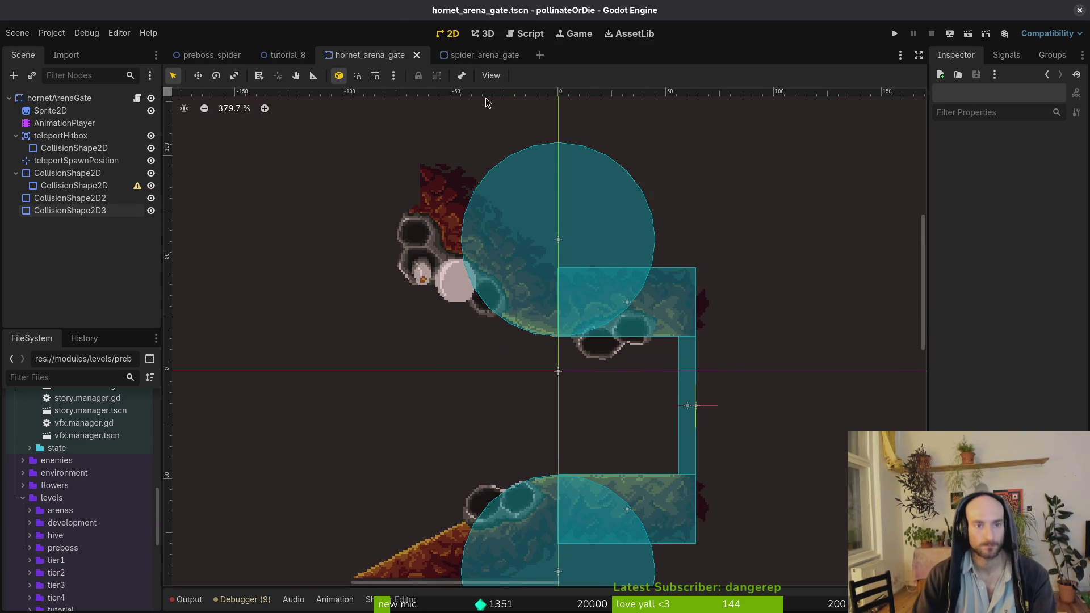
middle_click(359, 64)
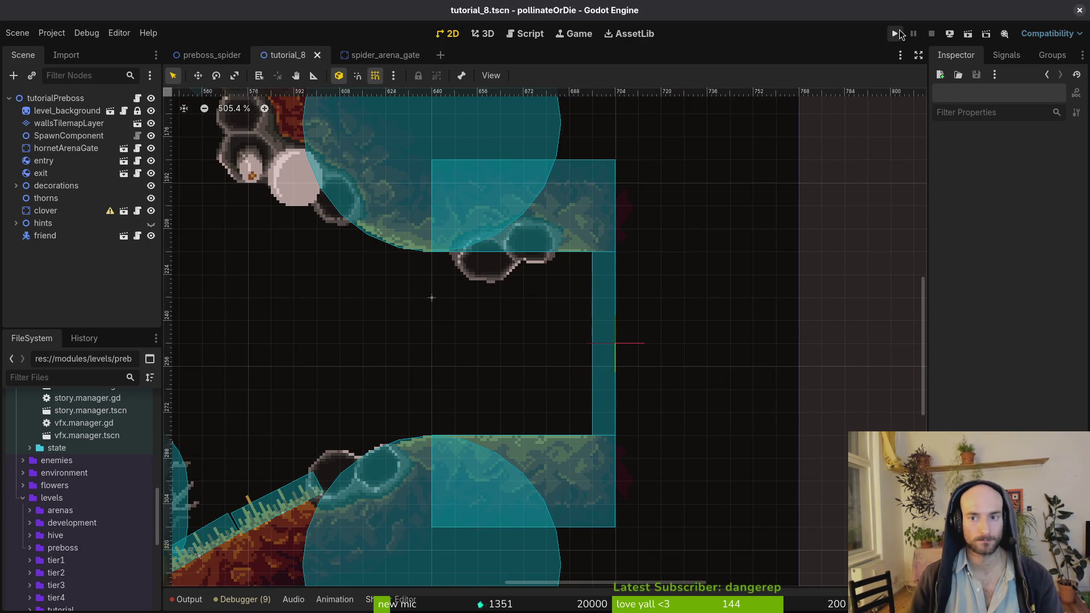
click(897, 34)
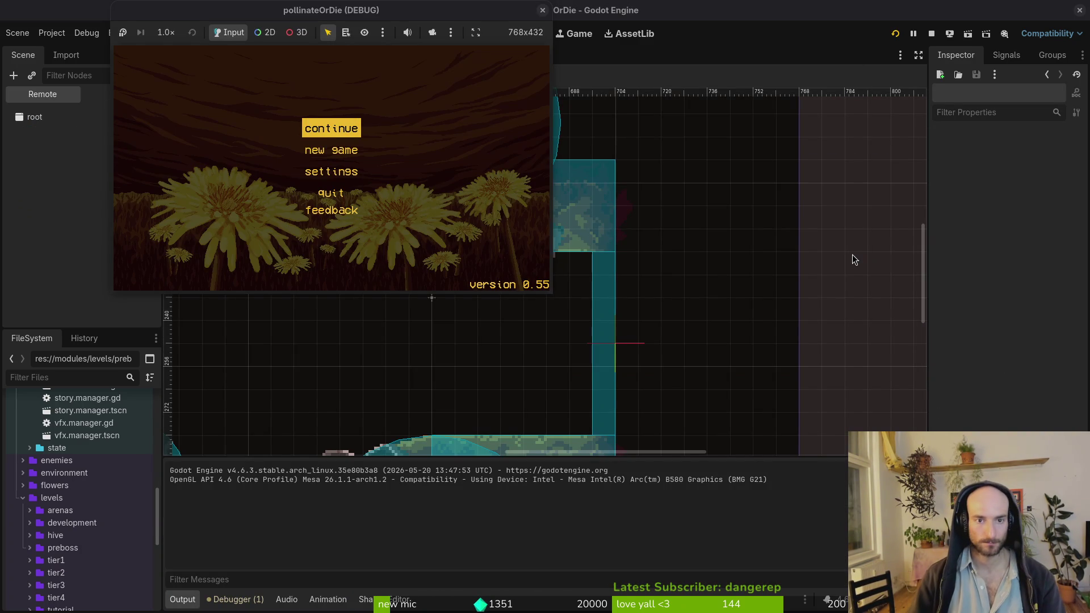
click(543, 10)
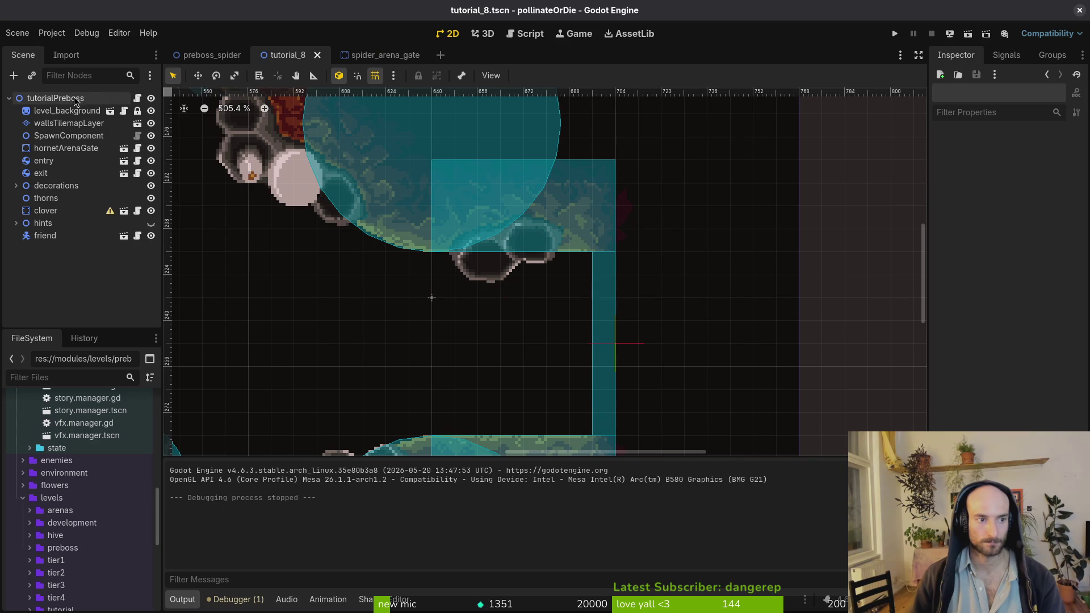
click(375, 55)
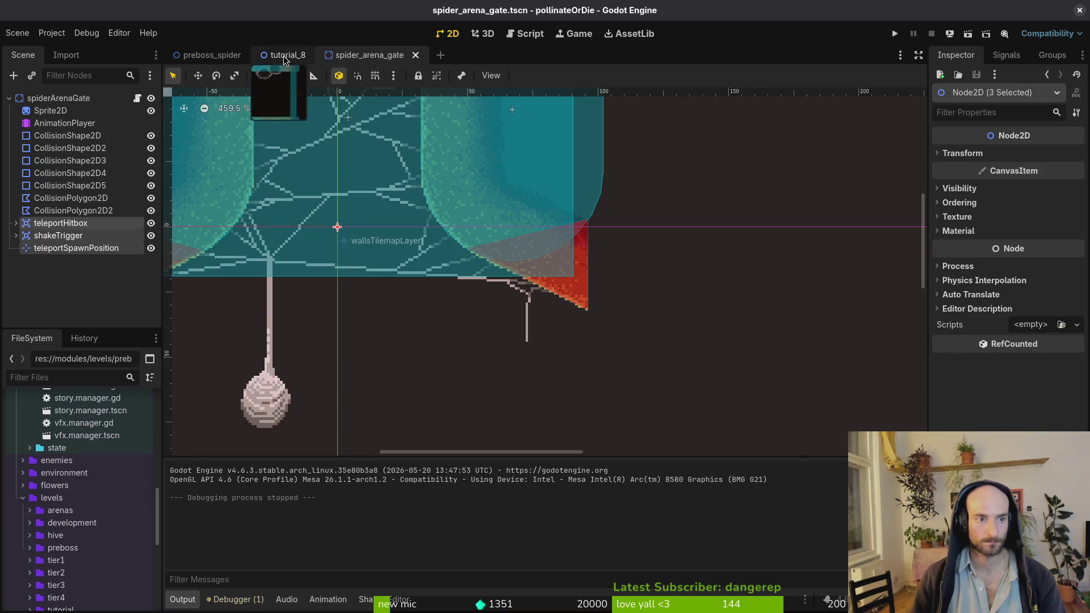
key(ctrl+shift+t)
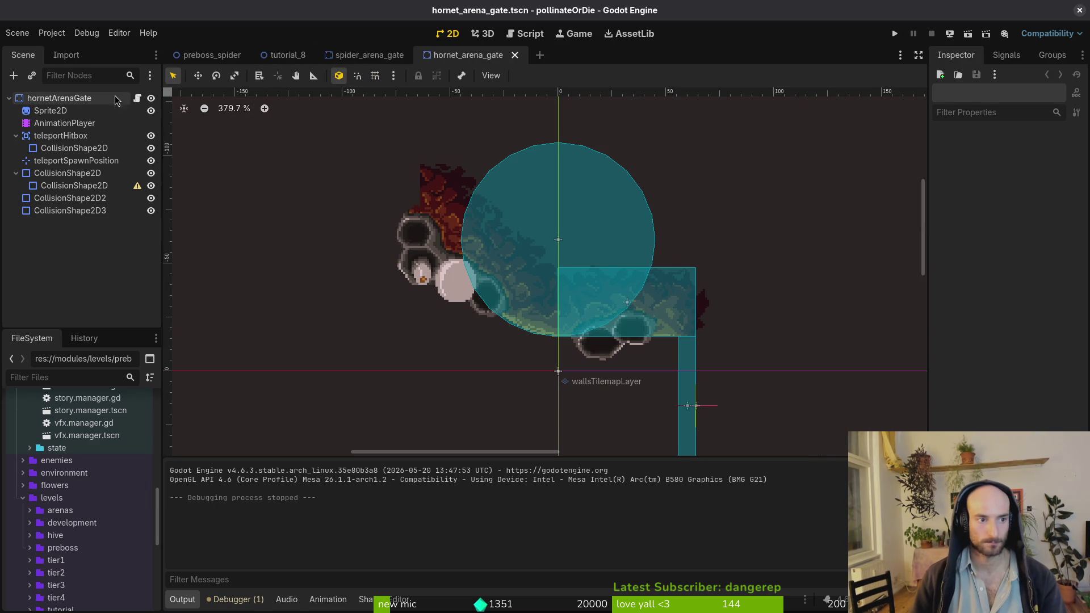
Move the nested circle CollisionShape2D directly under the root node and save
click(94, 188)
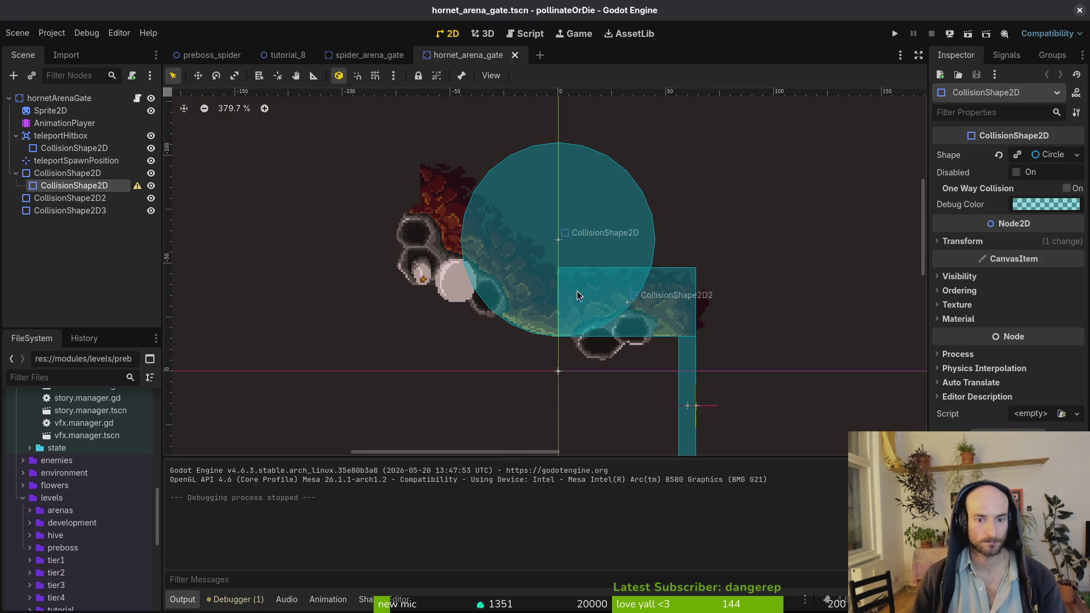
scroll(577, 291, down, 5)
drag(584, 331, 549, 292)
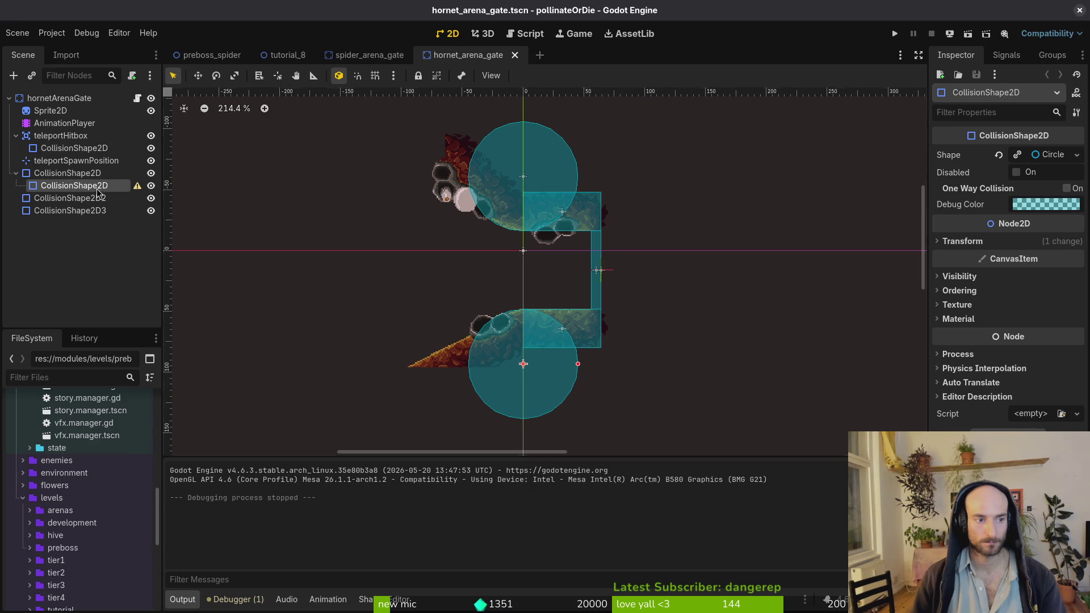
drag(92, 169, 93, 170)
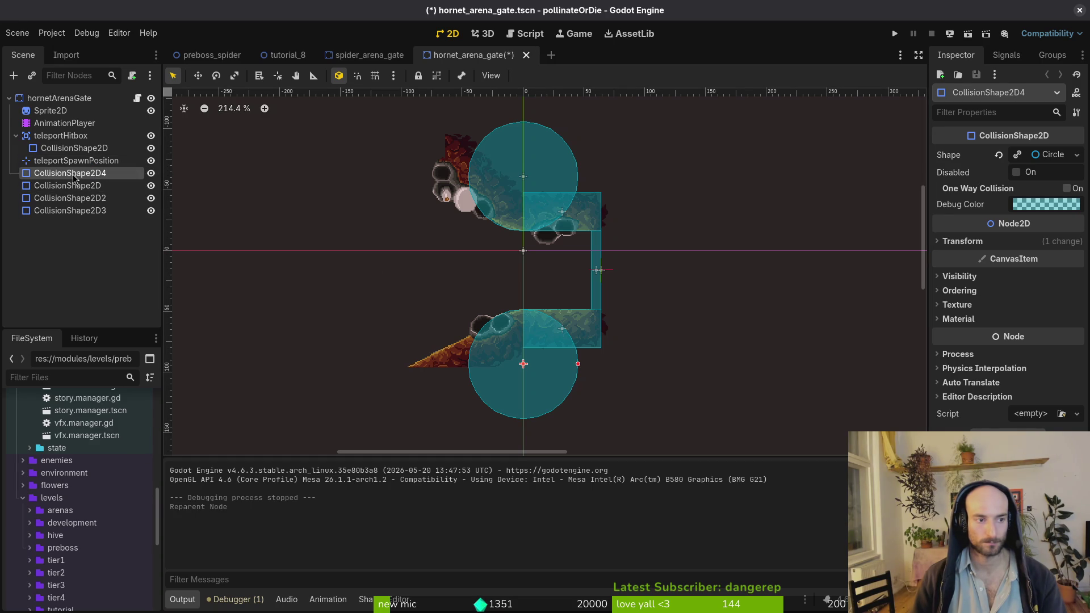
click(963, 241)
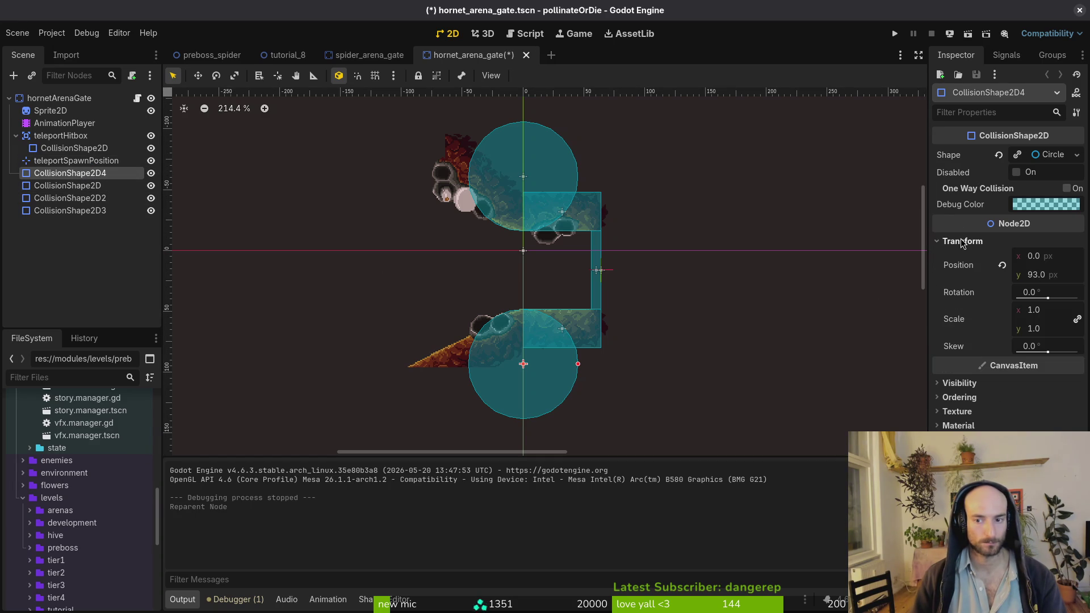
click(962, 241)
click(705, 316)
key(ctrl+s)
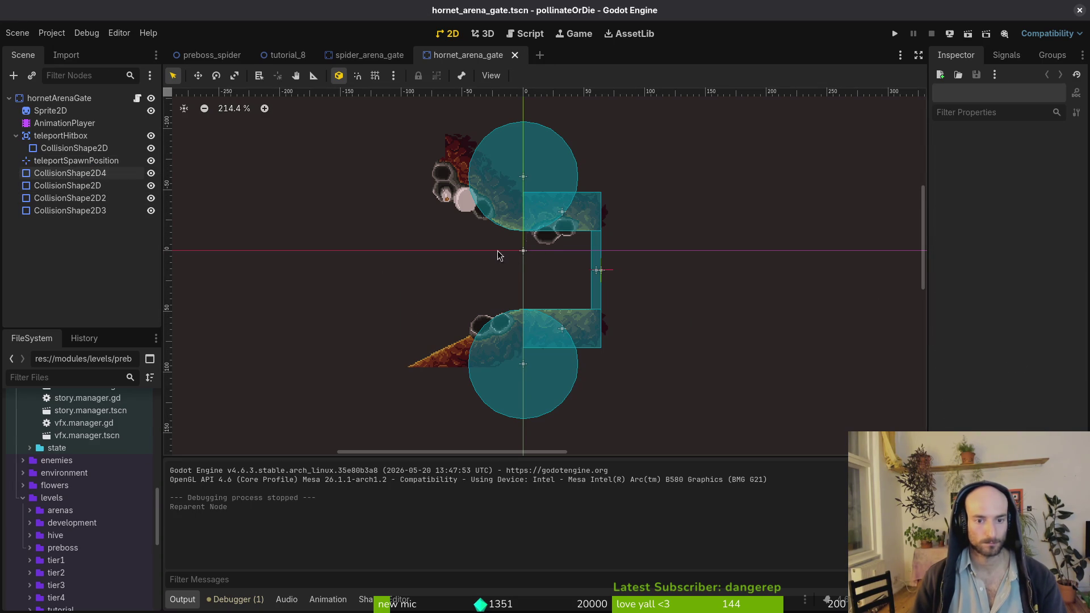
Place the four collision shapes above teleportHitbox in the scene tree and save
click(55, 176)
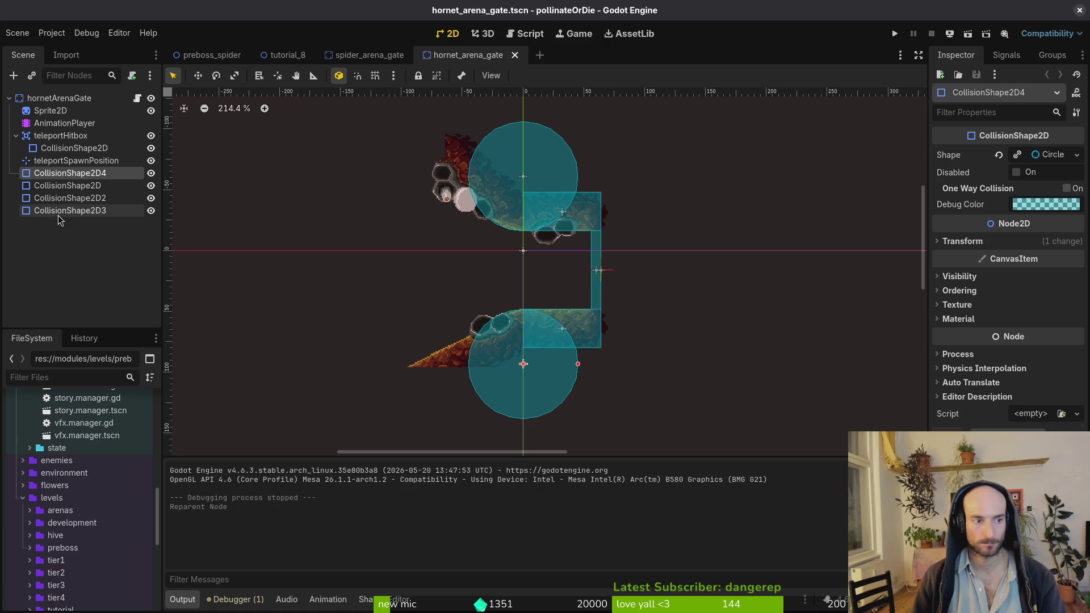
shift+click(57, 213)
drag(57, 187, 67, 138)
click(16, 187)
key(ctrl+s)
click(87, 247)
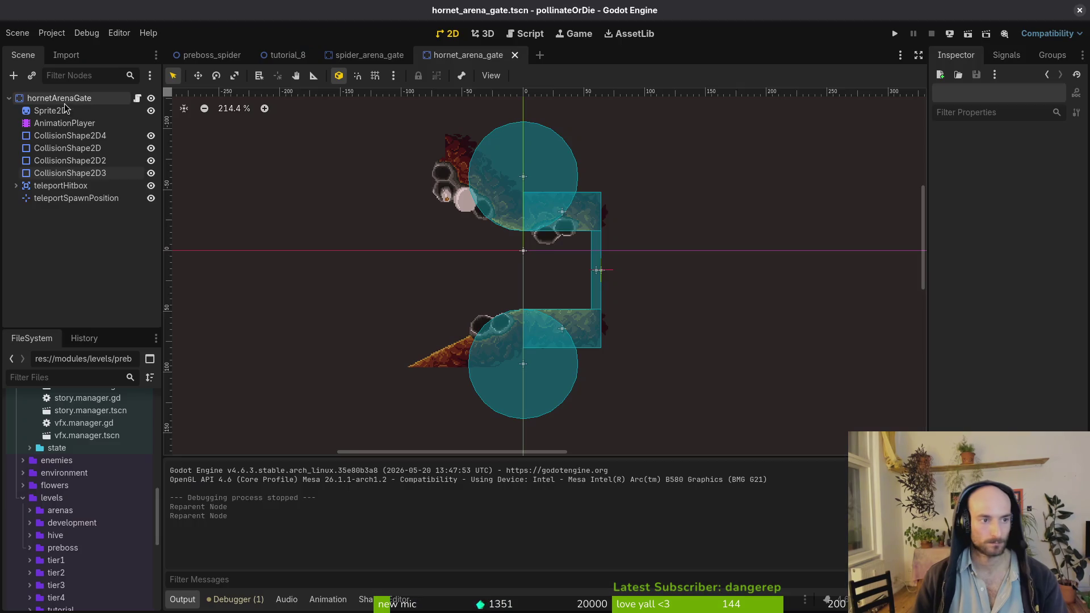
Quick-load teleport_vfx.tscn into hornetArenaGate's Teleport Vfx Scene property
click(59, 98)
click(1019, 153)
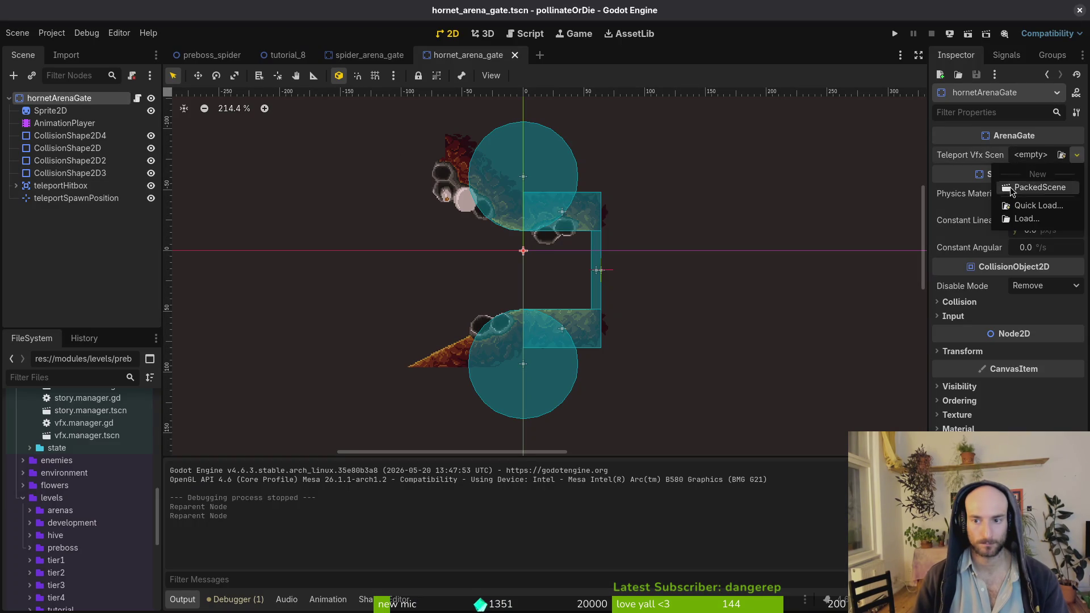
click(963, 196)
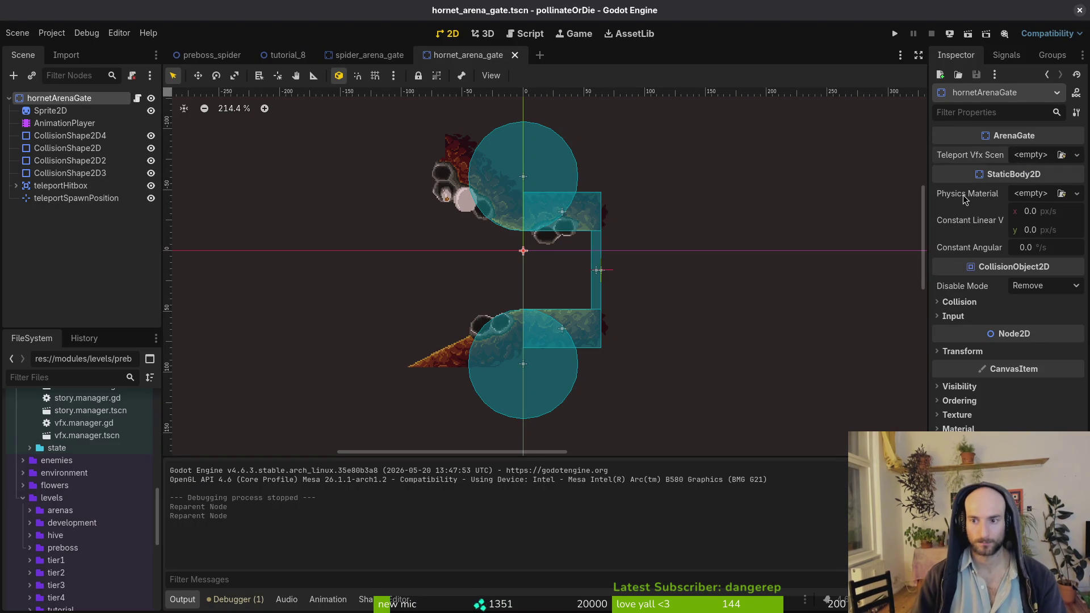
click(1016, 153)
click(1033, 206)
text(tele)
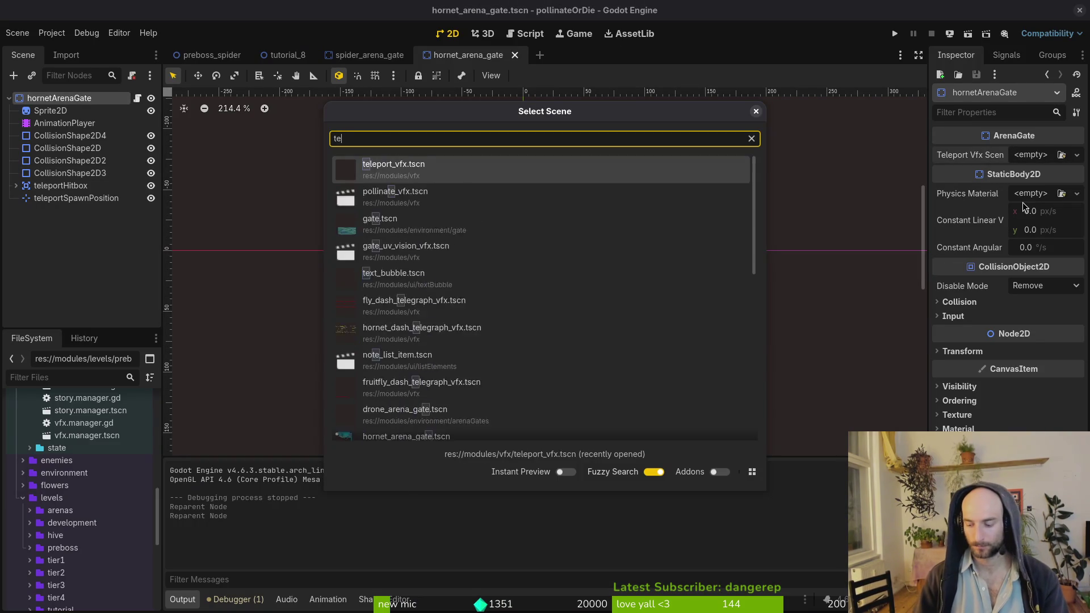
key(Return)
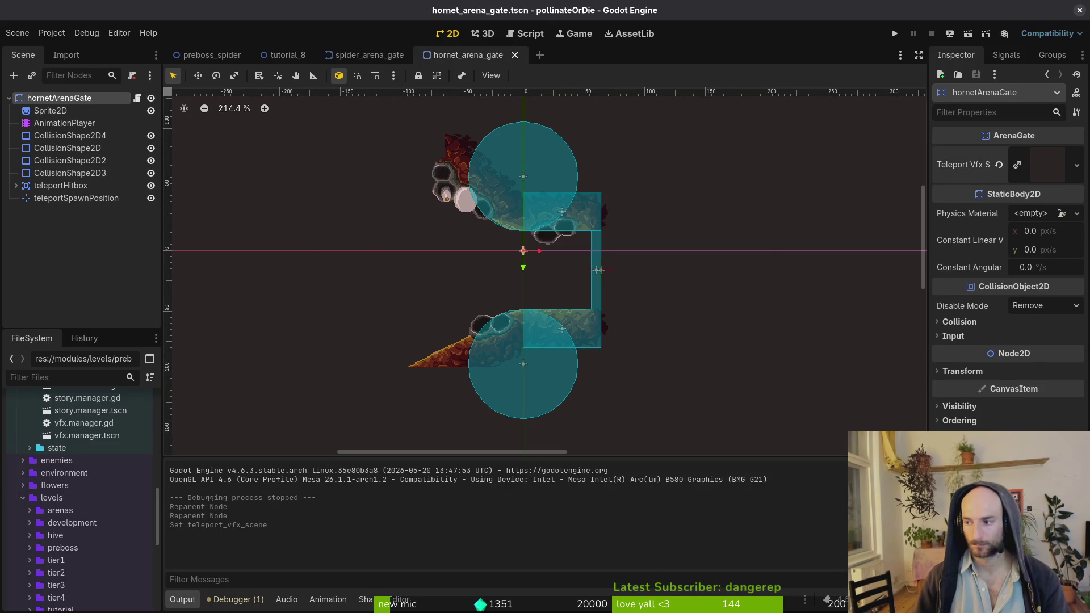
key(alt+Tab)
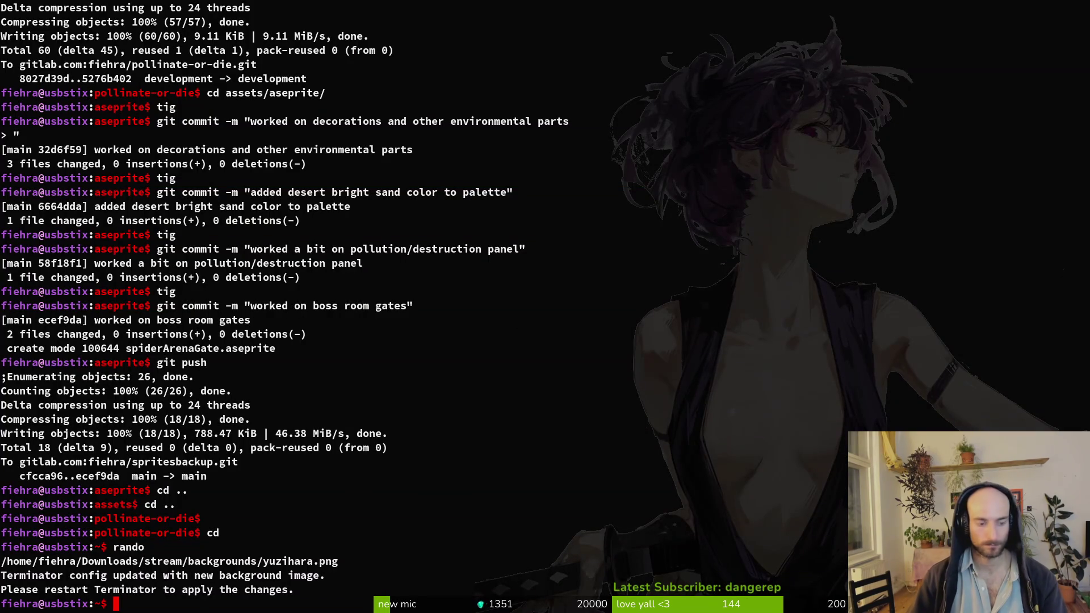
Restart vim from inside the pollinate-or-die project folder
key(ctrl+c)
key(ctrl+c)
text(vim)
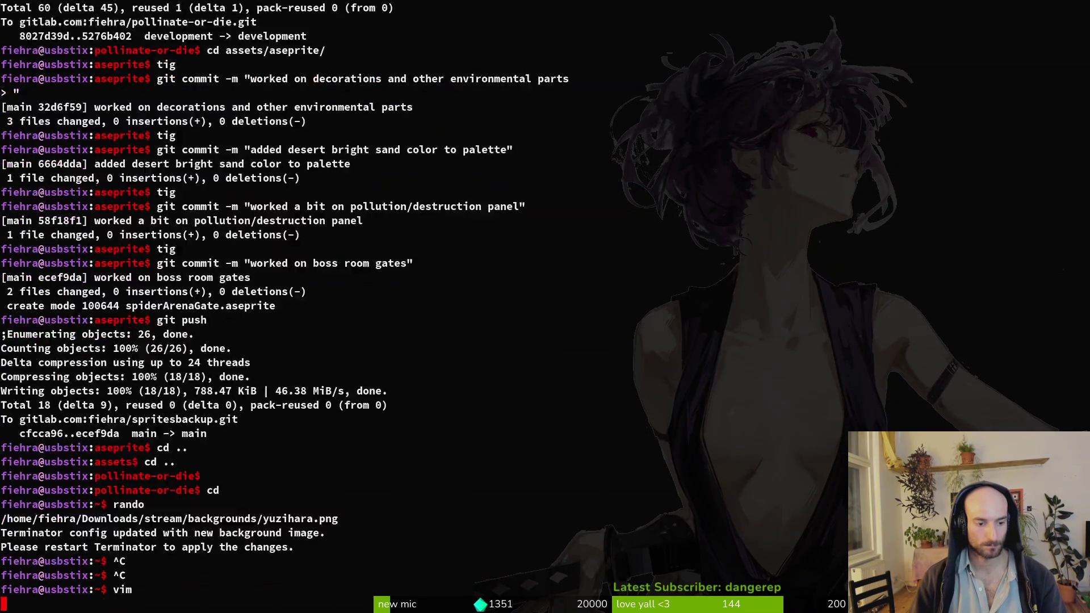
key(Return)
key(Escape)
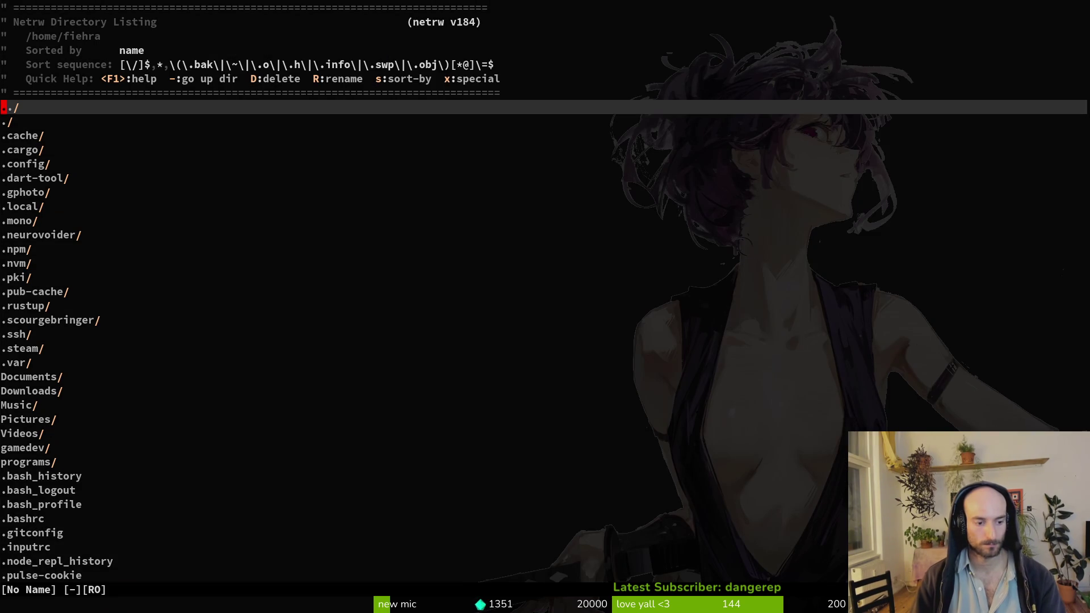
text(:q)
key(Return)
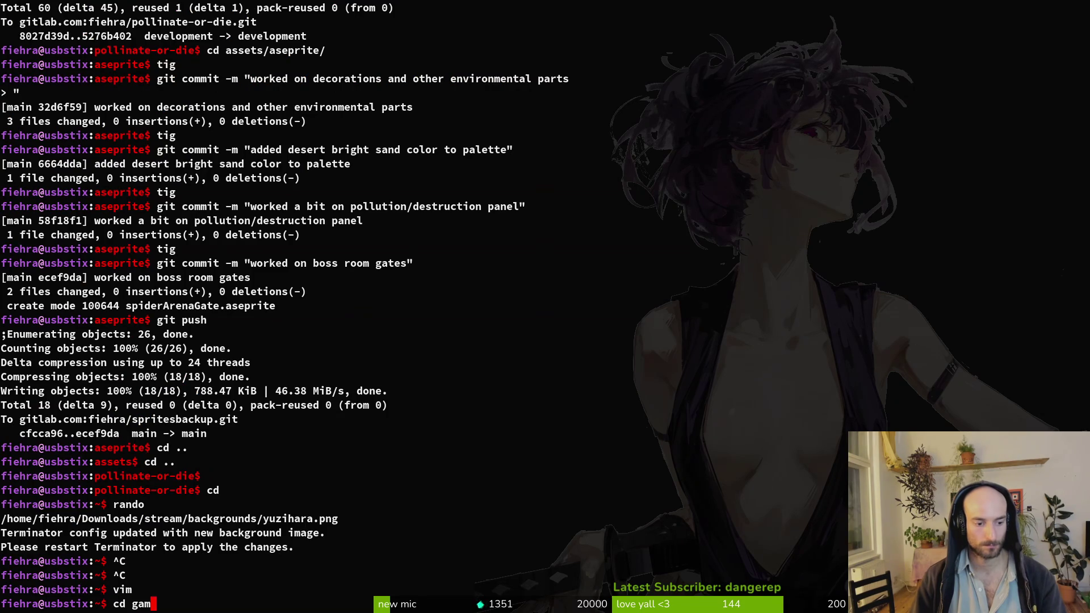
text(edev/pollinate-or-die/)
key(Return)
text(vim)
key(Return)
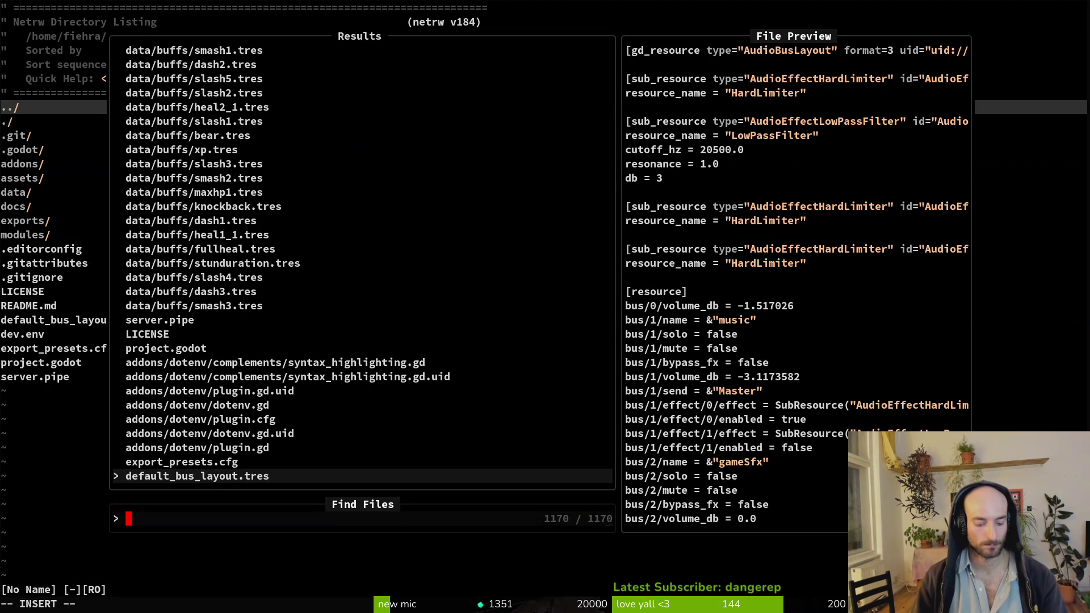
Fuzzy-find and open arena_gate.gd in vim
text(areaga)
key(BackSpace)
key(BackSpace)
text(gate)
key(Return)
key(alt+Tab)
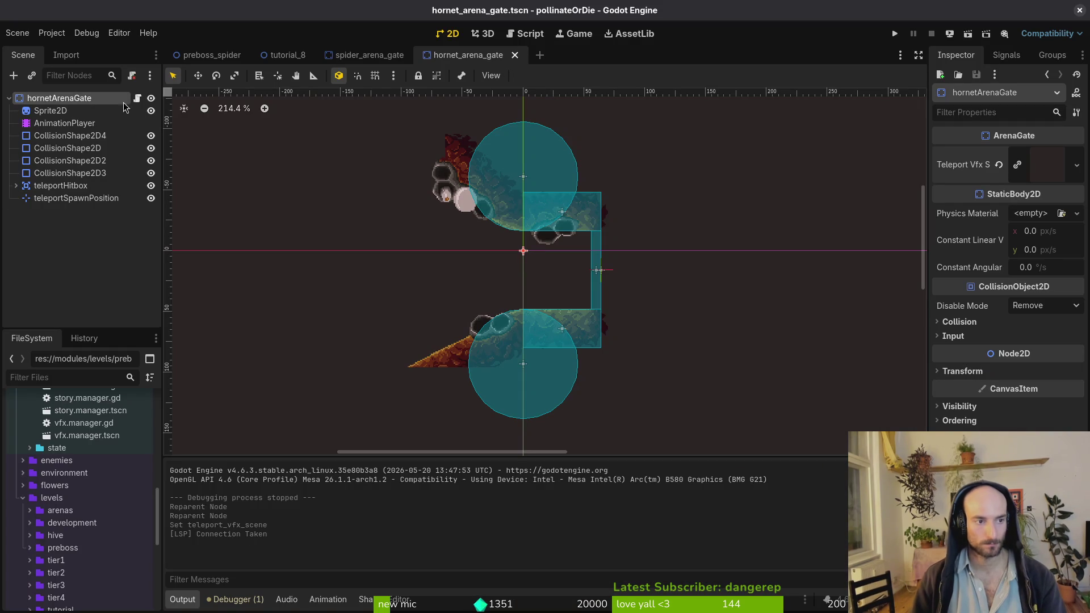
click(138, 102)
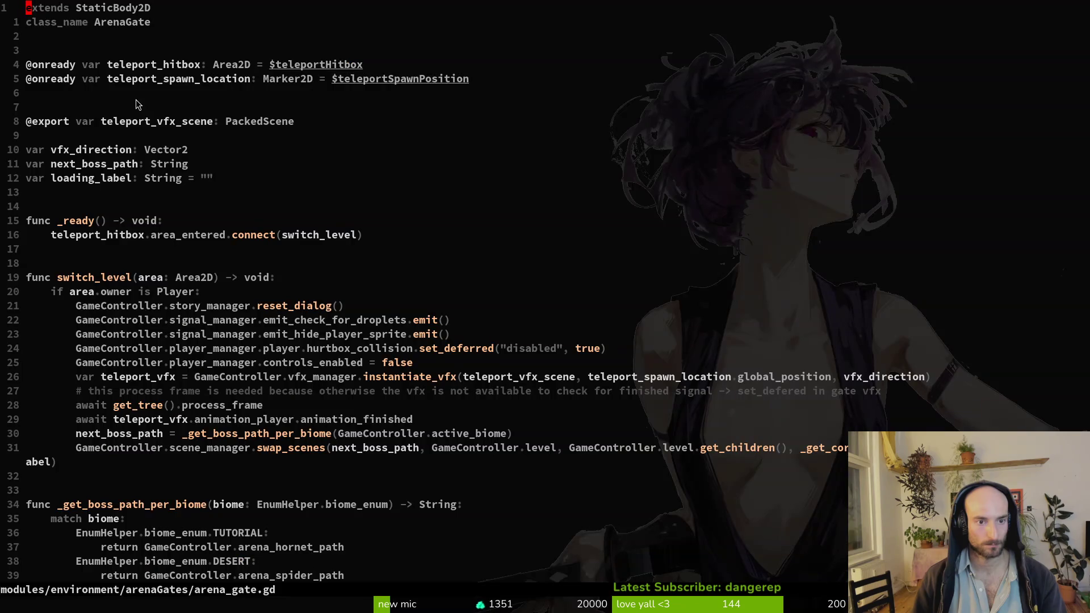
Open spider_arena_gate.gd, reindent it with VG= and save, then return to arena_gate.gd
key(space)
key(f)
key(f)
text(spidgate)
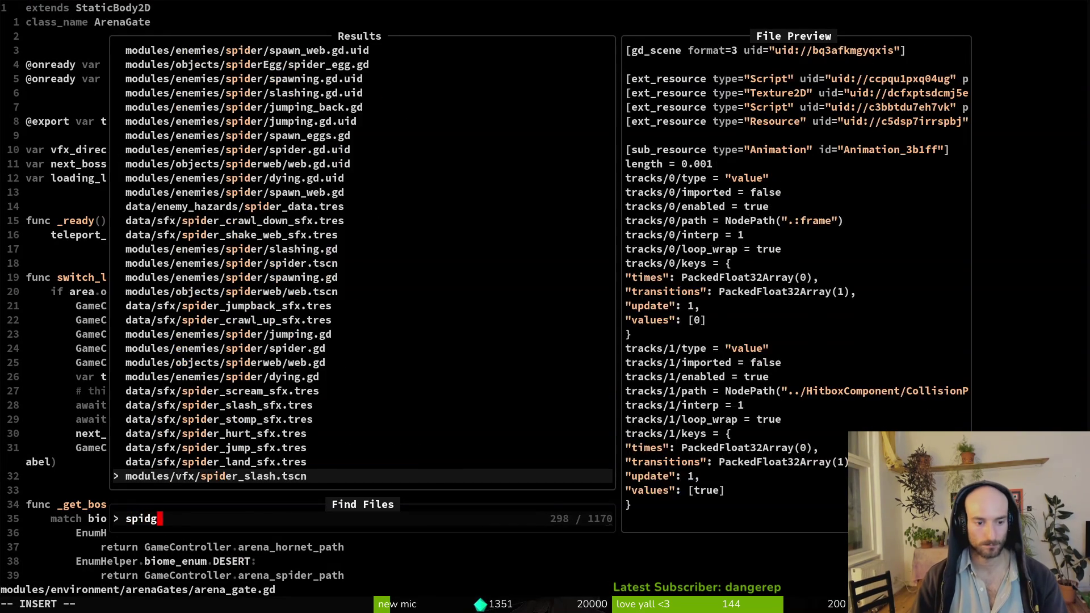
key(Return)
text(VG)
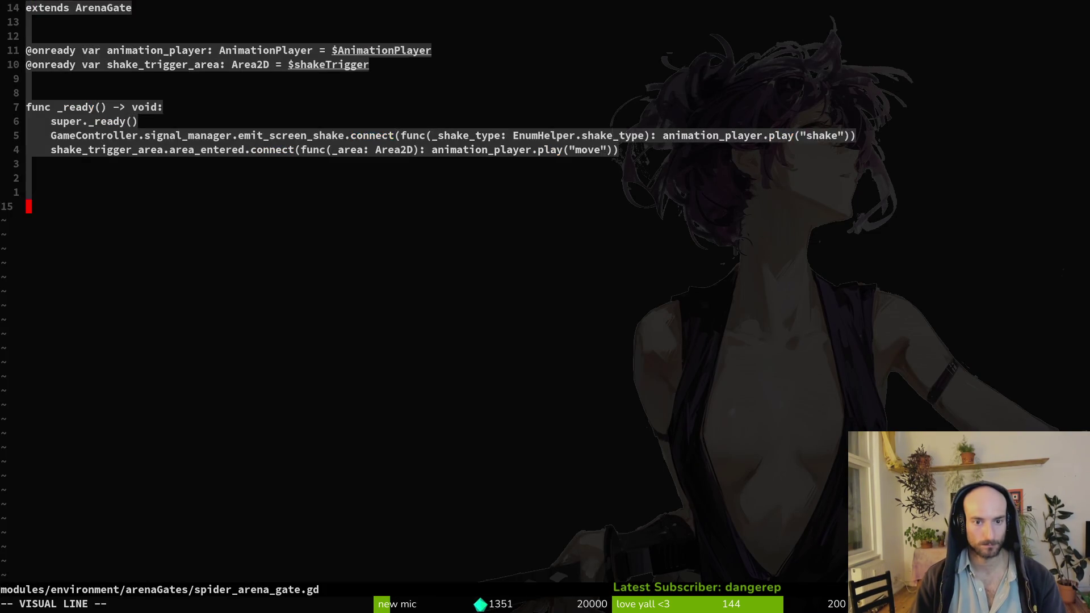
text(=:w)
key(Return)
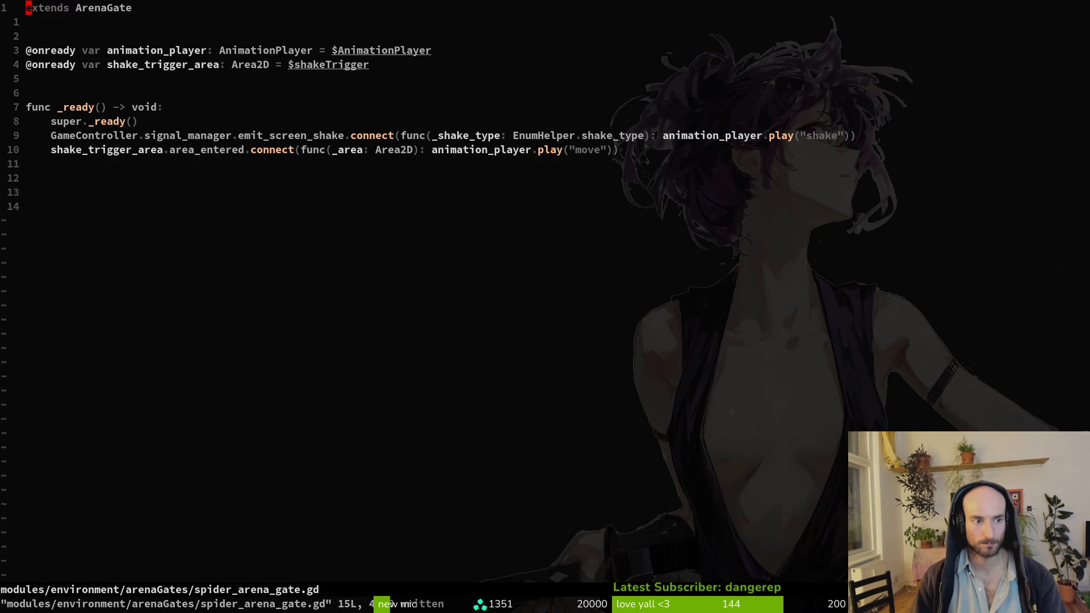
key(ctrl+o)
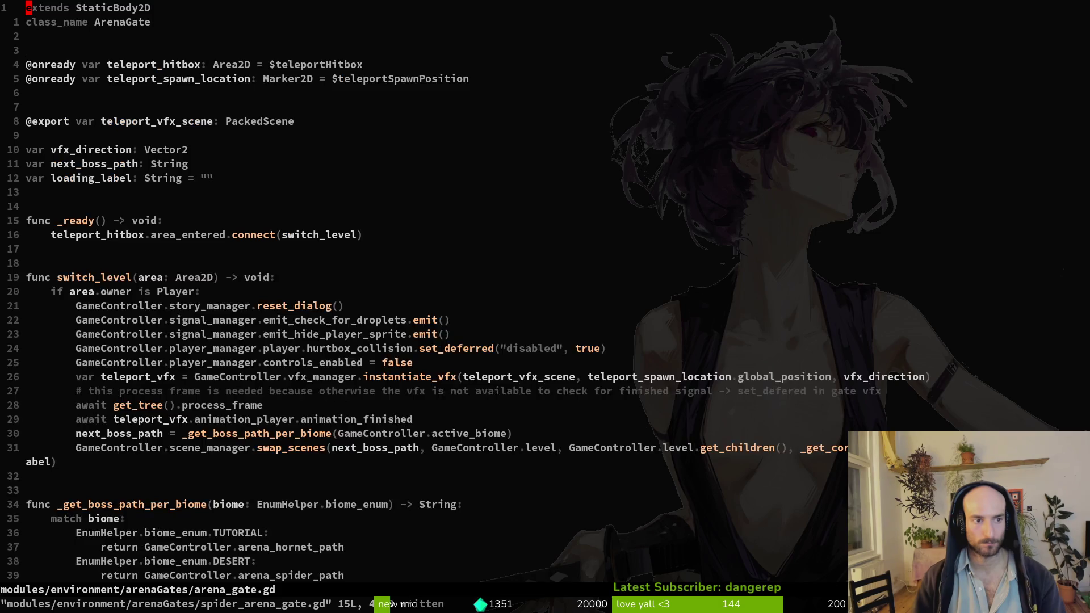
In Godot, start a new animation on the gate's AnimationPlayer
key(alt+Tab)
click(45, 122)
click(335, 462)
click(347, 478)
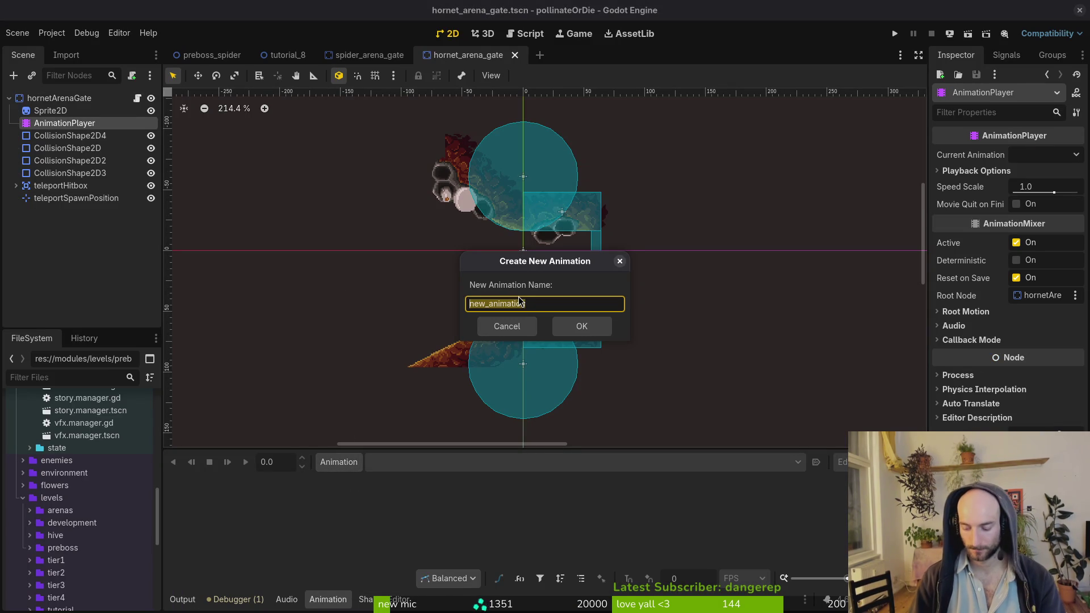
Name the new animation 'active' and make it autoplay on load
text(ive)
key(Return)
click(817, 463)
Inspect hornet_nest.tscn's active animation keys for reference, then return to the gate scene
key(alt+shift+o)
text(hornest)
key(BackSpace)
key(BackSpace)
text(s)
key(BackSpace)
text(t_nest)
key(Return)
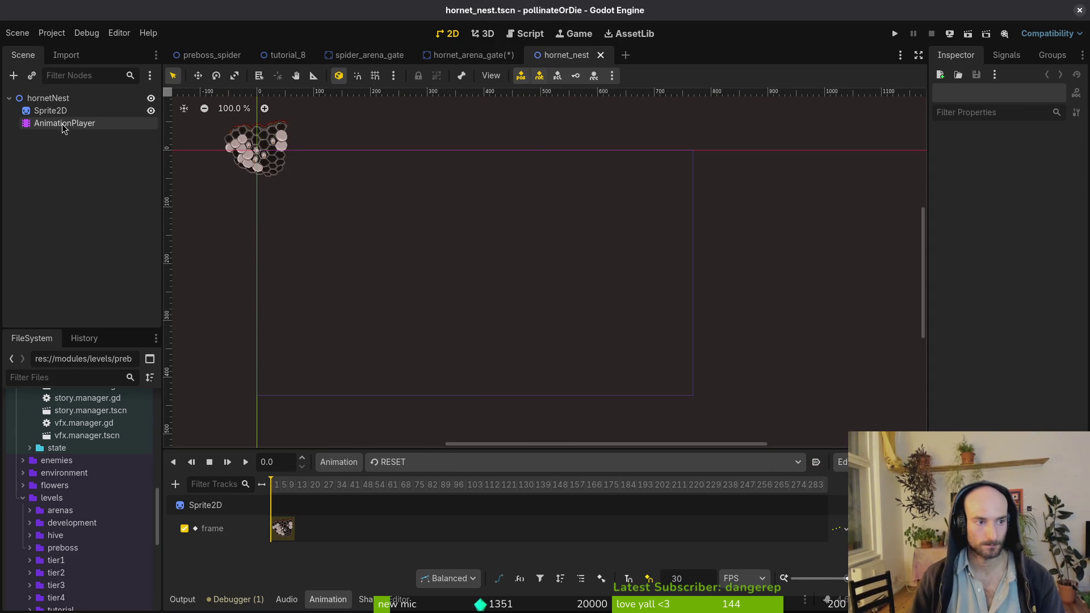
click(64, 123)
click(443, 462)
click(450, 496)
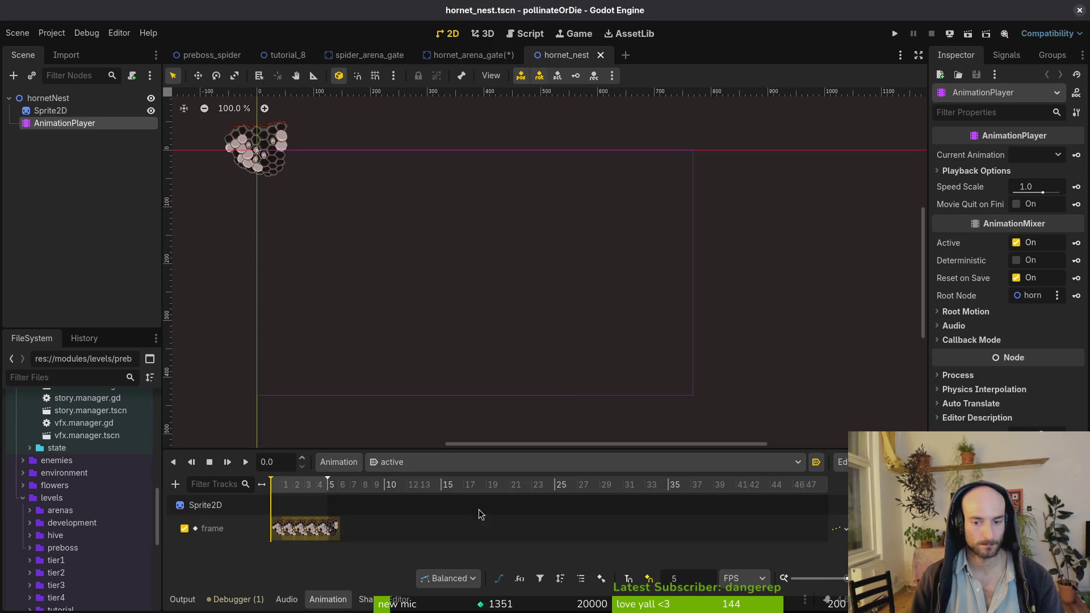
click(474, 55)
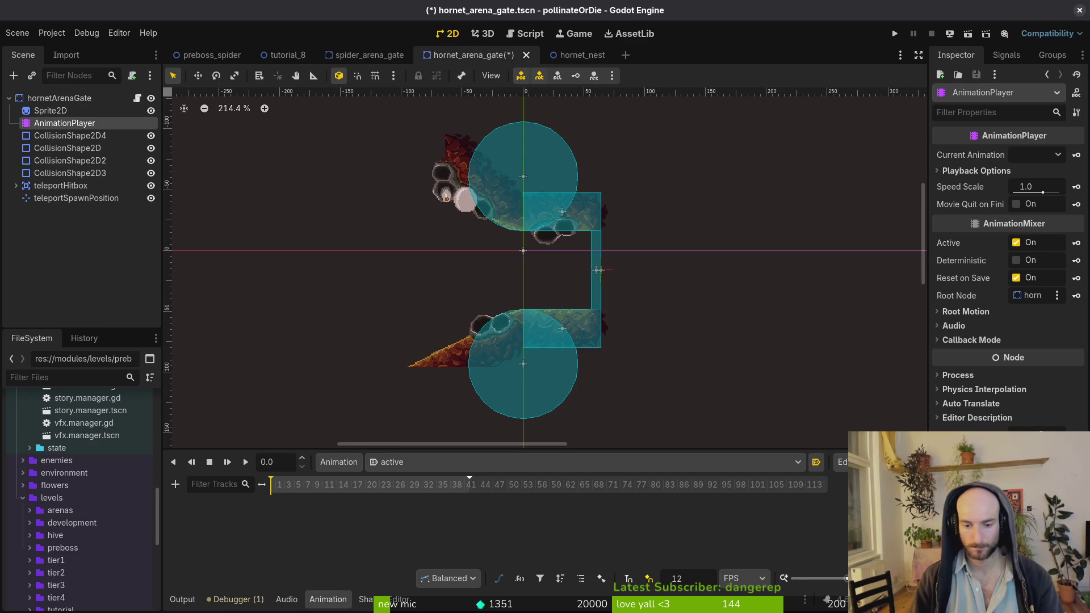
Set the animation snap to 5 FPS and save the gate scene
text(5)
key(Return)
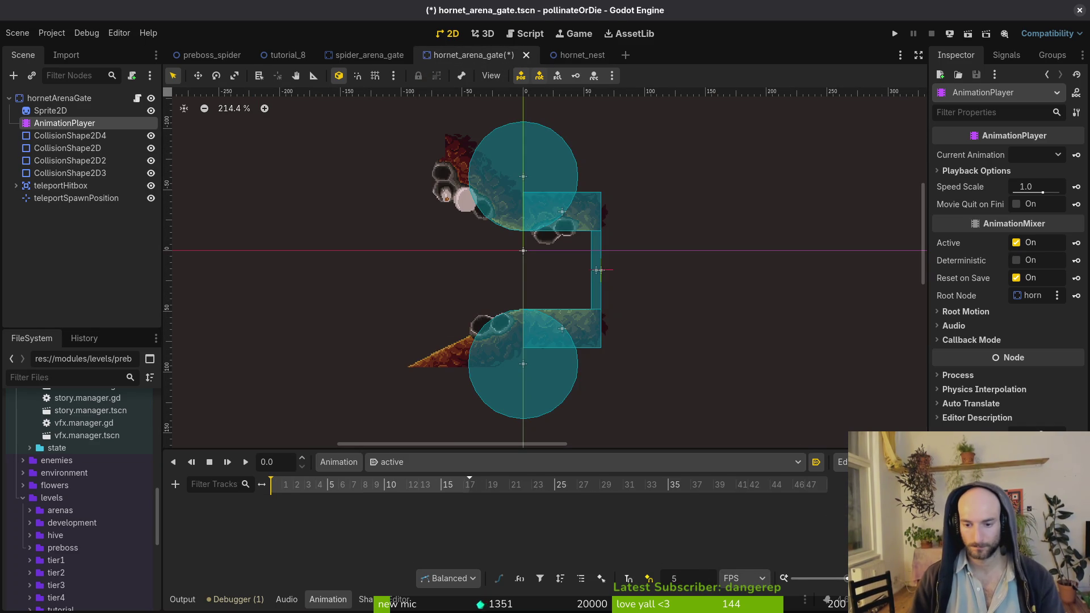
key(ctrl+s)
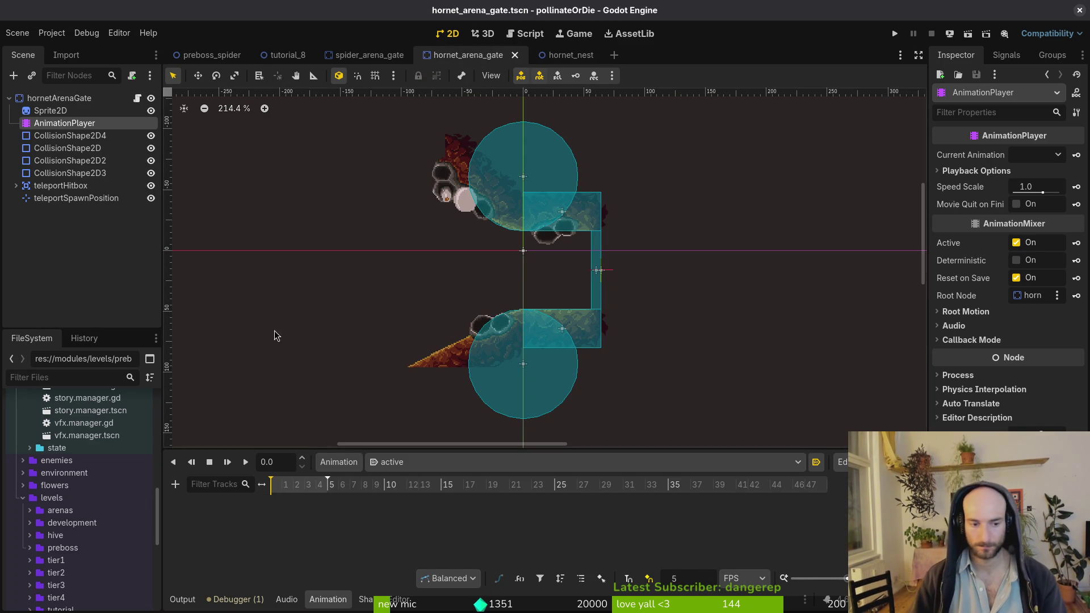
key(ctrl+s)
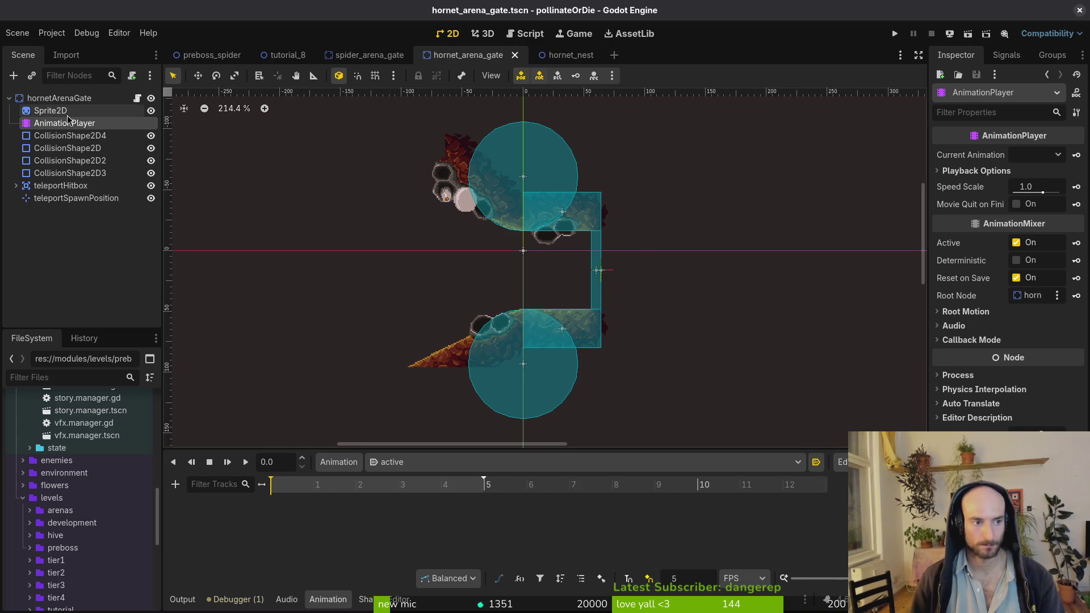
Key Sprite2D's frames 0–4 at successive 0.2 s steps and save
click(51, 111)
click(1076, 254)
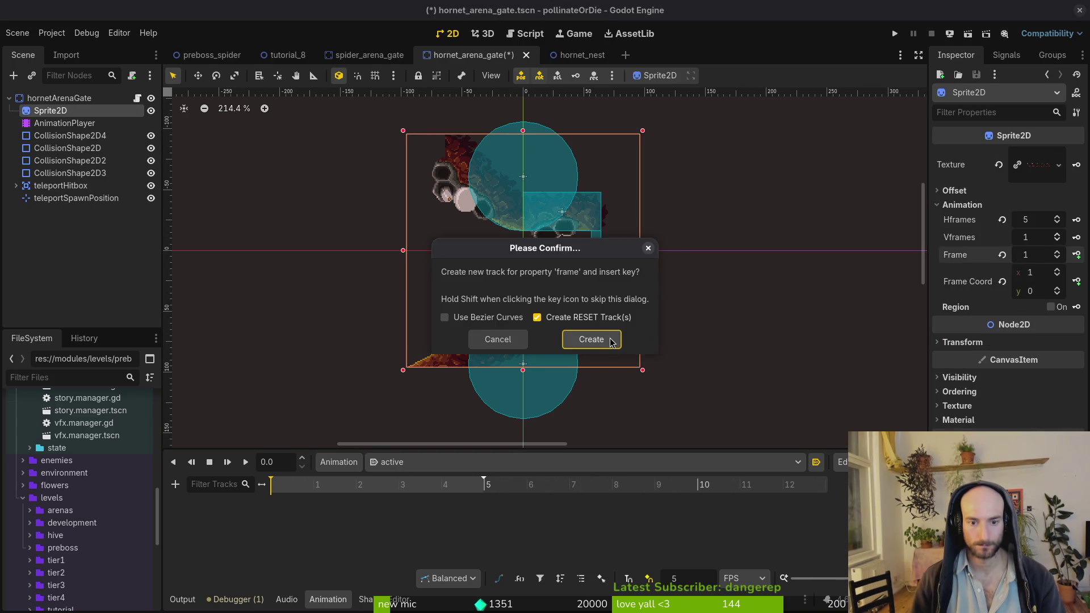
click(590, 339)
drag(325, 487, 284, 490)
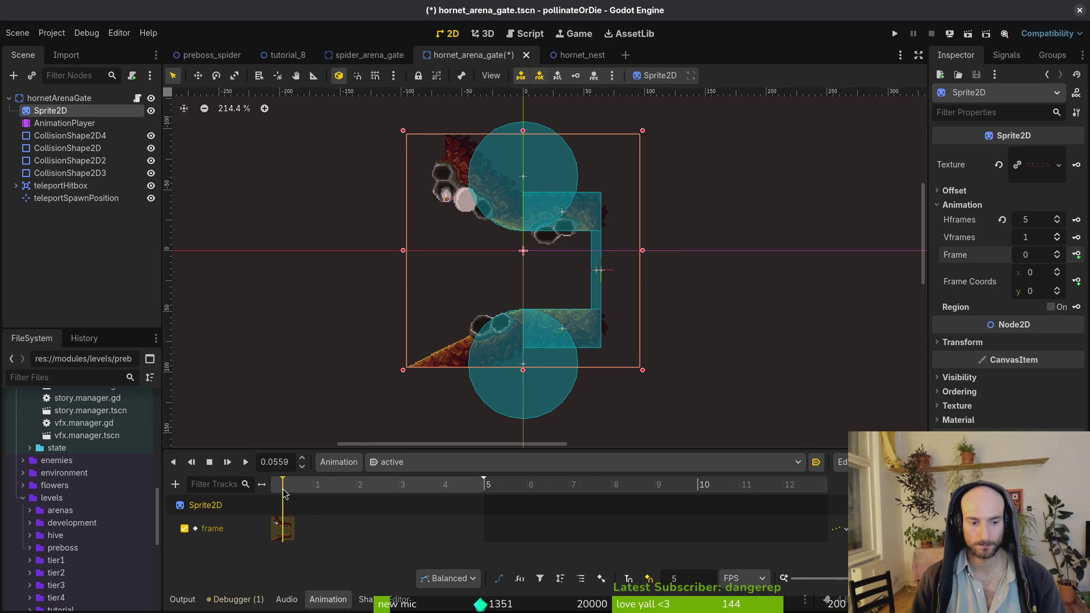
click(318, 488)
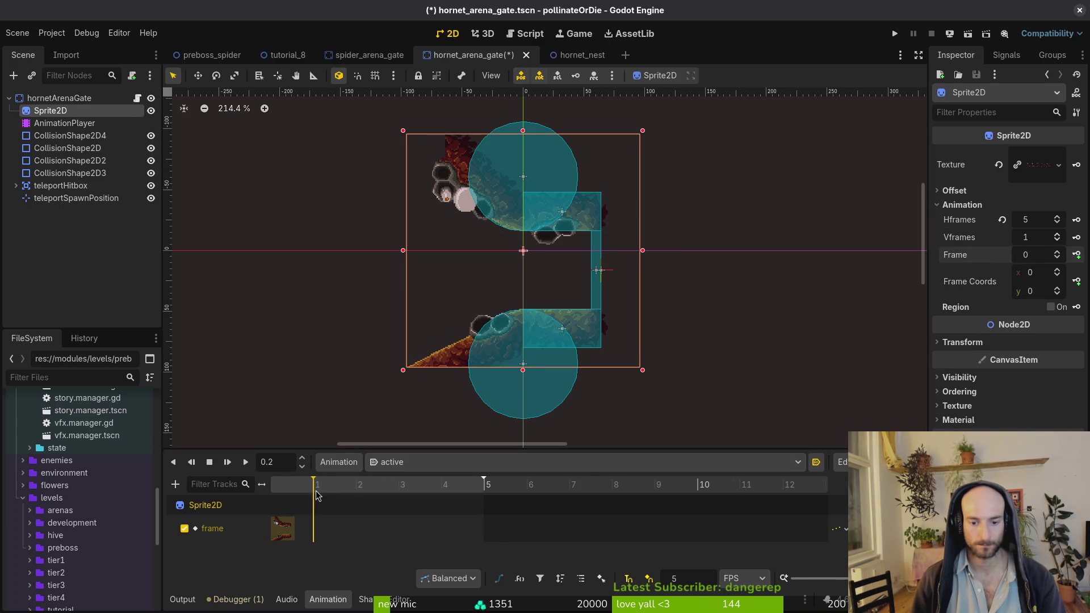
click(1077, 254)
click(1077, 255)
click(1077, 254)
click(1077, 254)
drag(489, 492, 271, 487)
click(71, 269)
key(ctrl+s)
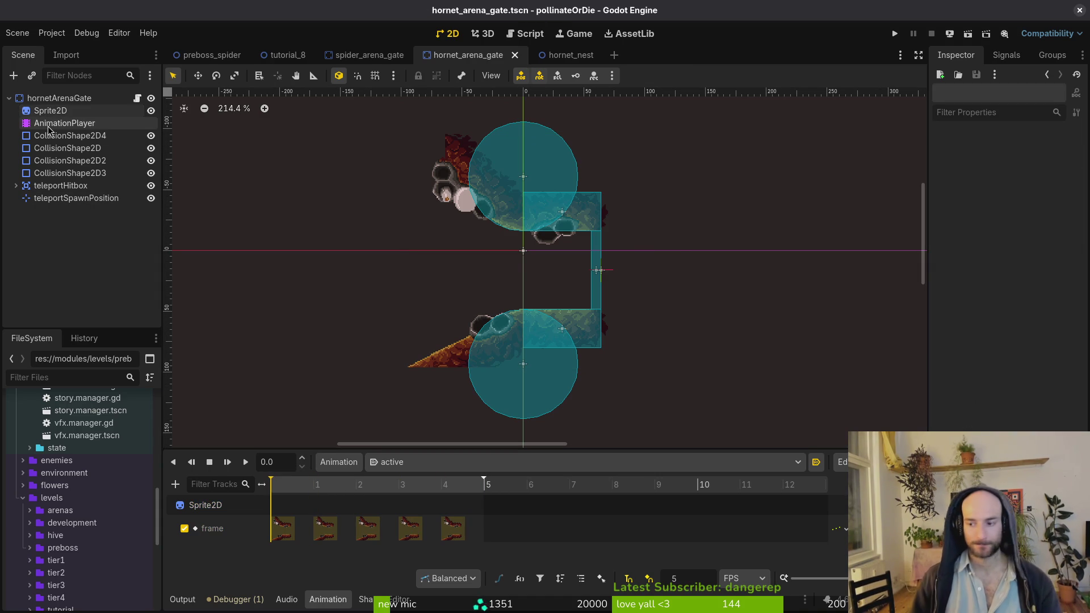
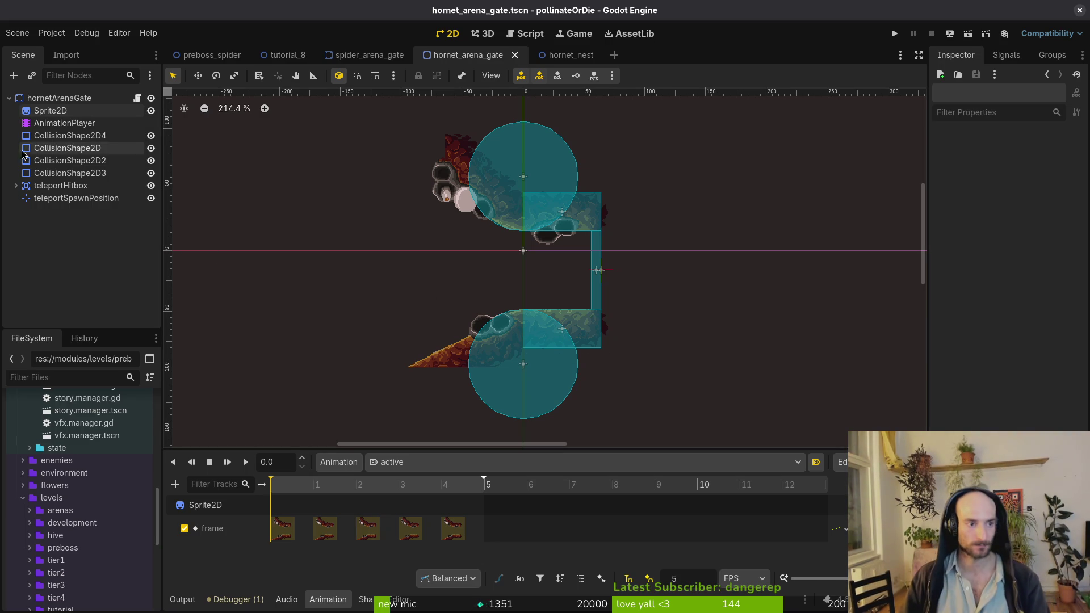
Close the hornet_arena_gate, hornet_nest and spider_arena_gate scene tabs
key(ctrl+w)
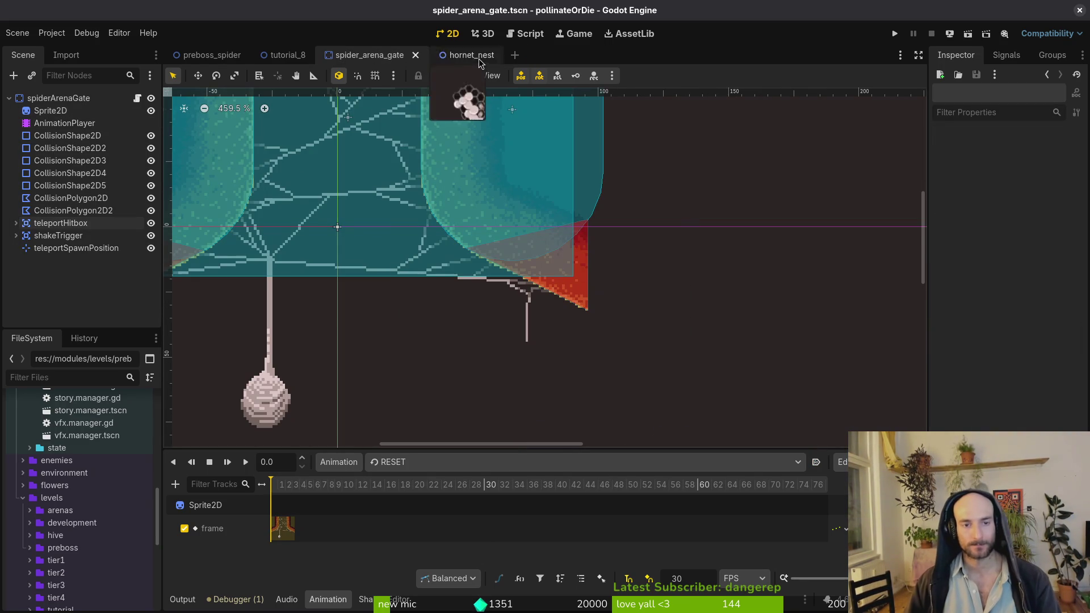
middle_click(484, 55)
middle_click(375, 55)
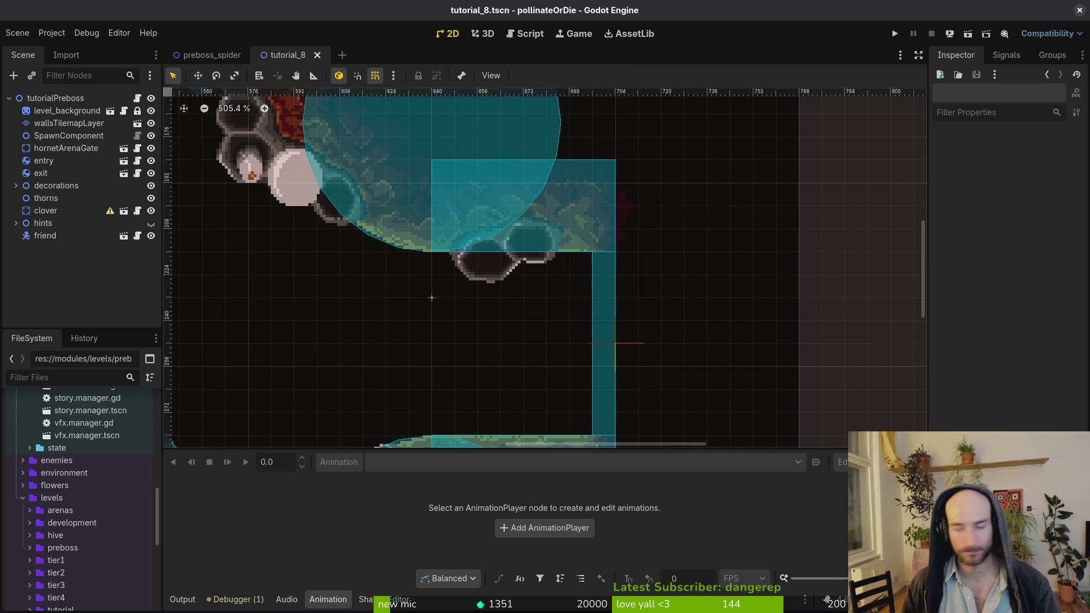
Save the arena_gate.gd script in Vim with :write
key(alt+Tab)
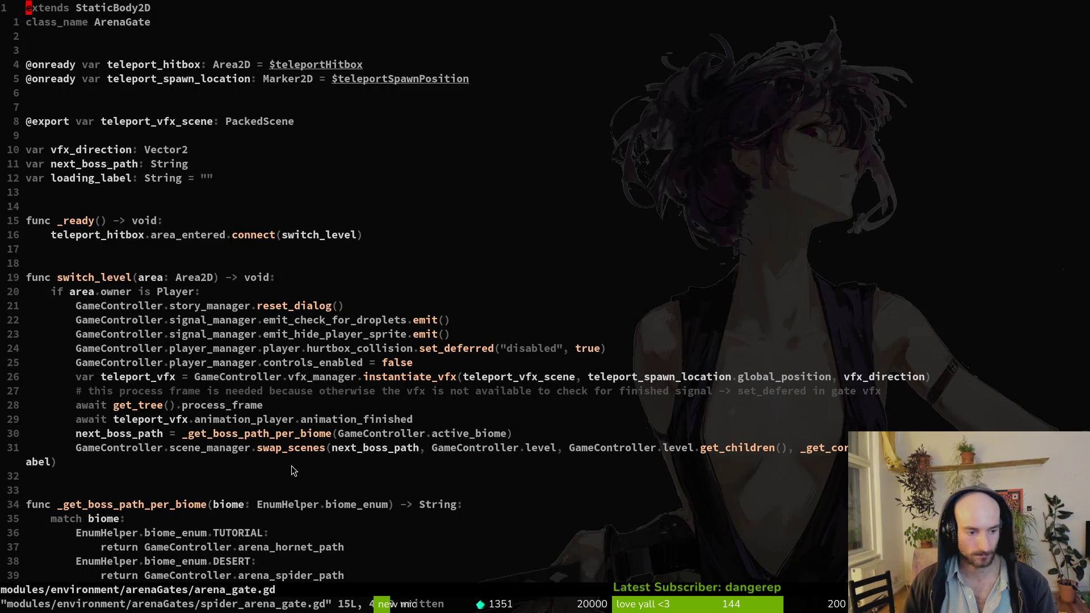
text(:writew)
key(Return)
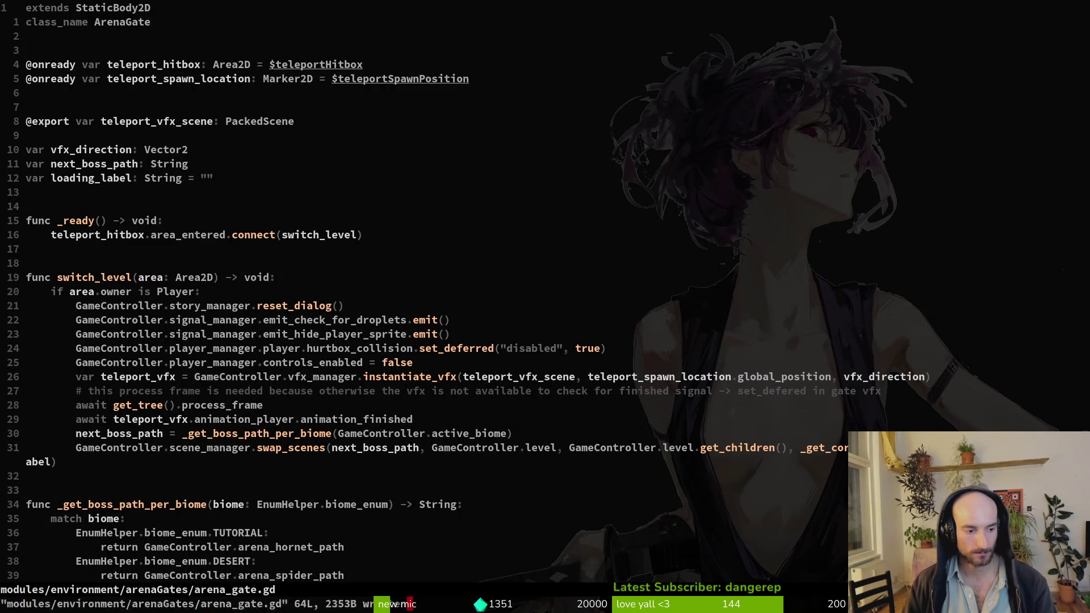
Review the git status in tig, including tutorial_8.tscn, then run the whole project
key(alt+Tab)
key(Down)
key(Down)
key(Down)
key(q)
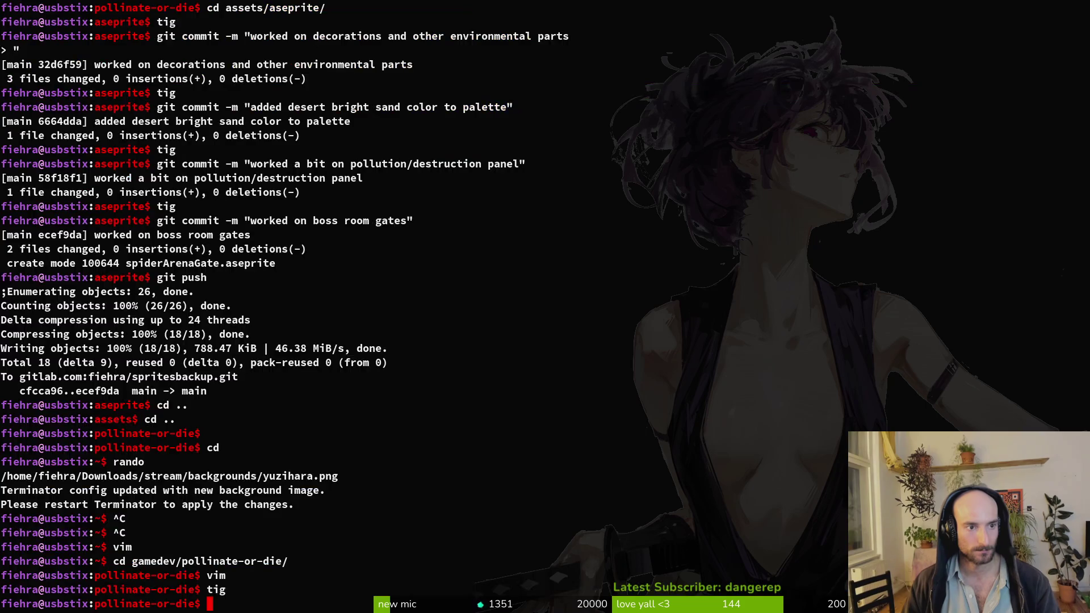
key(alt+Tab)
click(896, 34)
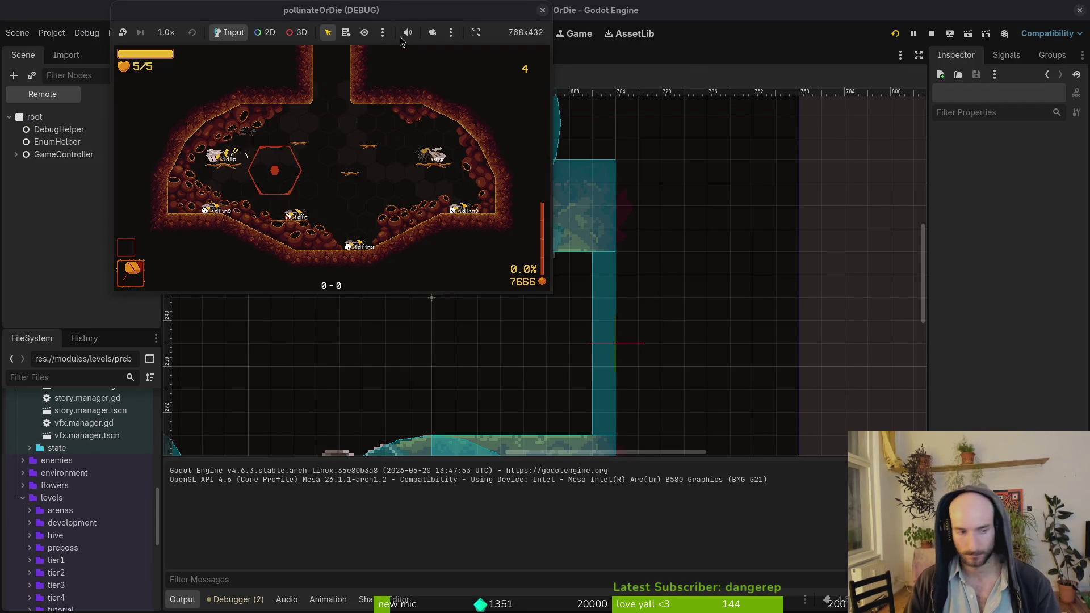
Load the P_hornet back level from the debug level select and get past the flower dialogue
key(F1)
key(Right)
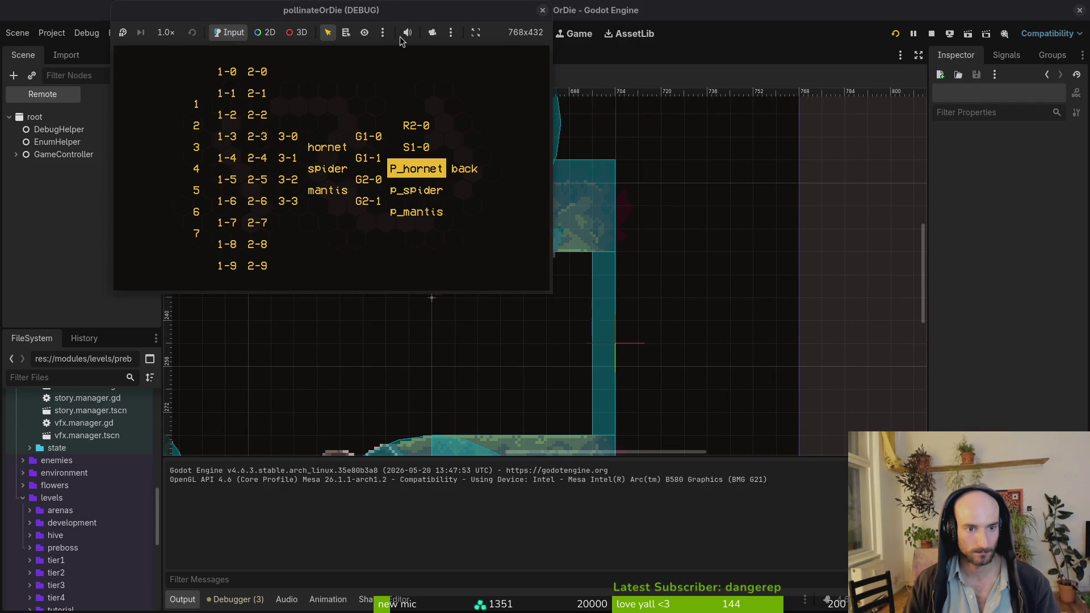
key(Return)
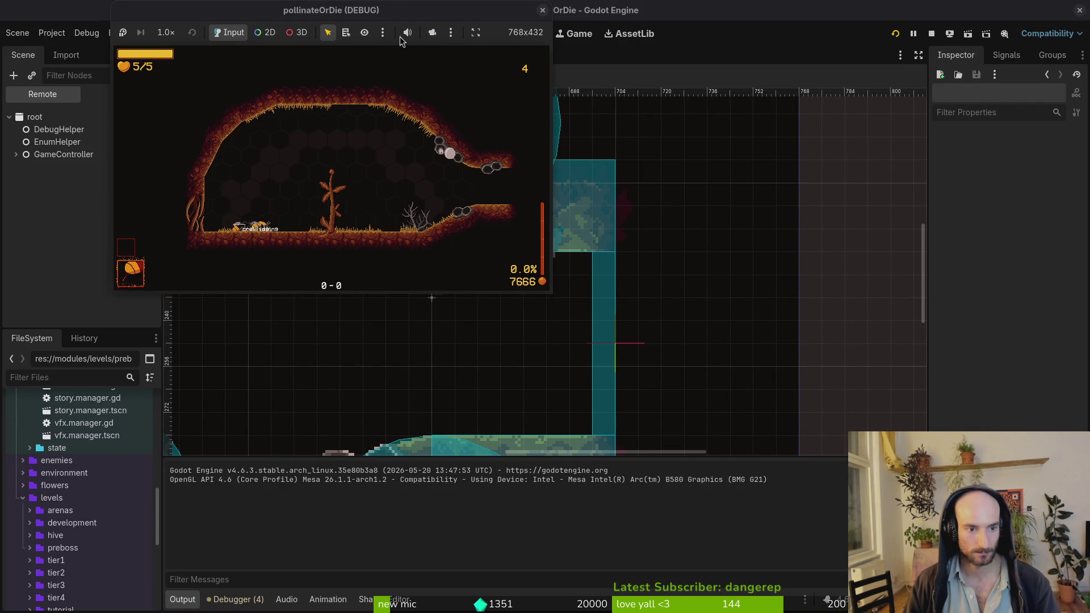
key(space)
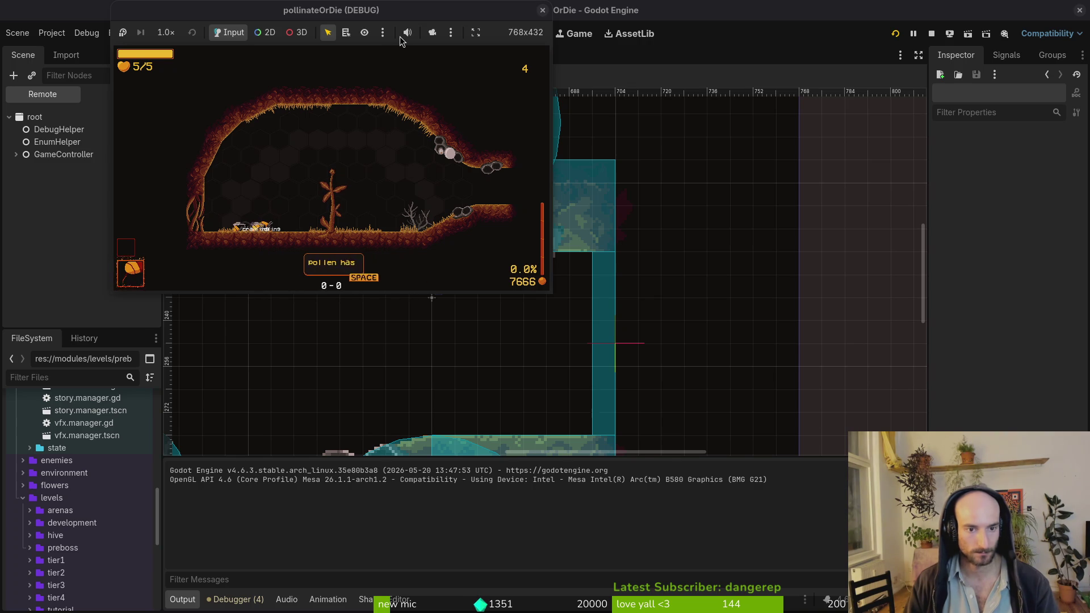
key(space)
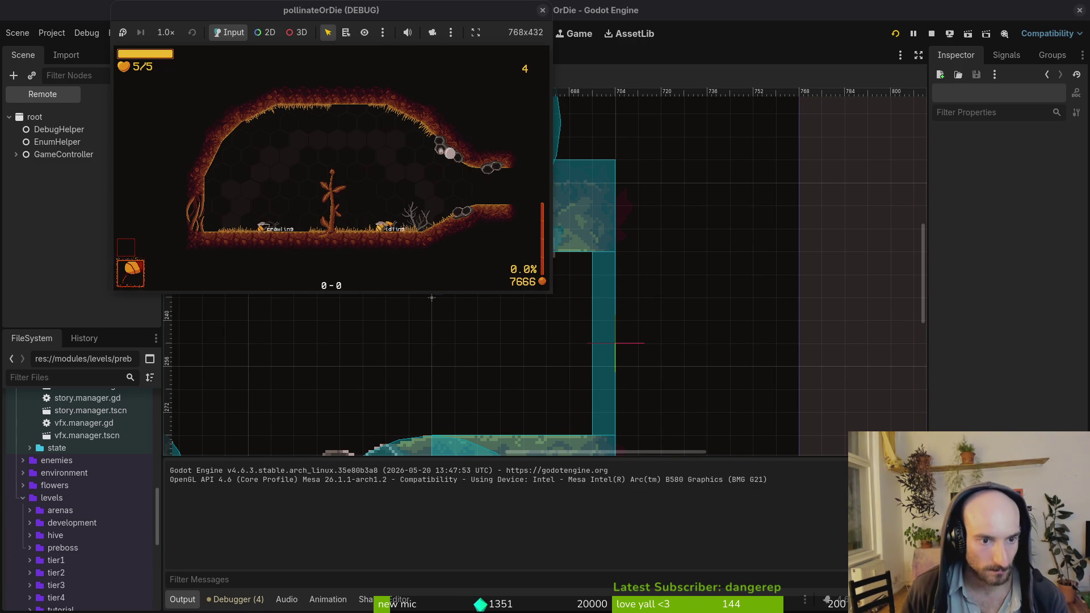
Reopen the spider_arena_gate and hornet_nest scenes in the editor, then close the running game
click(44, 211)
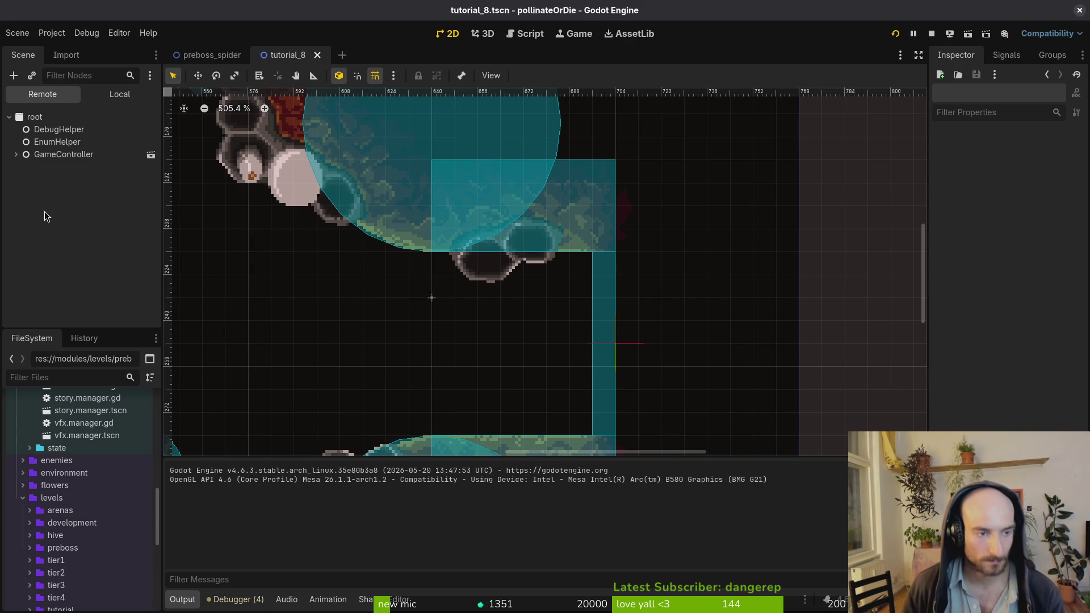
click(211, 57)
click(277, 58)
key(ctrl+shift+t)
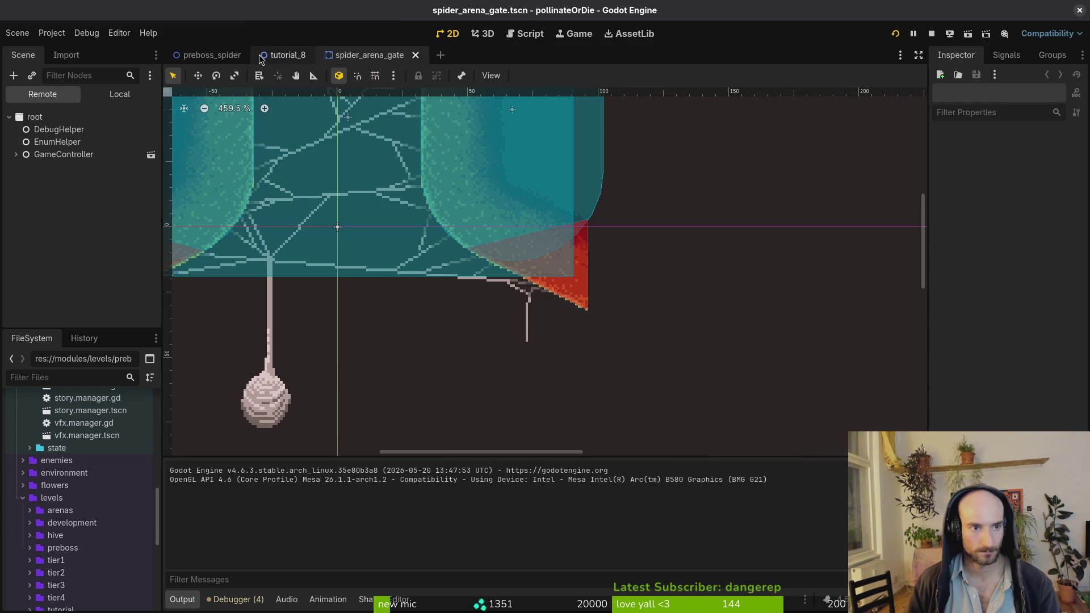
key(ctrl+shift+t)
key(ctrl+shift+t)
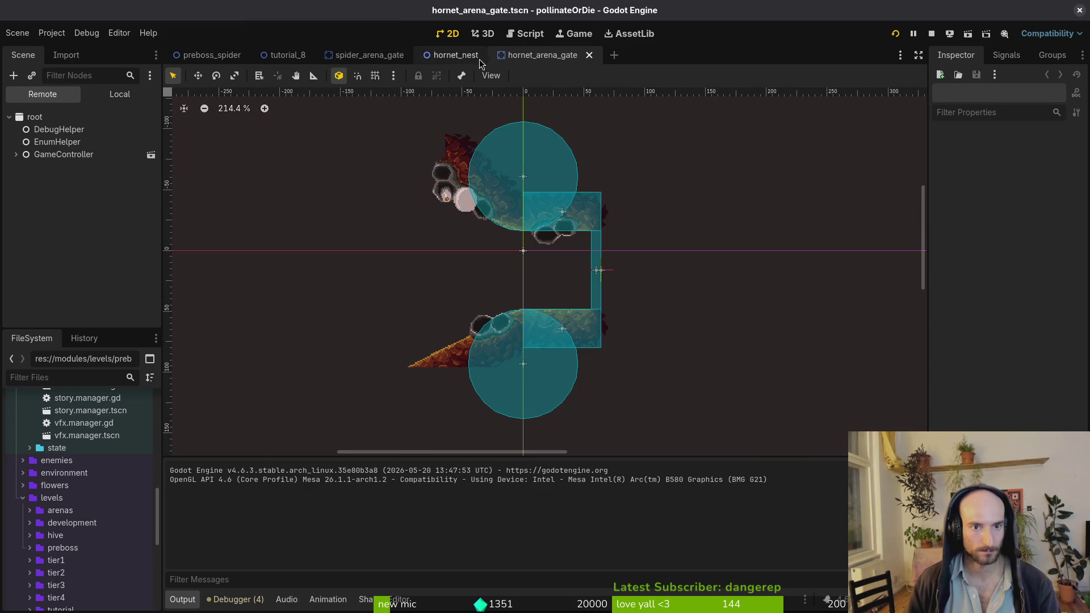
click(120, 94)
key(F6)
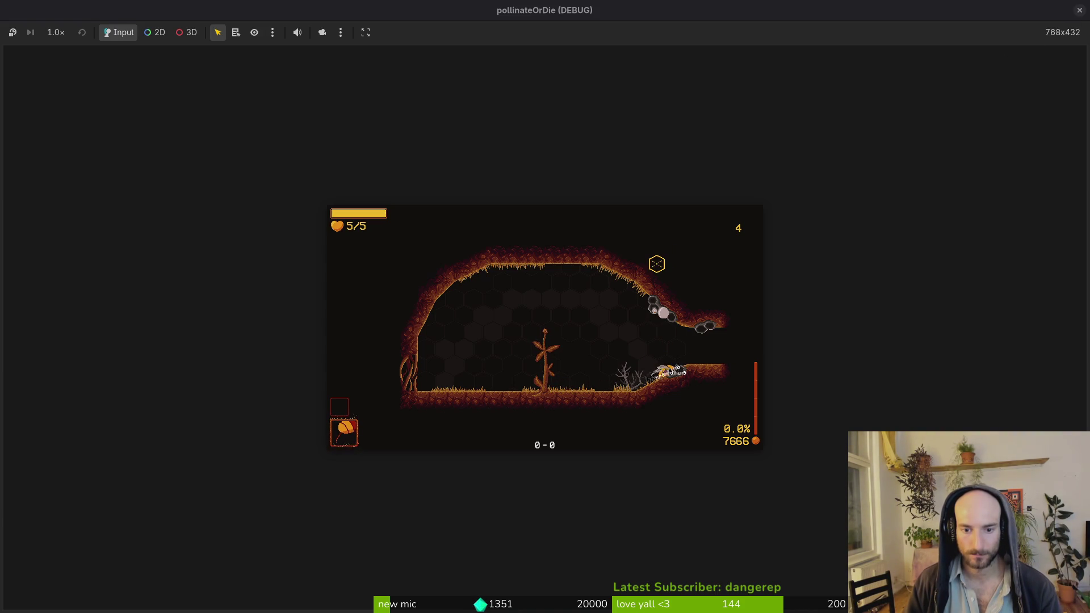
click(1077, 8)
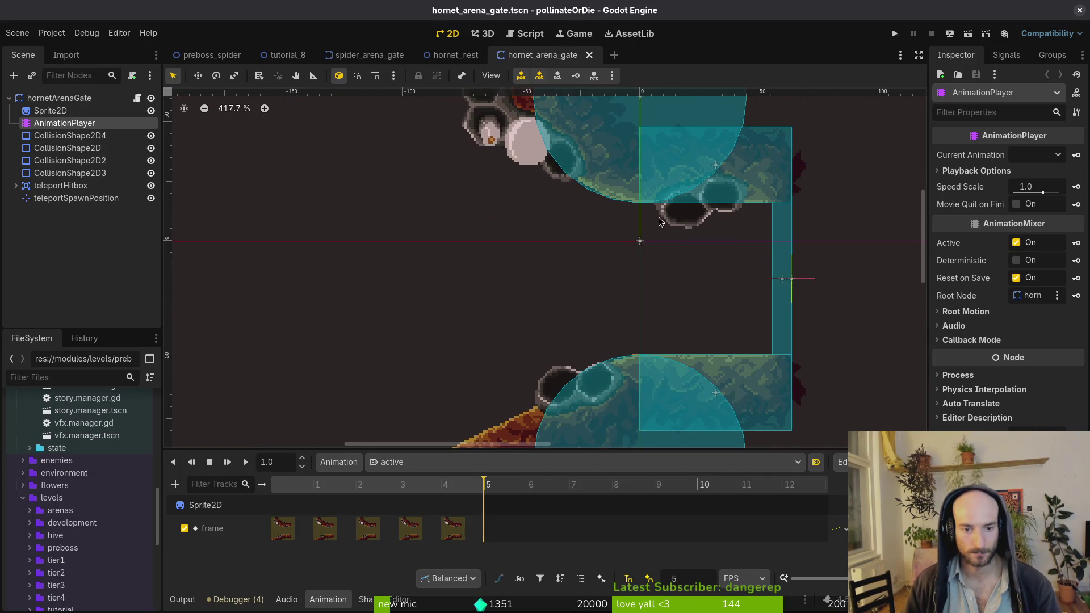
Shrink the hornet gate's lower collision circle, reposition it, and save the scene
scroll(648, 346, up, 3)
click(675, 309)
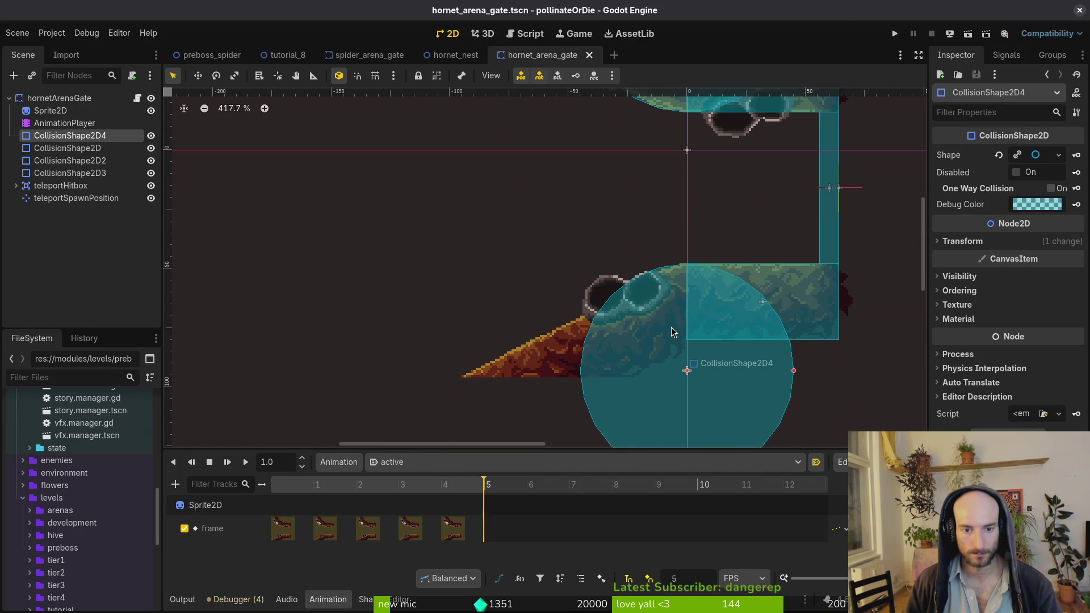
drag(684, 336, 707, 340)
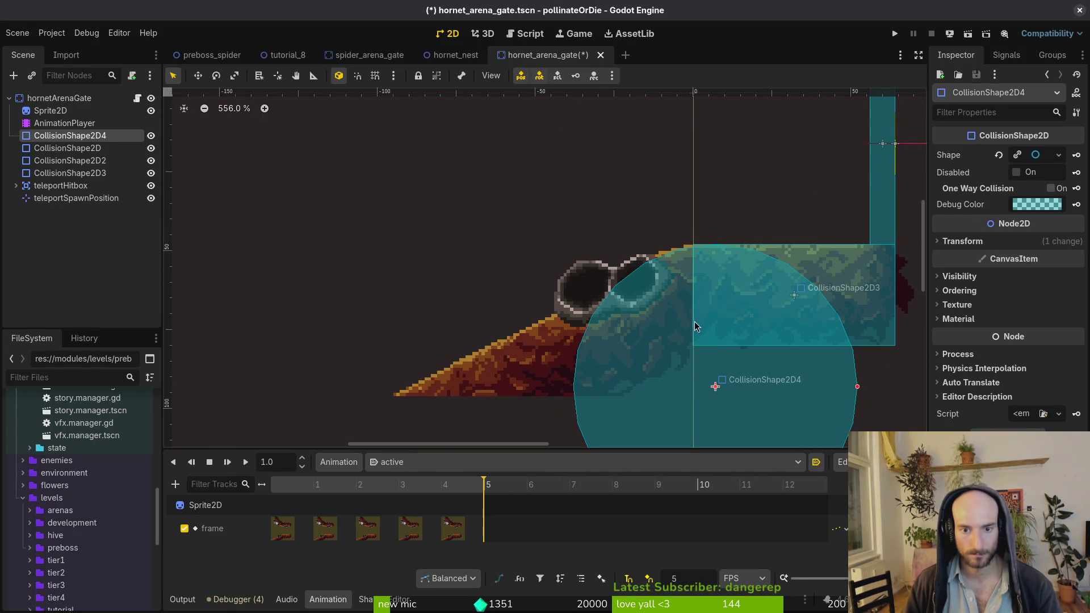
scroll(690, 343, up, 1)
drag(858, 402, 829, 401)
drag(748, 406, 721, 379)
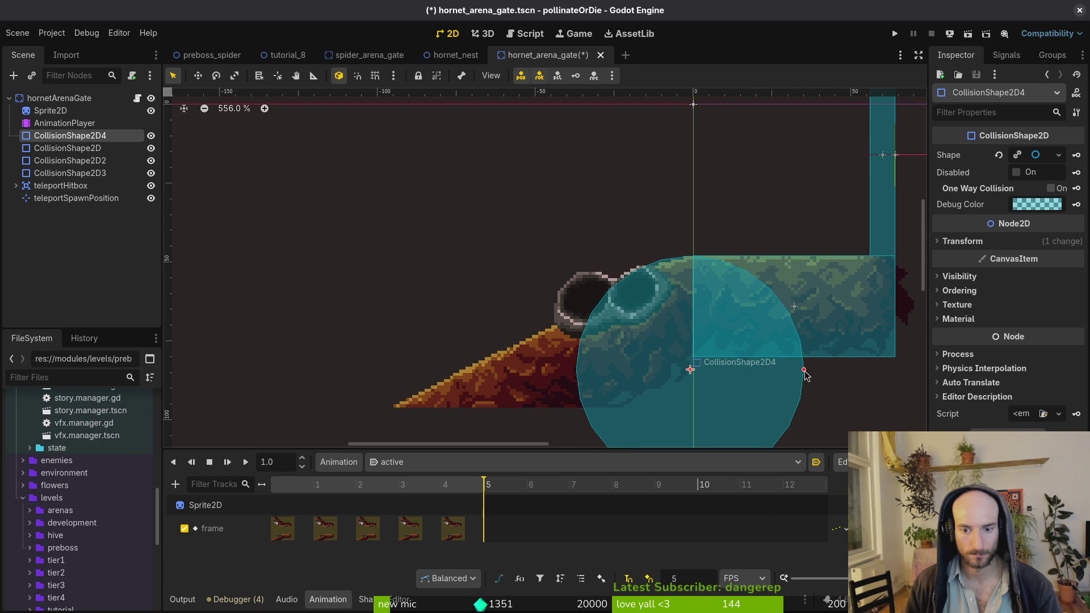
drag(805, 370, 794, 370)
drag(724, 382, 730, 366)
scroll(730, 366, down, 2)
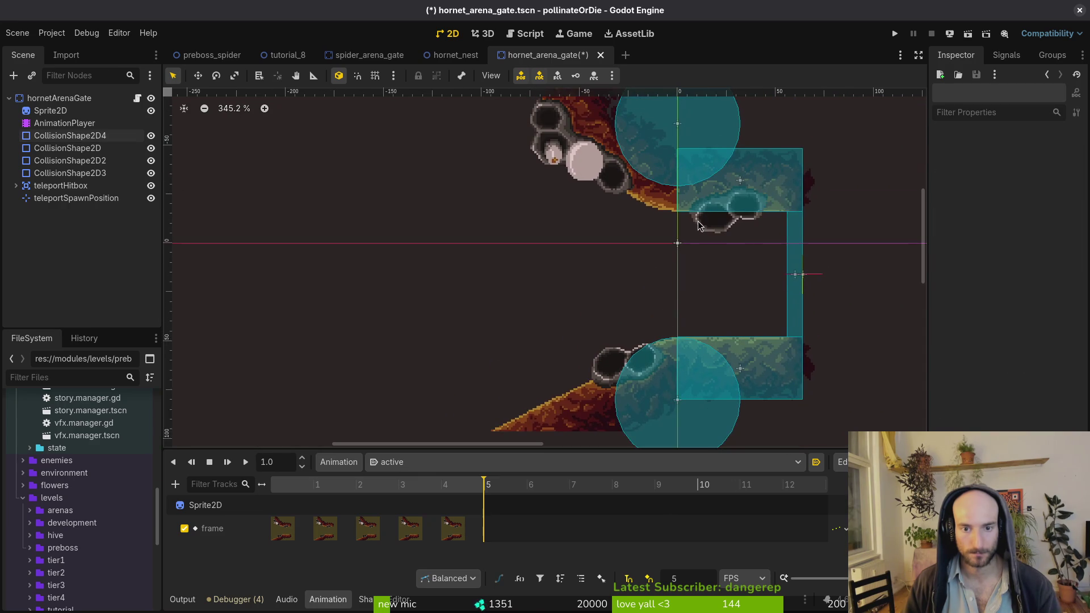
key(ctrl+s)
Move the upper collision circle slightly down, then save and run the game to test
mouse_move(645, 200)
mouse_down()
mouse_move(691, 208)
mouse_move(673, 212)
mouse_move(687, 223)
mouse_up()
scroll(672, 244, up, 5)
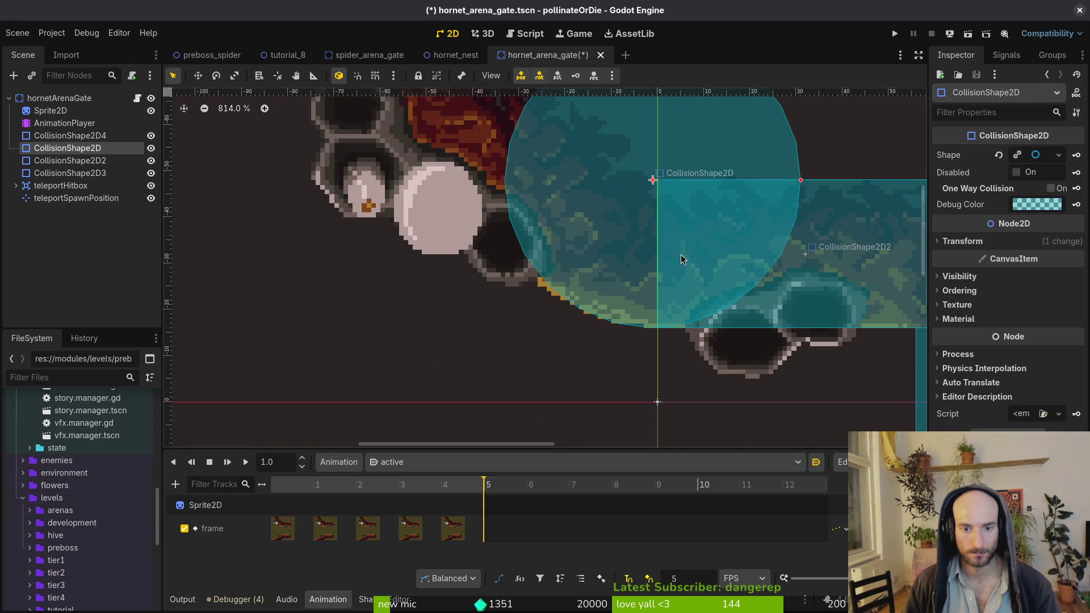
click(681, 257)
click(699, 134)
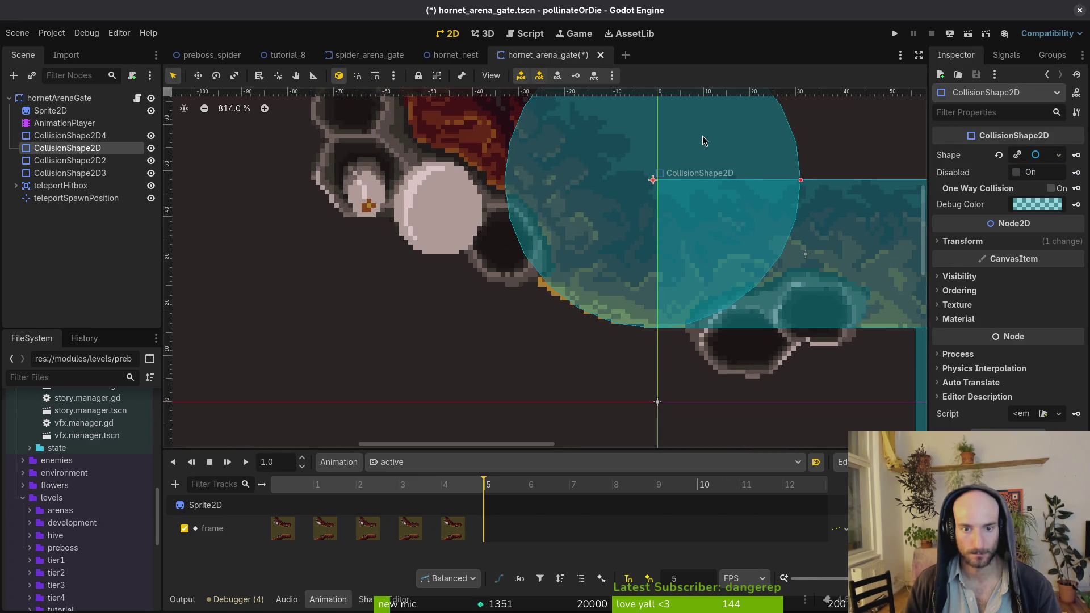
click(895, 34)
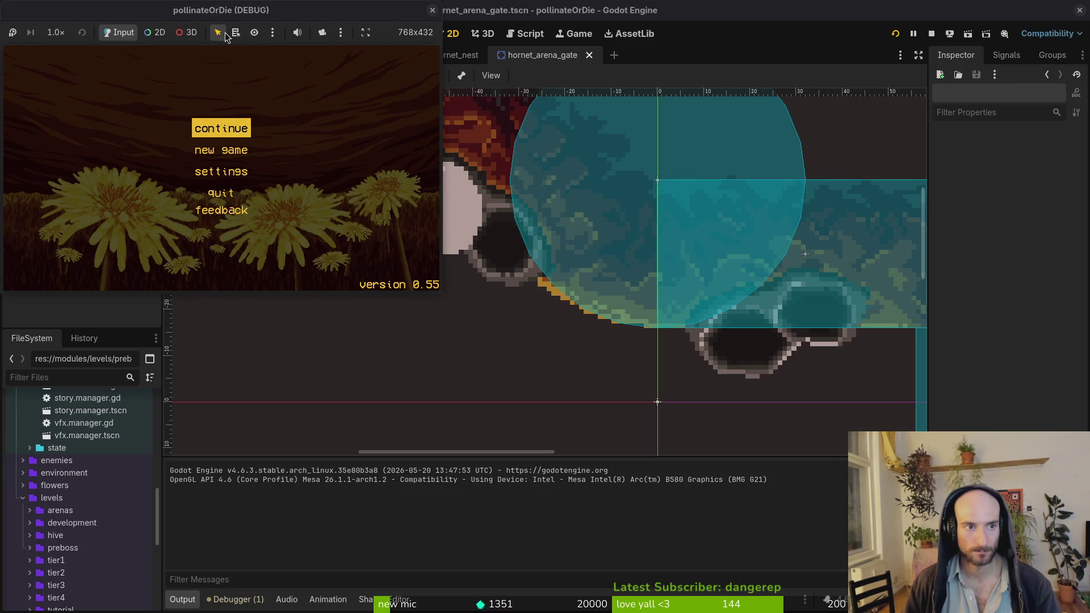
Stop the game, relaunch it in the embedded game view, and check its camera and embedding options
click(432, 9)
click(573, 34)
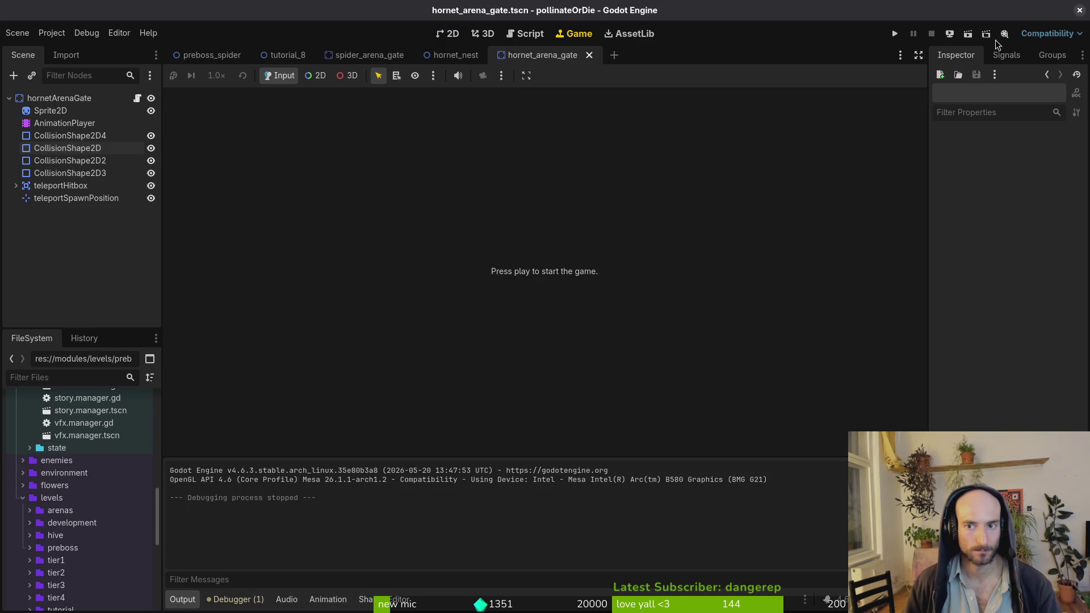
click(895, 33)
click(453, 33)
click(454, 33)
click(482, 36)
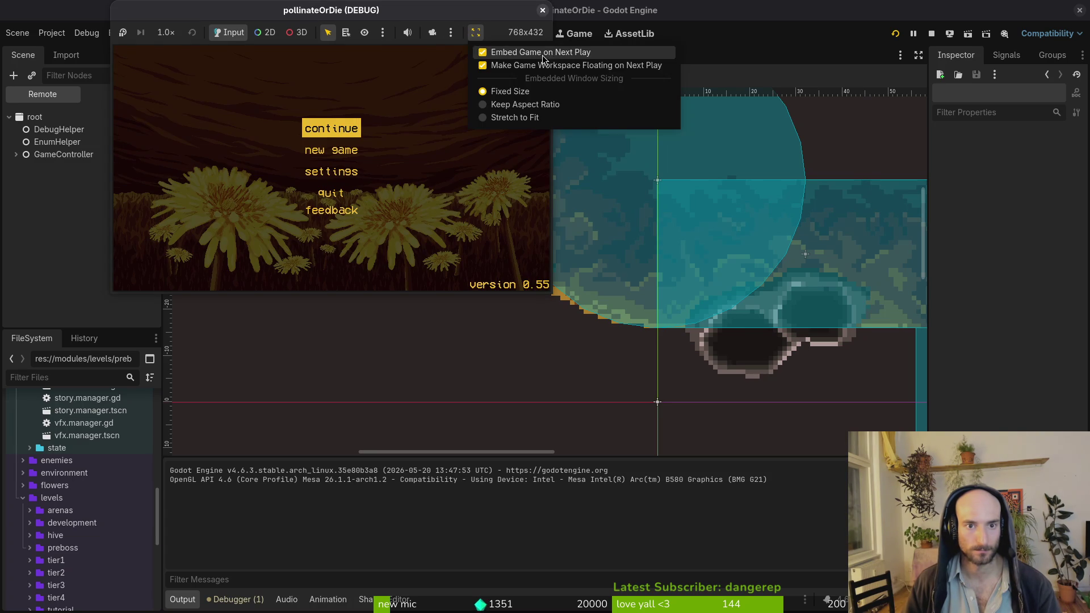
key(Escape)
Relaunch the game in a maximized window and continue the saved game
click(543, 10)
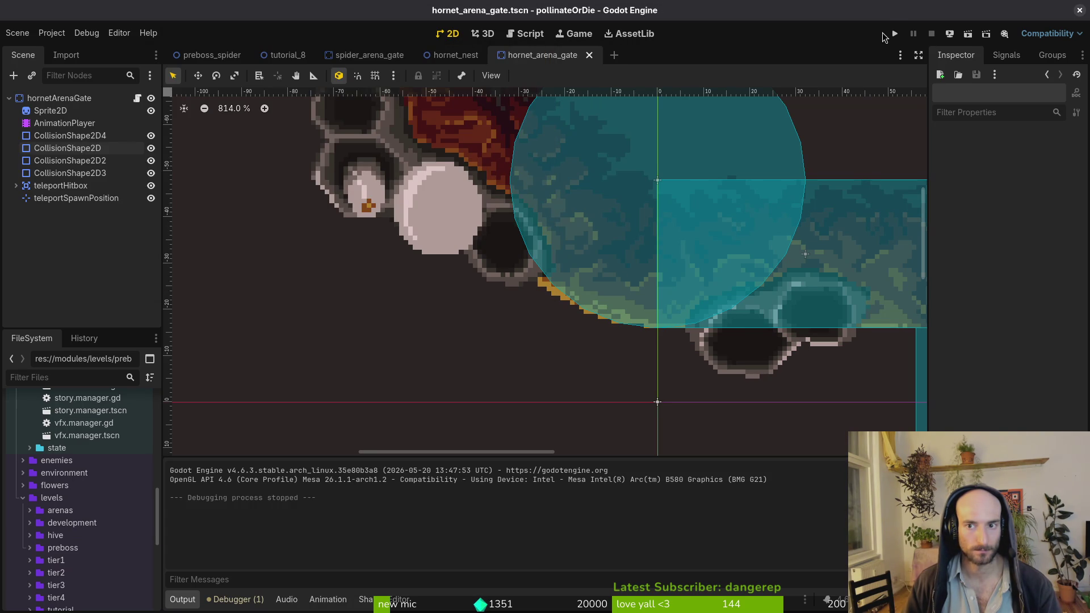
click(895, 33)
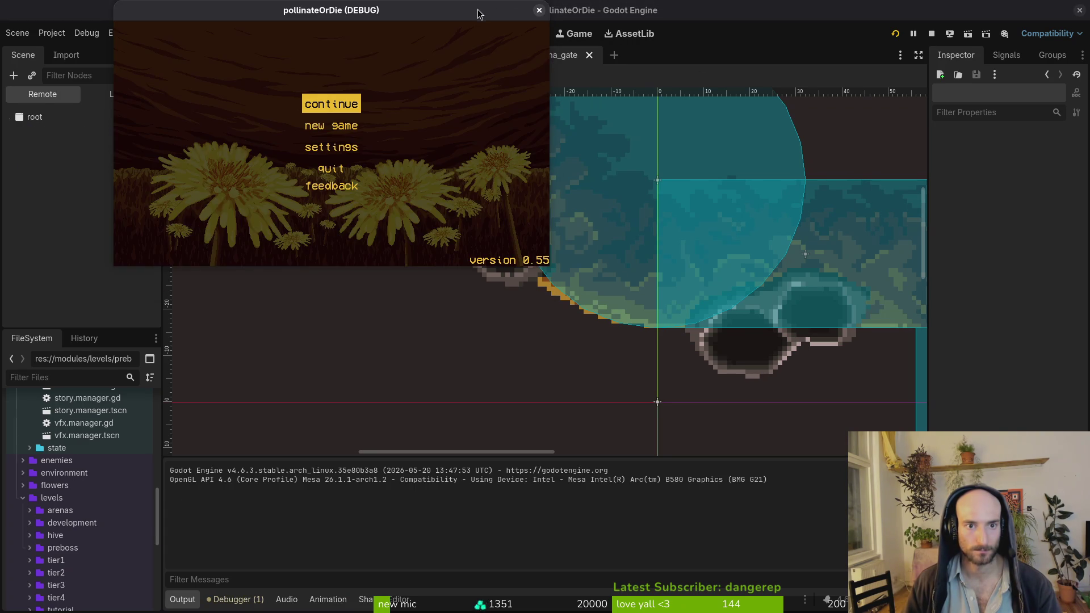
double_click(479, 12)
click(564, 237)
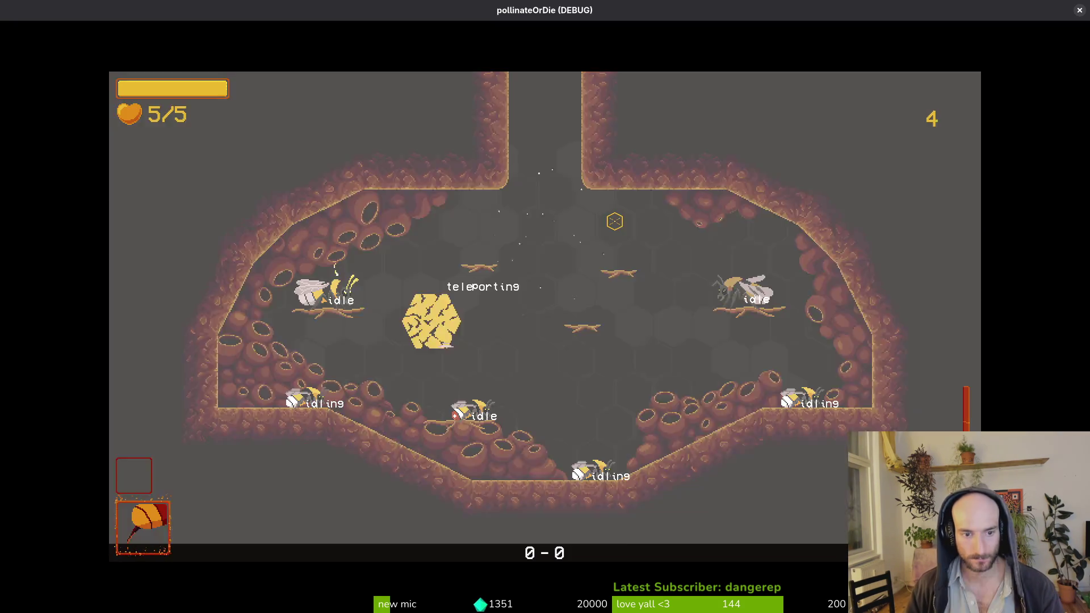
Load the P_hornet level, play past the flower dialogue, then close the playtest window
key(Escape)
key(Right)
key(Right)
key(Return)
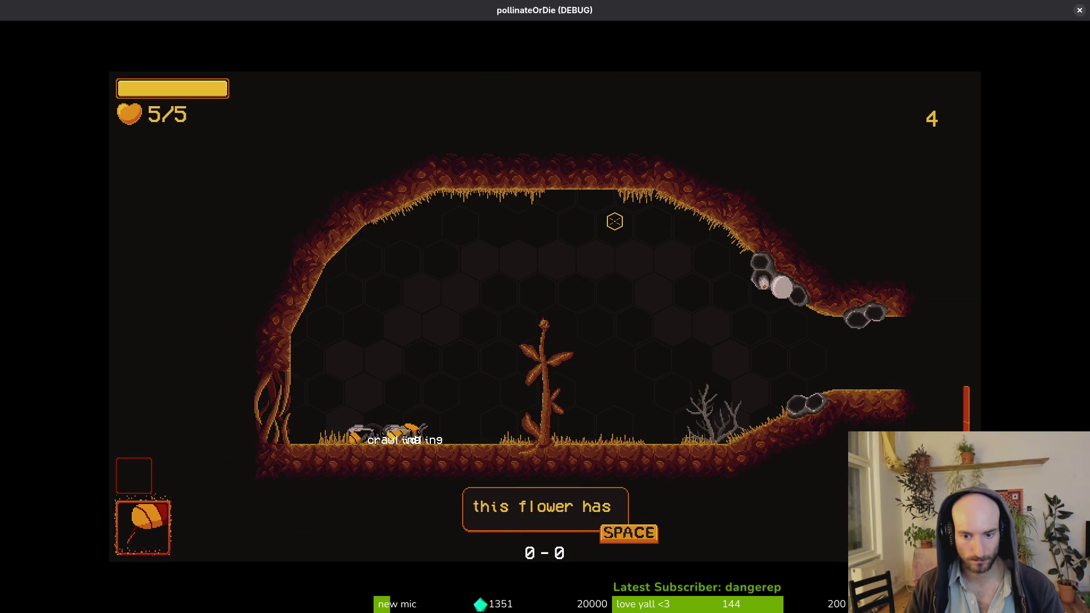
key(space)
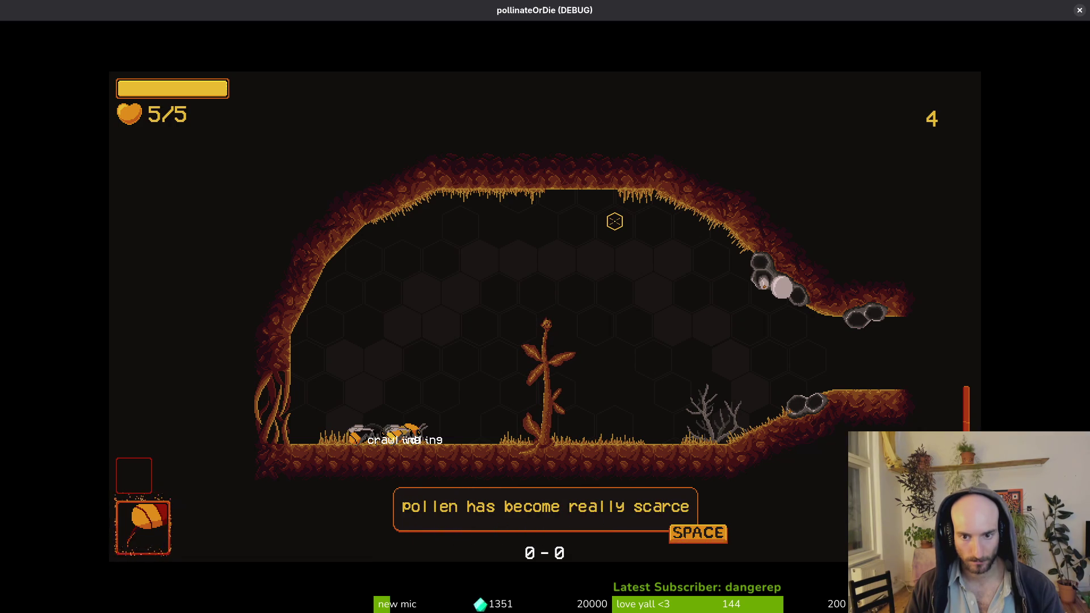
key(space)
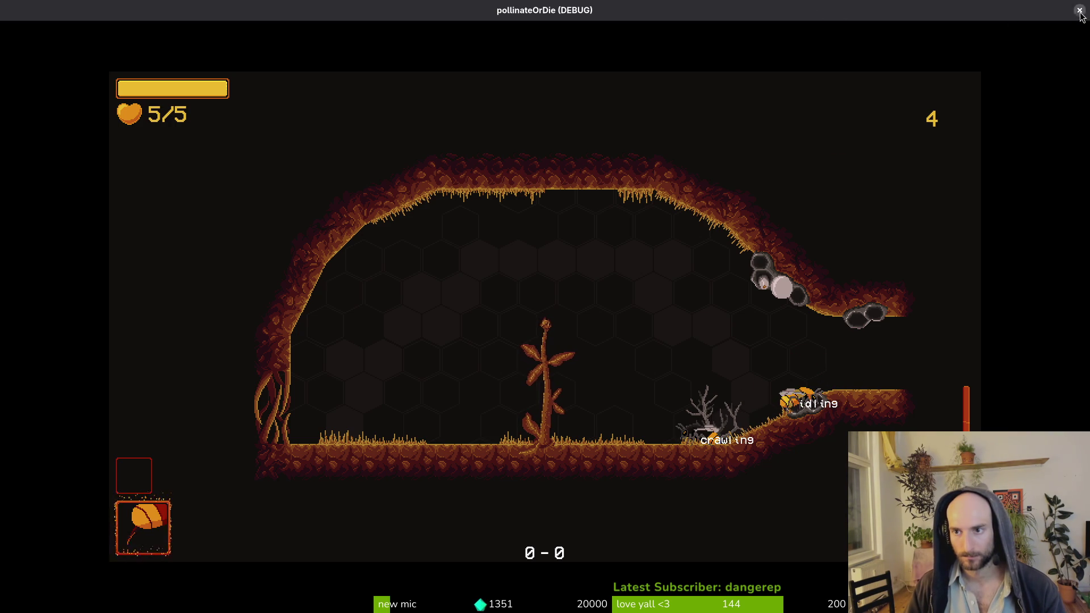
key(alt+F4)
key(alt+Tab)
key(alt+Tab)
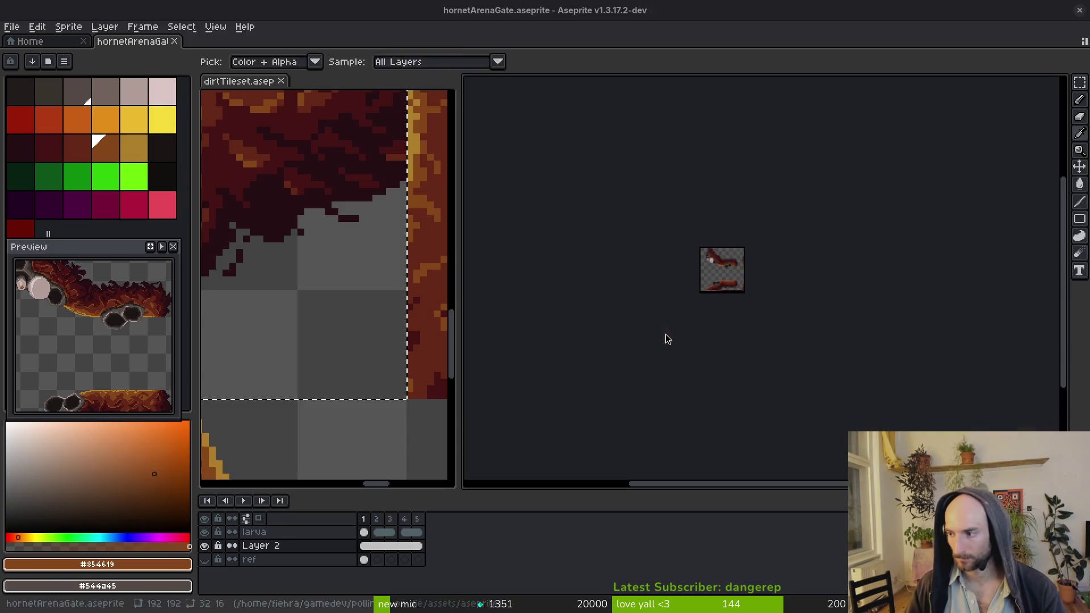
Sample the gold and brown dirt colours and draw a 1px lime guide line along the dirt edge
key(ctrl+s)
scroll(721, 285, up, 1)
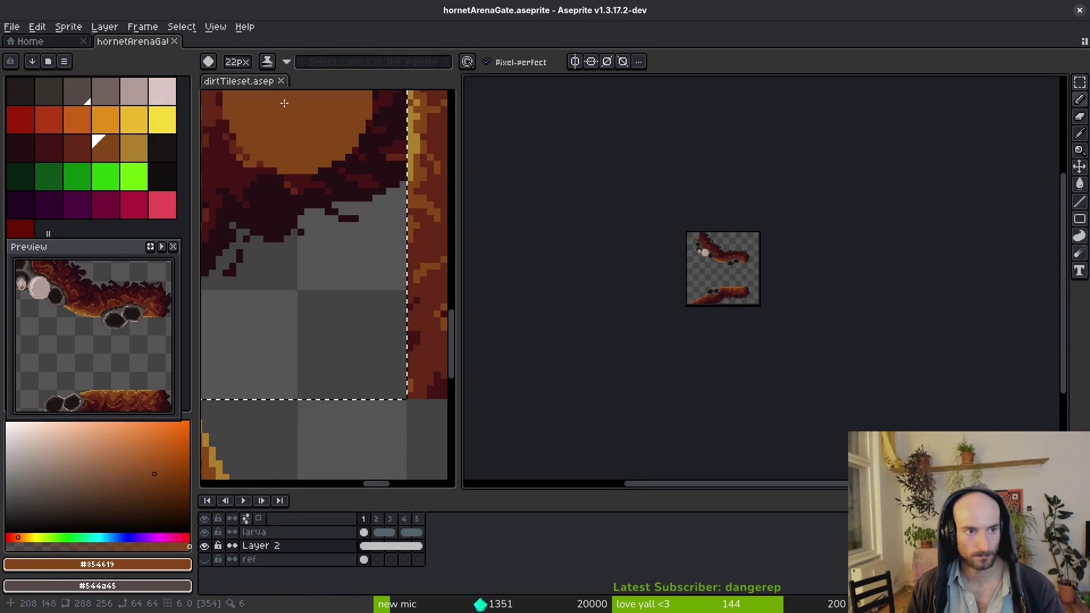
scroll(702, 287, up, 4)
scroll(687, 298, down, 2)
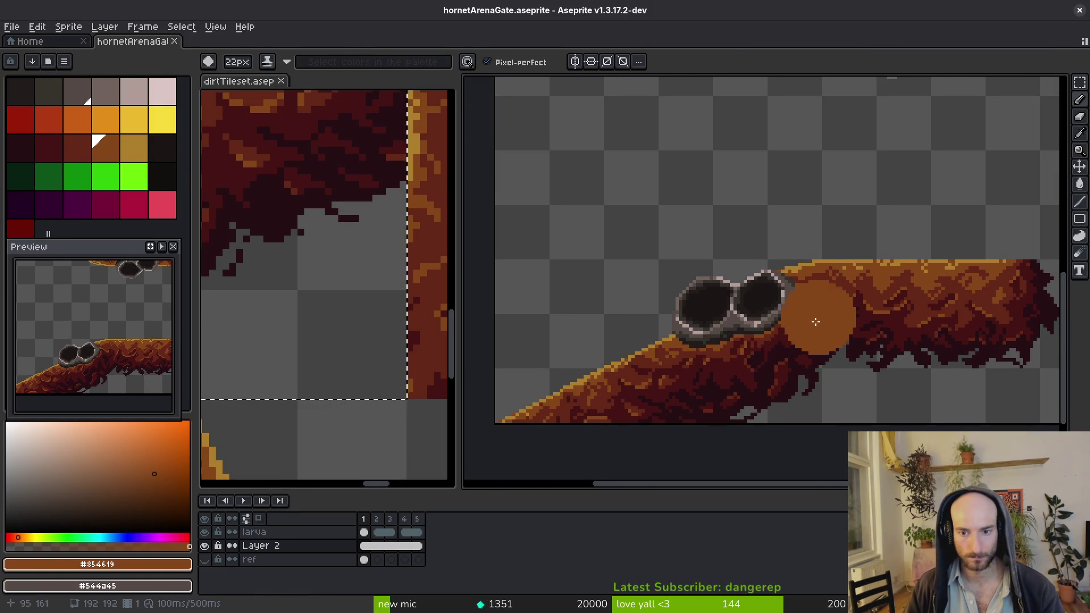
scroll(732, 351, down, 5)
scroll(733, 351, up, 8)
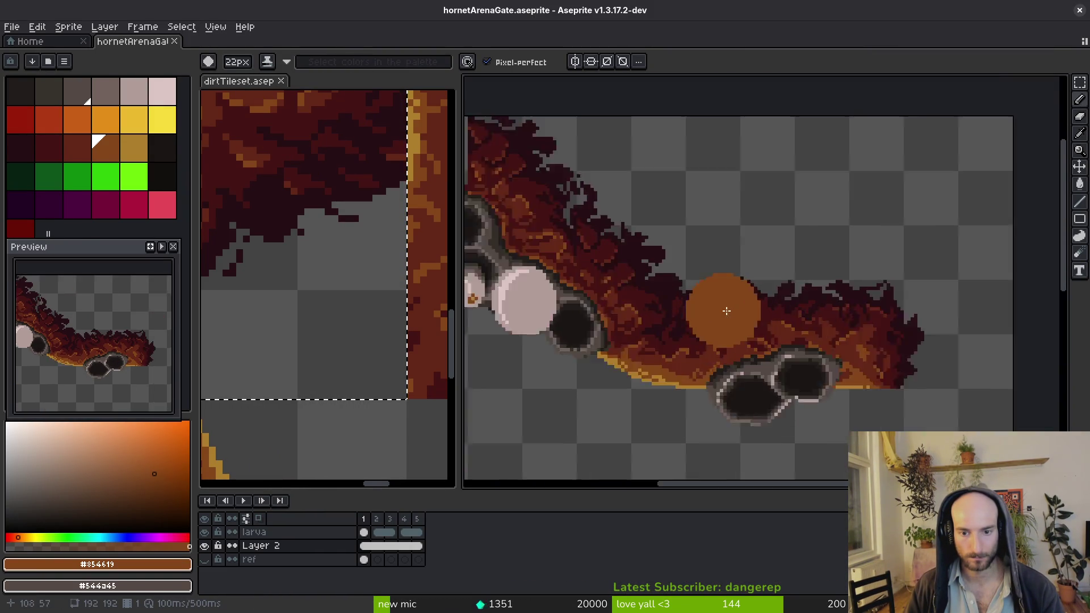
click(591, 330)
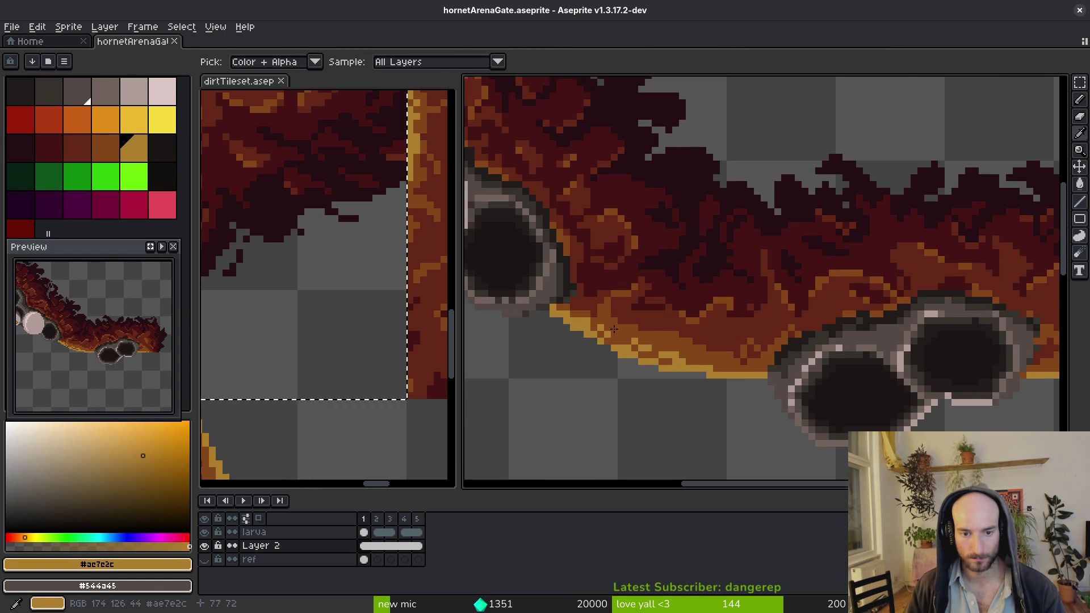
scroll(698, 340, left, 3)
click(832, 386)
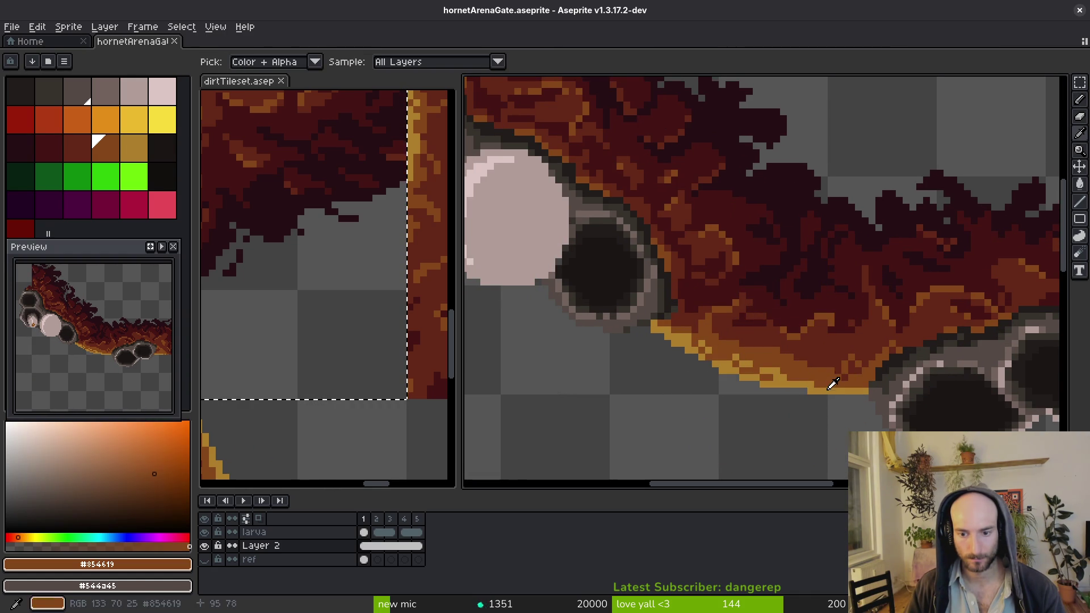
key(b)
scroll(823, 390, left, 2)
click(818, 380)
key(ctrl+z)
key(minus)
key(minus)
key(minus)
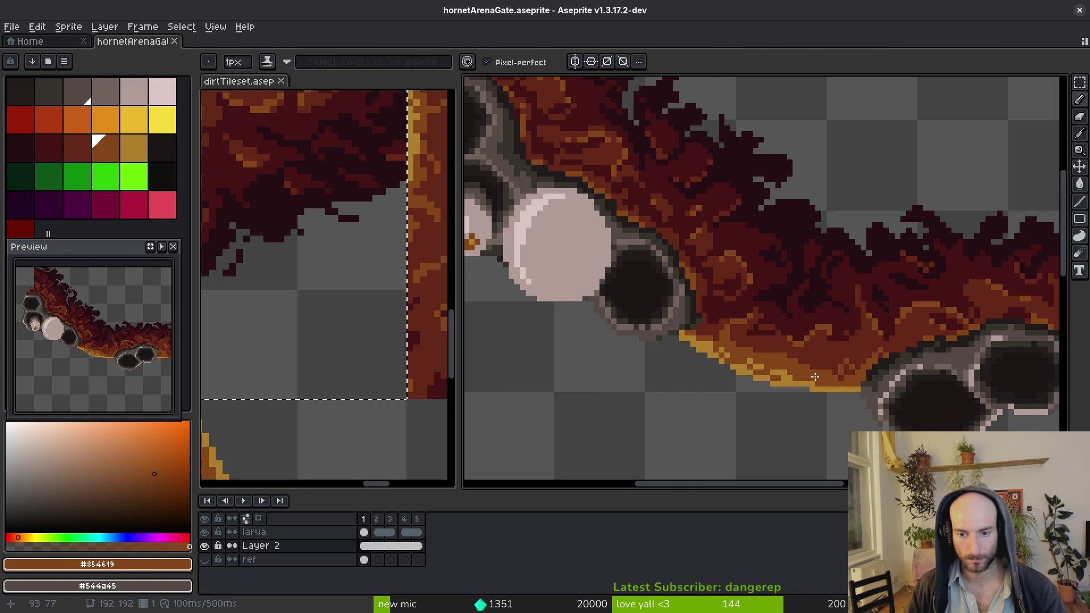
click(134, 176)
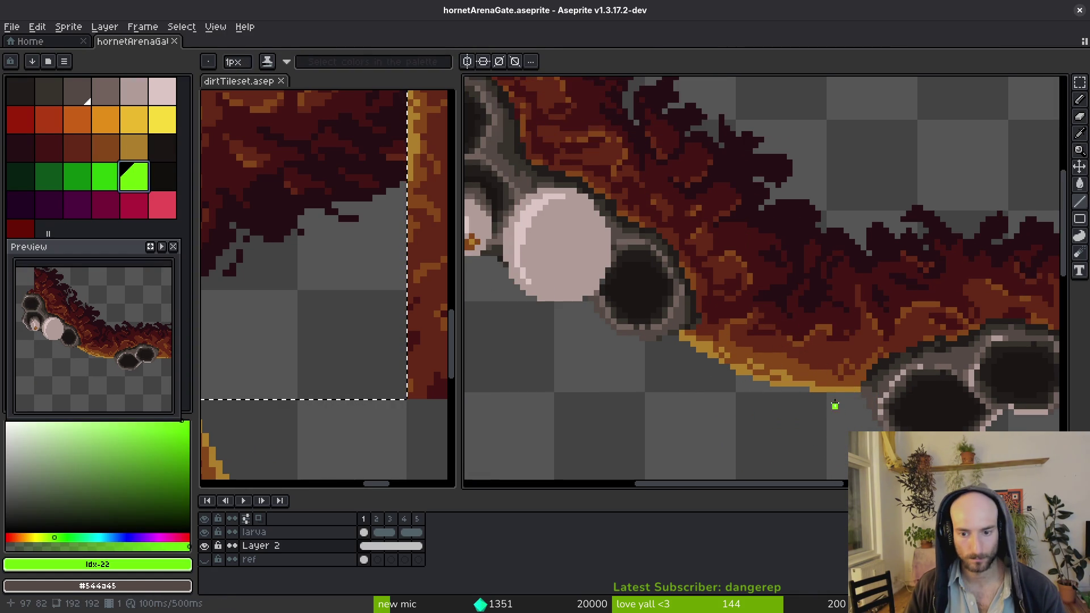
mouse_move(823, 389)
mouse_down()
mouse_move(646, 306)
mouse_move(658, 332)
mouse_up()
click(710, 367)
Lasso the dirt edge pixels, shift them up and right, and fill two gaps in the gold edge
scroll(729, 372, up, 3)
key(q)
drag(925, 426, 534, 238)
drag(840, 385, 869, 375)
key(b)
alt+click(562, 233)
click(726, 309)
click(650, 282)
Paint gold pixels along the dirt edge and repaint a stretch of it brown
key(e)
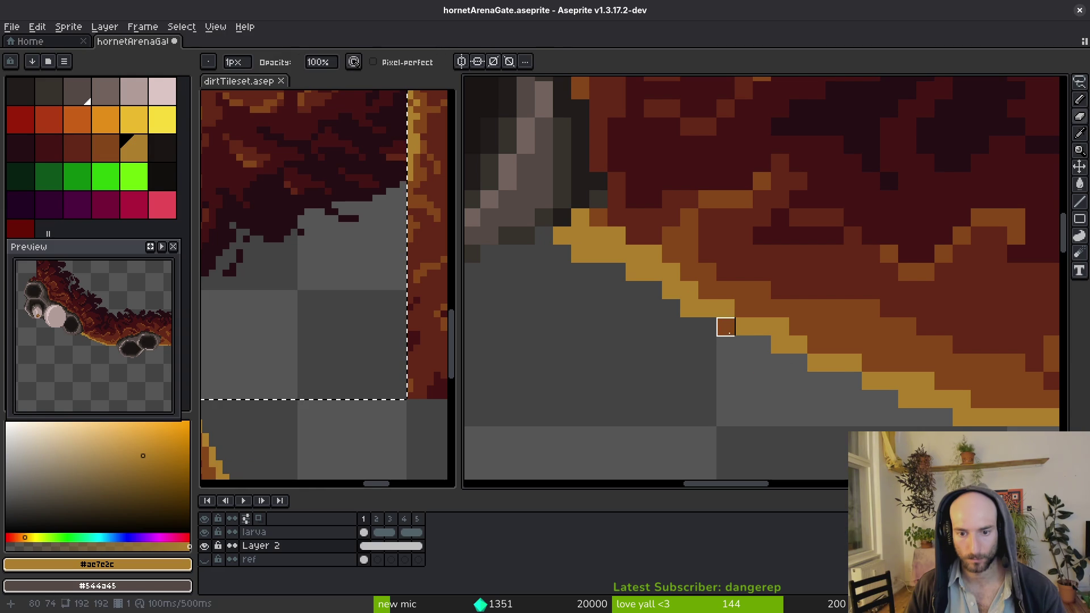
key(b)
key(e)
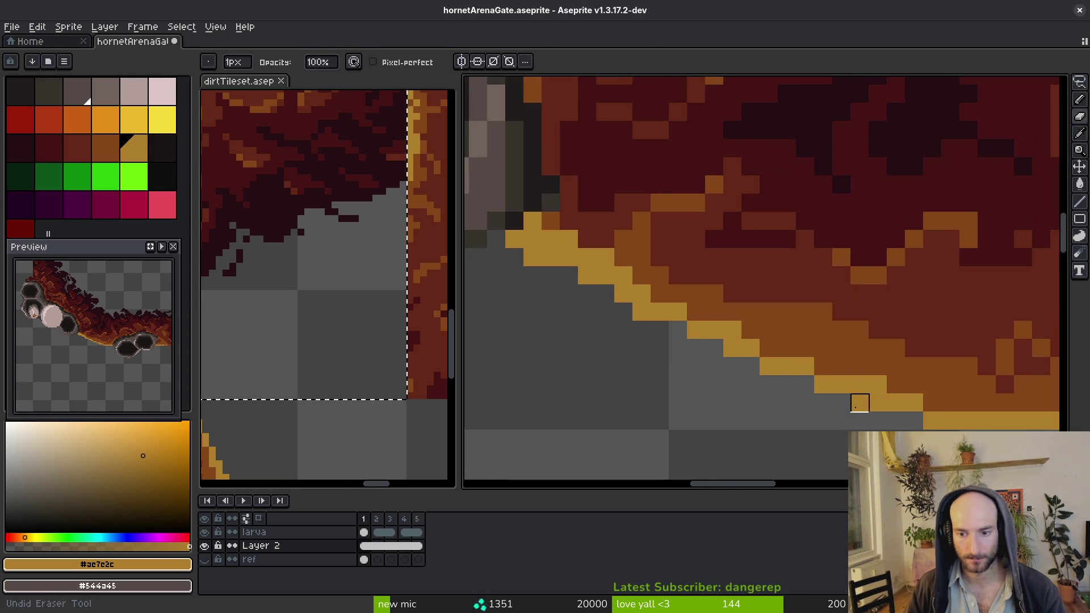
key(i)
key(b)
drag(769, 316, 860, 367)
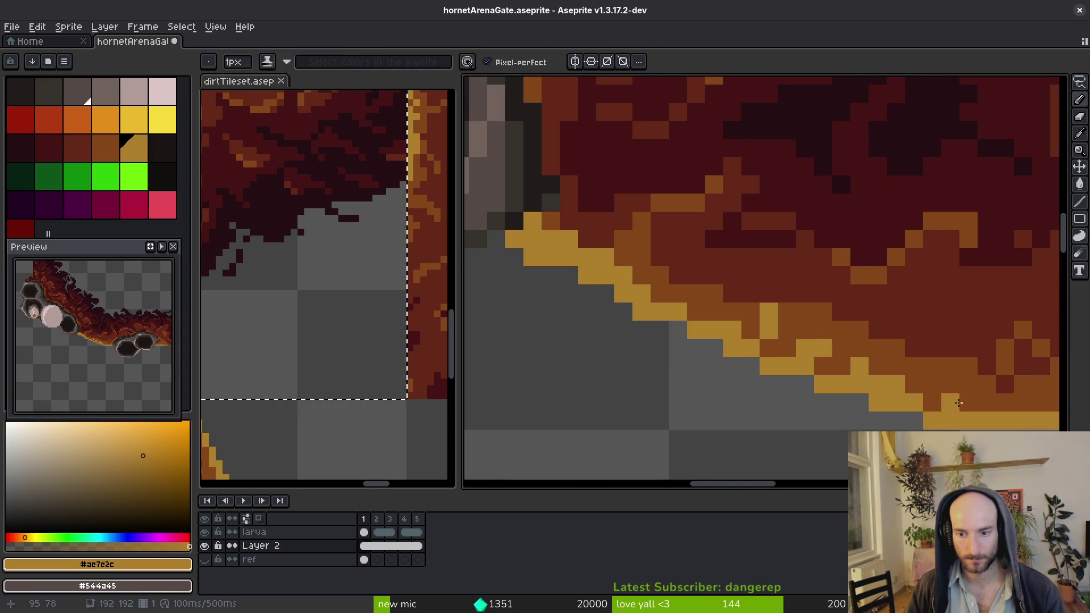
drag(931, 403, 971, 403)
key(i)
click(848, 339)
key(b)
click(769, 312)
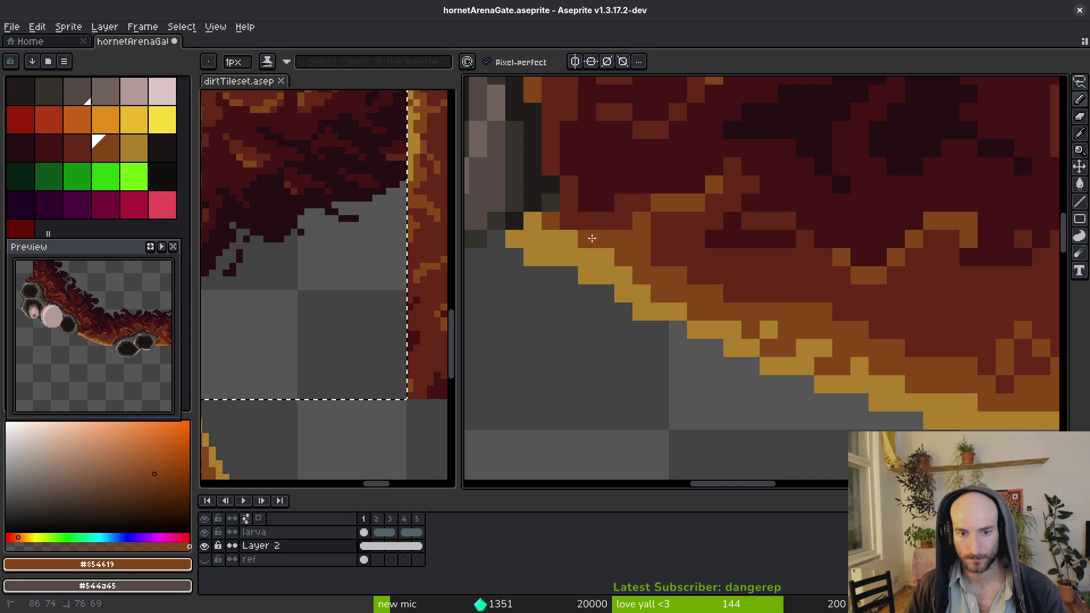
mouse_move(539, 230)
mouse_down()
mouse_move(625, 281)
mouse_move(567, 238)
mouse_move(602, 261)
mouse_up()
Turn a brown pixel beside the edge gold and save the sprite
key(i)
key(b)
alt+click(533, 256)
click(551, 257)
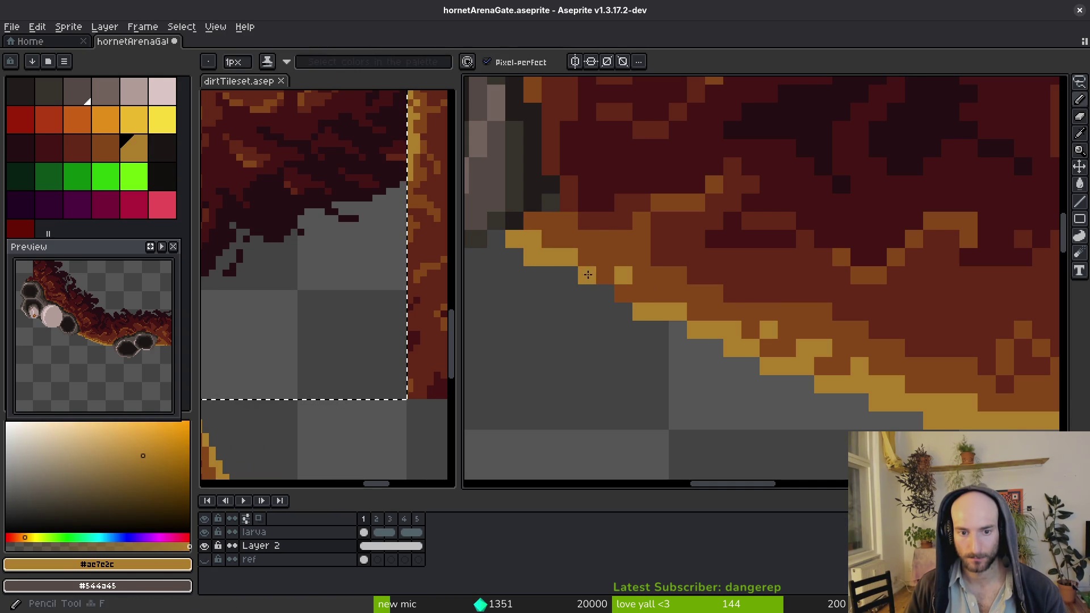
key(e)
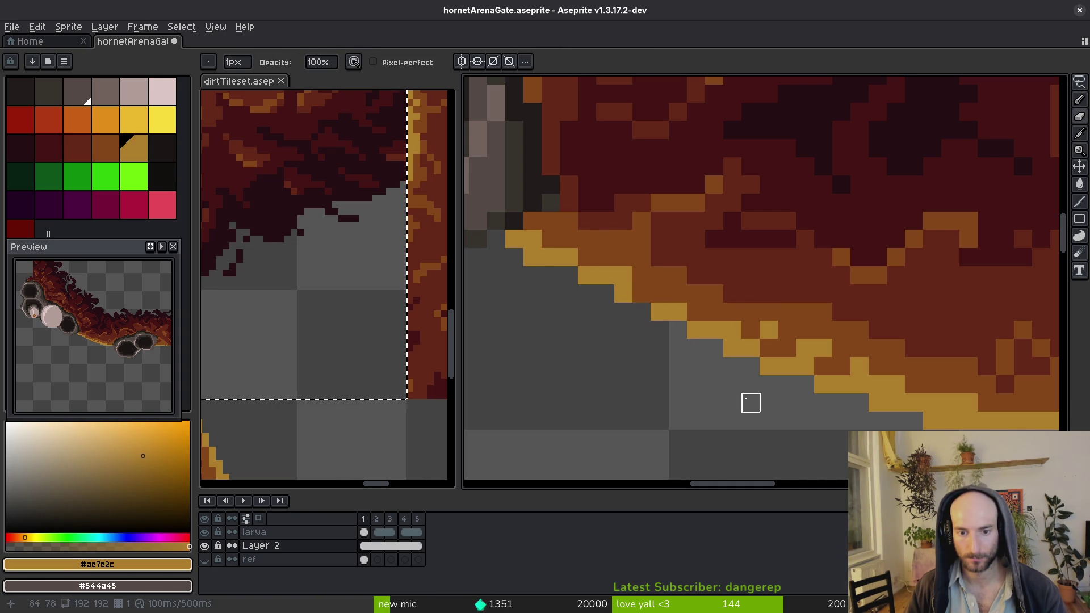
key(ctrl+s)
Touch up a brown dirt pixel, compare the brown and dark red dirt colours, and save again
scroll(751, 403, down, 2)
scroll(738, 394, up, 3)
alt+click(699, 341)
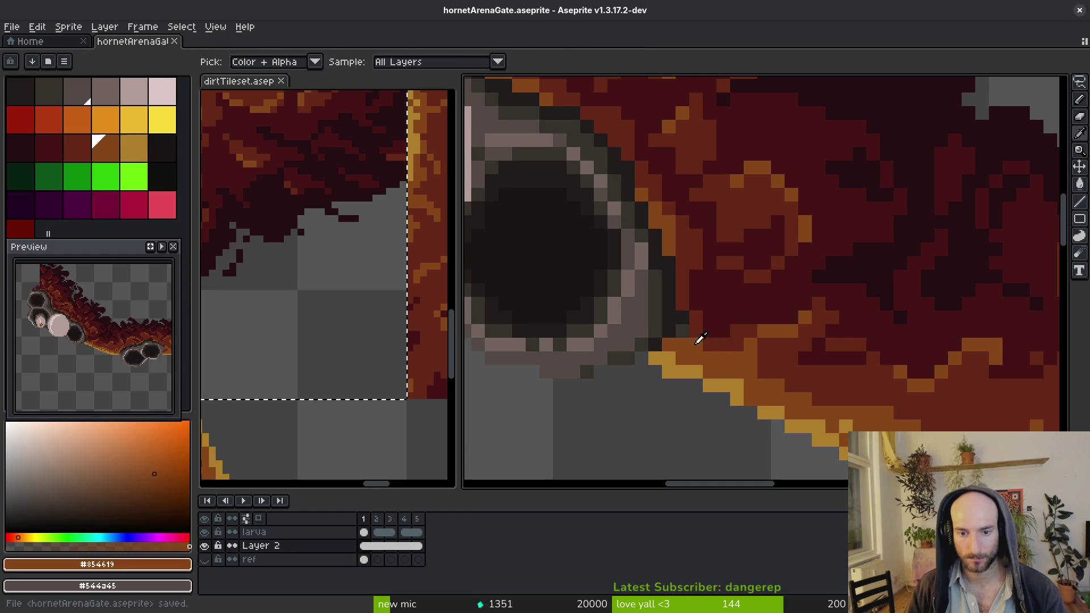
key(b)
click(686, 329)
alt+click(680, 319)
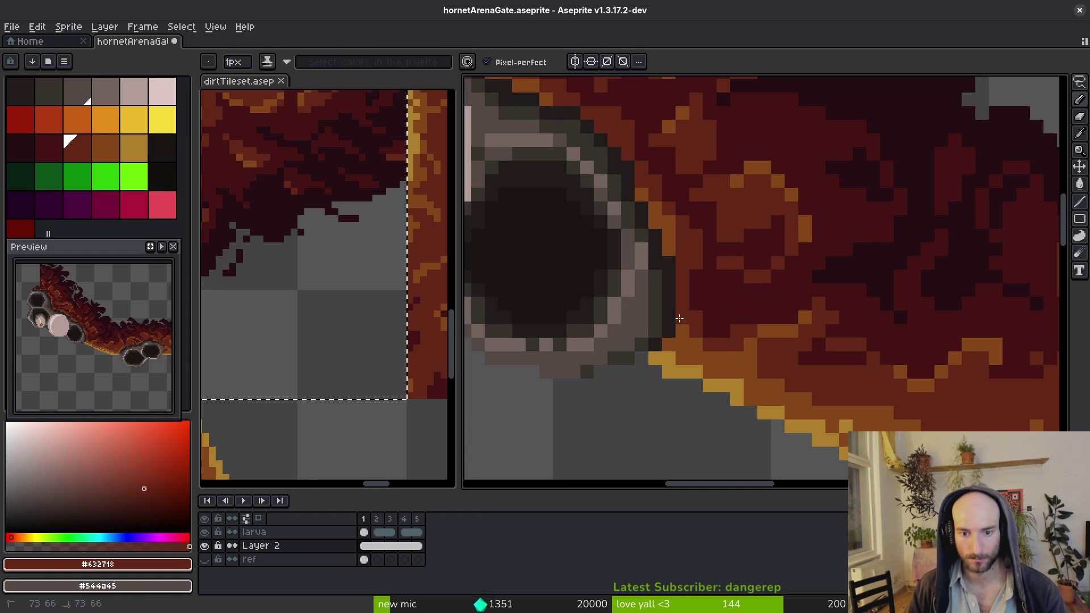
scroll(760, 369, down, 2)
scroll(680, 317, up, 2)
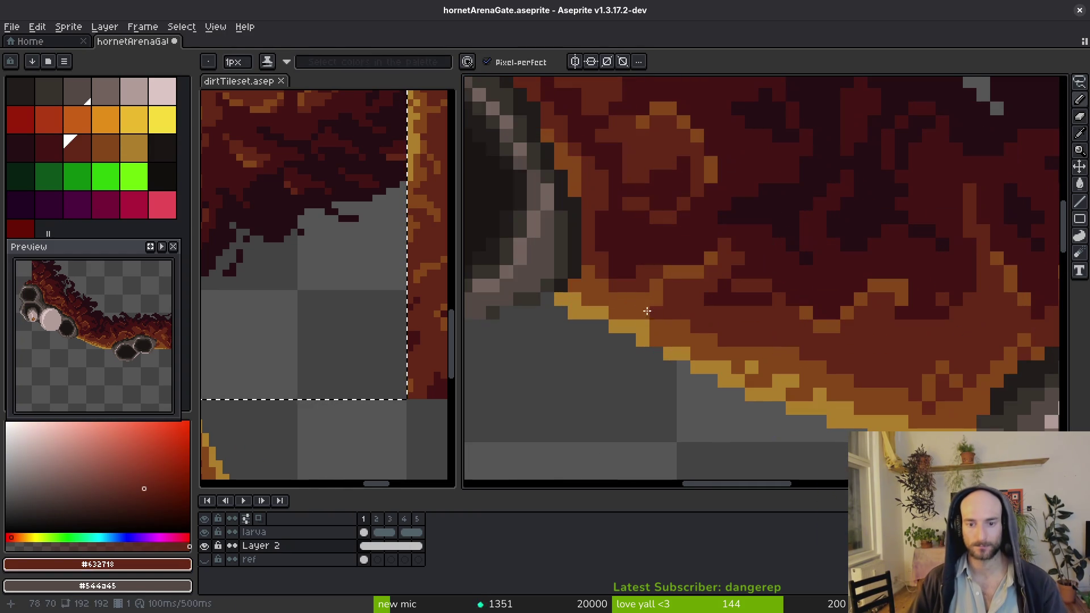
alt+click(681, 317)
alt+click(701, 295)
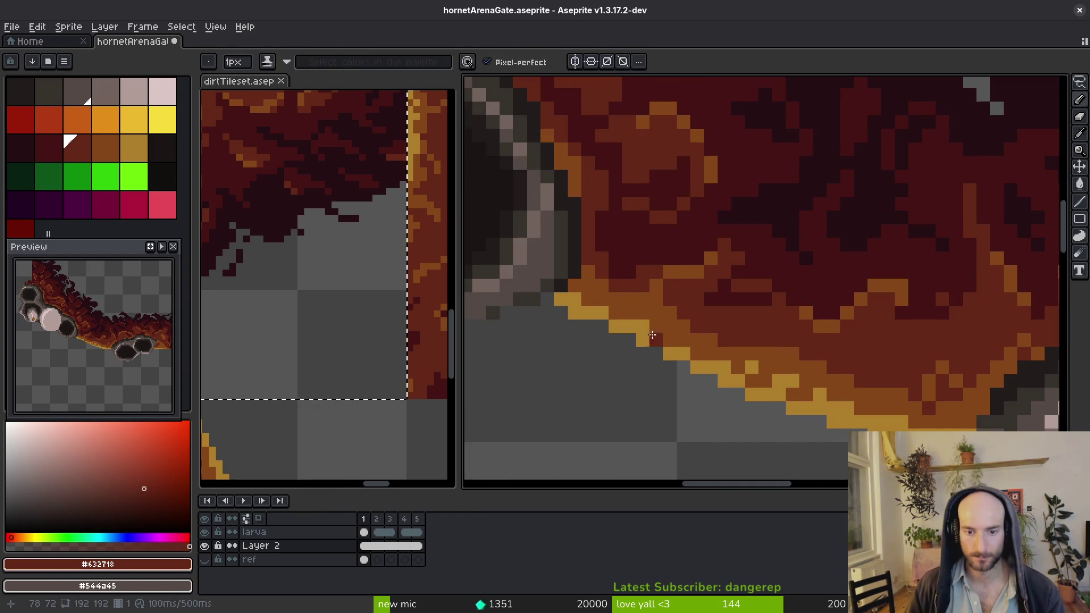
alt+click(652, 304)
key(ctrl+s)
scroll(778, 345, down, 1)
scroll(799, 378, up, 1)
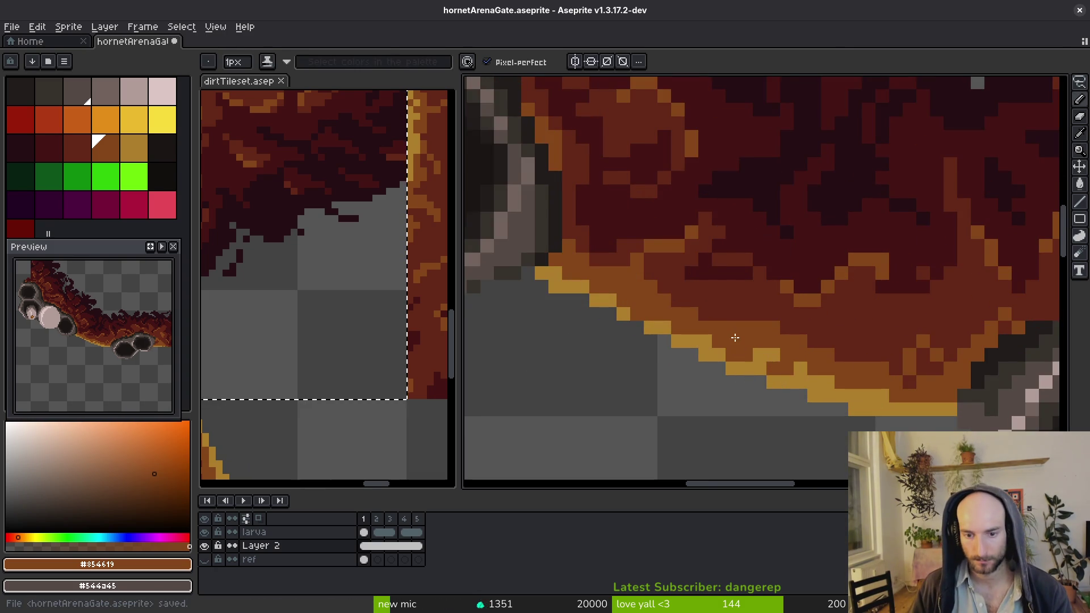
scroll(736, 338, down, 3)
scroll(706, 361, up, 5)
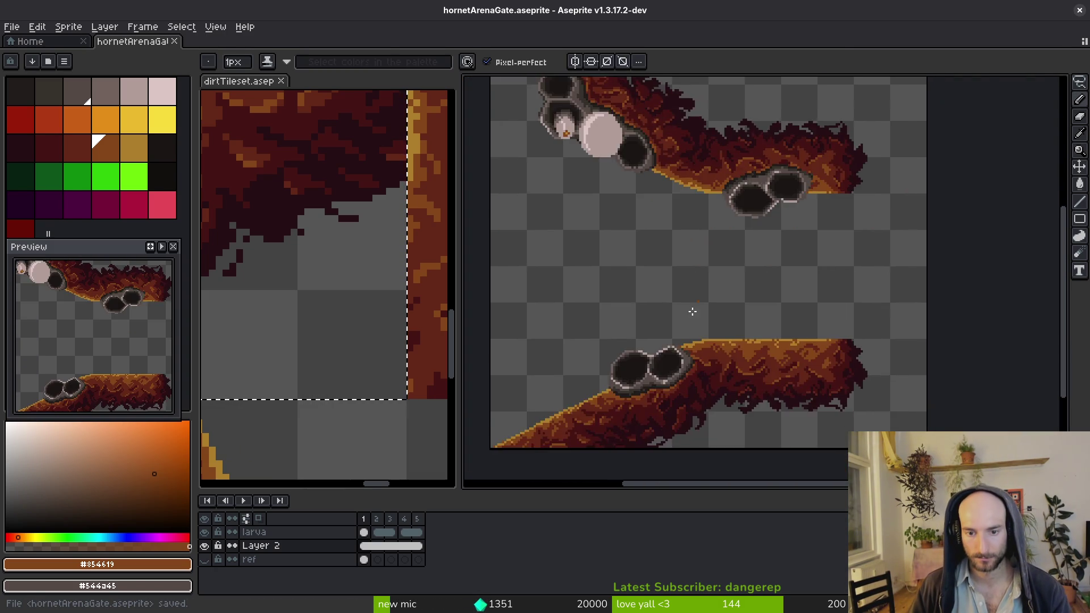
Nudge the ledge's top dirt strip and erase the stray gold pixels along its edge
key(m)
mouse_move(596, 273)
mouse_down()
mouse_move(792, 347)
mouse_move(776, 339)
mouse_up()
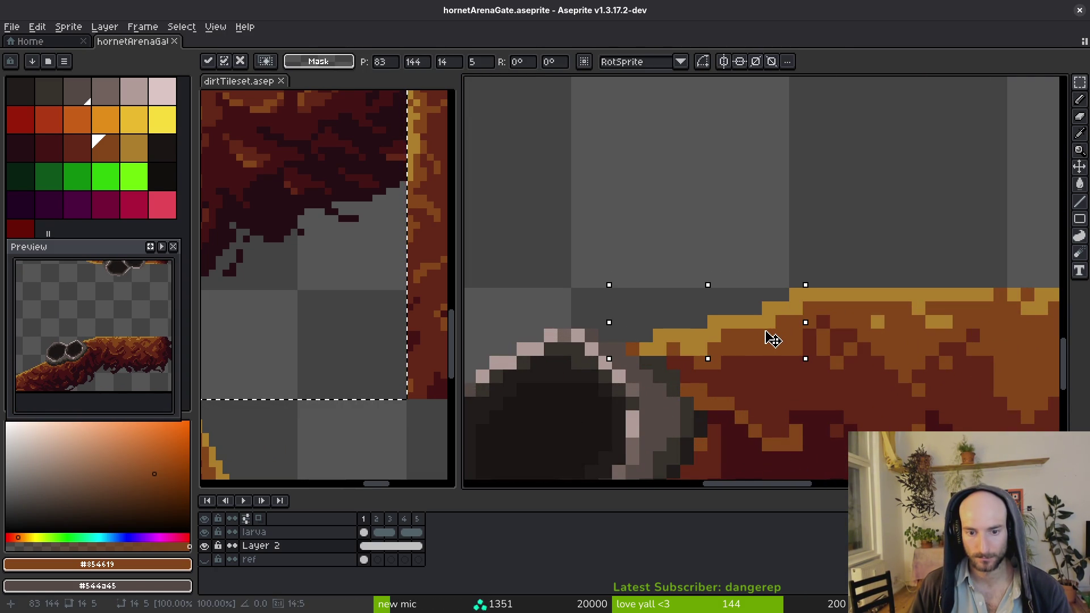
alt+click(769, 309)
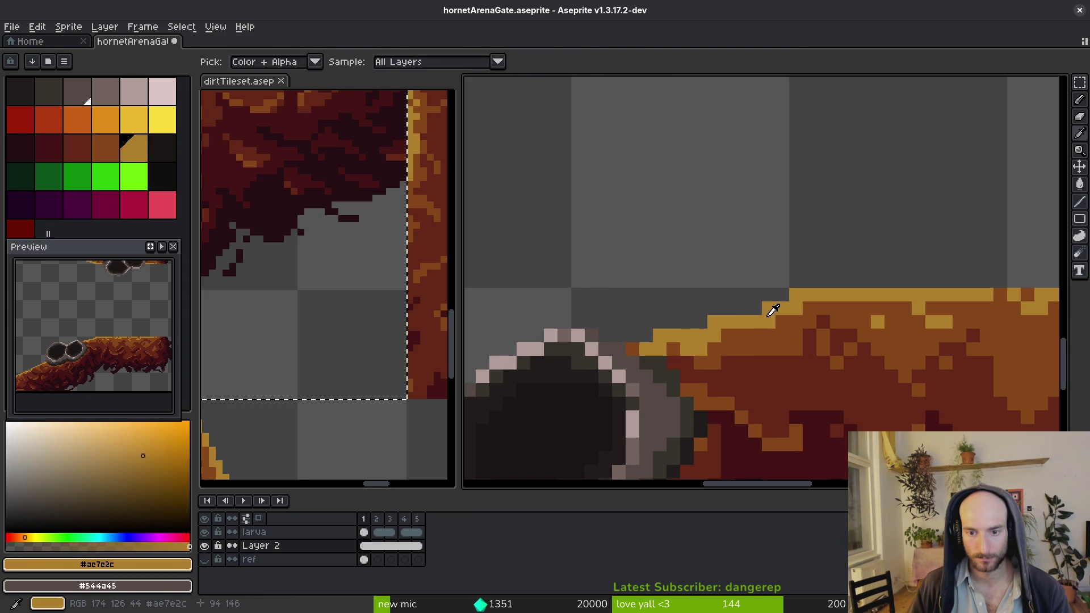
key(e)
click(707, 315)
click(666, 328)
Touch up the ledge edge with the dark red and brown dirt colours, then save the sprite
scroll(693, 315, down, 3)
scroll(693, 315, down, 2)
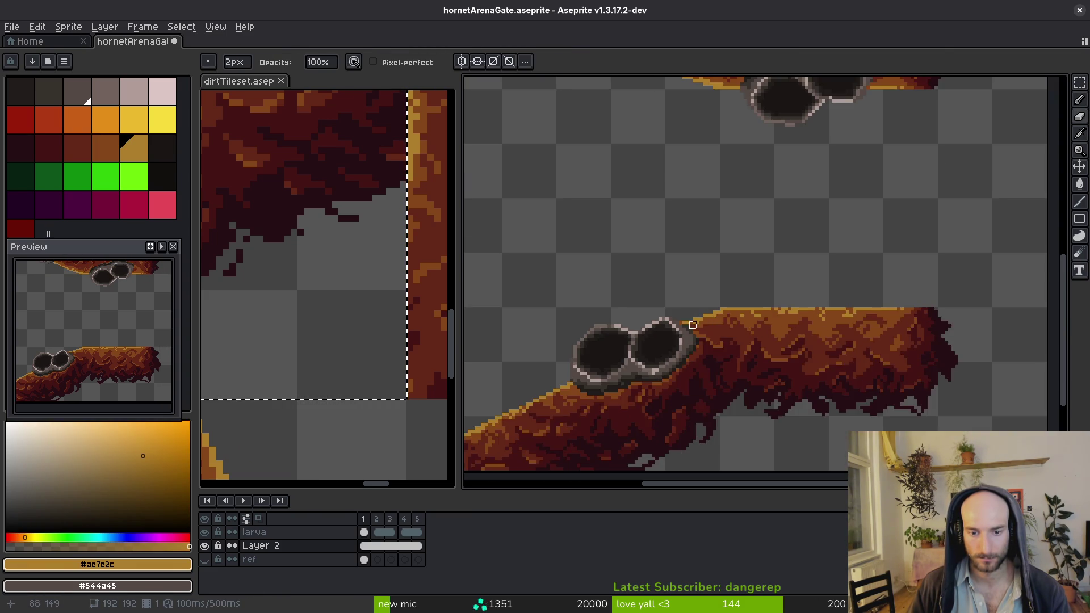
scroll(652, 304, up, 3)
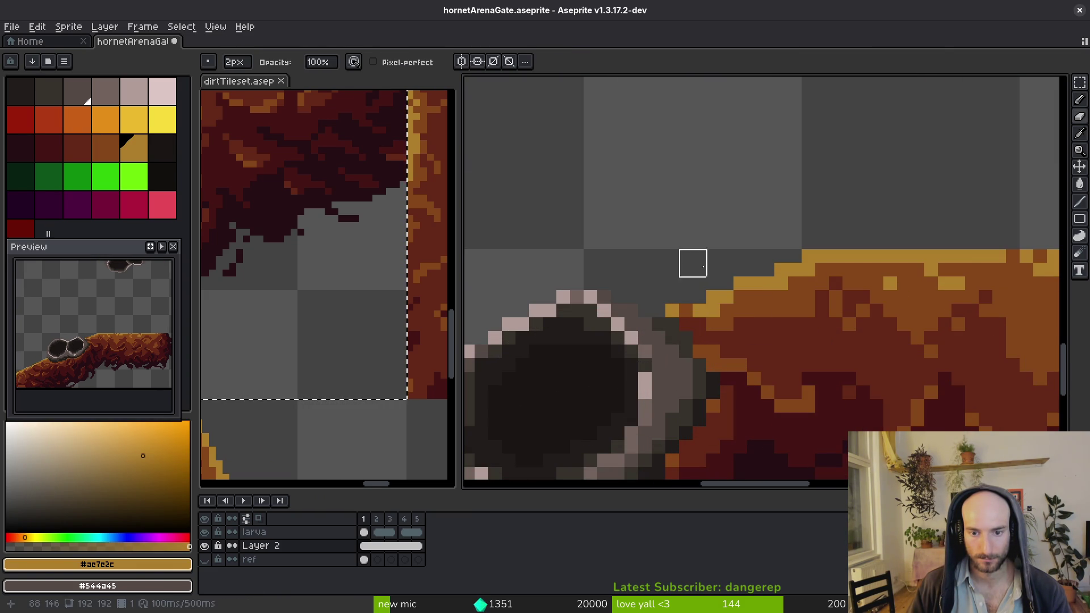
alt+click(815, 310)
key(b)
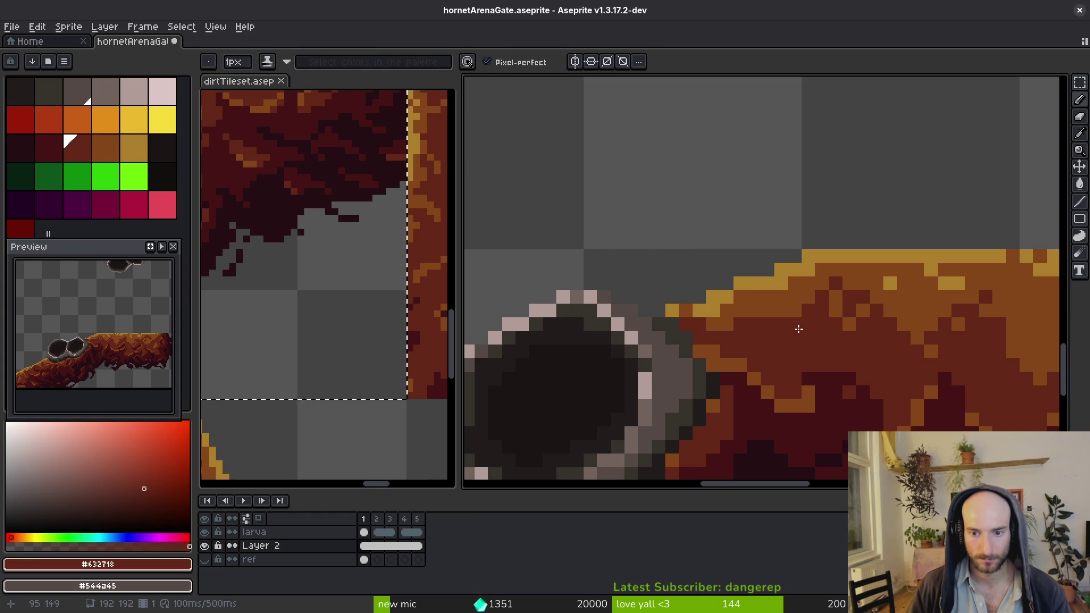
alt+click(725, 311)
key(ctrl+s)
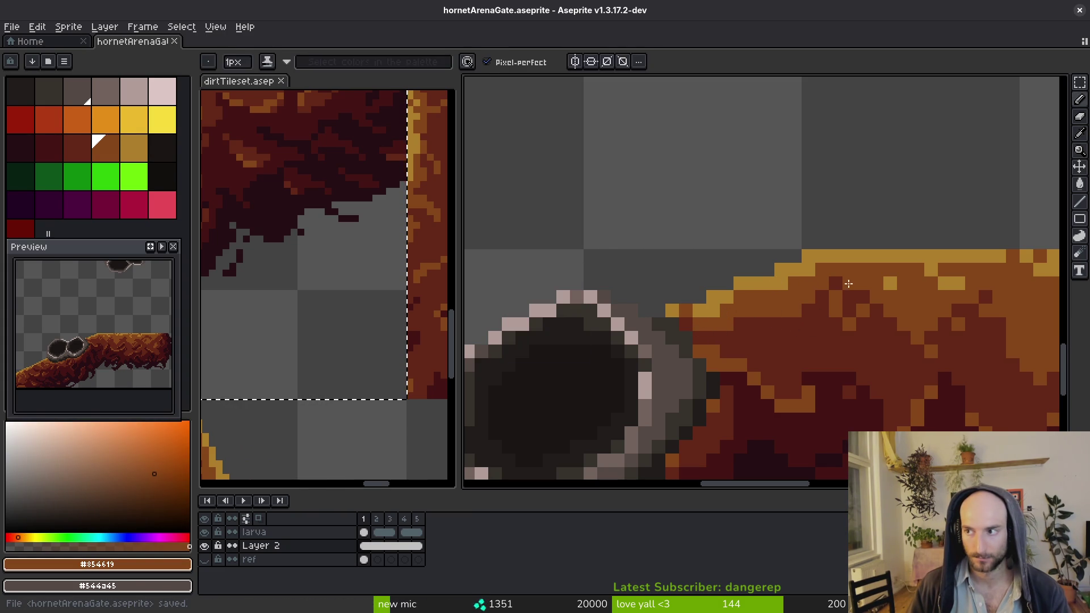
Undo the last pencil stroke, sample the dark grey honeycomb colour, and save the gate sprite again
scroll(771, 359, down, 3)
scroll(771, 359, down, 2)
scroll(702, 307, up, 5)
key(e)
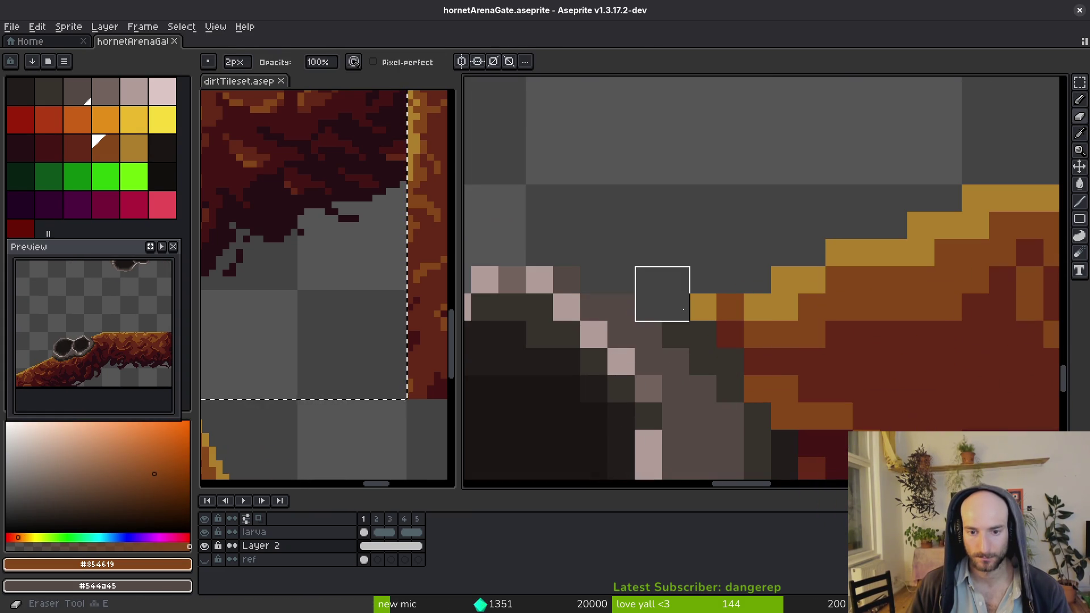
scroll(701, 307, down, 2)
key(b)
scroll(684, 293, up, 3)
alt+click(690, 298)
key(ctrl+z)
key(ctrl+s)
scroll(739, 309, down, 5)
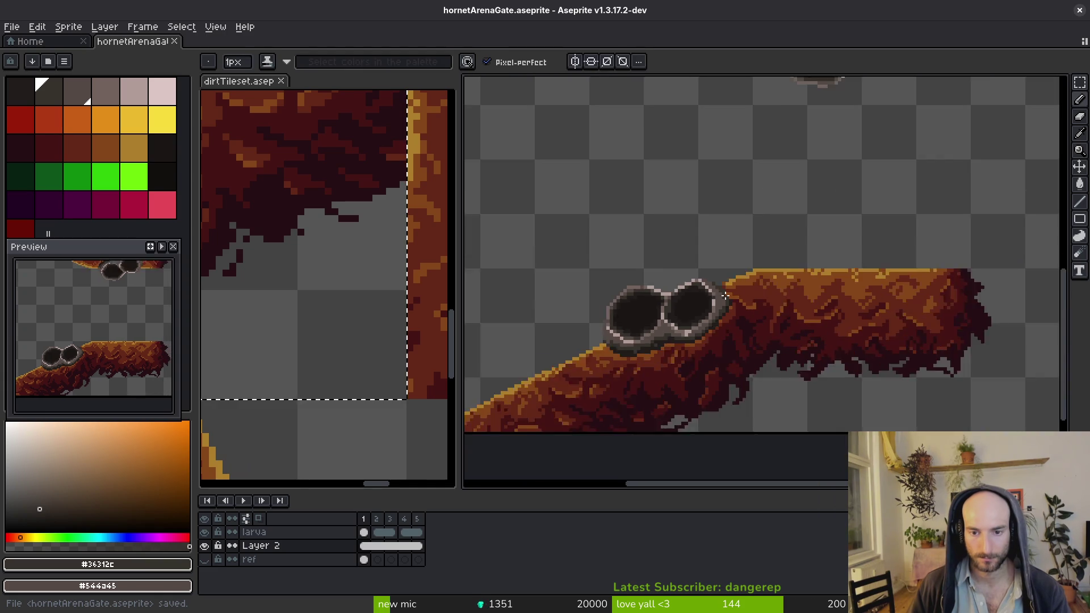
scroll(746, 314, up, 3)
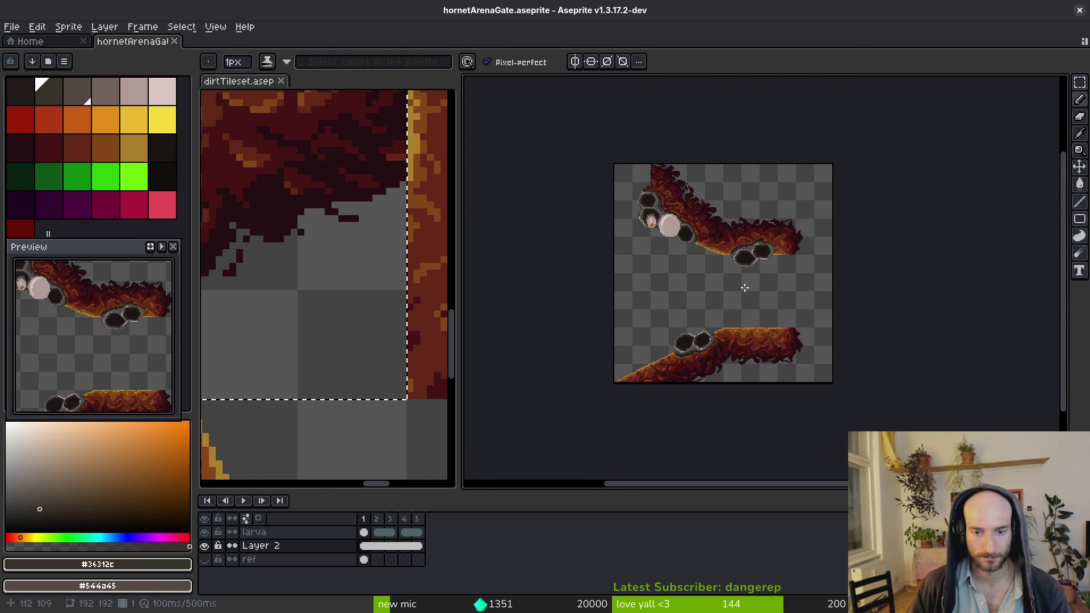
Rename Layer 2 to 'gate'
key(v)
key(b)
double_click(281, 545)
text(gate)
key(Return)
Export the sprite sheet, overwriting art/environment/hornetArenaGate-Sheet.png
key(ctrl+e)
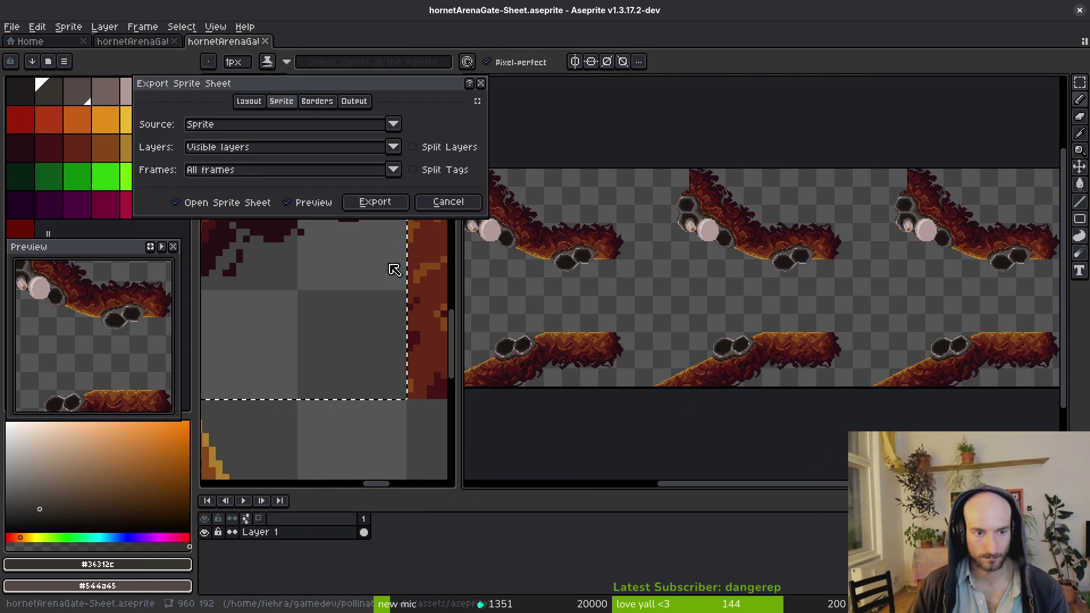
click(379, 203)
key(ctrl+shift+e)
click(274, 51)
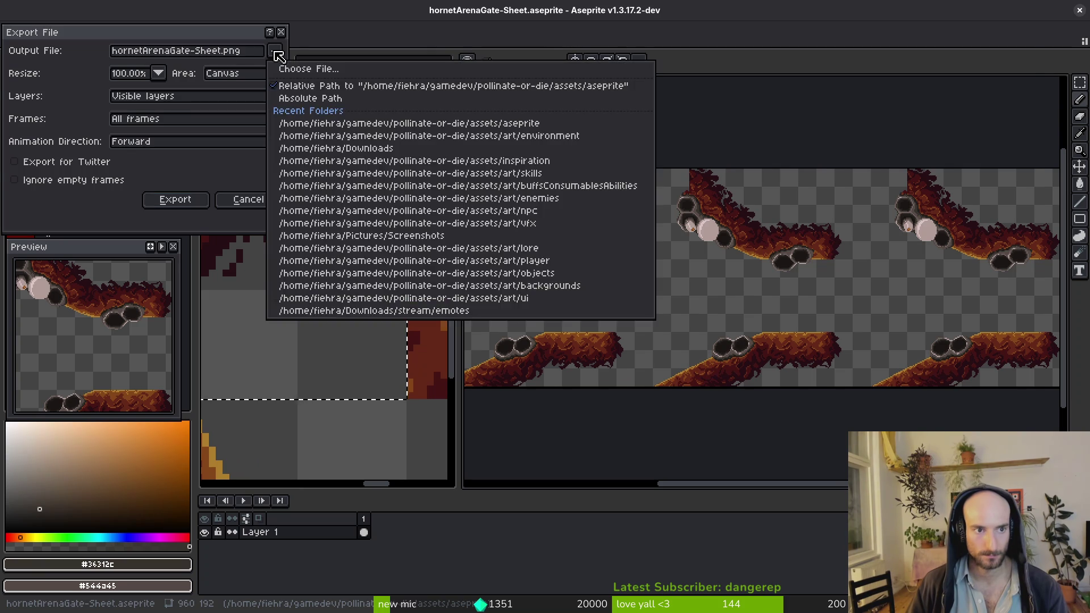
click(307, 71)
click(119, 80)
double_click(88, 126)
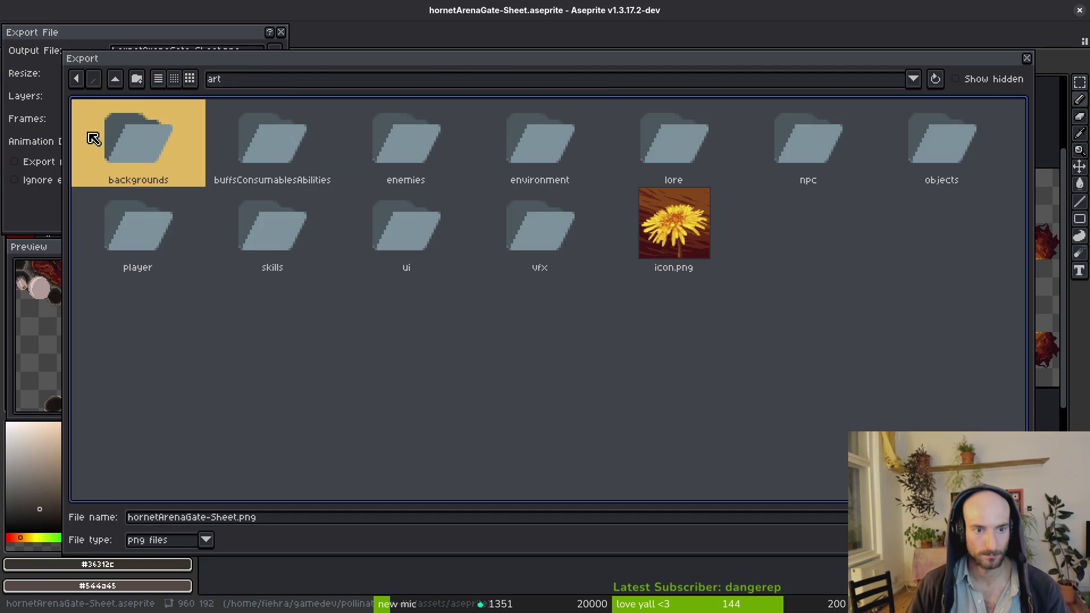
double_click(533, 125)
click(463, 330)
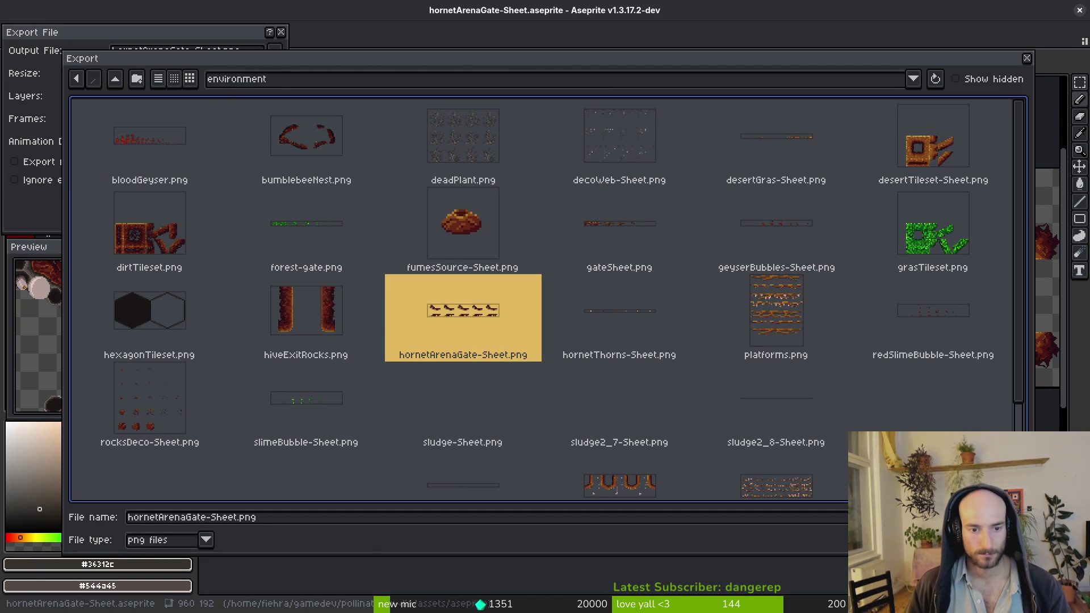
double_click(463, 332)
click(463, 344)
click(169, 199)
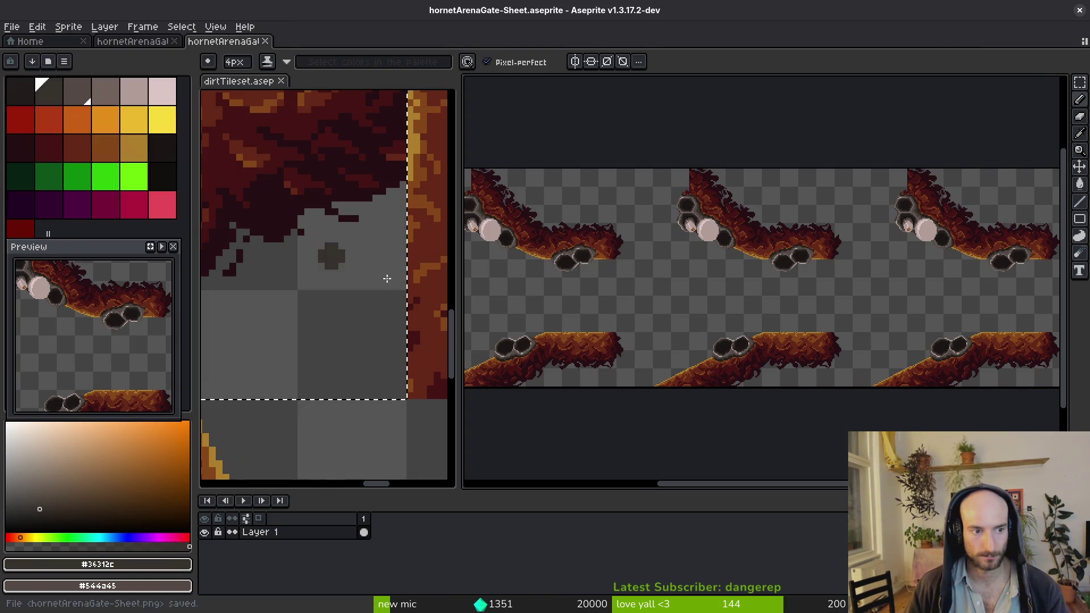
In Godot, delete the CollisionShape2D and CollisionShape2D4 nodes and save the gate scene
key(alt+Tab)
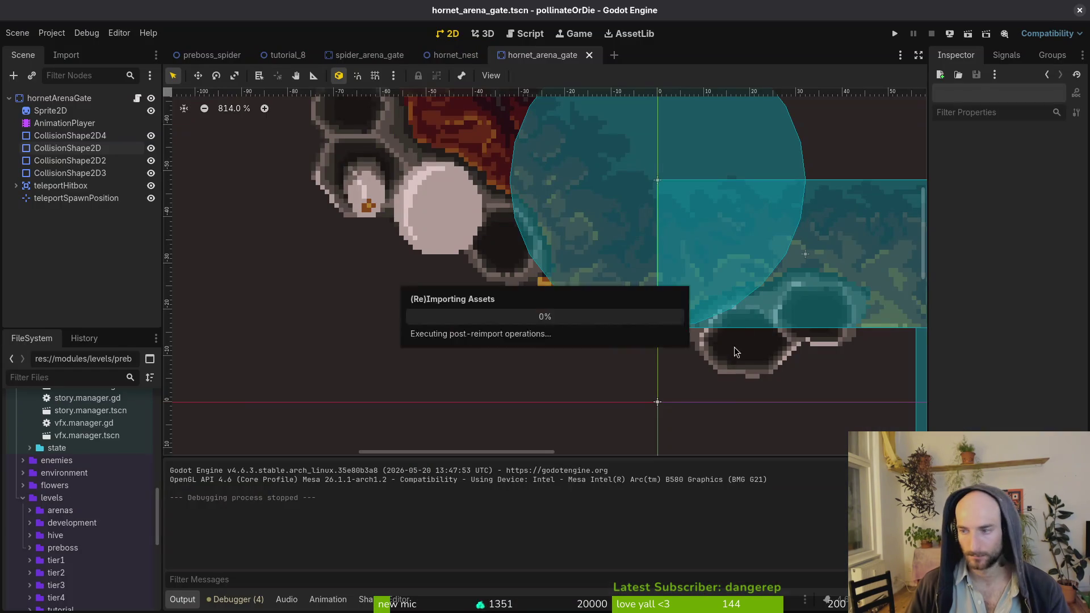
click(738, 101)
key(Delete)
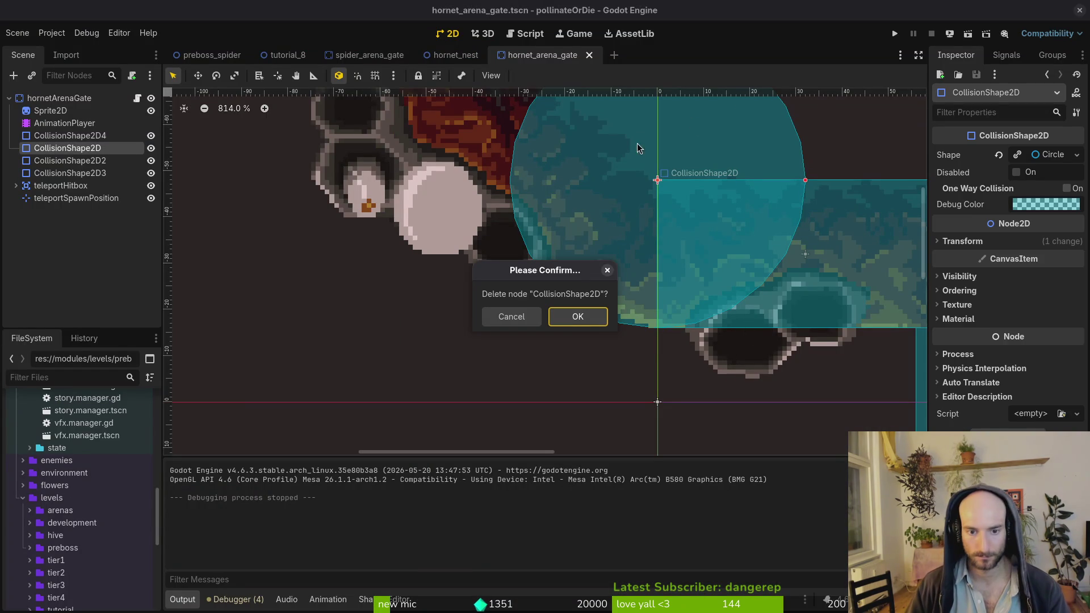
click(577, 320)
scroll(577, 320, down, 6)
scroll(603, 397, down, 3)
click(603, 409)
key(Delete)
key(Return)
key(ctrl+s)
scroll(670, 322, down, 4)
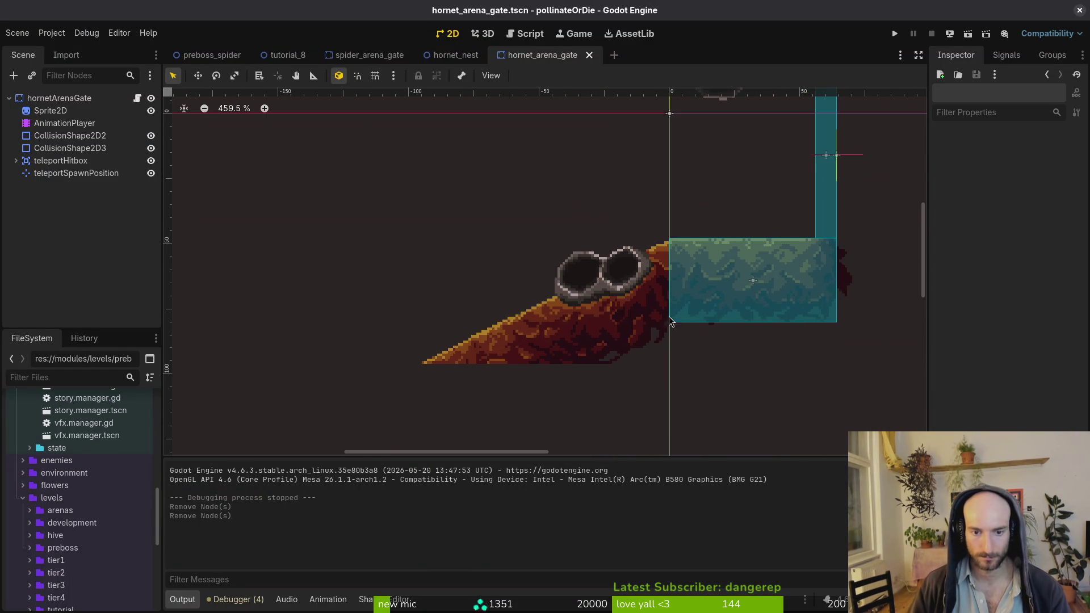
click(695, 271)
Add a CollisionShape2D with a Rectangle shape under the hornetArenaGate root
click(72, 97)
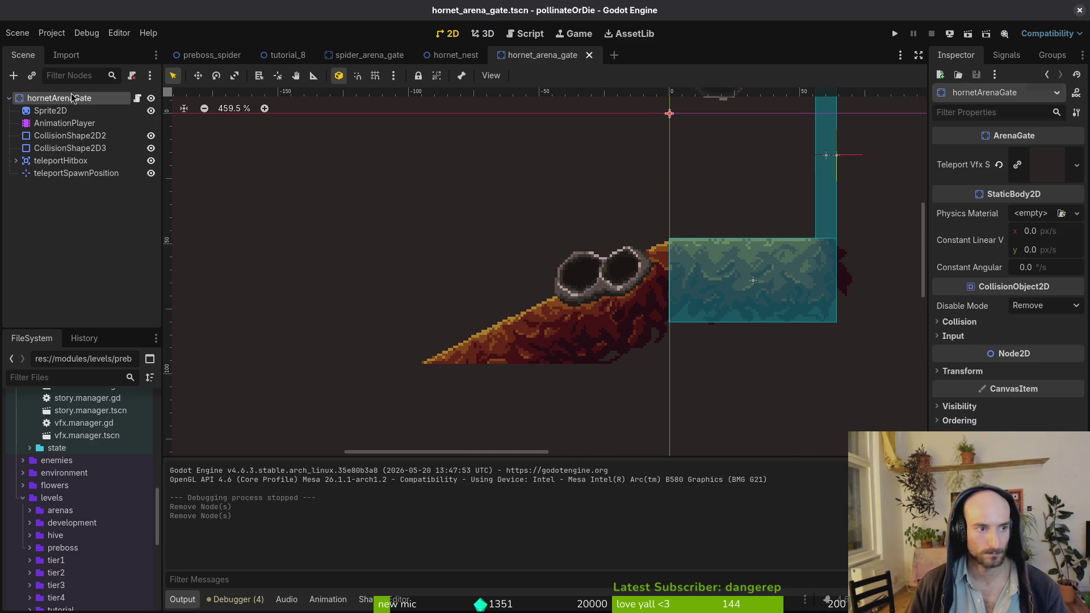
key(ctrl+a)
text(collisionshape)
key(Return)
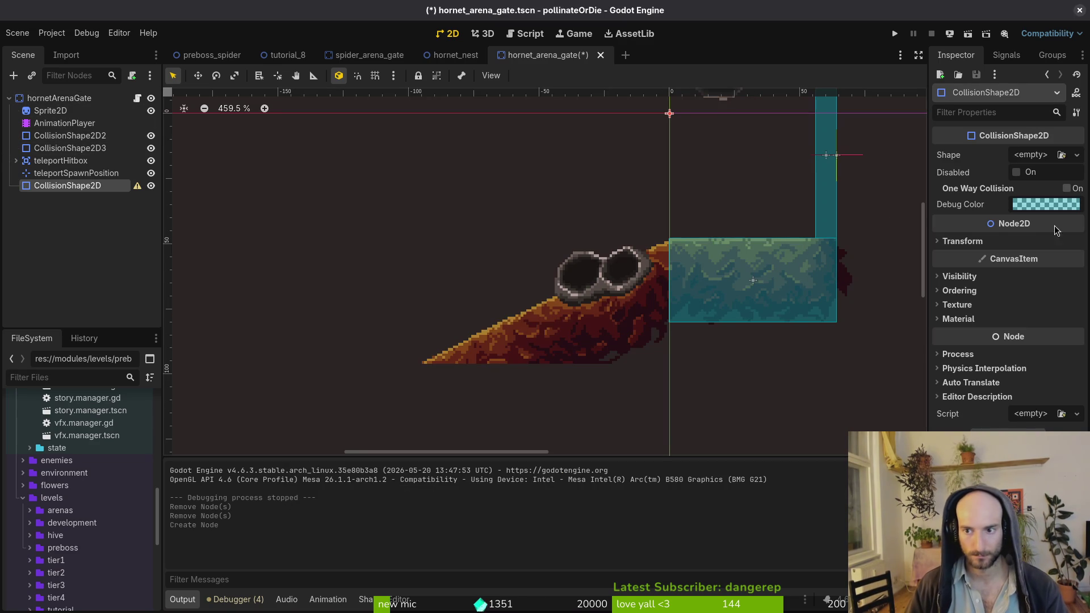
click(1043, 158)
click(999, 239)
Move the rectangle onto the sloping lower rock and tilt it to about -27°
scroll(704, 230, down, 3)
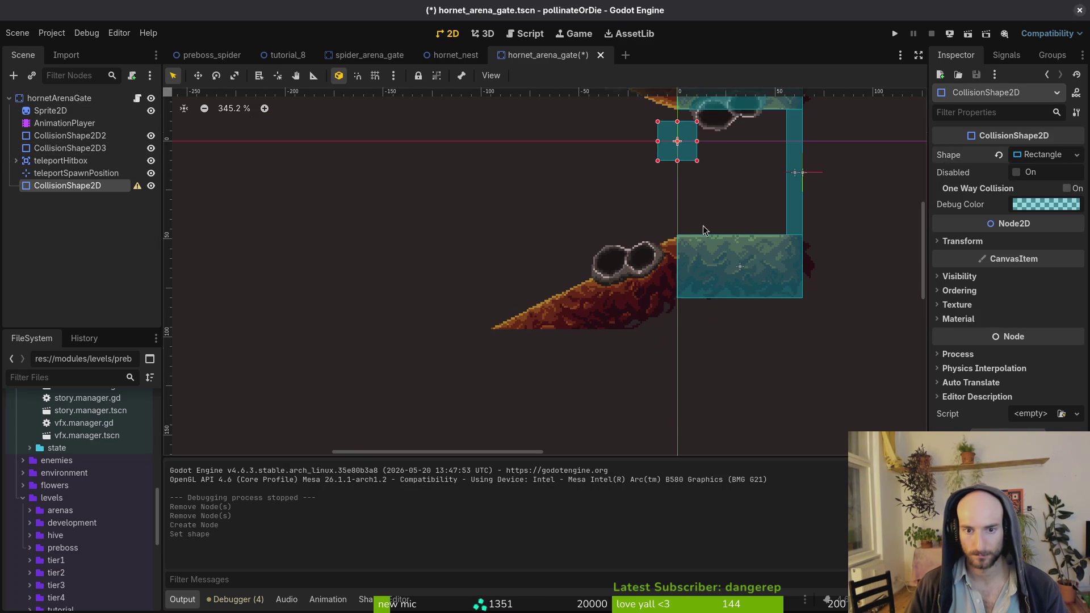
mouse_move(664, 165)
mouse_down()
mouse_move(606, 328)
mouse_move(687, 321)
mouse_move(818, 332)
mouse_move(755, 339)
mouse_move(733, 273)
mouse_up()
drag(665, 310, 617, 287)
scroll(639, 267, up, 4)
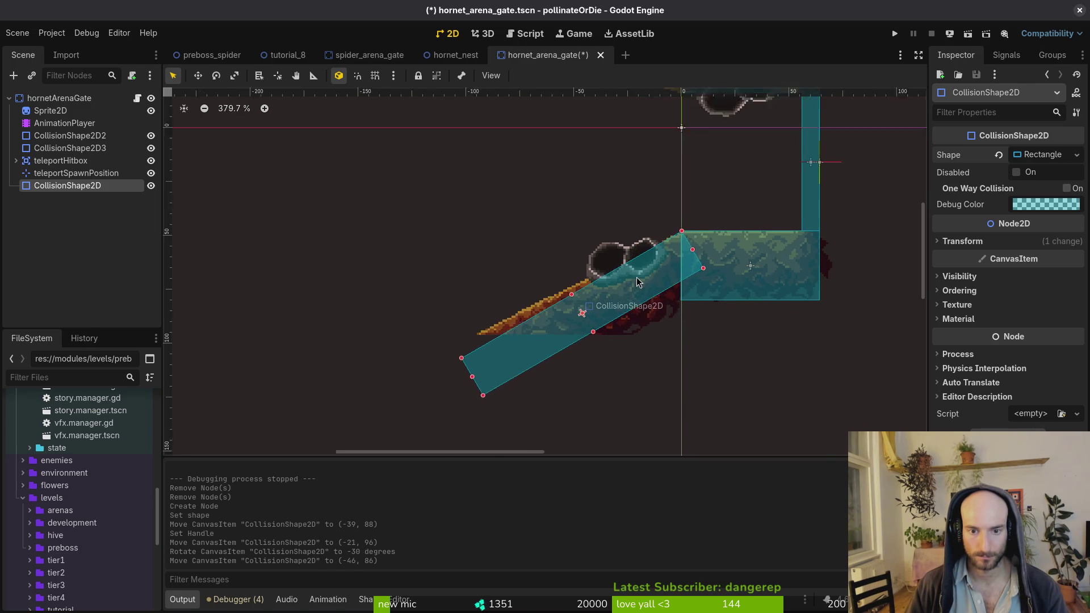
click(995, 248)
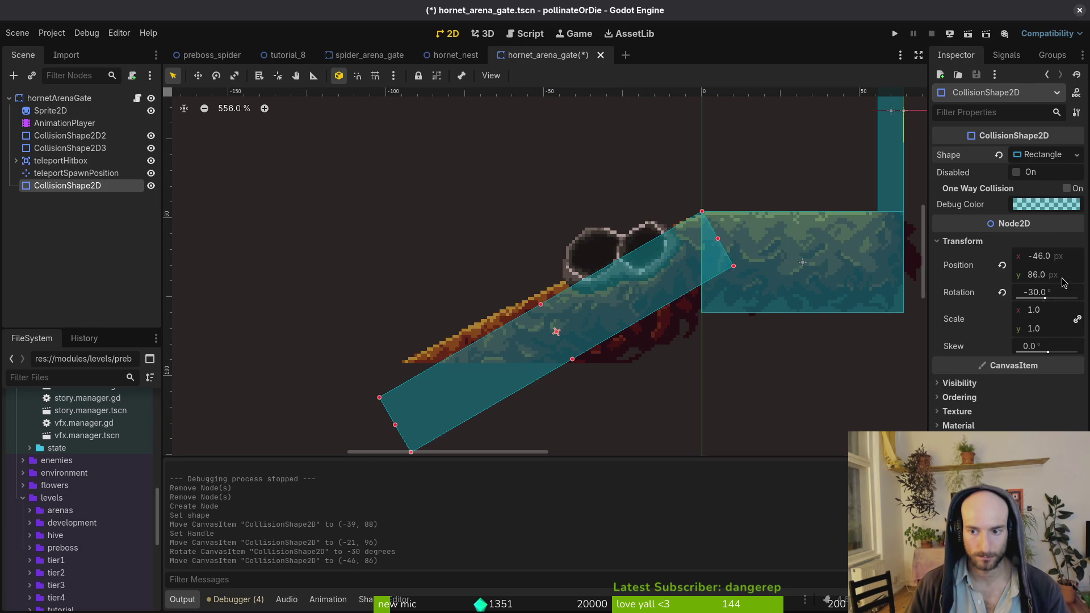
drag(1050, 292, 1060, 293)
click(1058, 293)
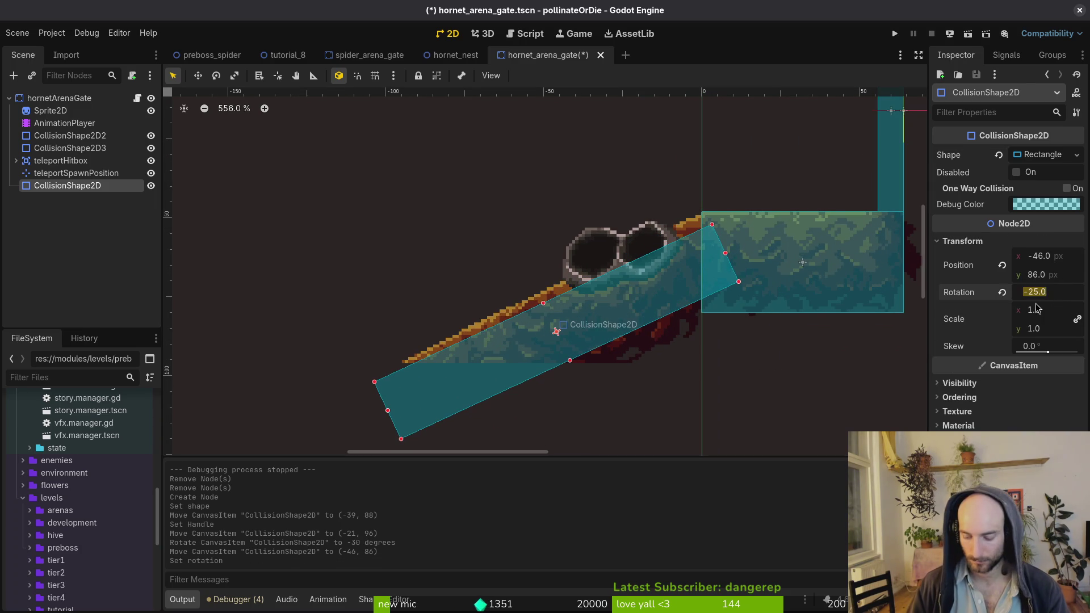
text(-27)
key(Return)
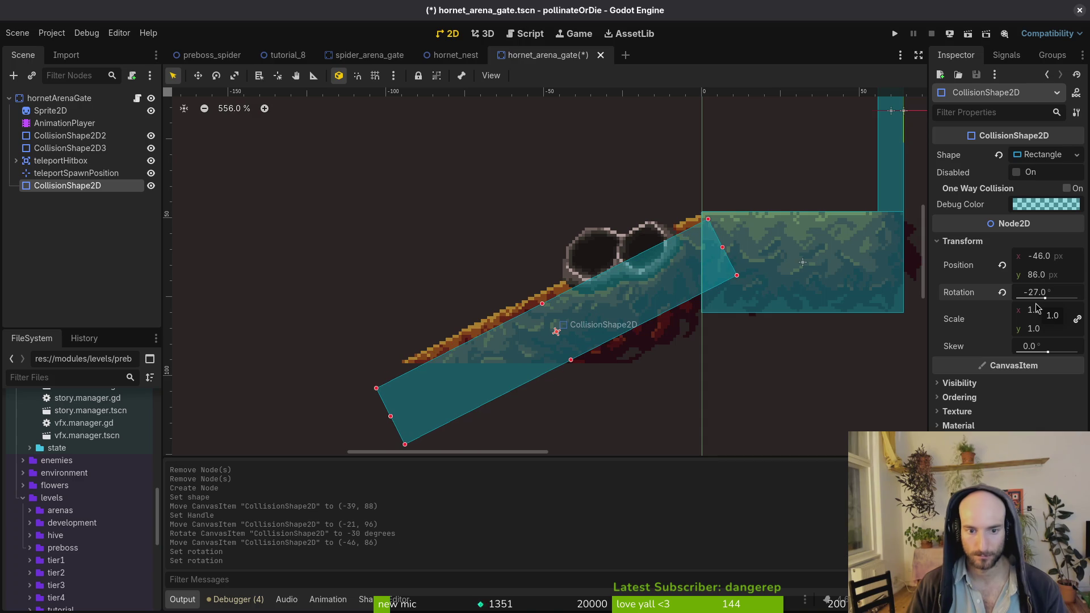
Refine the rectangle to -26.5° rotation at (-48, 83) along the slope and save
scroll(664, 296, up, 3)
drag(716, 280, 708, 276)
click(1061, 292)
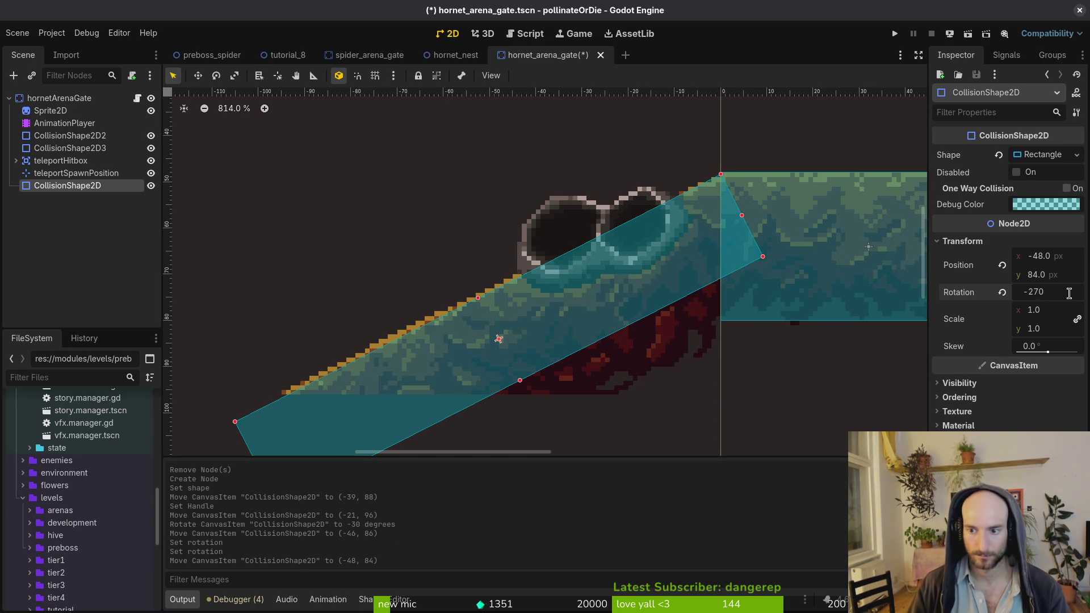
text(-27.3)
key(Return)
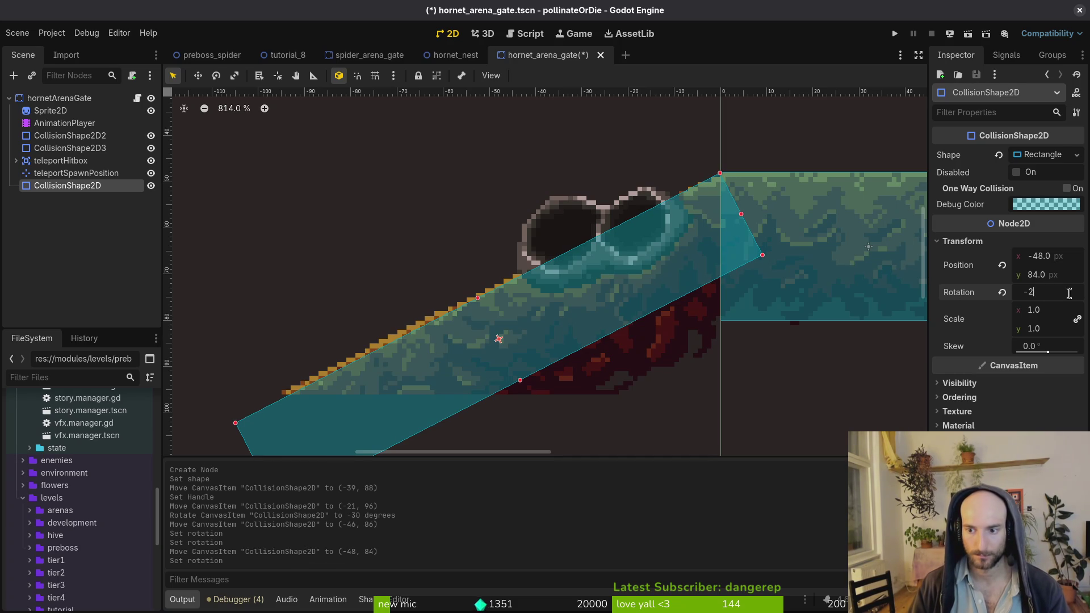
text(6.5)
key(Return)
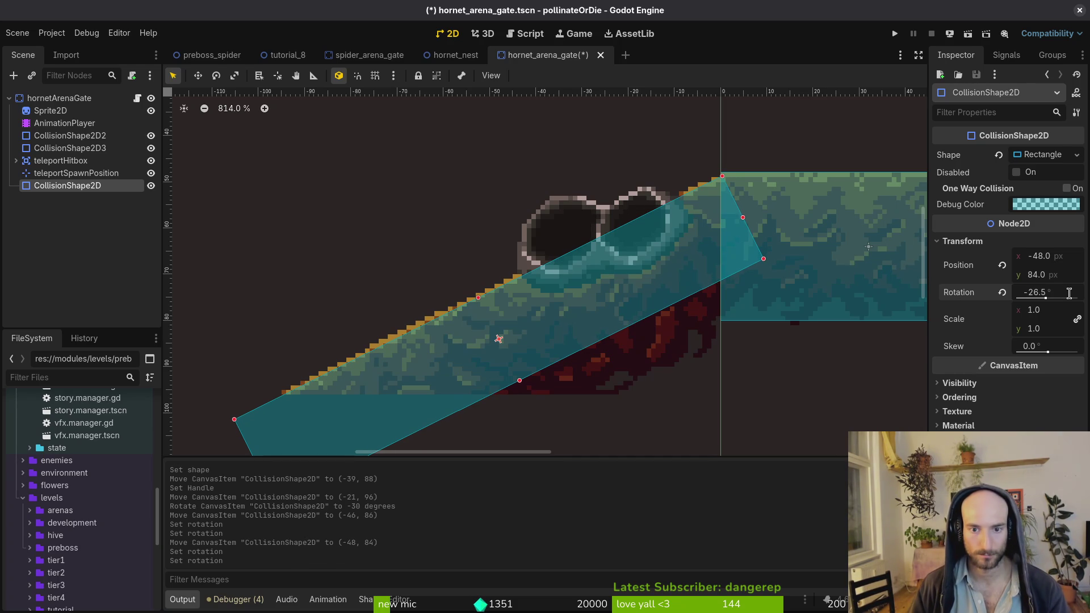
scroll(721, 176, up, 12)
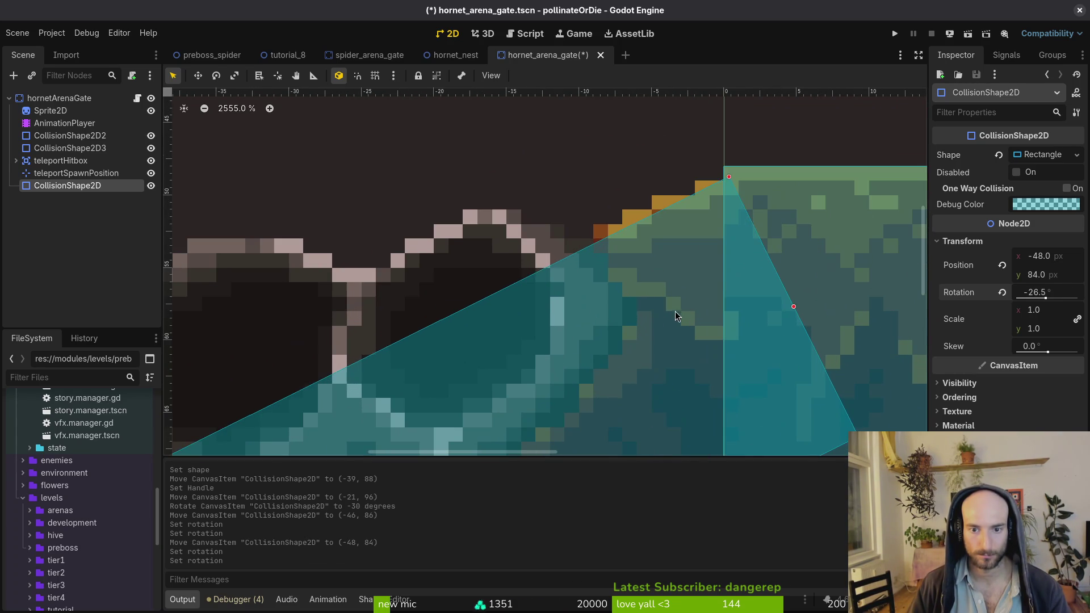
mouse_move(696, 294)
mouse_down()
mouse_move(699, 285)
mouse_move(704, 297)
mouse_up()
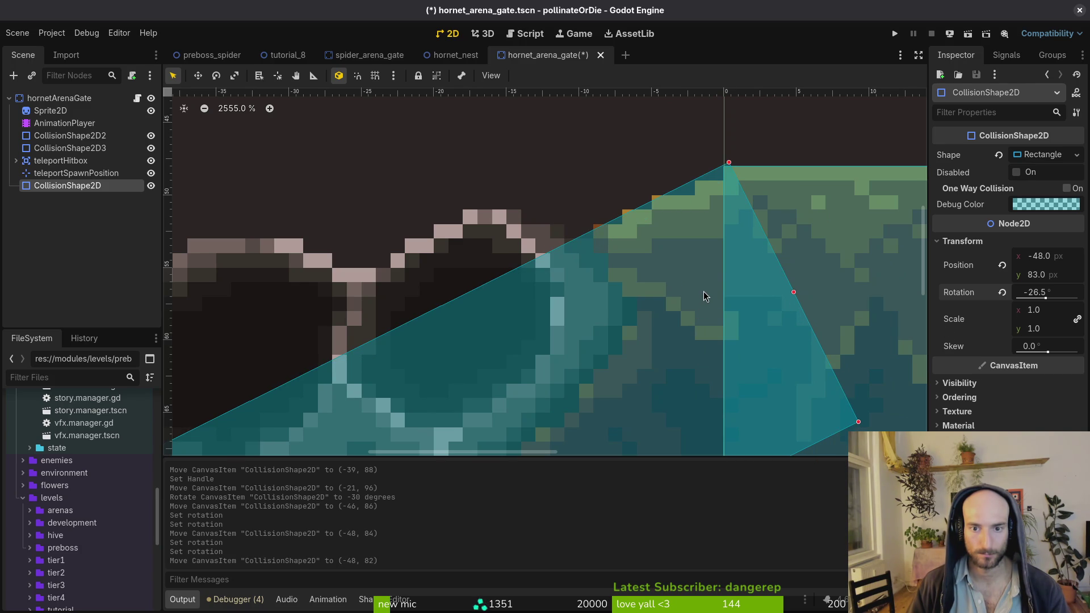
scroll(704, 297, down, 10)
key(ctrl+s)
Select the slanted rectangular collision shape and delete it
click(687, 305)
scroll(689, 307, down, 3)
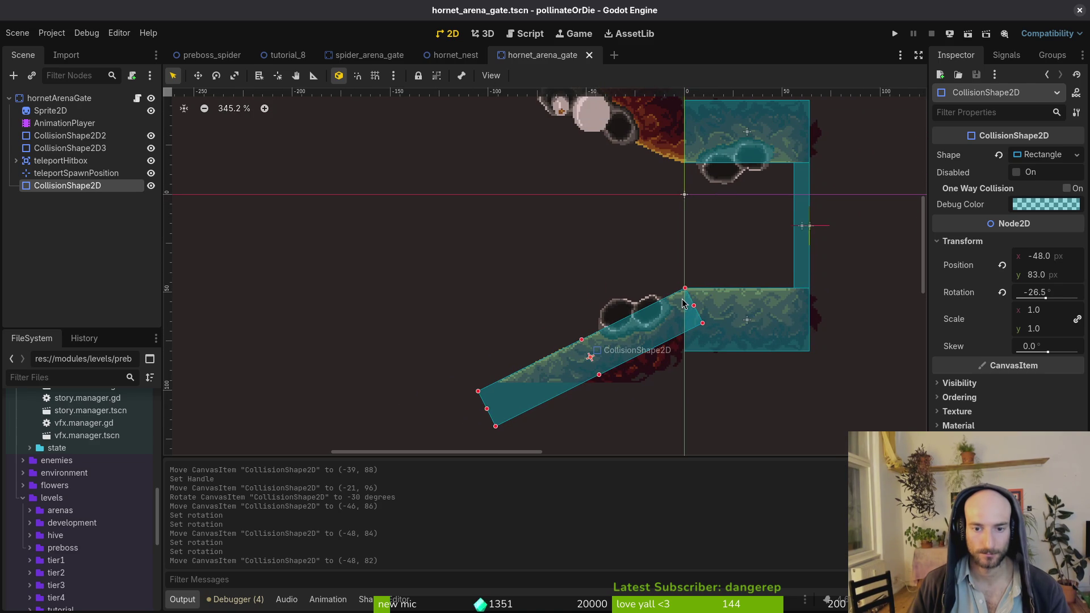
key(Delete)
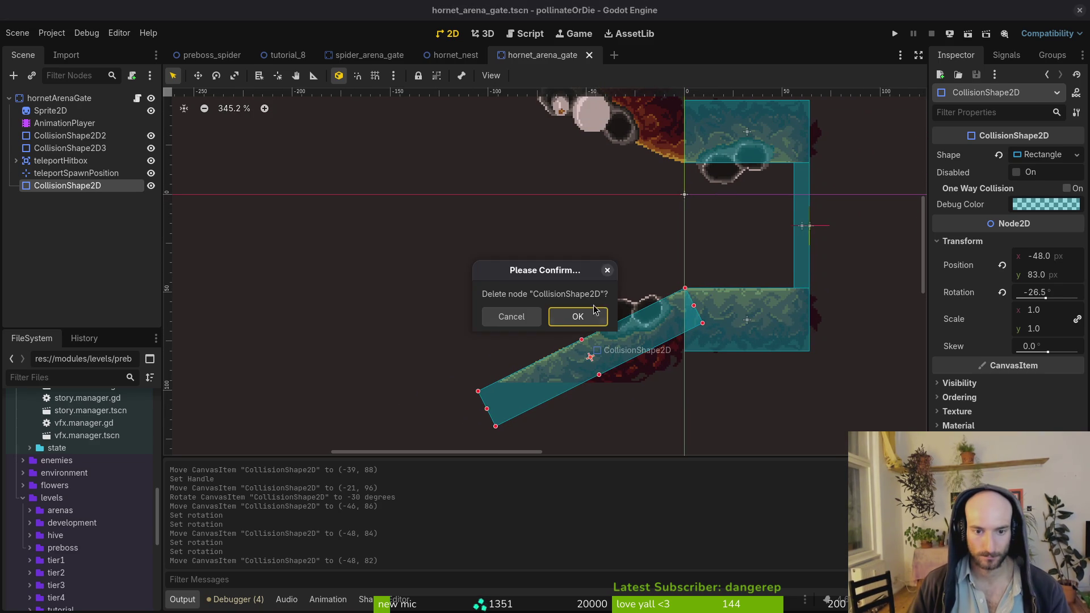
Confirm removing the rectangular collision and add a CollisionPolygon2D under hornetArenaGate
click(594, 310)
click(69, 99)
key(ctrl+a)
text(colpoly)
key(Return)
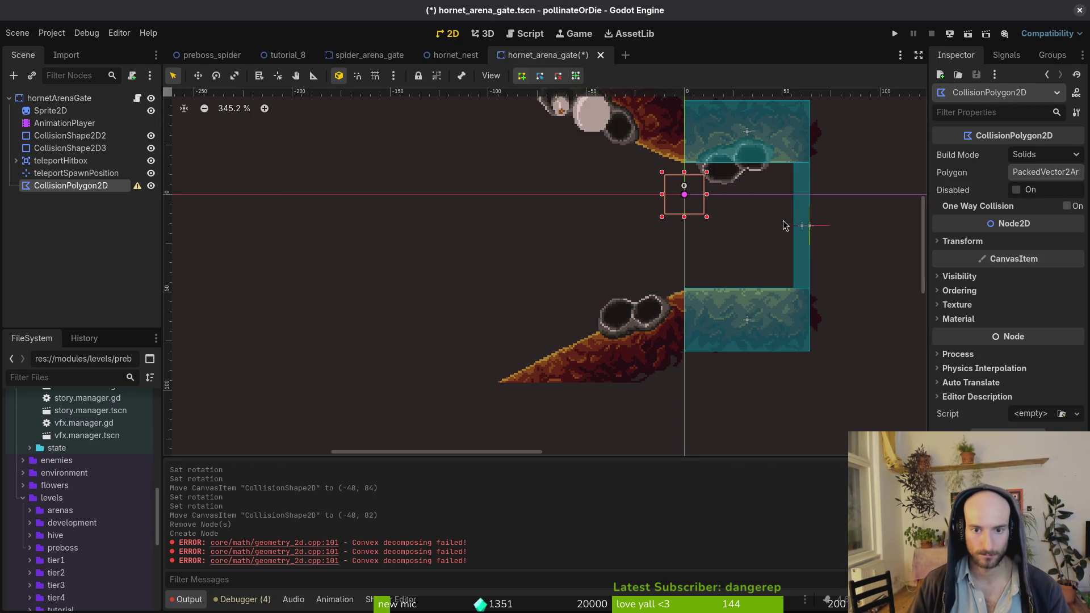
Place the polygon's first corner on the upper rock and turn on grid snapping
scroll(692, 272, up, 4)
click(680, 150)
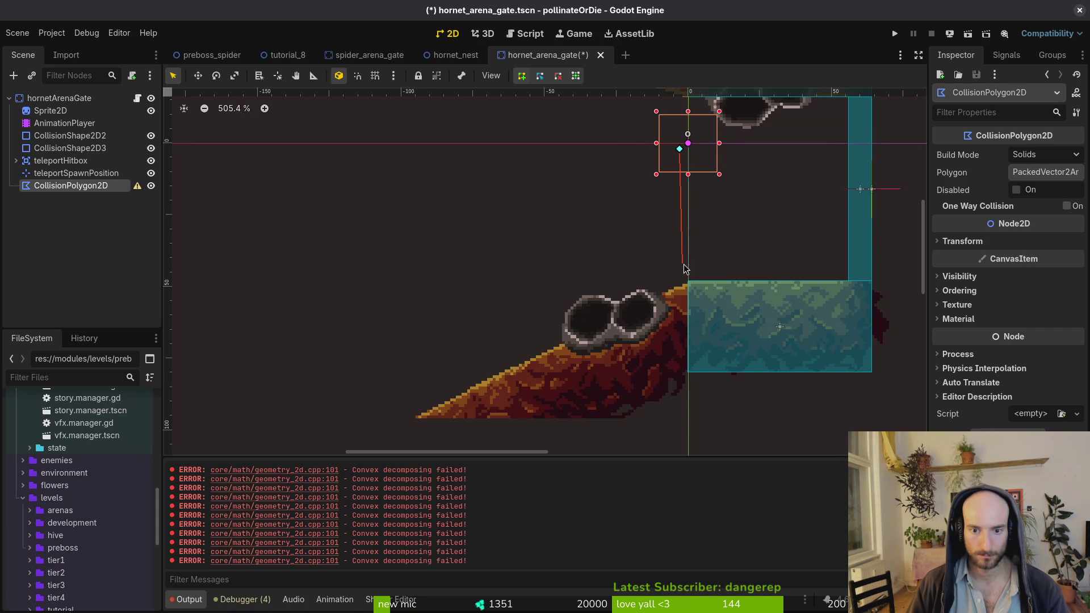
scroll(594, 204, up, 5)
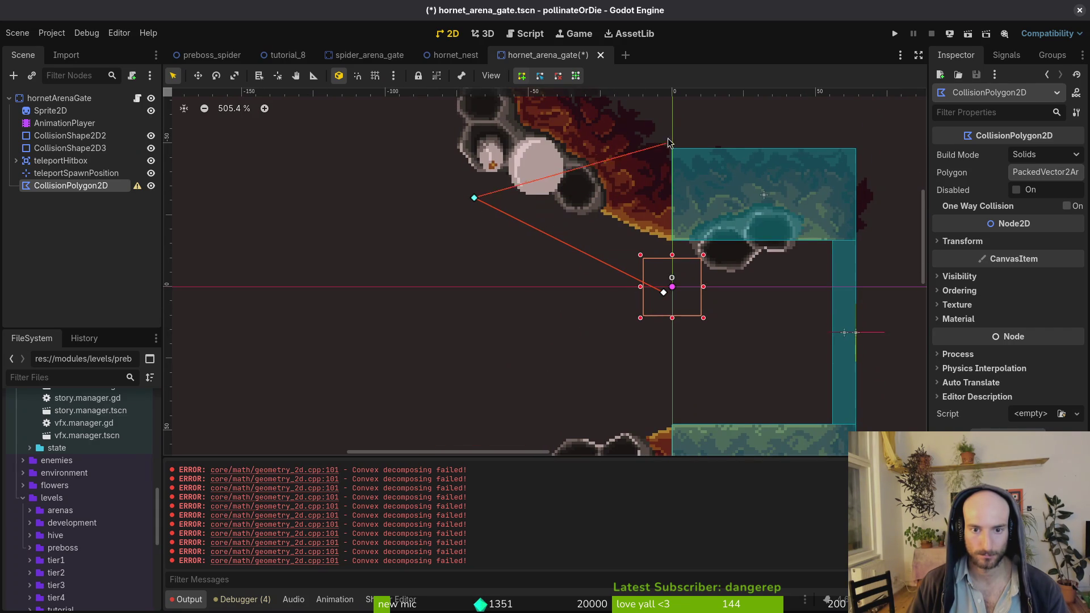
scroll(496, 163, up, 4)
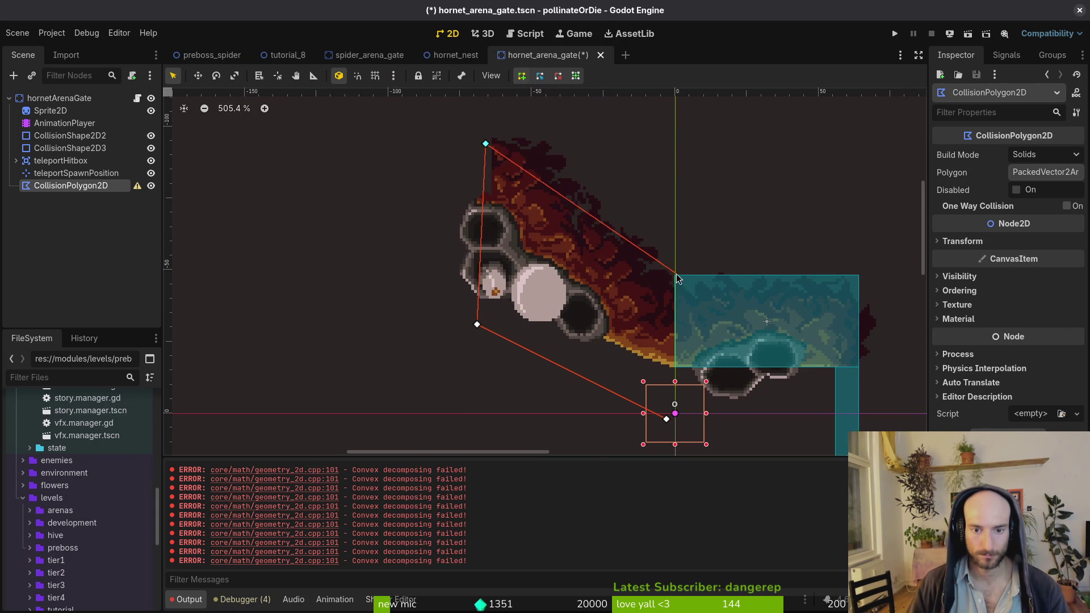
scroll(676, 277, up, 5)
key(shift+g)
scroll(676, 301, down, 3)
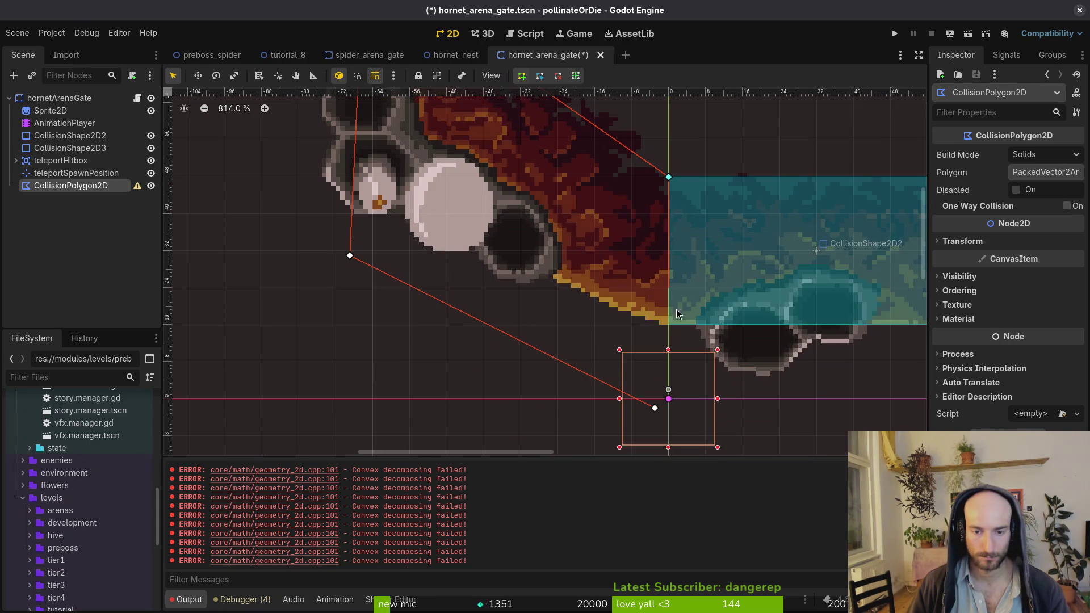
click(671, 410)
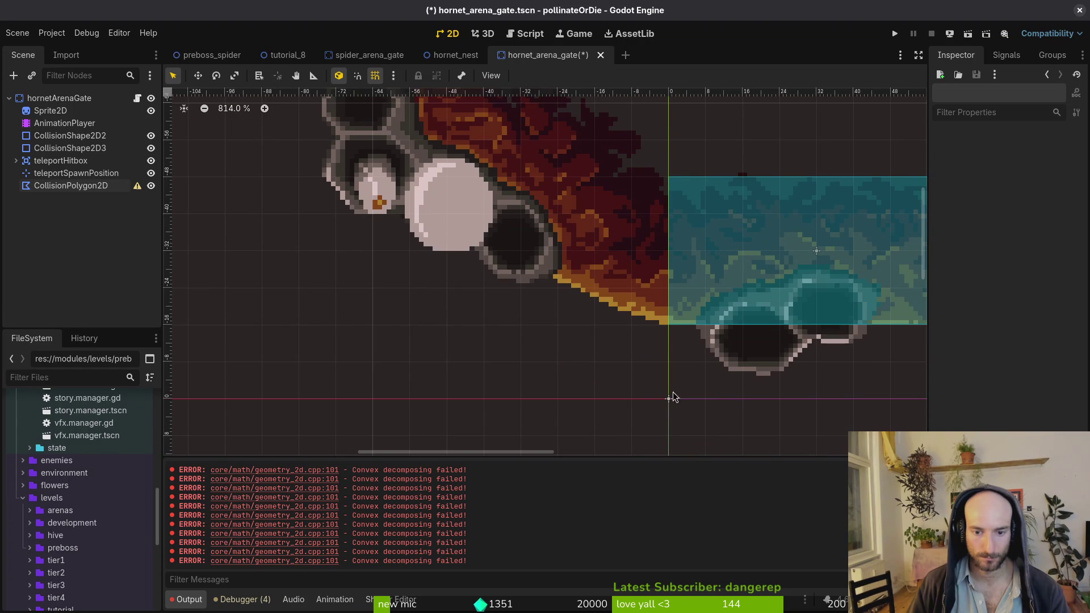
click(619, 313)
click(71, 186)
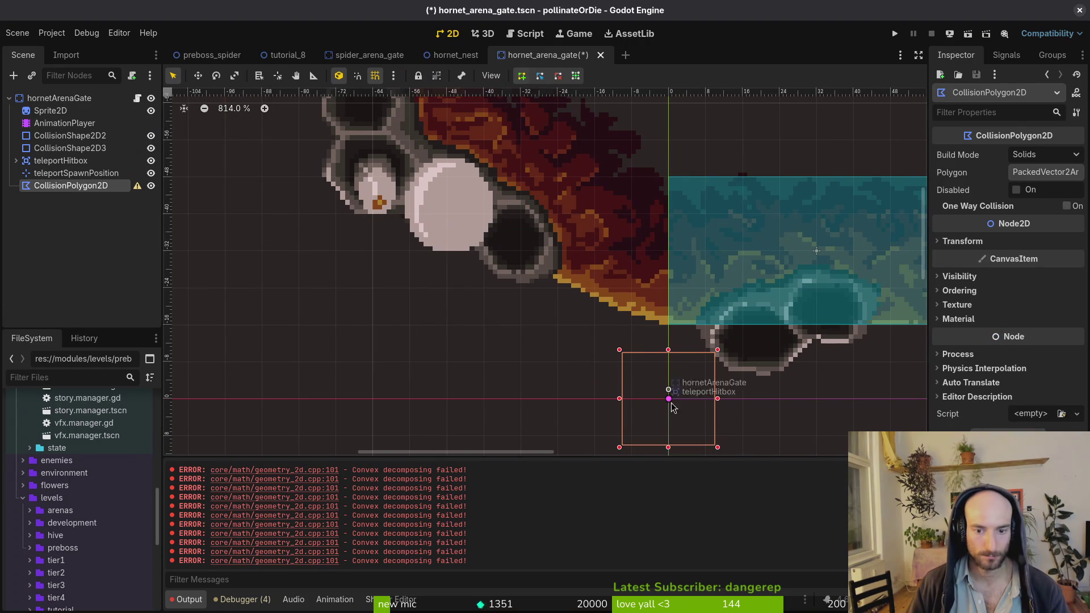
scroll(650, 288, down, 1)
scroll(666, 322, up, 2)
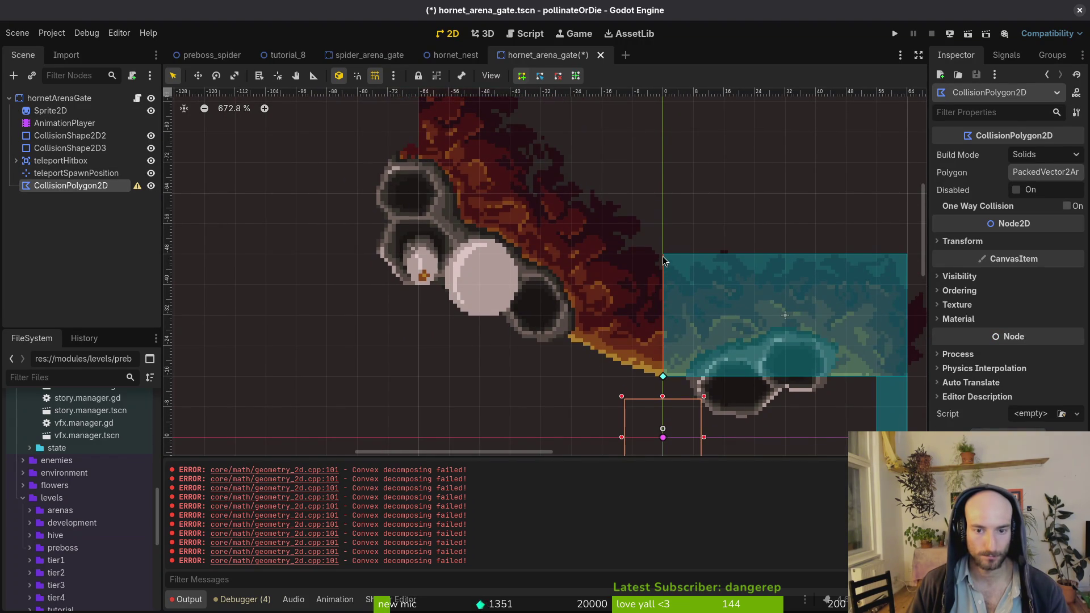
Add corners along the upper rock, close the polygon, and adjust vertices to fit the slope
drag(455, 136, 449, 101)
drag(686, 365, 414, 271)
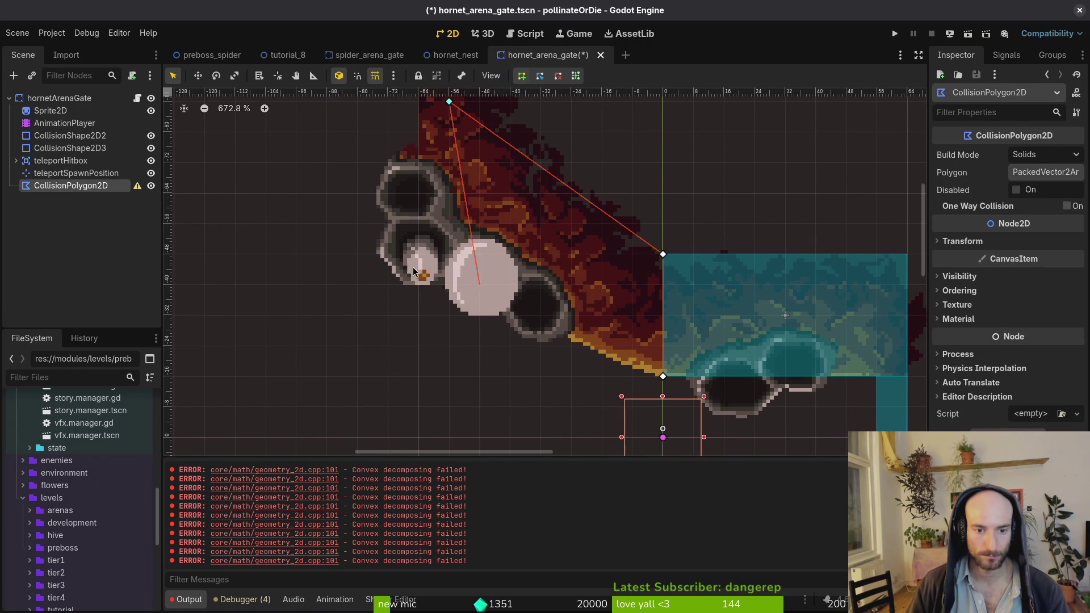
click(668, 377)
scroll(481, 373, up, 4)
scroll(481, 373, left, 3)
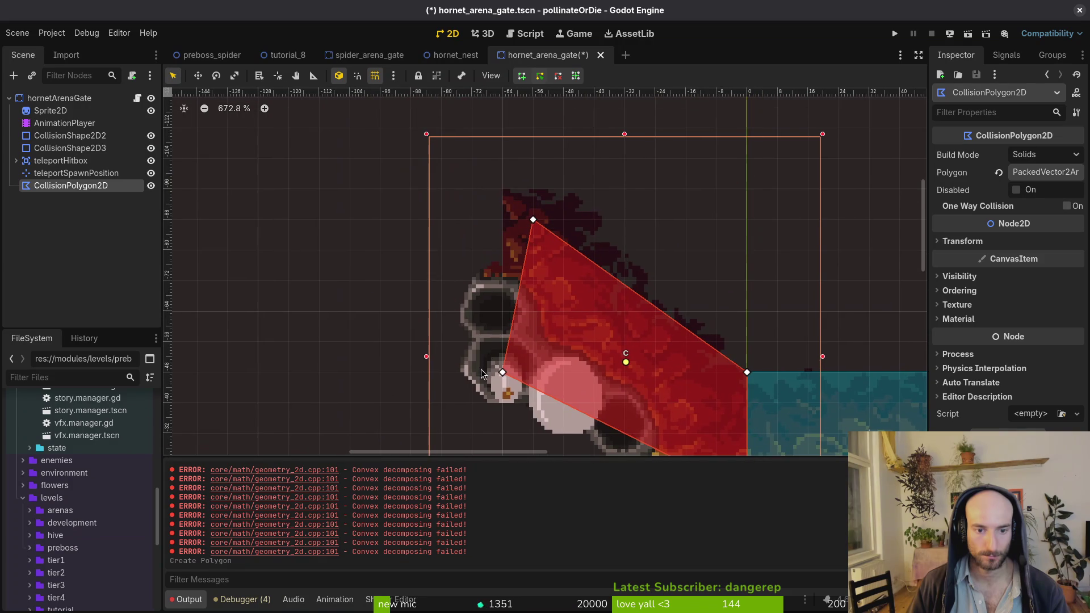
drag(508, 392, 509, 391)
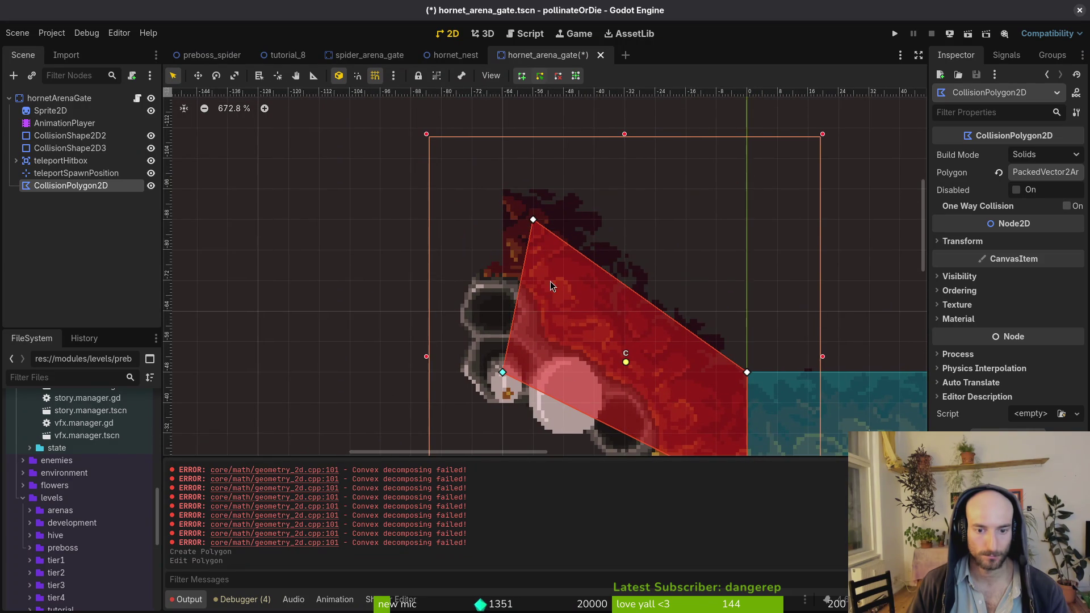
scroll(537, 216, down, 3)
mouse_move(545, 236)
mouse_down()
mouse_move(544, 266)
mouse_move(527, 207)
mouse_move(474, 150)
mouse_up()
scroll(522, 210, up, 3)
click(720, 333)
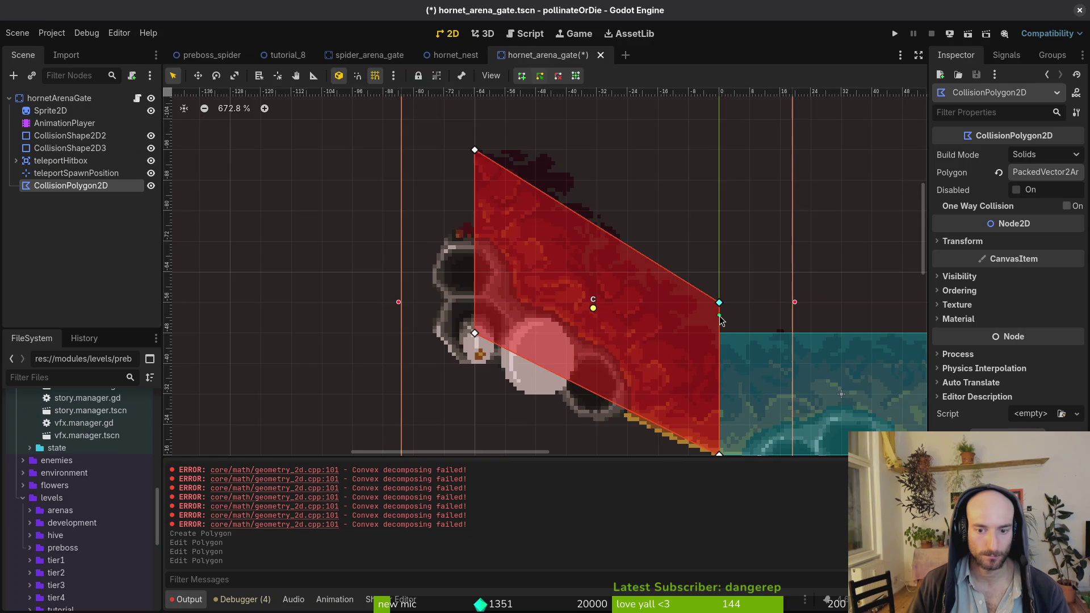
scroll(653, 273, down, 8)
Save the hornet_arena_gate scene
key(ctrl+s)
scroll(591, 261, up, 2)
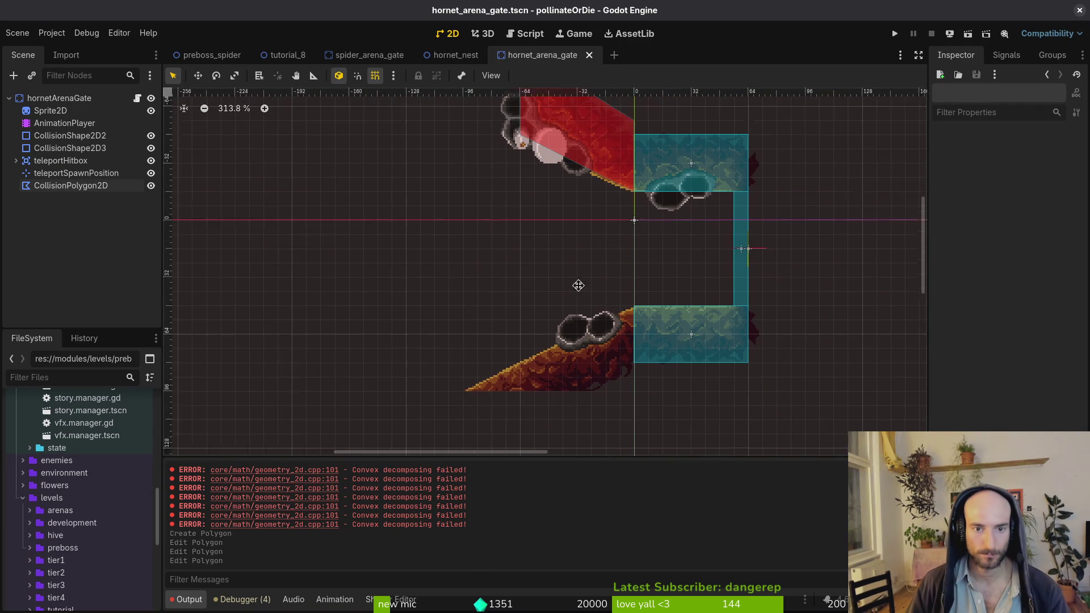
scroll(429, 197, up, 1)
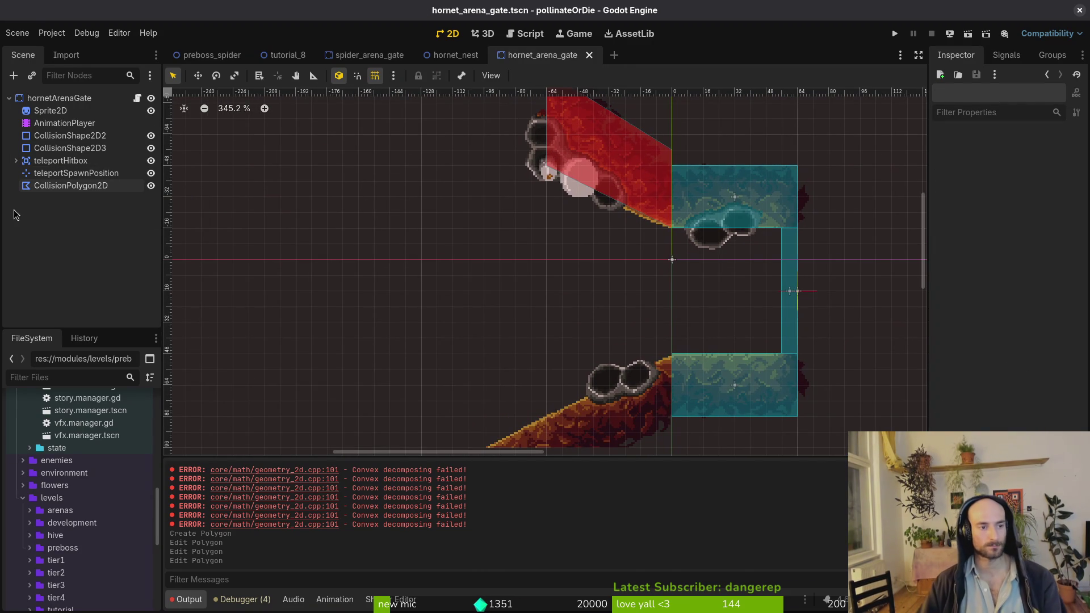
click(67, 103)
Add a second CollisionPolygon2D fitted over the lower sloped rock and save the scene
key(ctrl+a)
text(collisionpolygon)
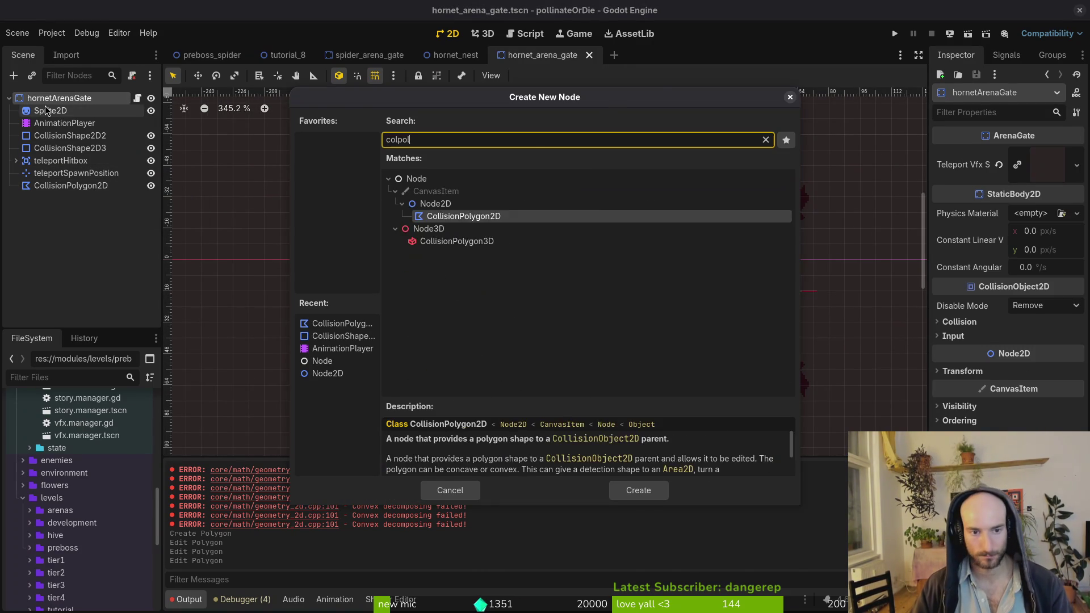
key(Return)
scroll(628, 219, down, 3)
scroll(628, 219, up, 3)
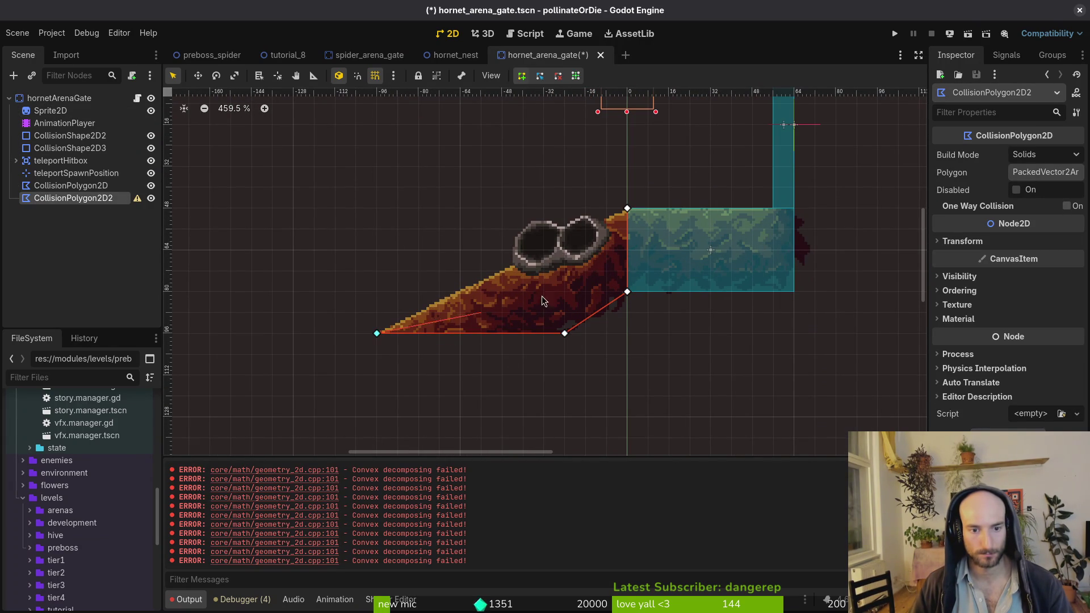
click(627, 208)
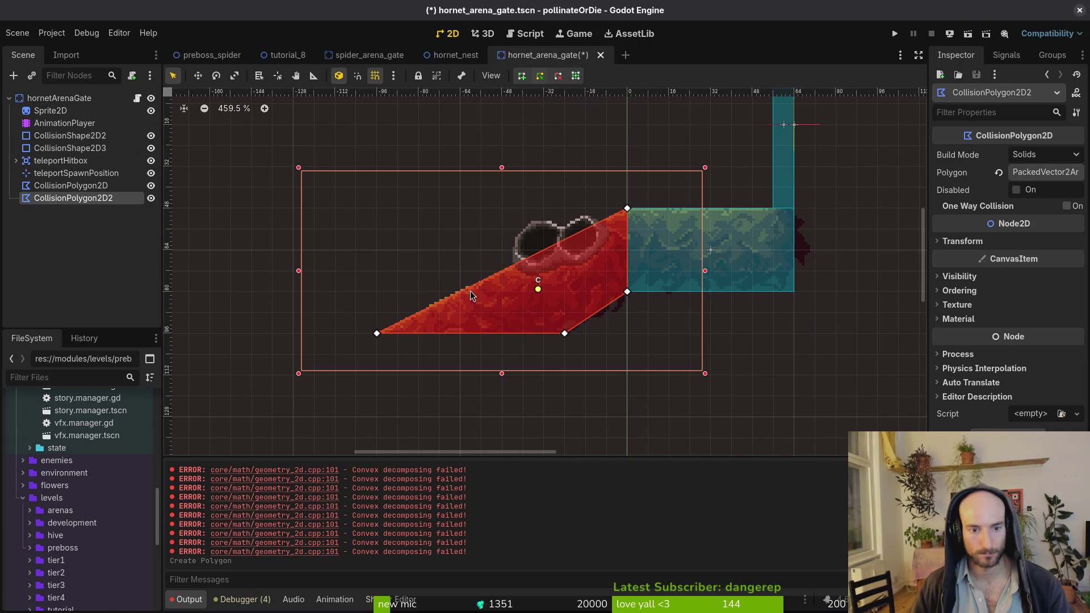
drag(378, 335, 461, 293)
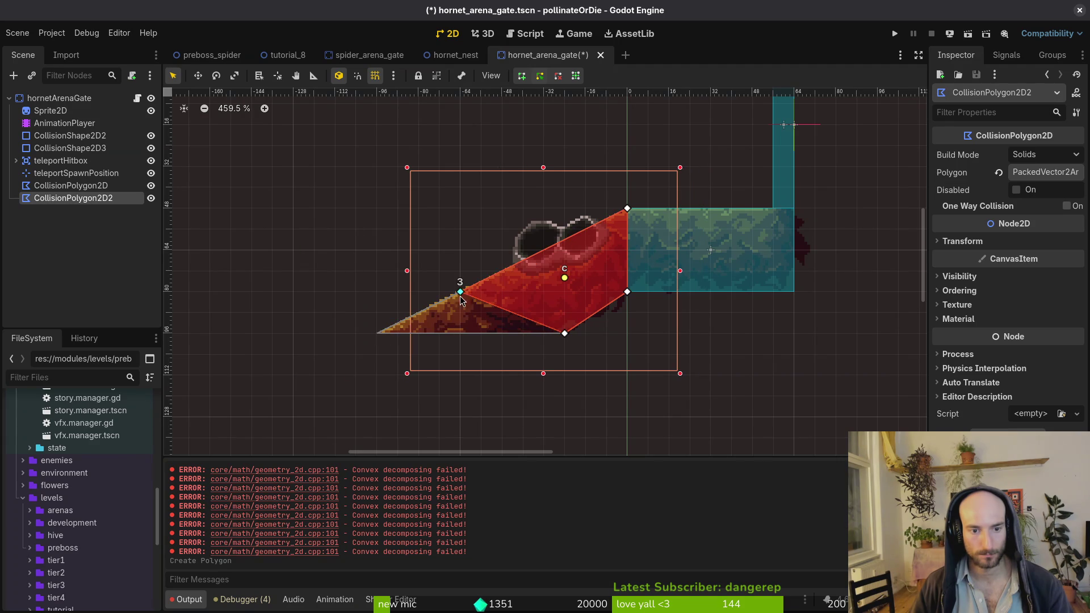
drag(551, 336, 463, 336)
scroll(511, 284, down, 2)
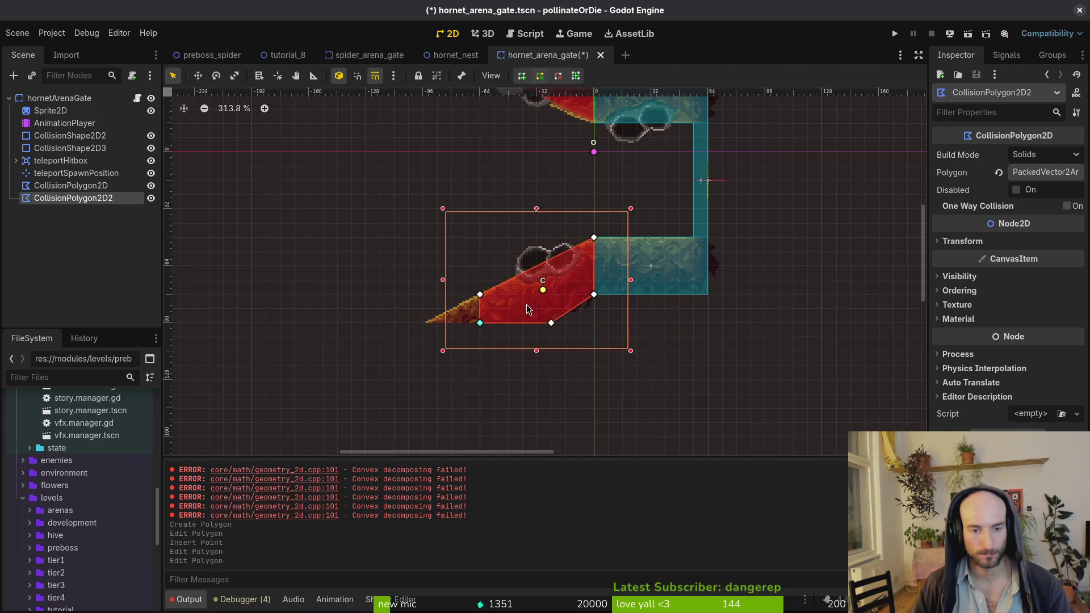
key(ctrl+s)
Move both collision polygons above teleportHitbox in the node tree and run the game
scroll(585, 318, down, 1)
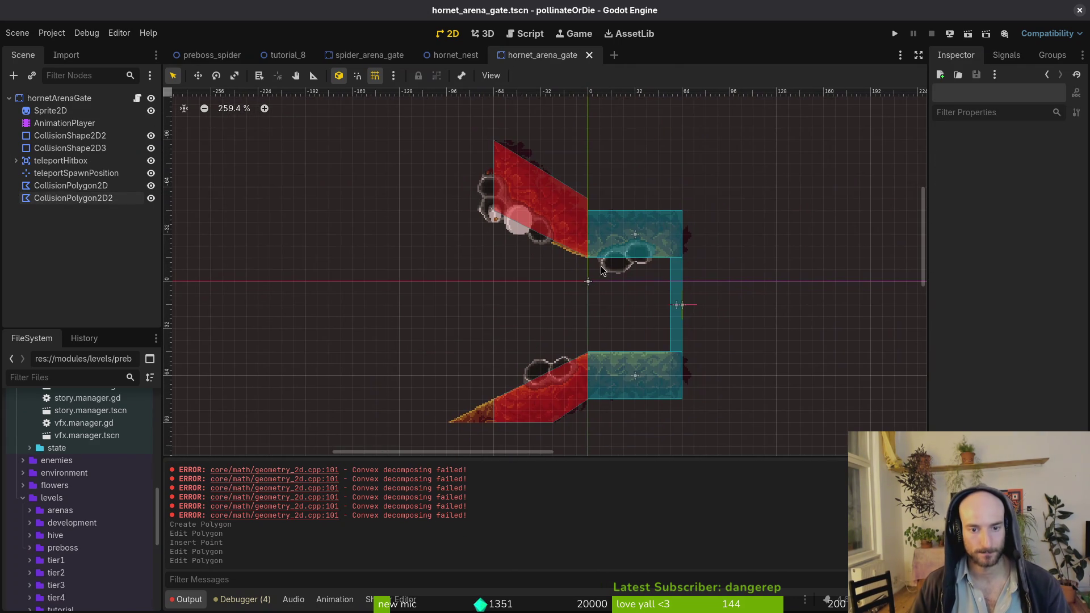
scroll(582, 306, up, 1)
scroll(577, 269, down, 1)
scroll(585, 275, down, 1)
click(51, 186)
shift+click(51, 197)
drag(51, 197, 62, 156)
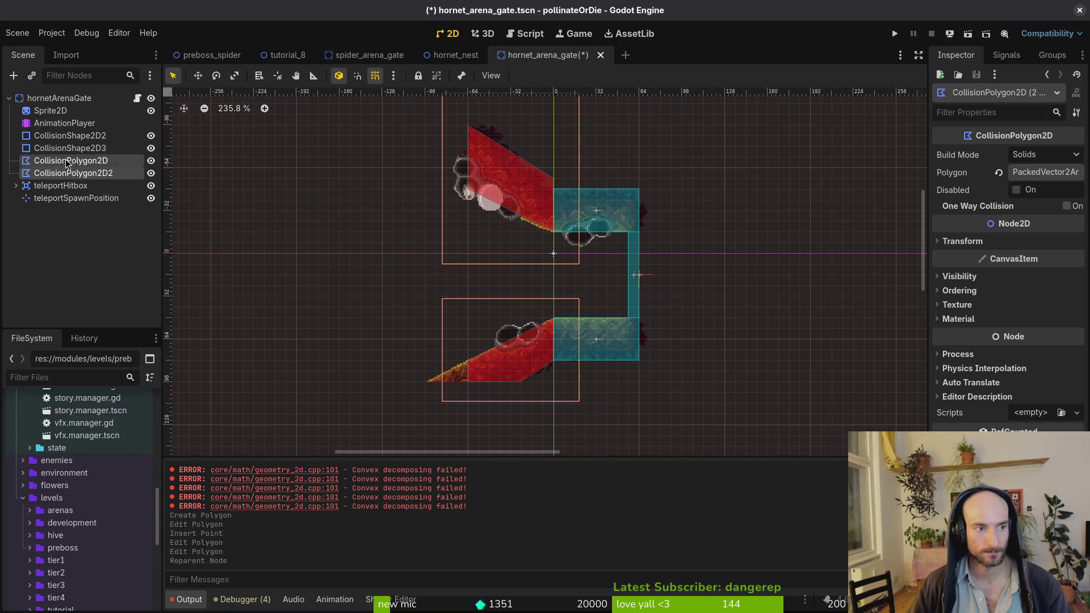
click(895, 34)
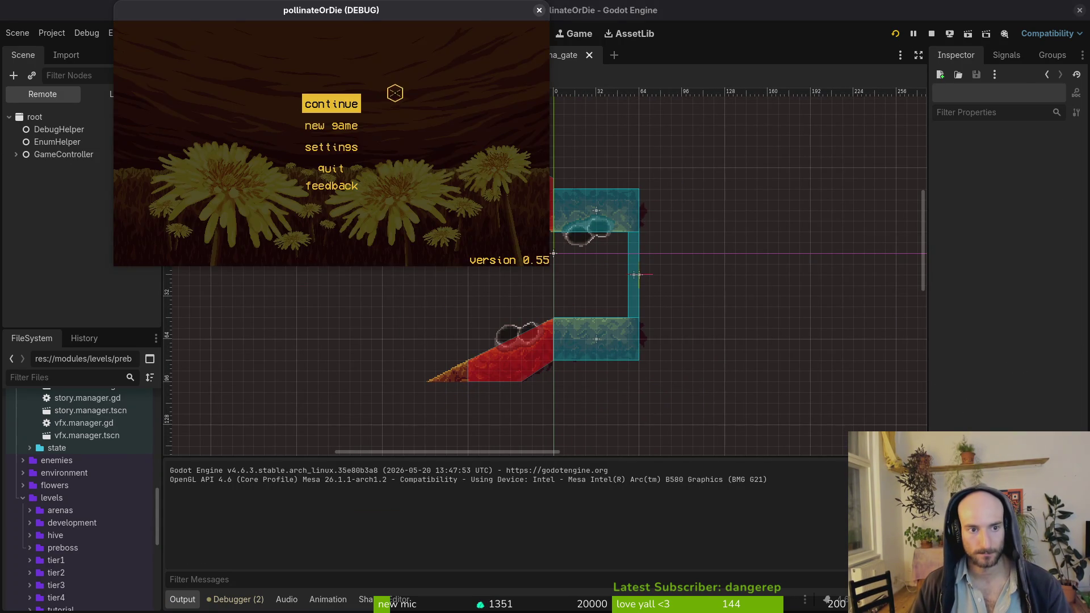
Playtest the P_hornet level fullscreen via the debug level select, then close the game
key(Return)
double_click(360, 19)
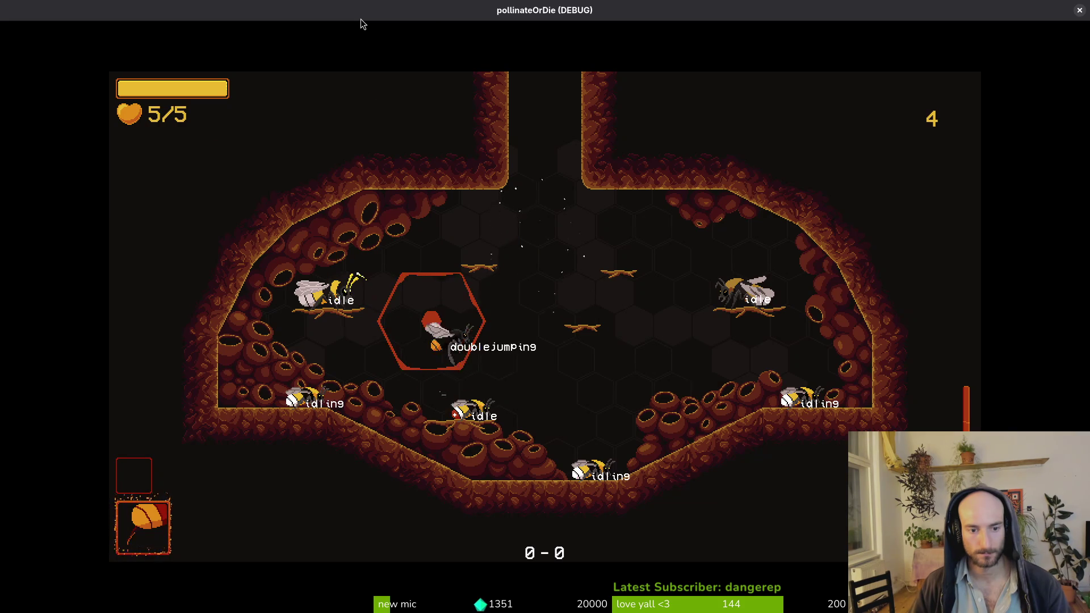
key(Escape)
key(Right)
key(Right)
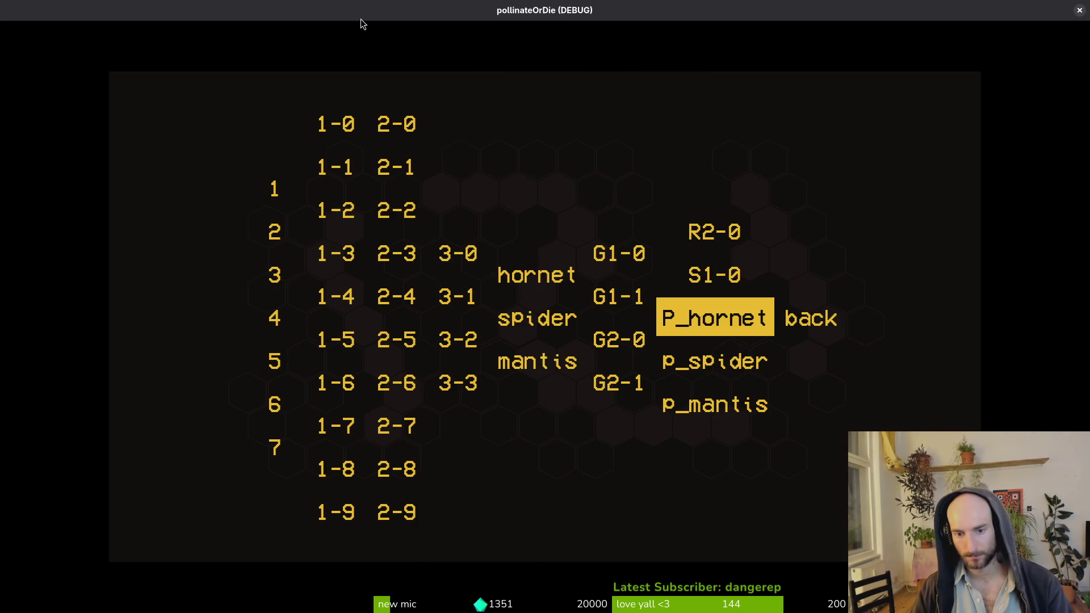
key(Return)
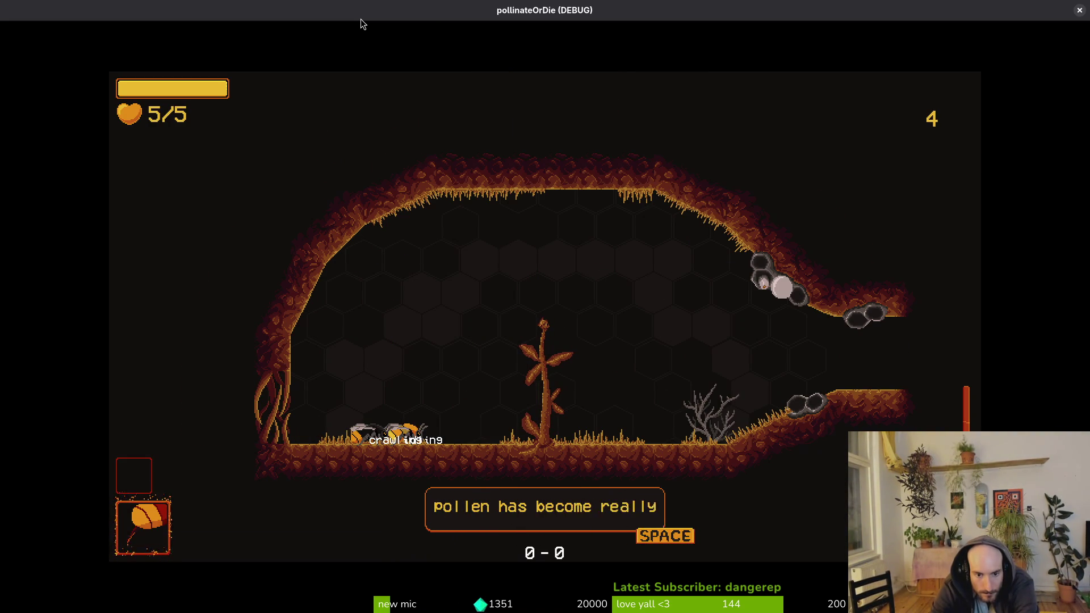
key(space)
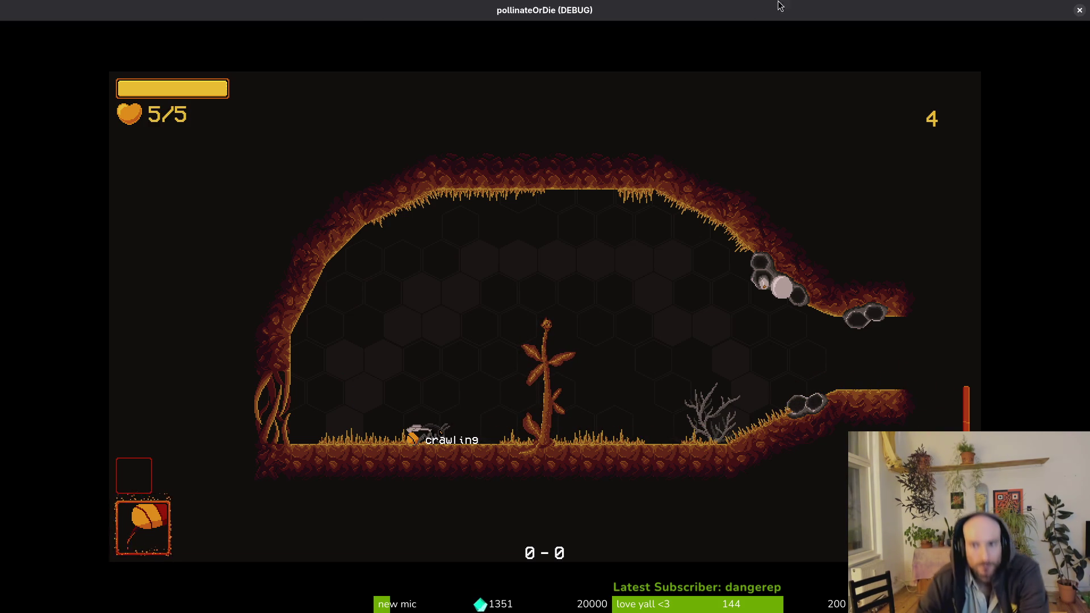
click(1080, 10)
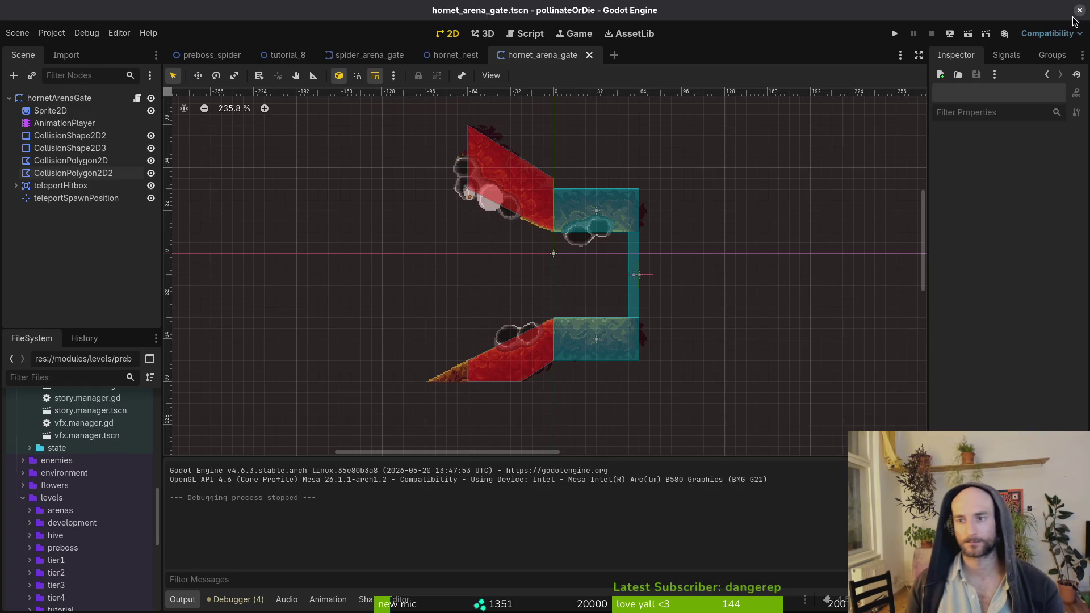
Check teleportHitbox's collision settings and hornetArenaGate's properties, collapsing its child nodes
click(60, 186)
click(995, 306)
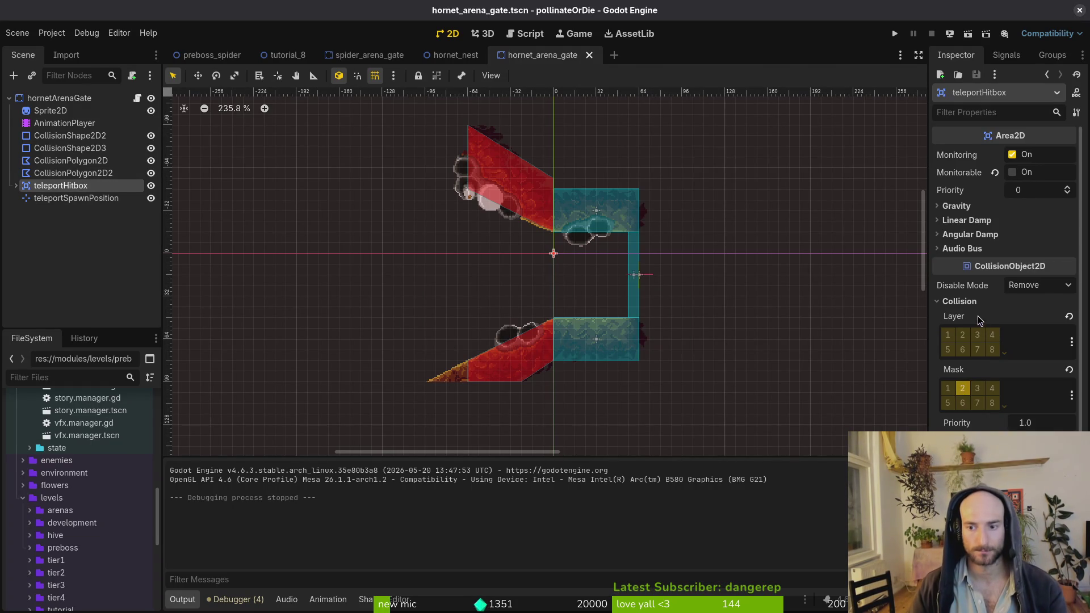
click(961, 302)
click(54, 99)
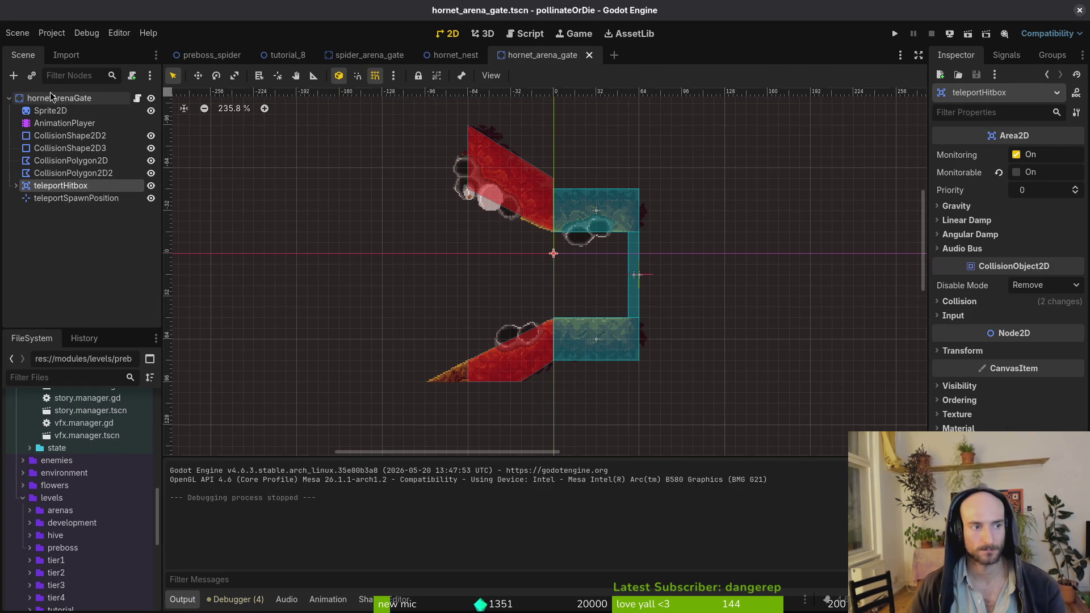
click(9, 99)
key(alt+Tab)
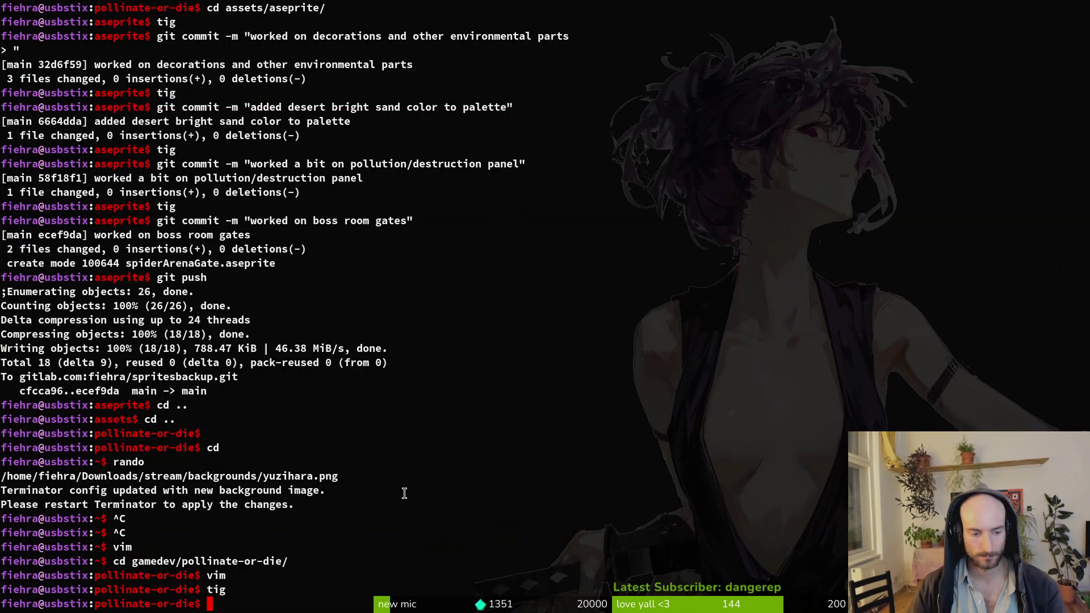
In tutorial_8, remove desertGras5 from its old spot and paste it into the decorations group
key(alt+Tab)
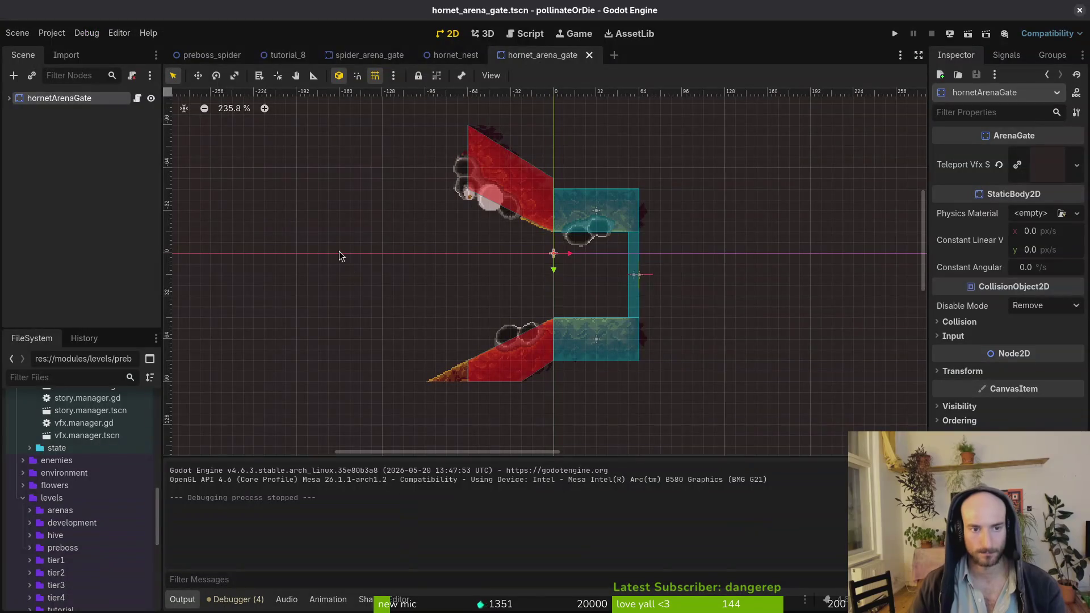
key(ctrl+shift+Tab)
key(ctrl+shift+Tab)
key(ctrl+shift+Tab)
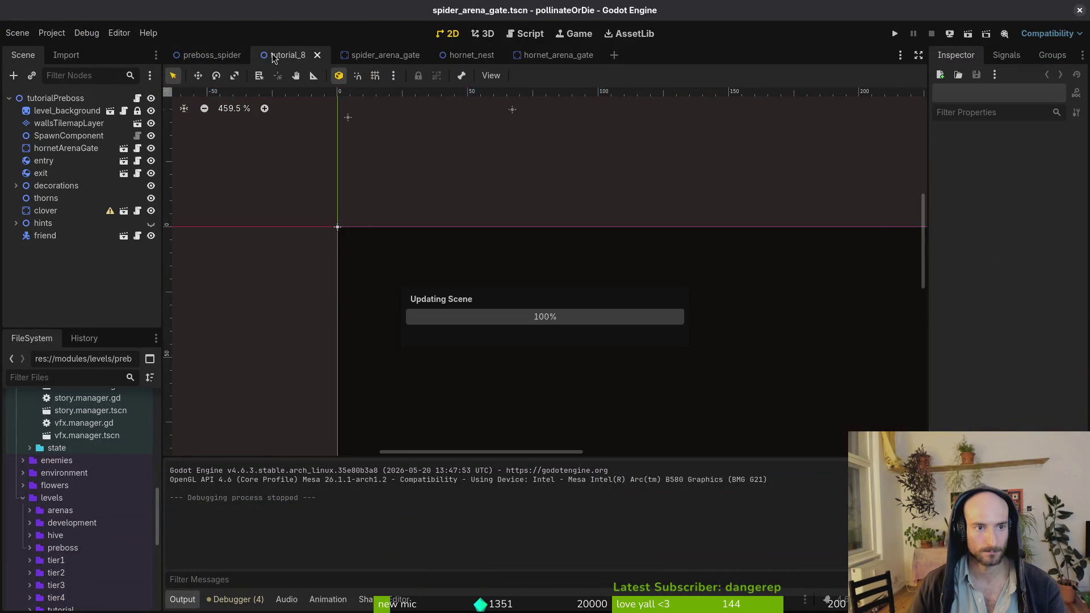
key(Delete)
key(Return)
scroll(481, 361, down, 5)
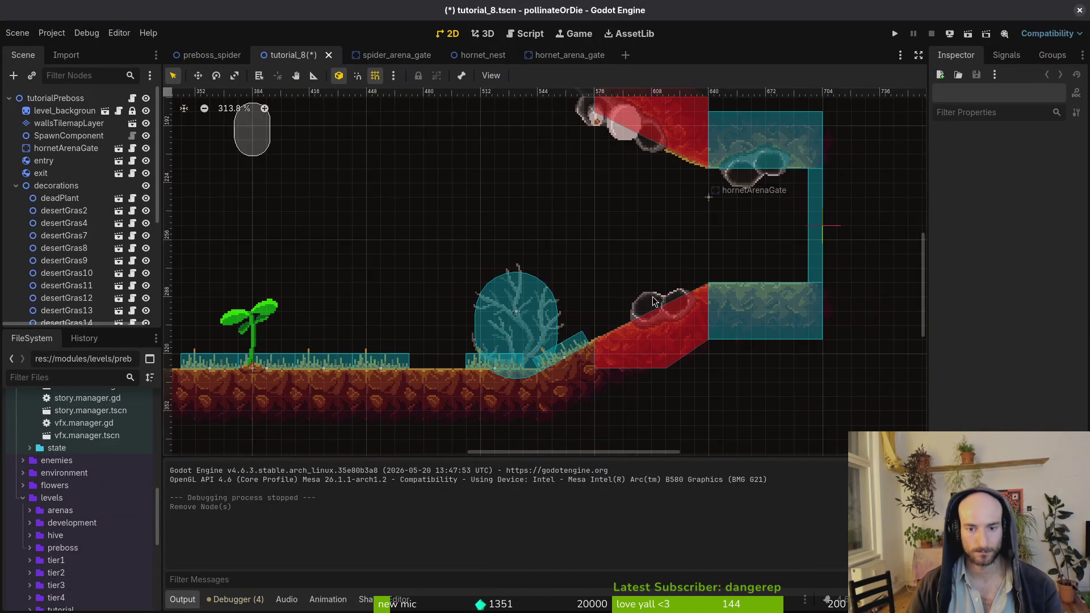
click(381, 361)
click(56, 186)
key(ctrl+v)
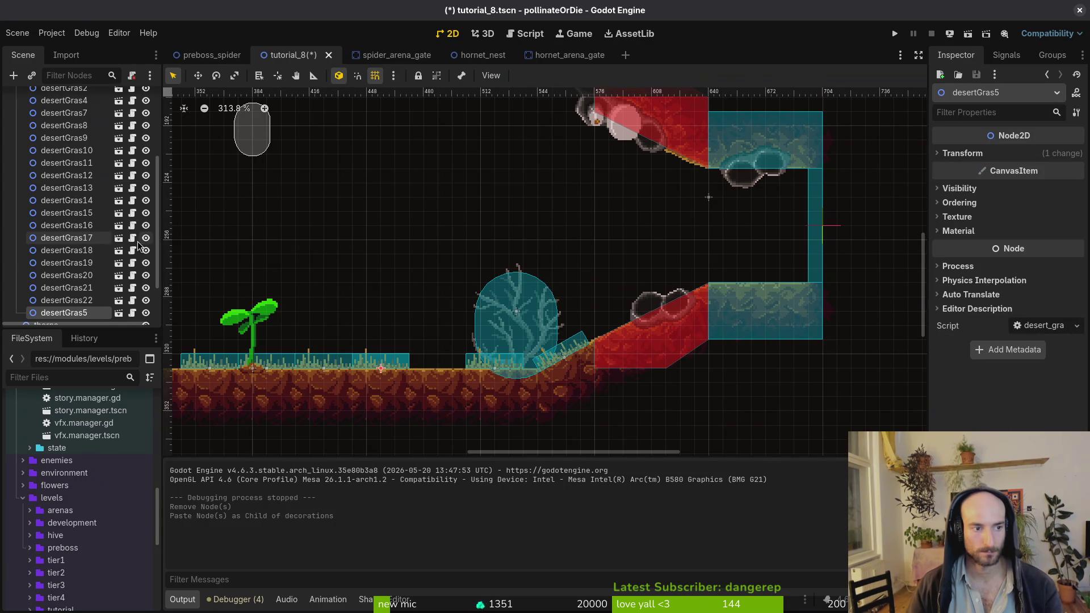
Place desertGras5 on the cliff top beside the gate at (656, 280) and save
scroll(358, 382, up, 3)
mouse_move(359, 382)
mouse_down()
mouse_move(821, 261)
mouse_move(835, 244)
mouse_move(838, 263)
mouse_up()
scroll(685, 230, right, 5)
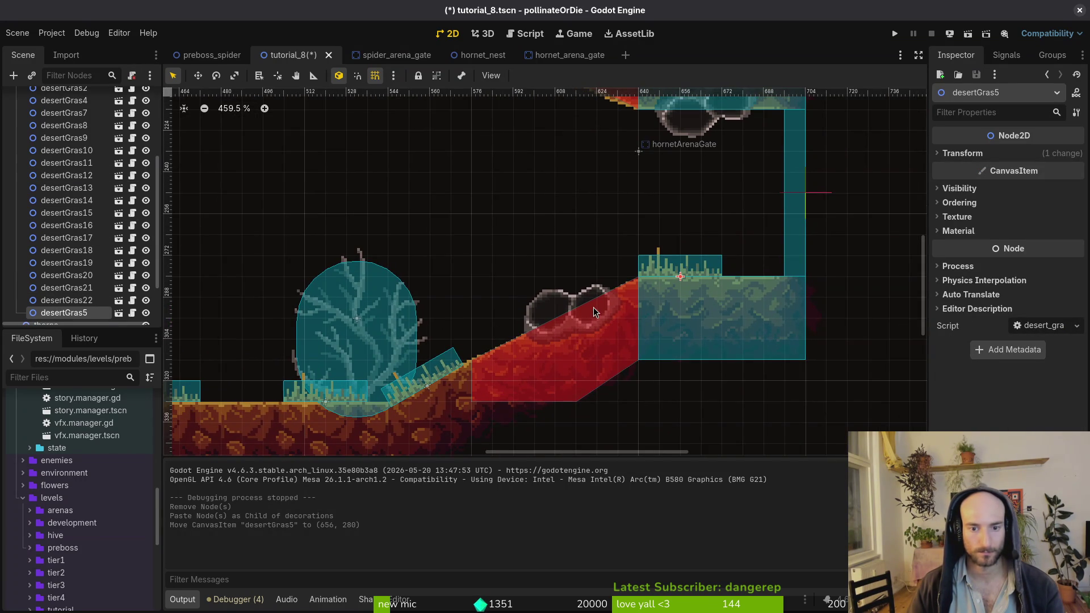
scroll(554, 318, down, 3)
key(ctrl+s)
scroll(562, 312, down, 3)
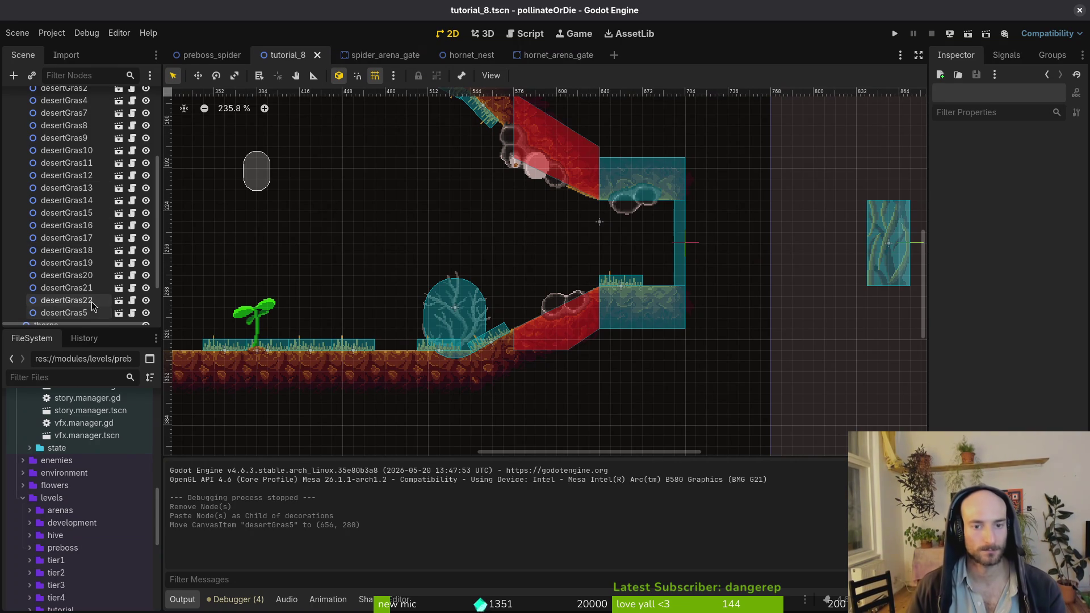
scroll(23, 193, up, 10)
click(17, 186)
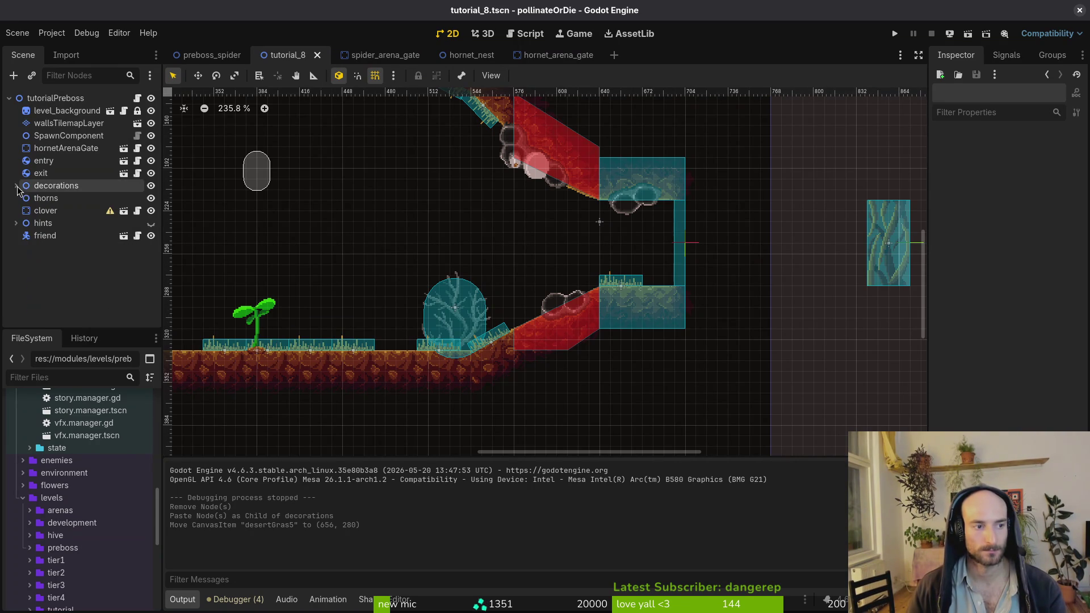
key(ctrl+s)
Shift the exit node to (856, 248) and go back to hornet_arena_gate
scroll(630, 268, down, 4)
mouse_move(803, 264)
mouse_down()
mouse_move(796, 257)
mouse_move(795, 277)
mouse_up()
click(788, 200)
click(468, 108)
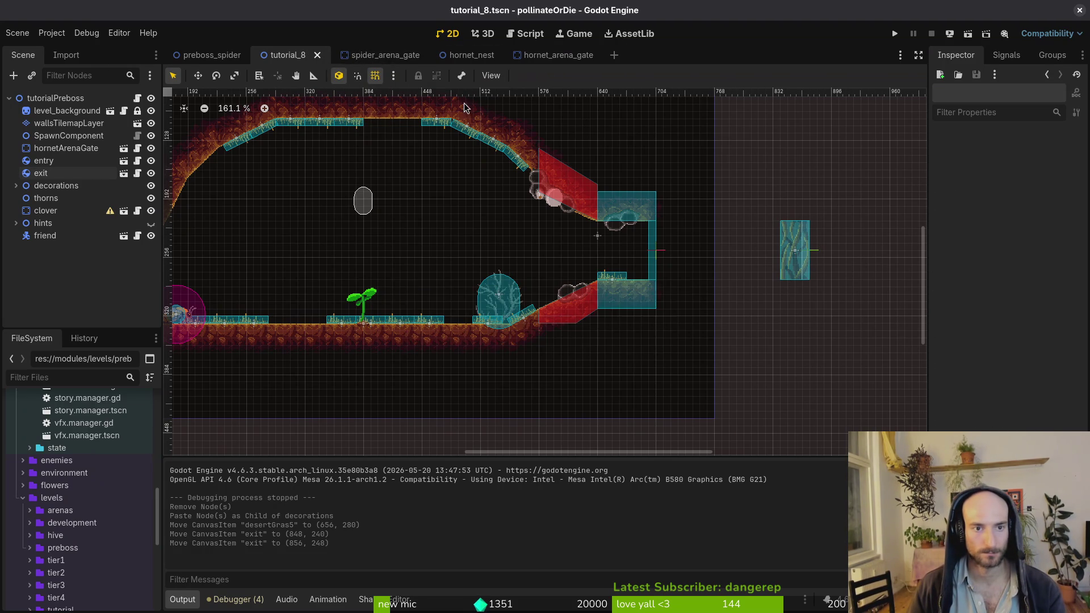
click(542, 55)
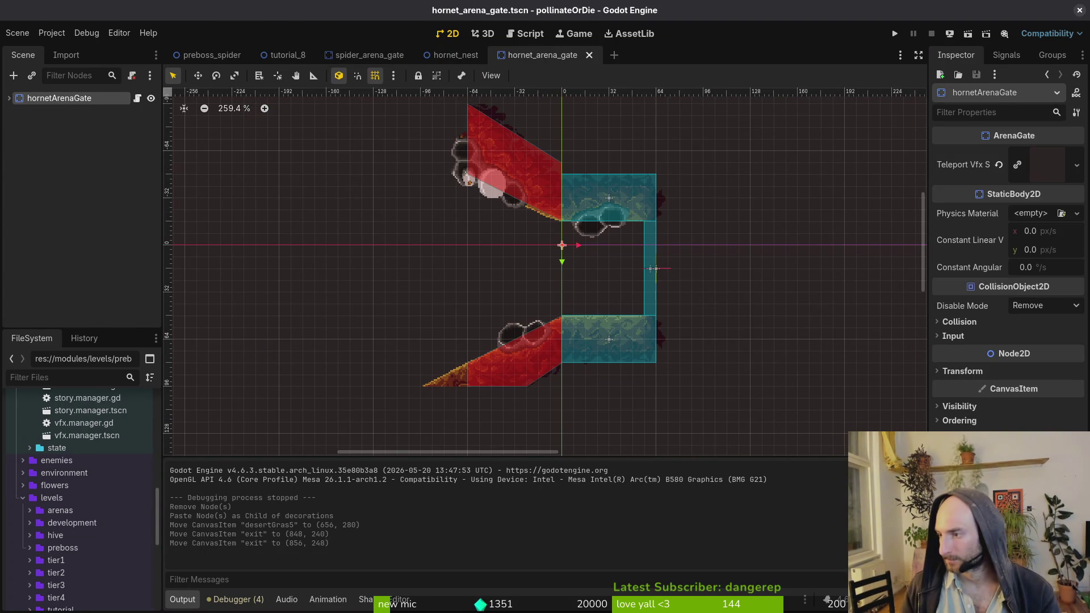
Launch vim in the project folder and open arena_gate.gd, then gate.gd, via Telescope
key(alt+Tab)
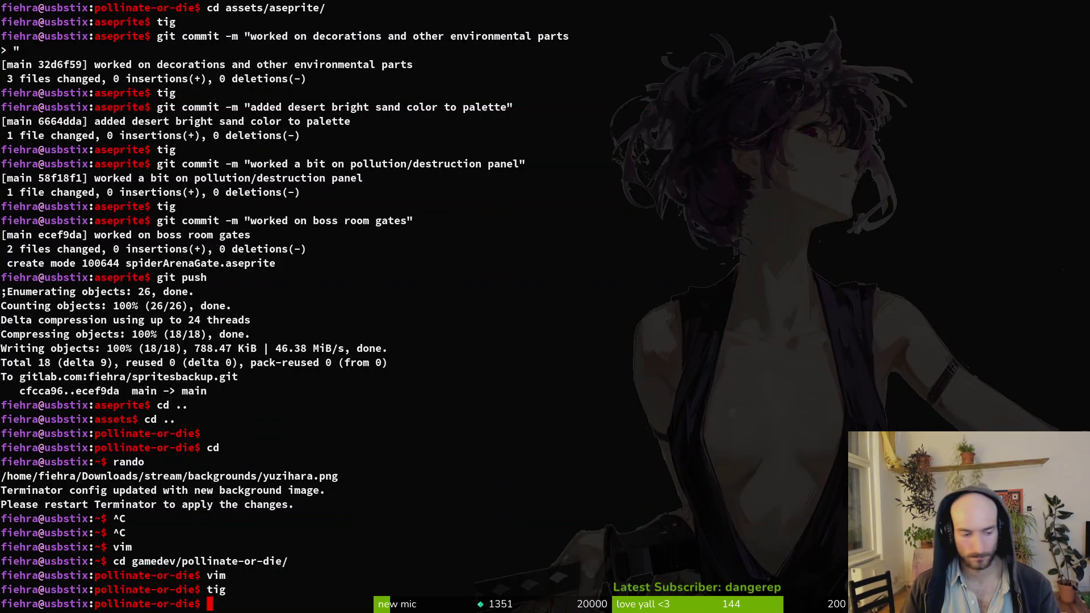
text(vim .)
key(Return)
key(space)
key(f)
key(f)
text(arena_gate)
key(Return)
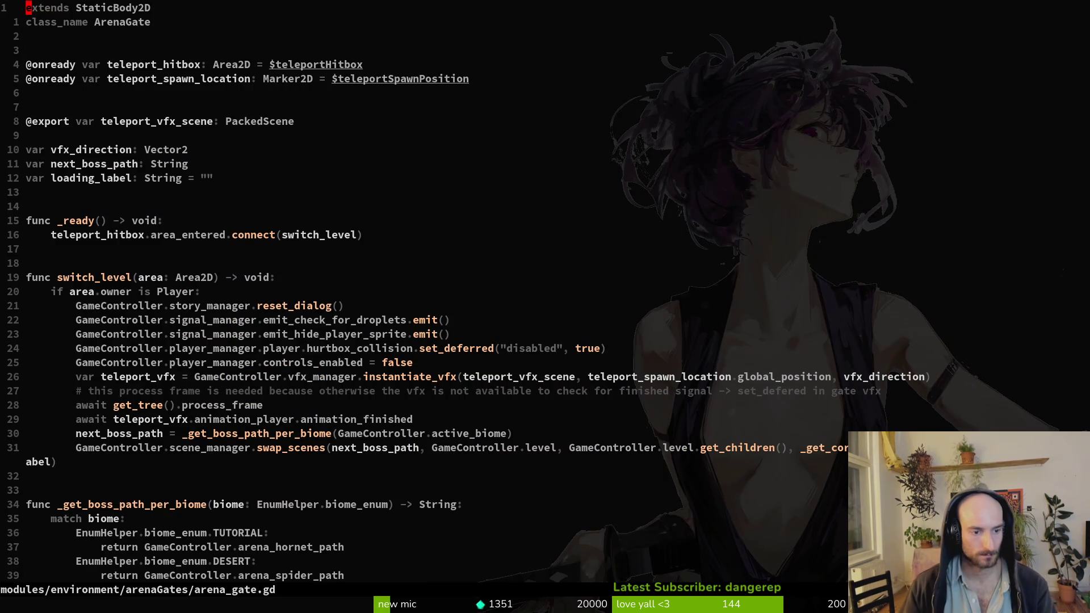
key(space)
key(f)
key(f)
text(gate)
key(Return)
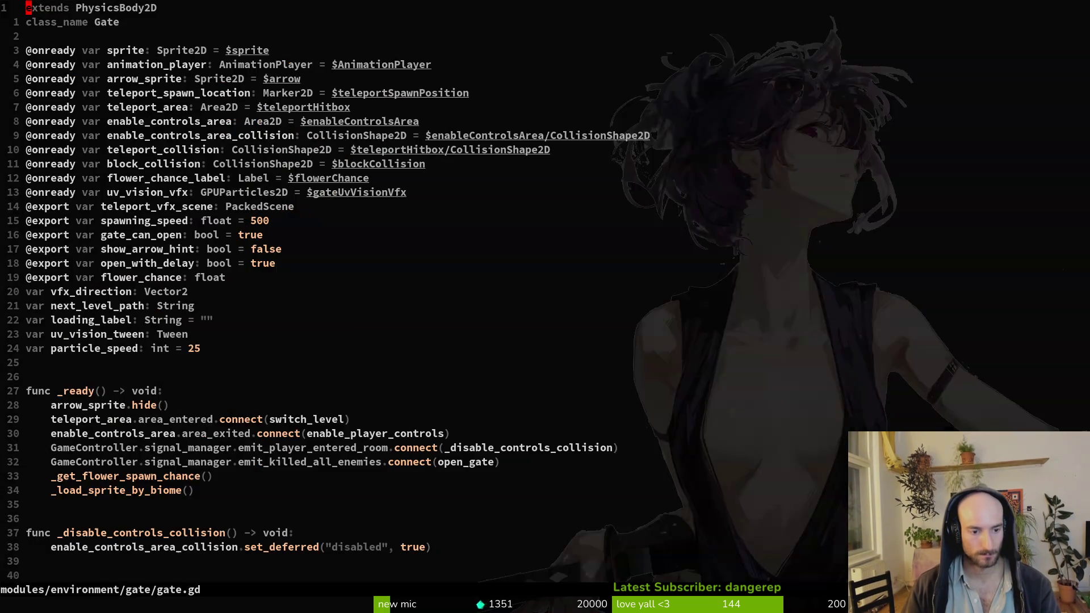
Yank the three else-branch lines from gate.gd's switch_level and return to arena_gate.gd
key(})
key(})
key(})
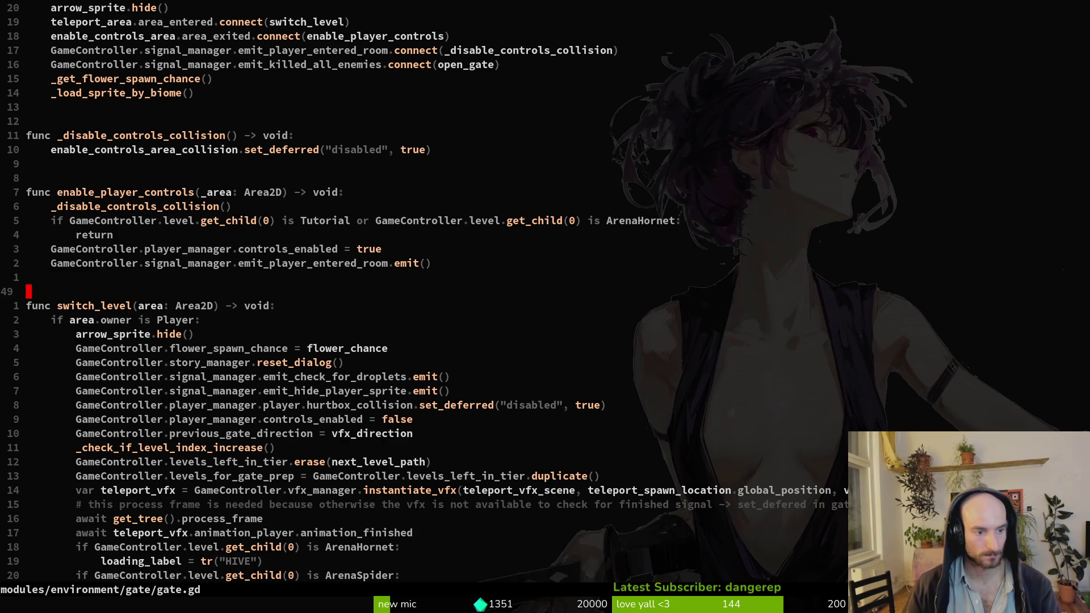
key(j)
key(j)
key(j)
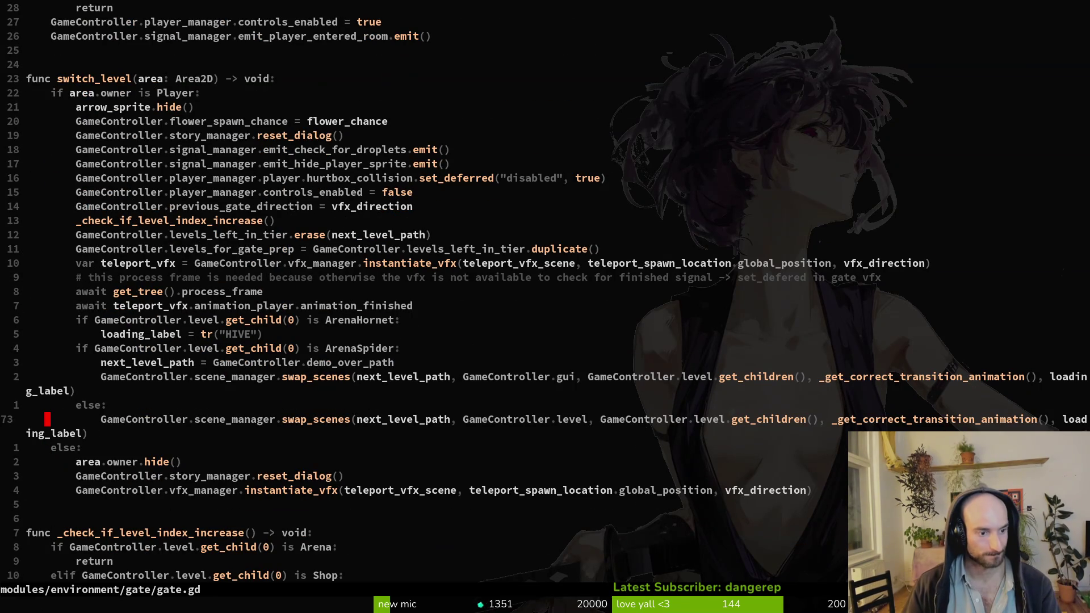
key(j)
key(j)
key(ctrl+s)
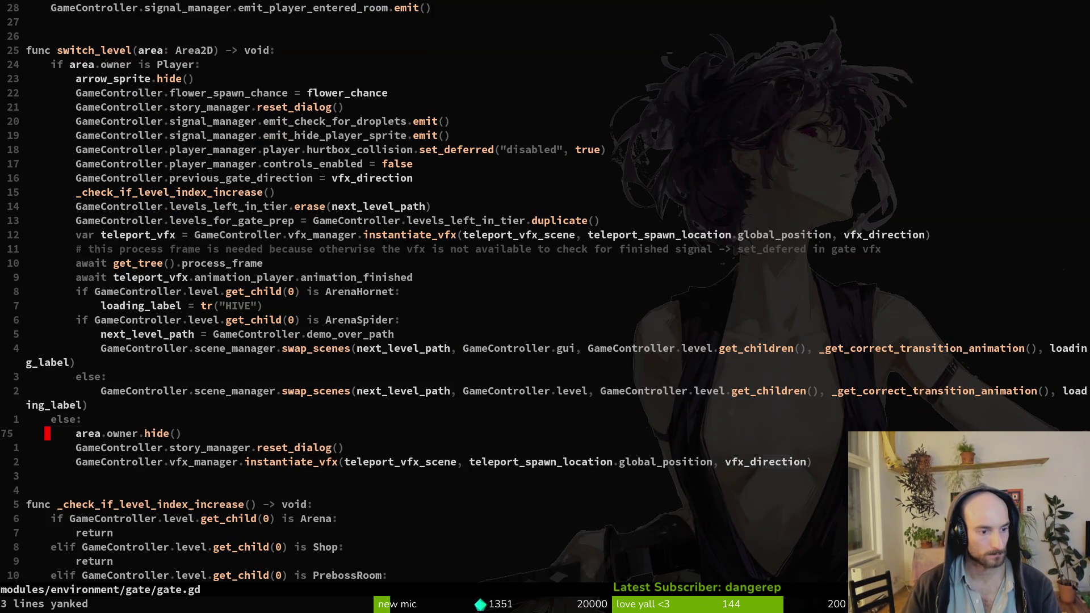
key(ctrl+6)
Add an 'else:' line below swap_scenes in arena_gate.gd and paste the three lines under it
key(j)
key(j)
key(j)
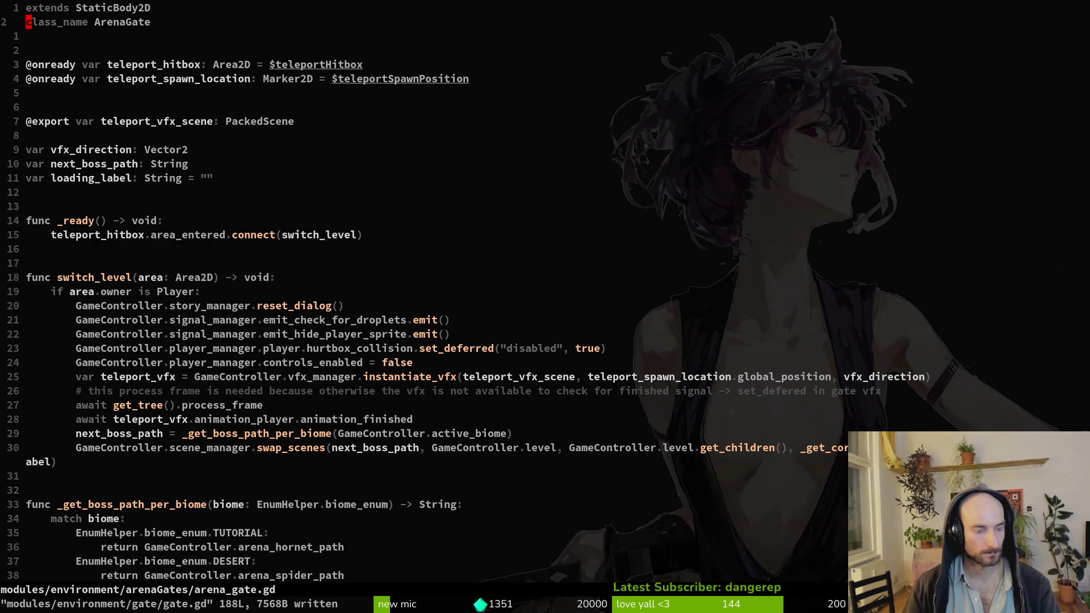
text(o)
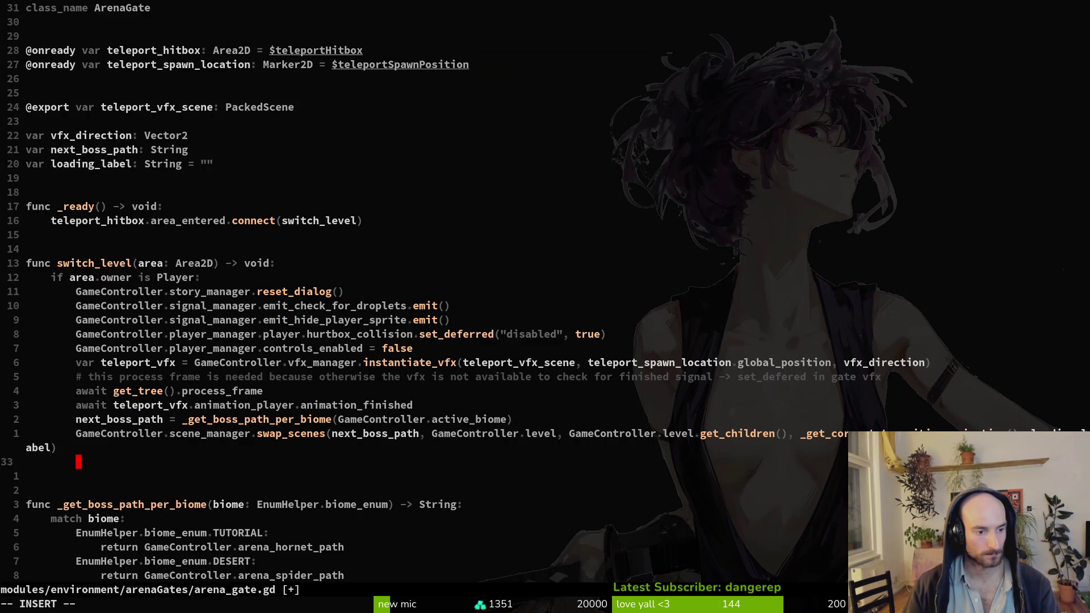
text(se:)
key(Escape)
key(p)
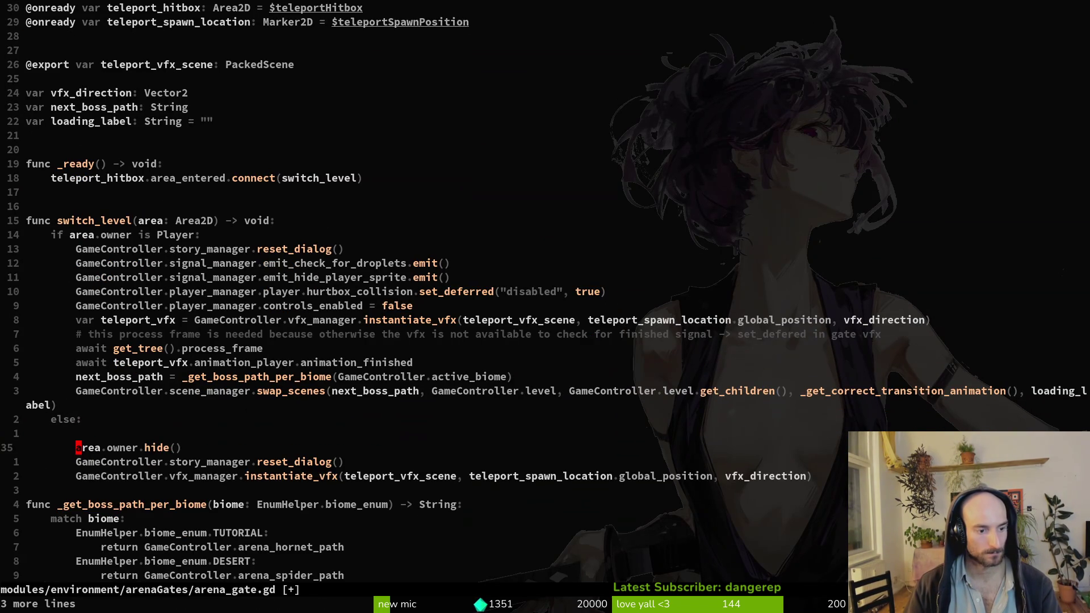
key(j)
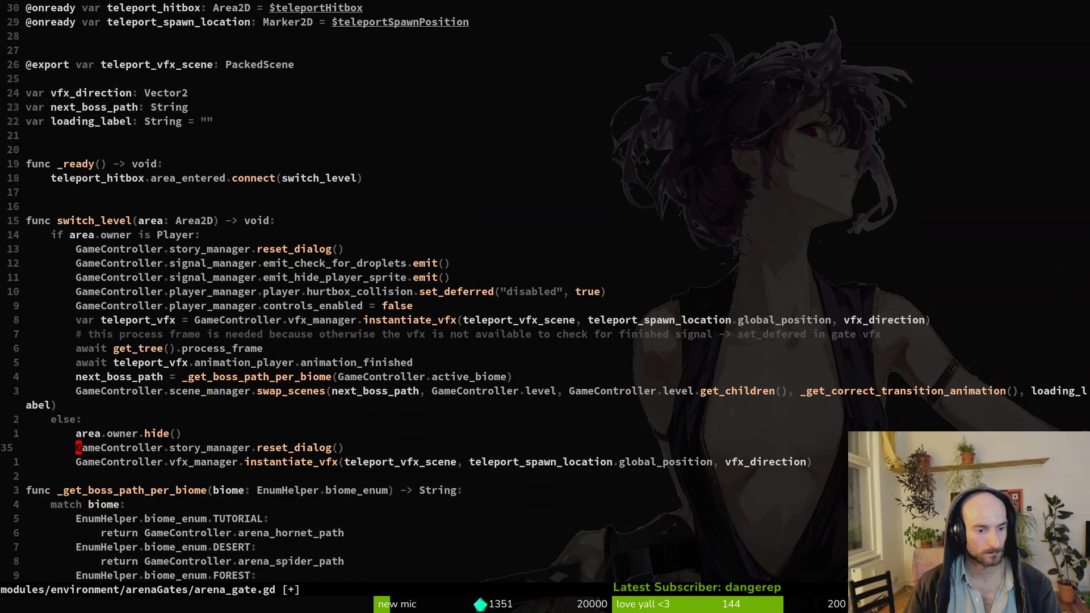
key(j)
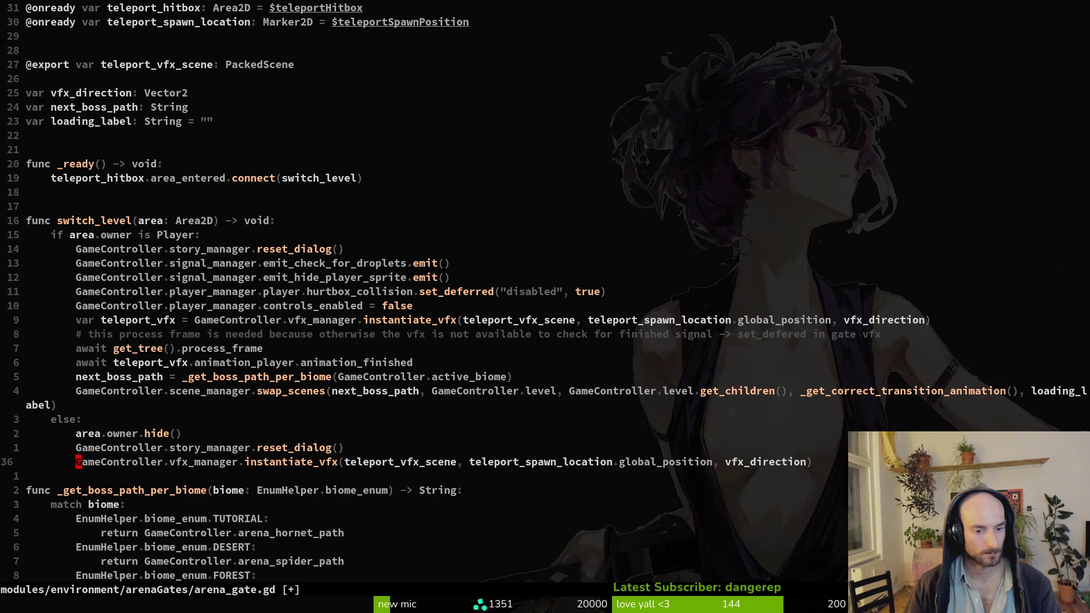
key(alt+Tab)
click(897, 37)
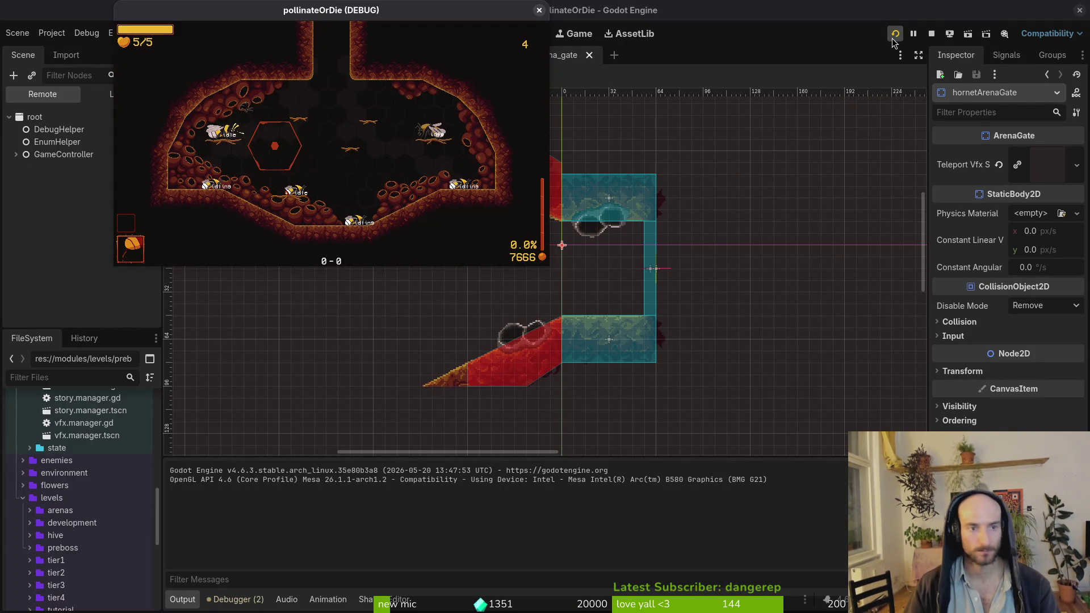
Playtest the P_hornet cave level fullscreen from the debug level select, then close the game
key(Escape)
key(Right)
key(Down)
key(Return)
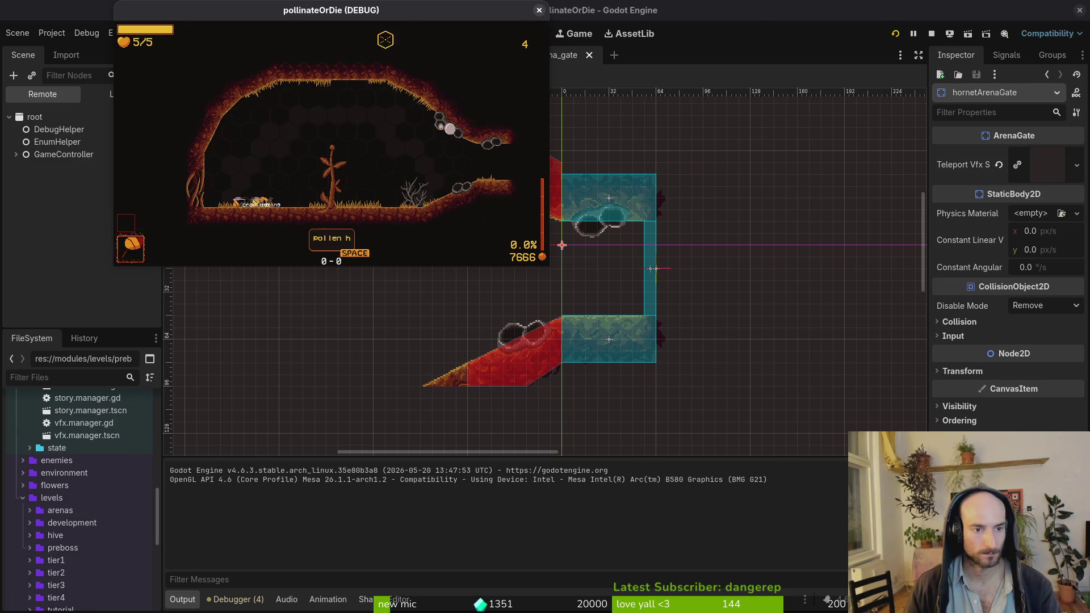
double_click(373, 15)
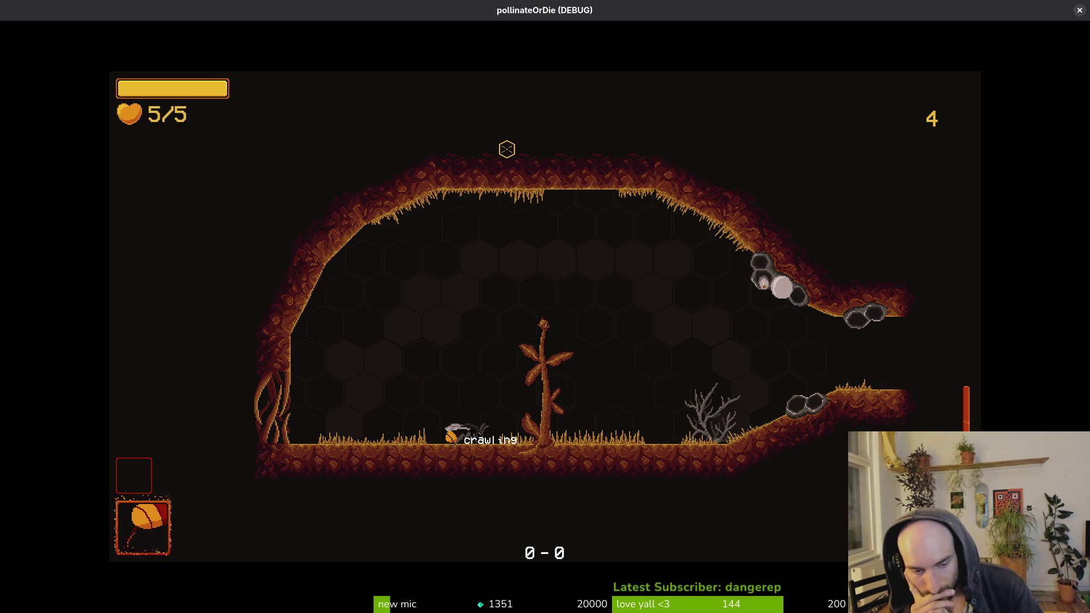
click(1080, 11)
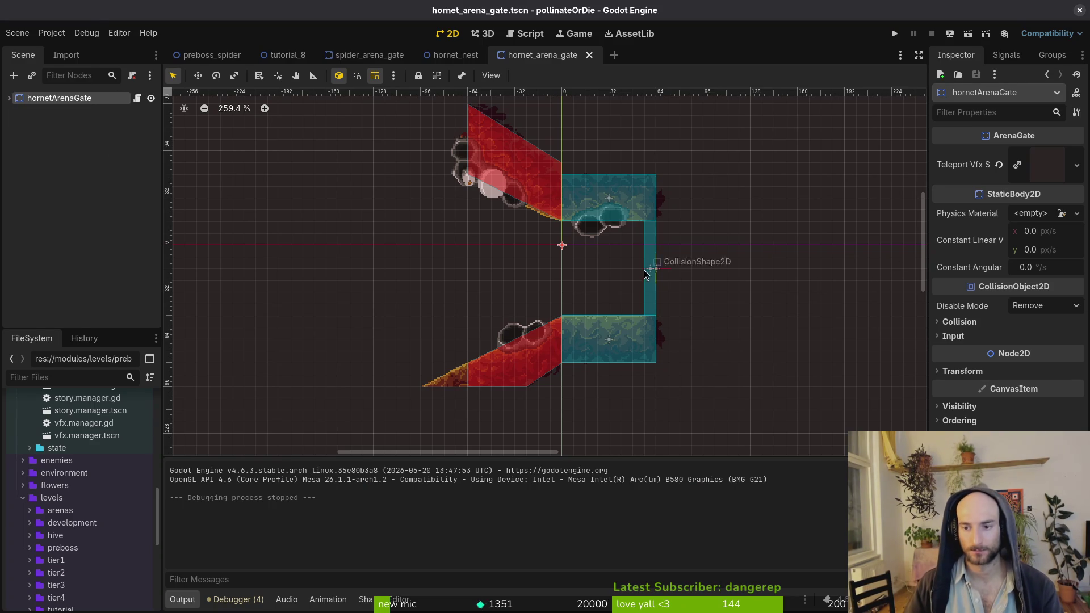
Inspect hornetArenaGate's children, teleportHitbox and teleportSpawnPosition, then the root gate node
click(11, 98)
click(48, 187)
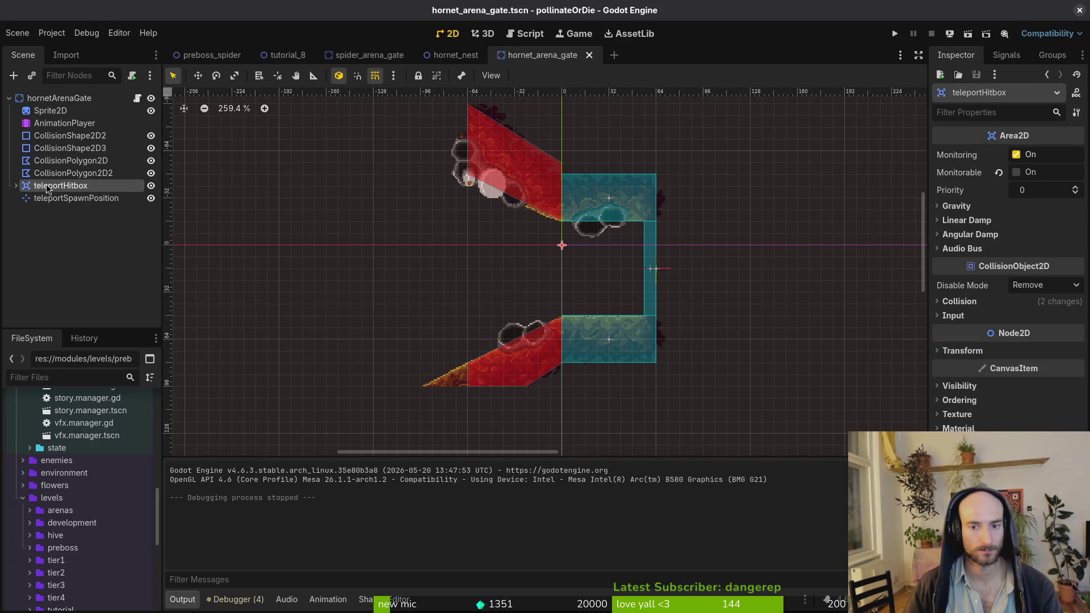
click(54, 200)
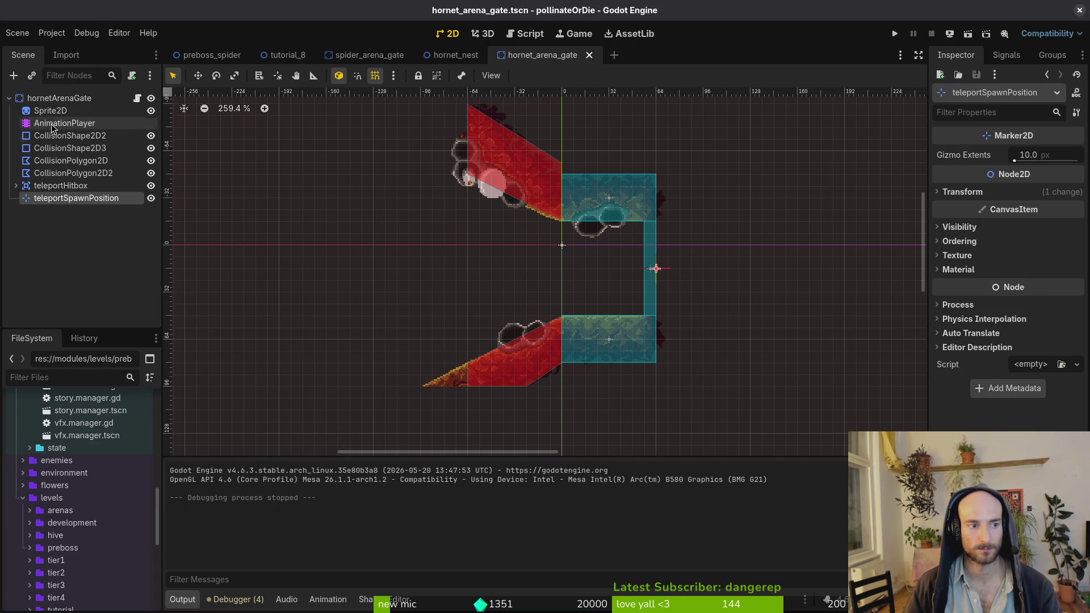
click(57, 98)
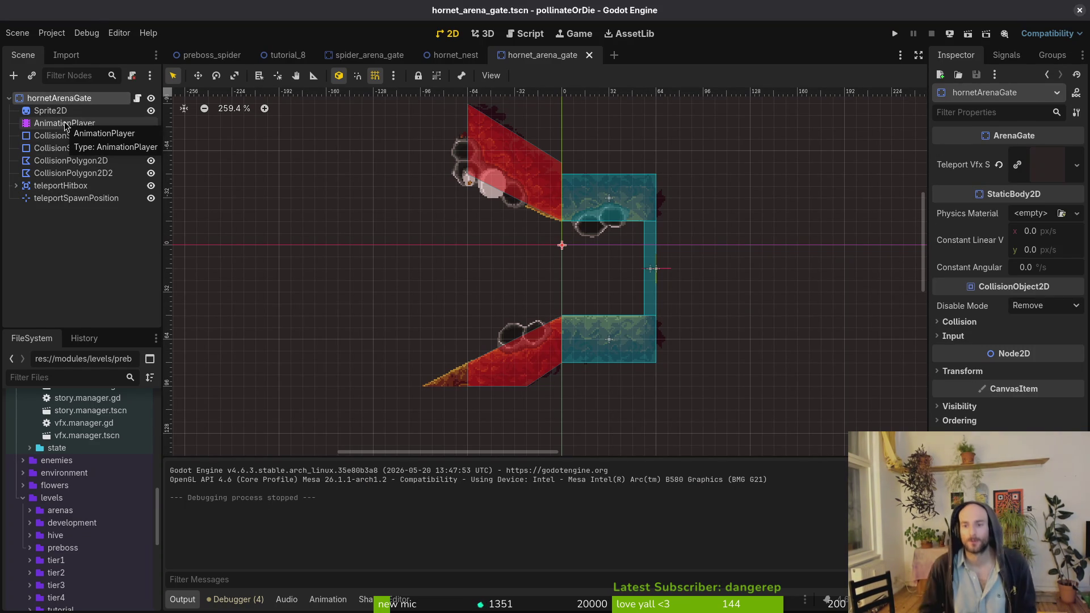
key(alt+Tab)
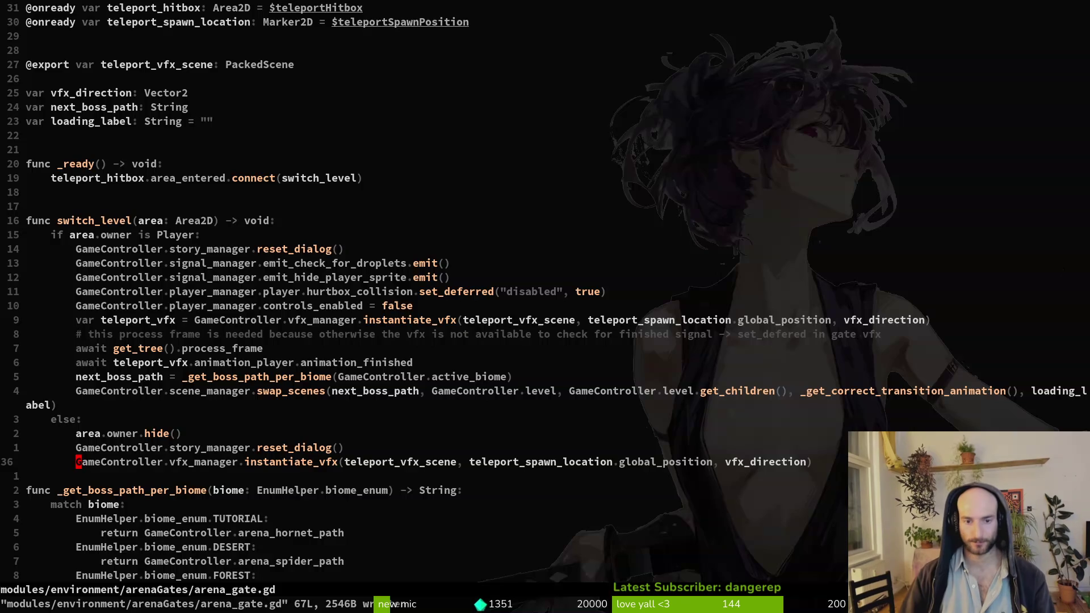
Quit vim and in tig stage arena_gate.gd, hornet_arena_gate.tscn and tutorial_8.tscn
text(:q)
key(Return)
text(tig)
key(Return)
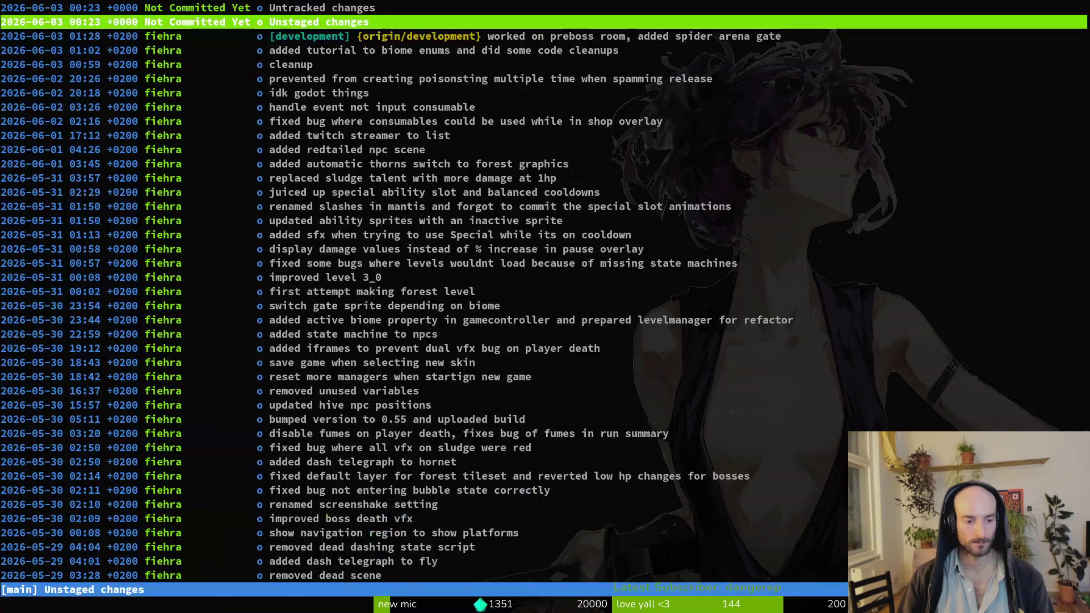
key(s)
key(Down)
key(Down)
key(Return)
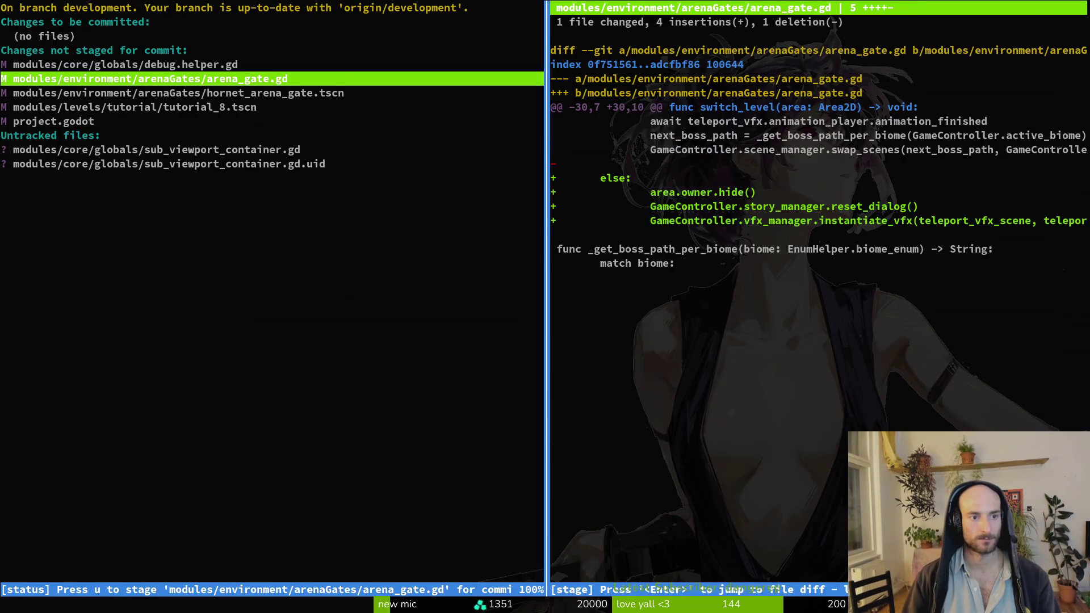
key(u)
key(u)
key(u)
key(Down)
key(Up)
key(Up)
key(Up)
key(Up)
Commit the changes as "worked on hornet gate" and push to the development branch
text(qgi)
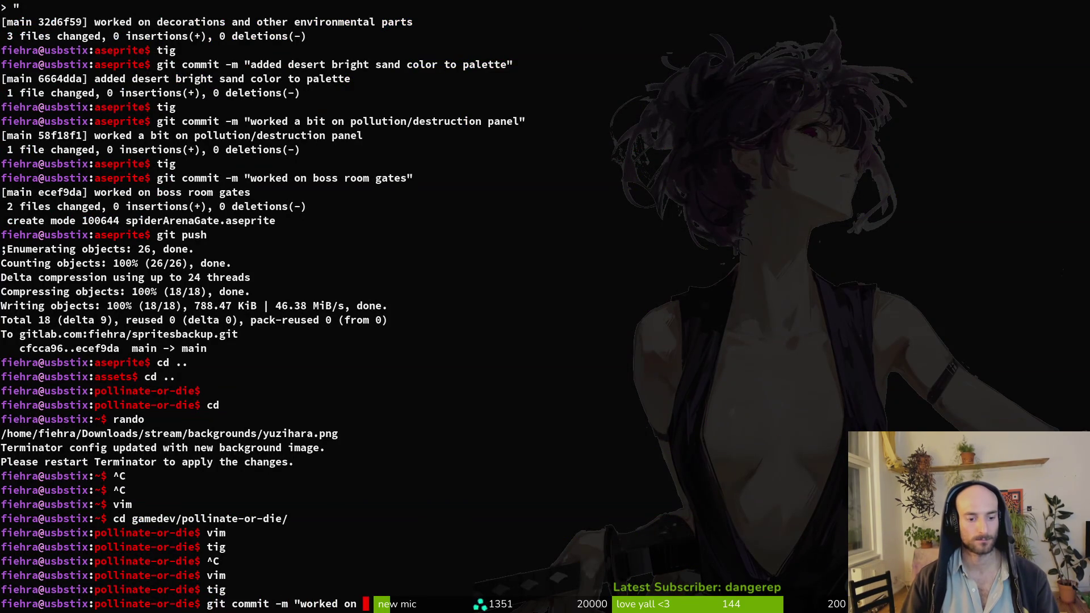
text(hornet gate")
key(Return)
text(git push)
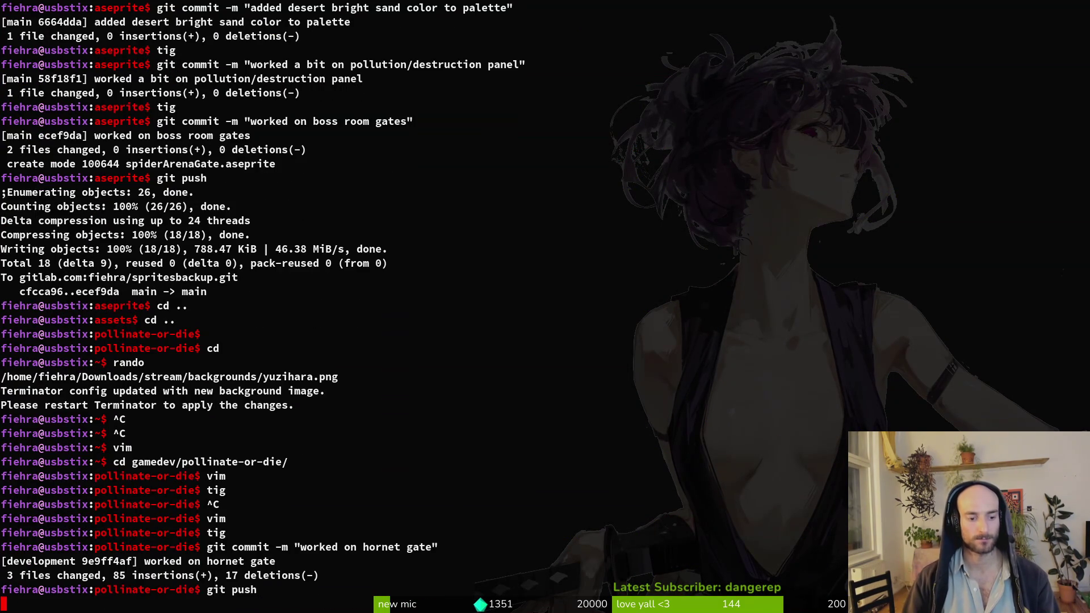
key(Return)
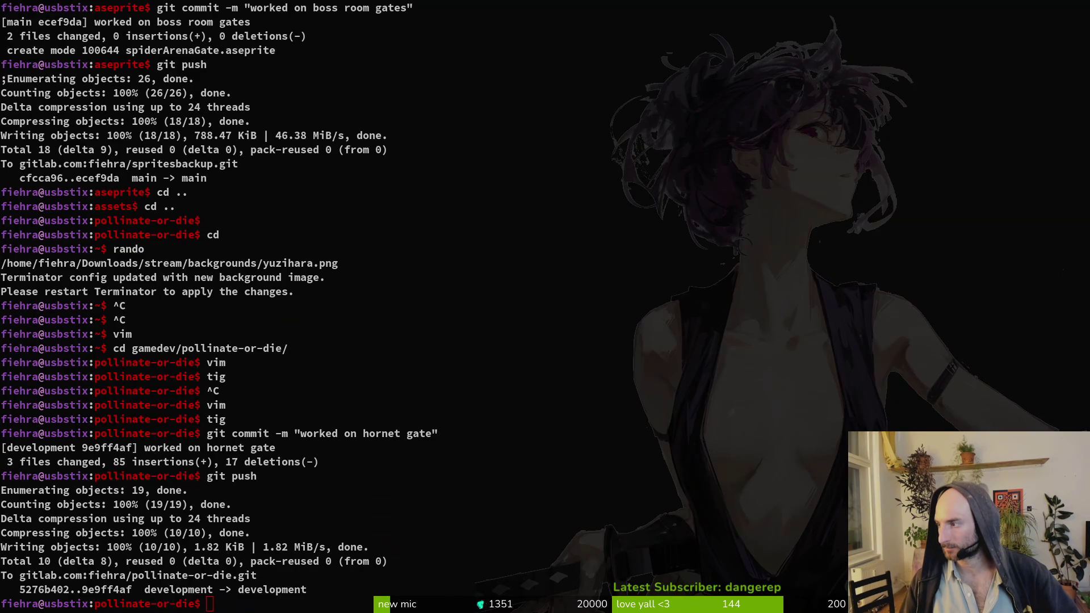
key(super+minus)
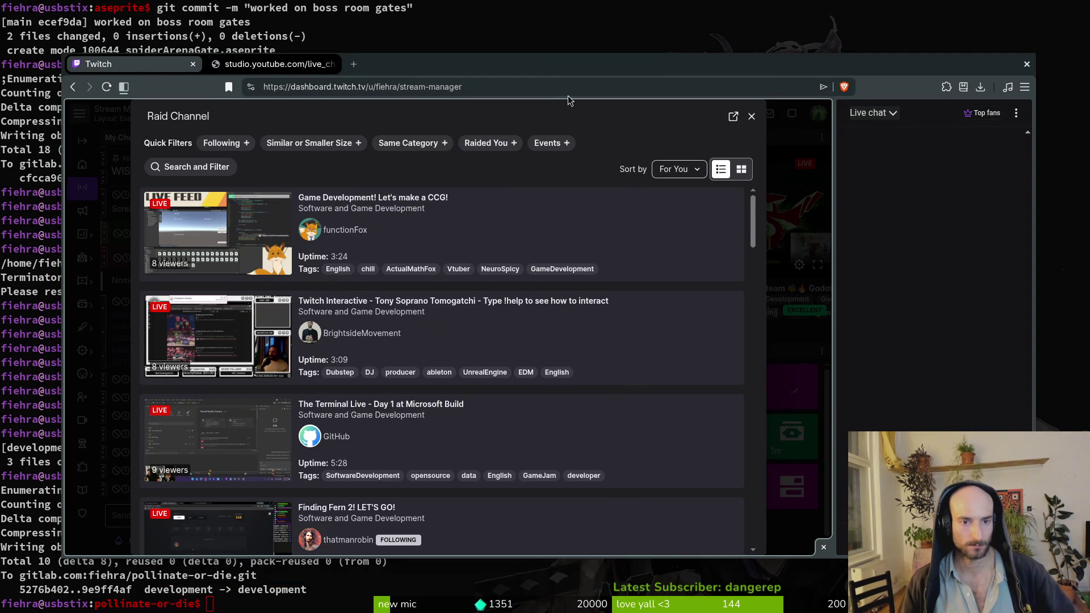
Maximize the browser showing the Raid Channel list of live Software and Game Development streams
key(super+minus)
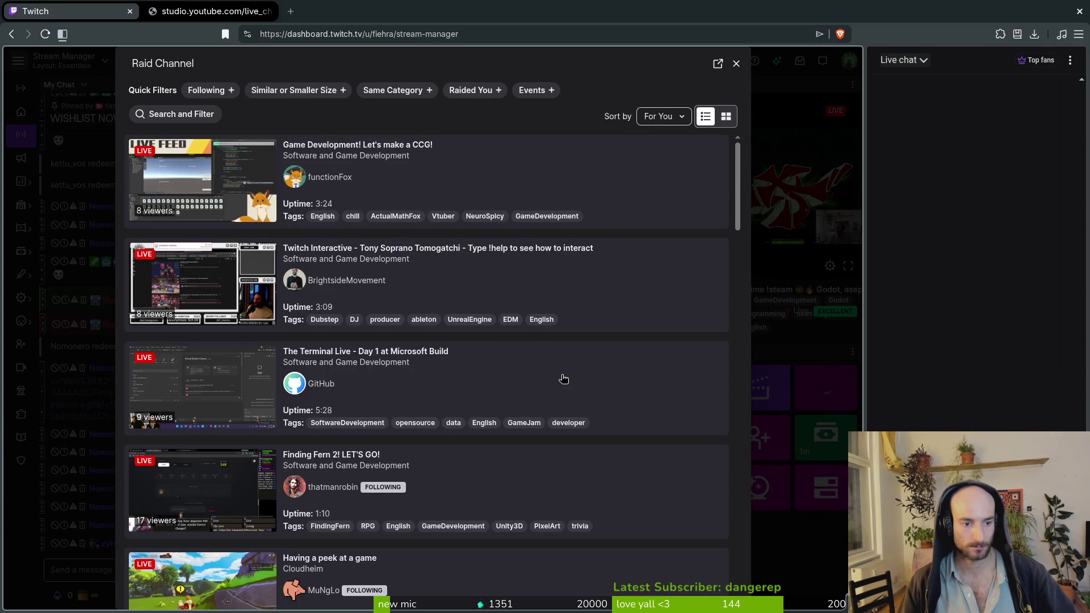